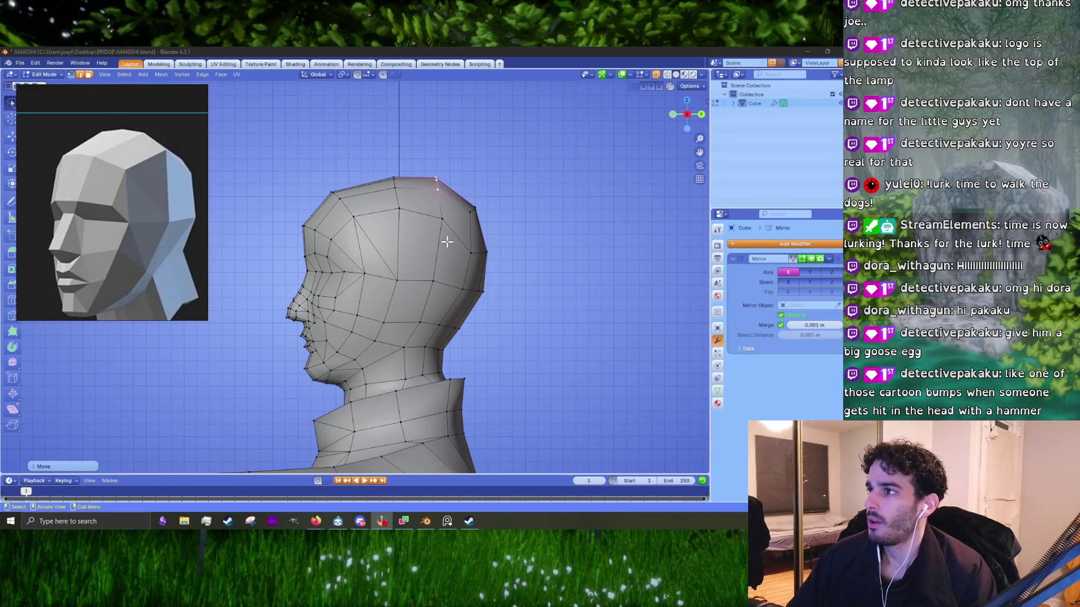
- Reshape the crown by repositioning the top crown loop and its vertices
{"action": "scroll", "coordinate": [437, 186], "scroll_direction": "up", "scroll_amount": 1}
{"action": "scroll", "coordinate": [461, 219], "scroll_direction": "up", "scroll_amount": 1}
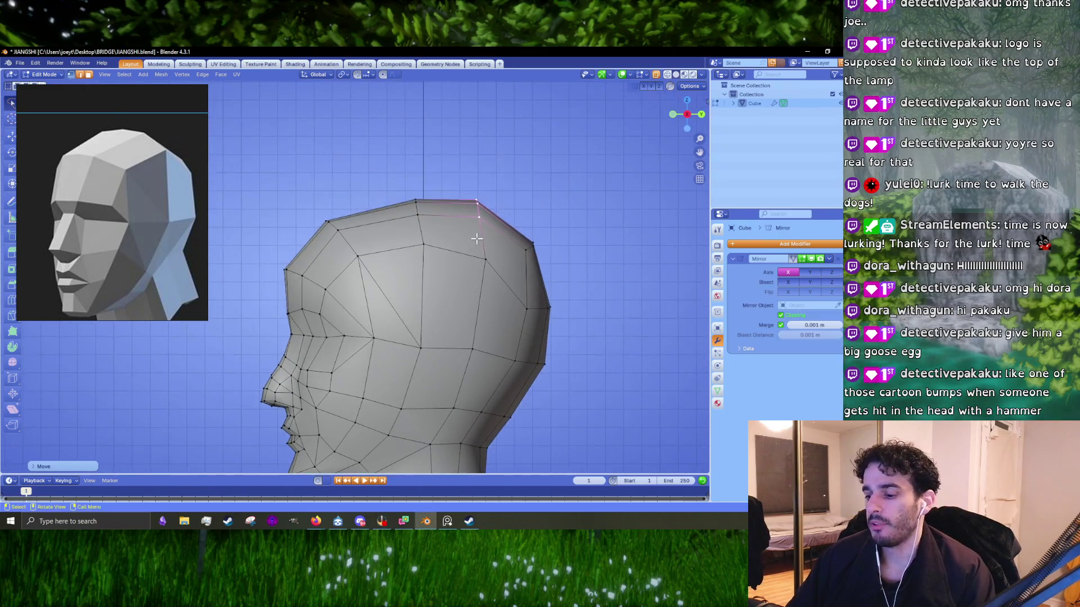
{"action": "left_click", "coordinate": [423, 232], "text": "alt"}
{"action": "key", "text": "g"}
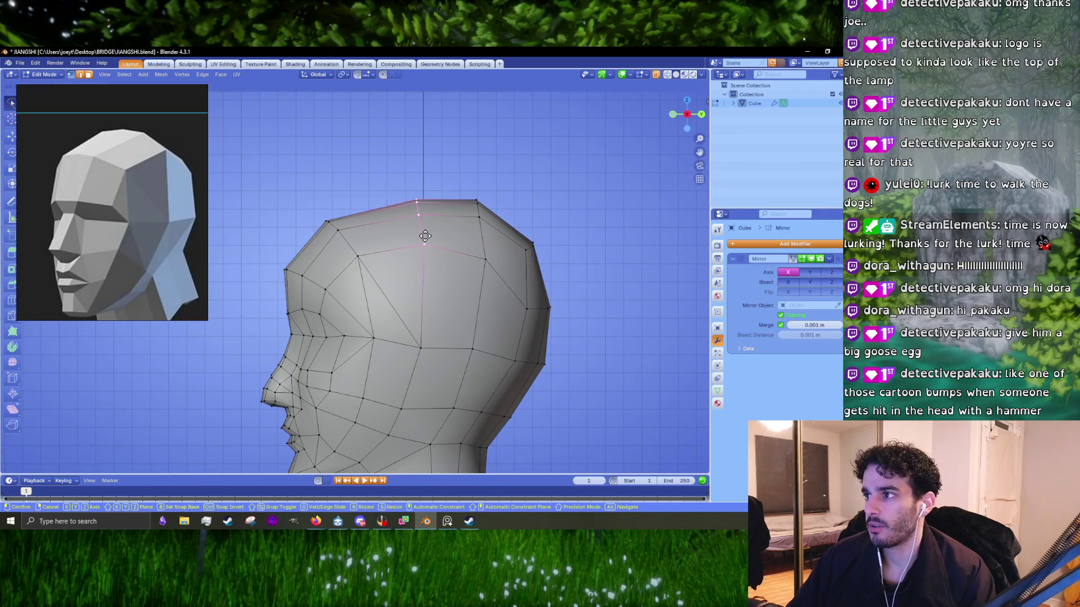
{"action": "key", "text": "Escape"}
{"action": "left_click", "coordinate": [415, 214], "text": "alt"}
{"action": "key", "text": "g"}
{"action": "left_click", "coordinate": [428, 257]}
{"action": "key", "text": "g"}
{"action": "left_click", "coordinate": [427, 272]}
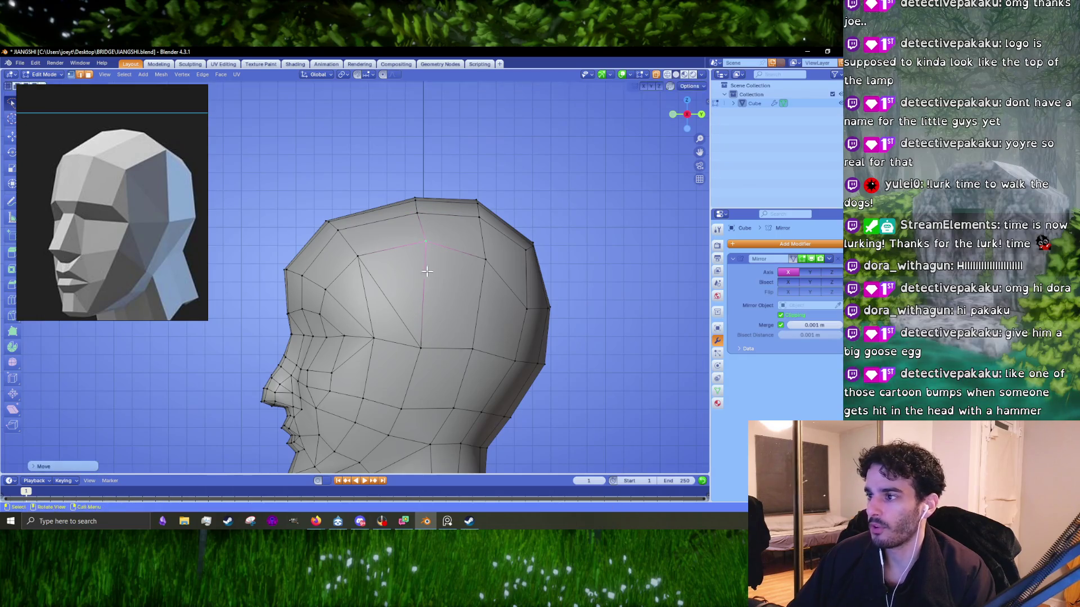
{"action": "scroll", "coordinate": [307, 395], "scroll_direction": "up", "scroll_amount": 2}
{"action": "key", "text": "g"}
{"action": "left_click", "coordinate": [399, 203]}
- Move the forehead vertex and brow vertices, pulling the brow toward the face
{"action": "left_click", "coordinate": [336, 241]}
{"action": "key", "text": "g"}
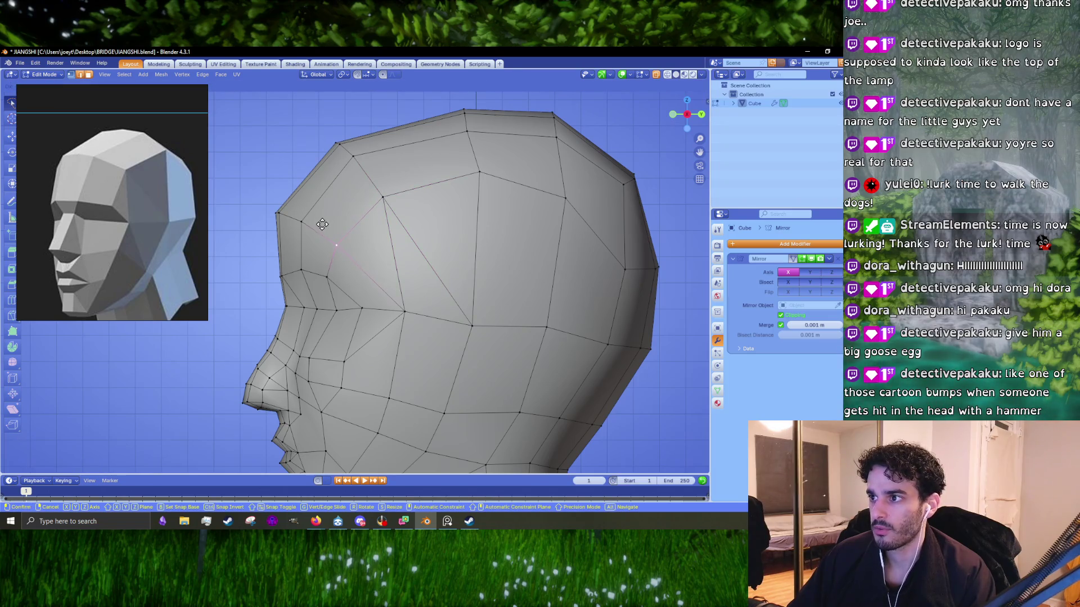
{"action": "left_click", "coordinate": [326, 237]}
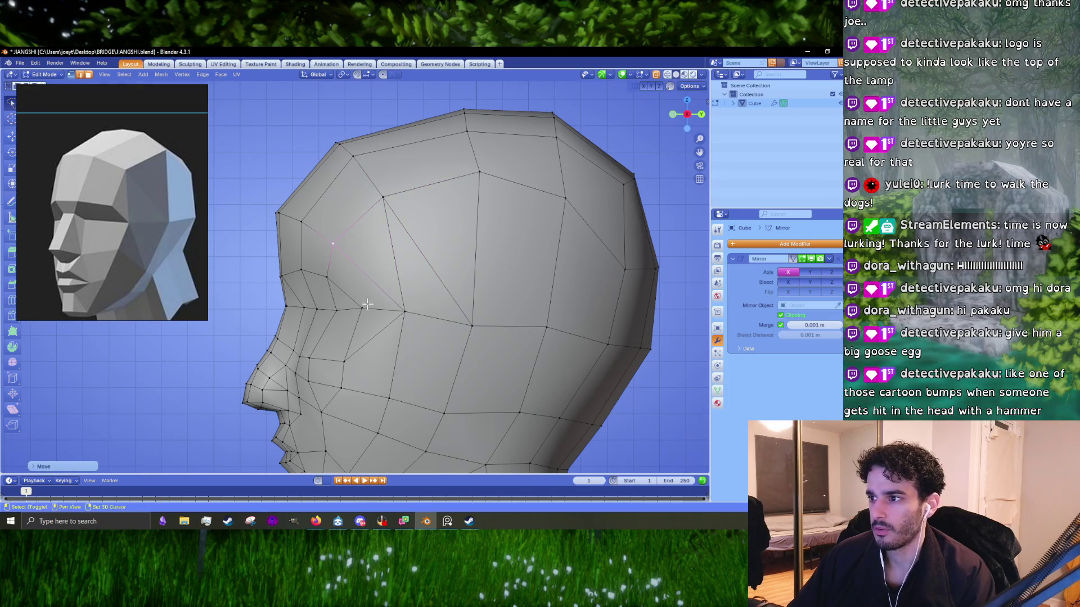
{"action": "middle_click_drag", "start_coordinate": [367, 304], "coordinate": [324, 243]}
{"action": "left_click", "coordinate": [329, 249]}
{"action": "scroll", "coordinate": [329, 250], "scroll_direction": "up", "scroll_amount": 2}
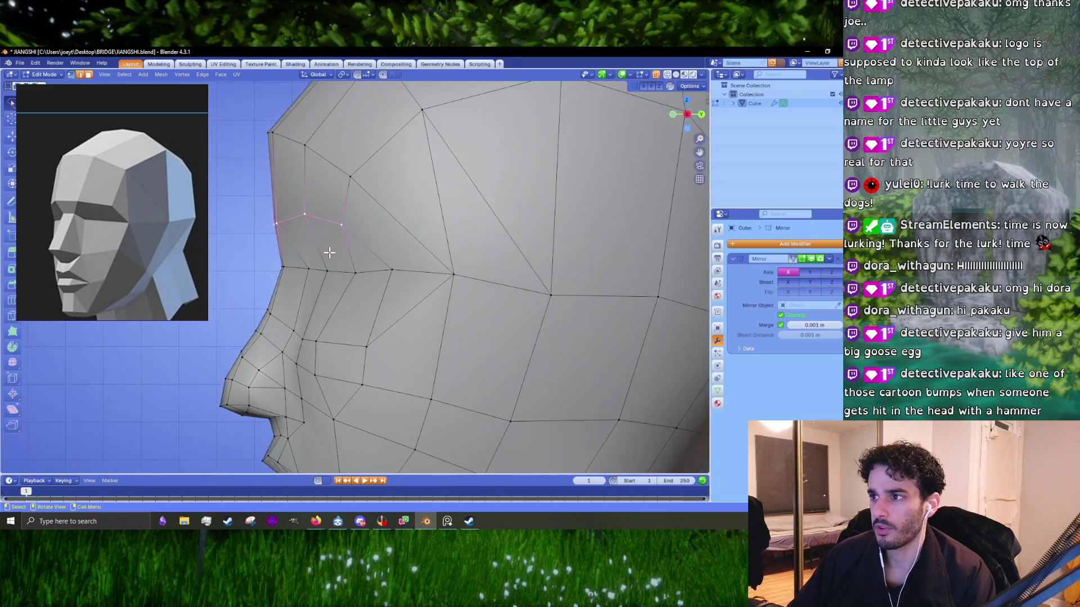
{"action": "key", "text": "g"}
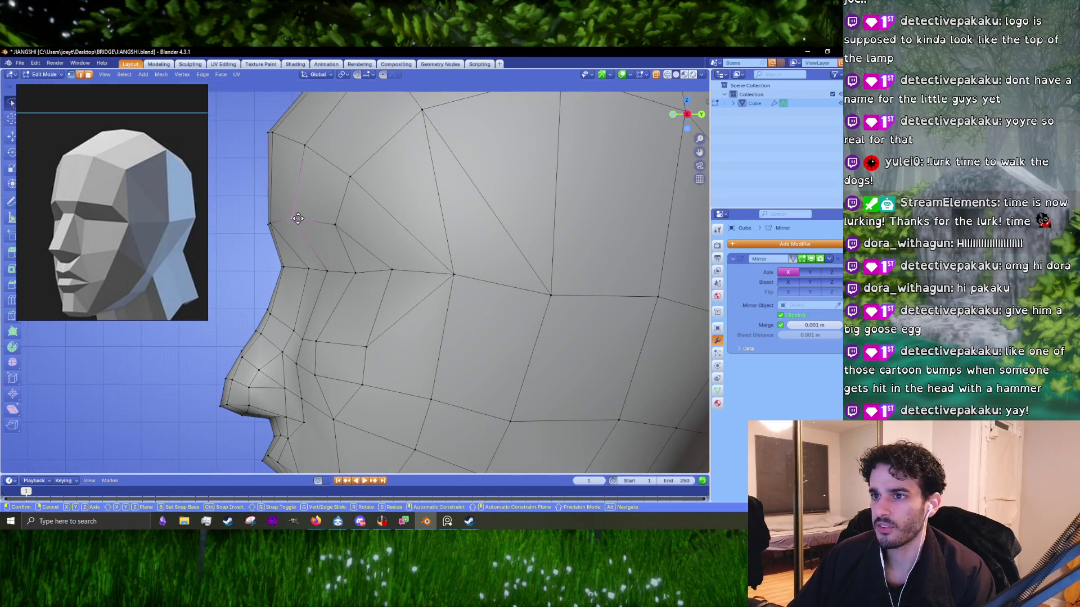
{"action": "left_click", "coordinate": [298, 219]}
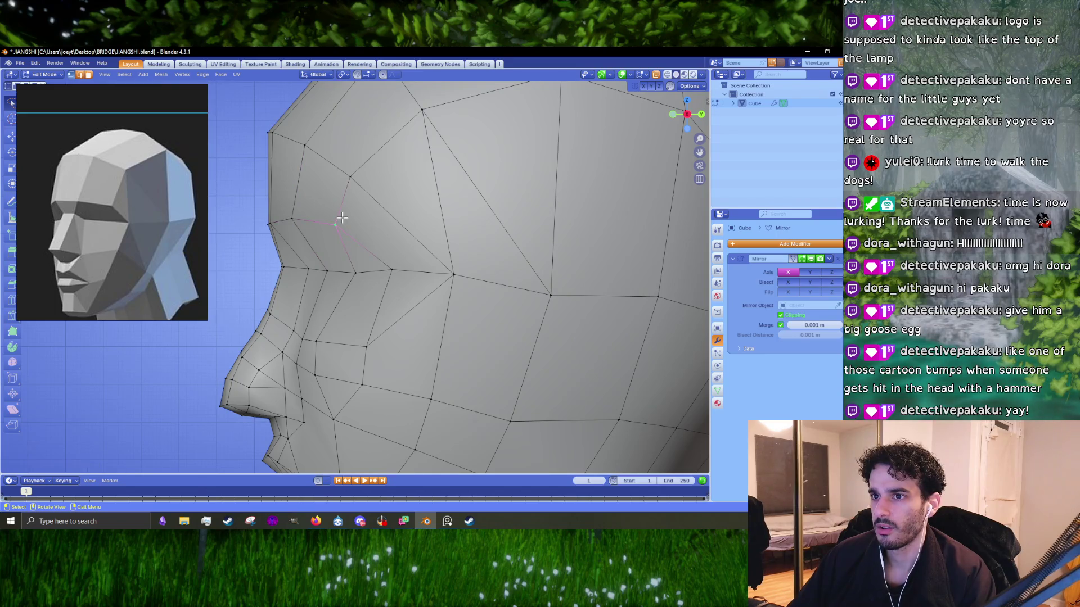
{"action": "key", "text": "g"}
{"action": "left_click", "coordinate": [399, 240]}
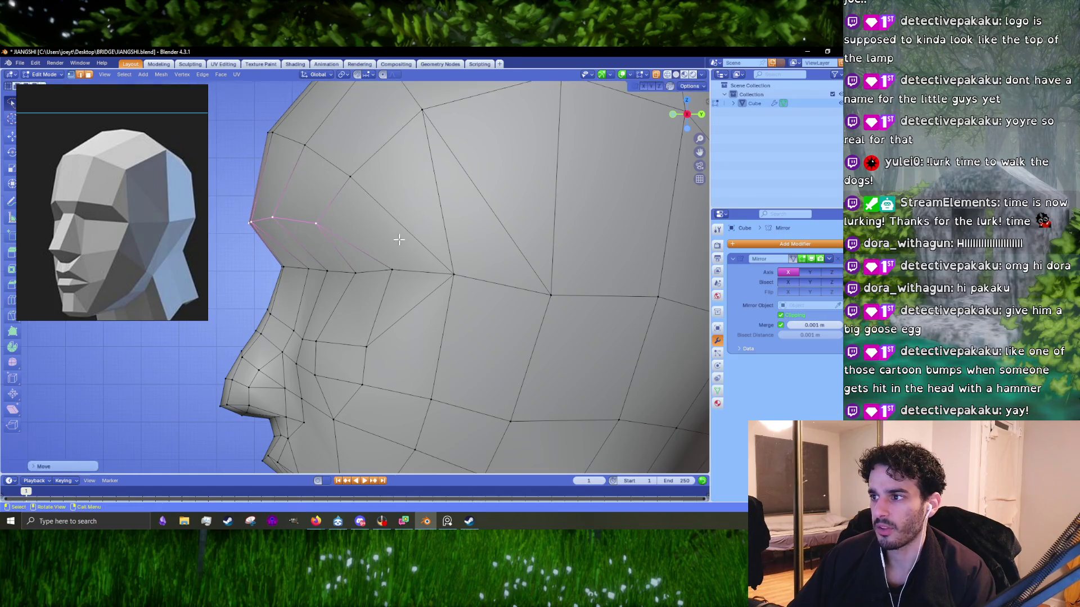
- Raise a brow ridge vertex up and outward, then switch to Object Mode
{"action": "scroll", "coordinate": [398, 239], "scroll_direction": "down", "scroll_amount": 4}
{"action": "scroll", "coordinate": [399, 239], "scroll_direction": "up", "scroll_amount": 3}
{"action": "left_click", "coordinate": [351, 193]}
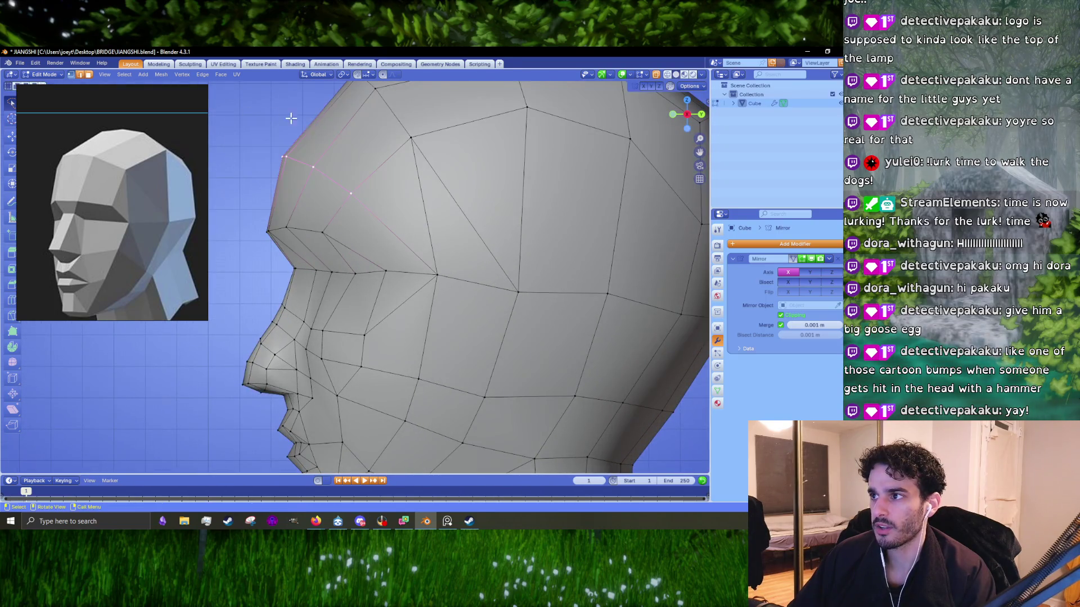
{"action": "key", "text": "g"}
{"action": "left_click", "coordinate": [369, 161]}
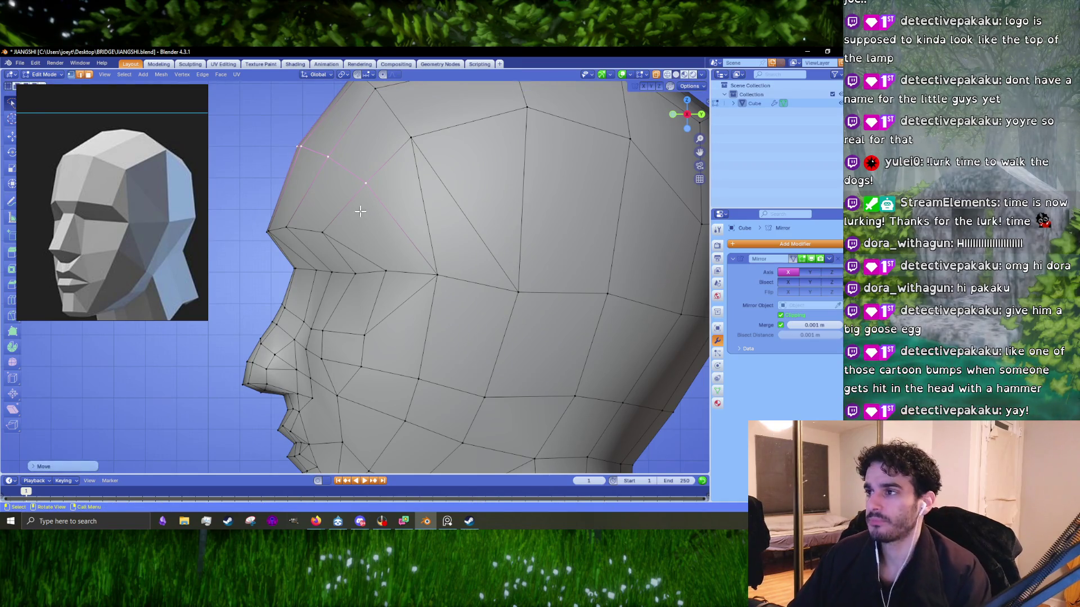
{"action": "scroll", "coordinate": [377, 232], "scroll_direction": "down", "scroll_amount": 5}
{"action": "scroll", "coordinate": [368, 234], "scroll_direction": "up", "scroll_amount": 5}
{"action": "key", "text": "Tab"}
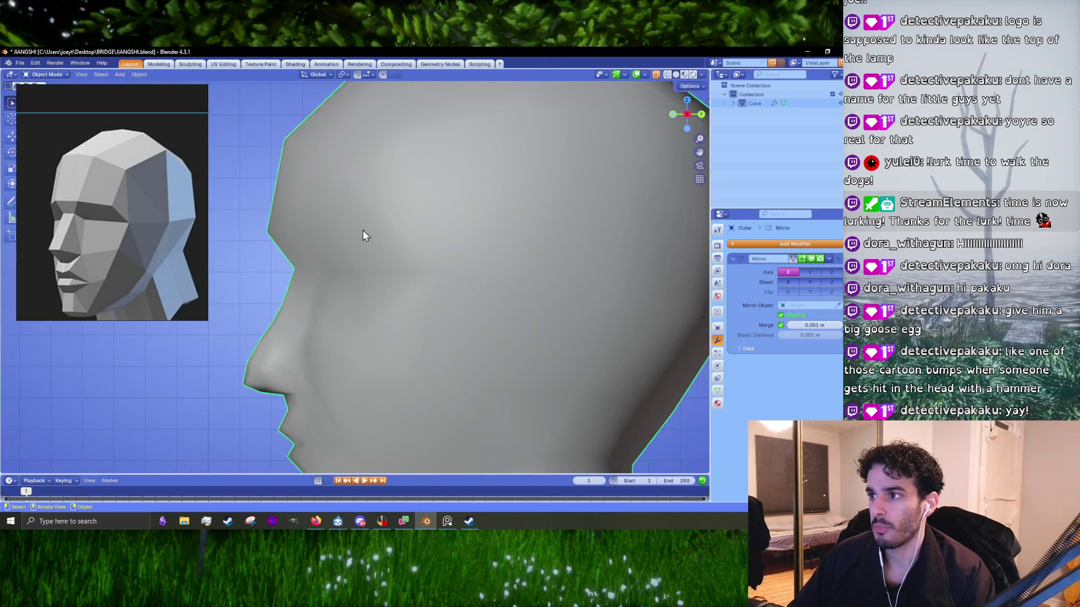
- Check the head and shoulders from the front, then return to Edit Mode
{"action": "scroll", "coordinate": [363, 236], "scroll_direction": "down", "scroll_amount": 5}
{"action": "mouse_move", "coordinate": [400, 234]}
{"action": "middle_mouse_down"}
{"action": "mouse_move", "coordinate": [440, 241]}
{"action": "mouse_move", "coordinate": [428, 250]}
{"action": "middle_mouse_up"}
{"action": "key", "text": "Tab"}
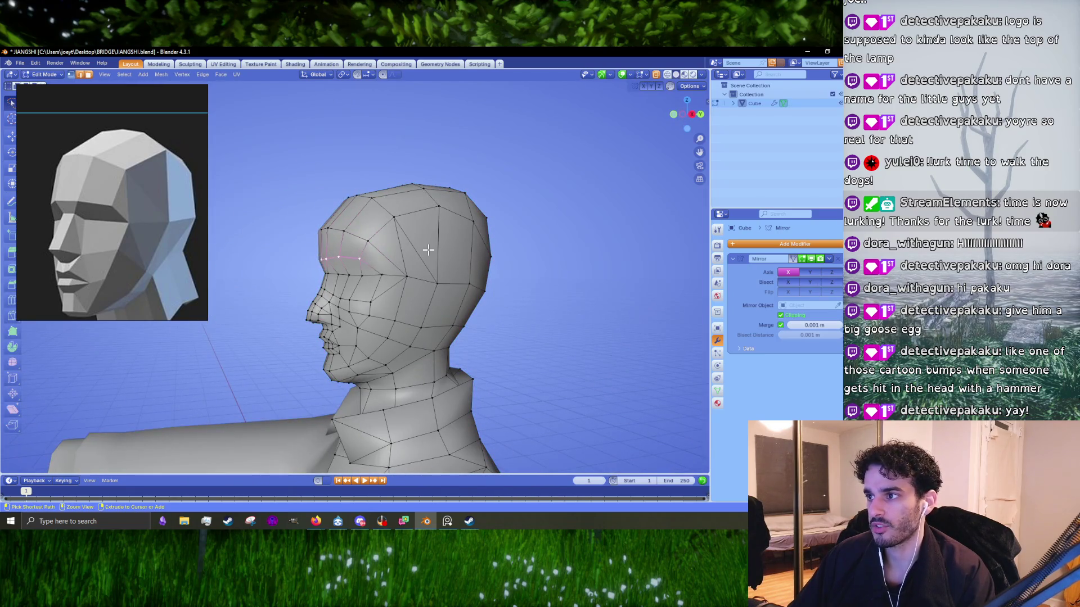
{"action": "key", "text": "Tab"}
{"action": "scroll", "coordinate": [428, 251], "scroll_direction": "down", "scroll_amount": 3}
{"action": "scroll", "coordinate": [372, 255], "scroll_direction": "down", "scroll_amount": 2}
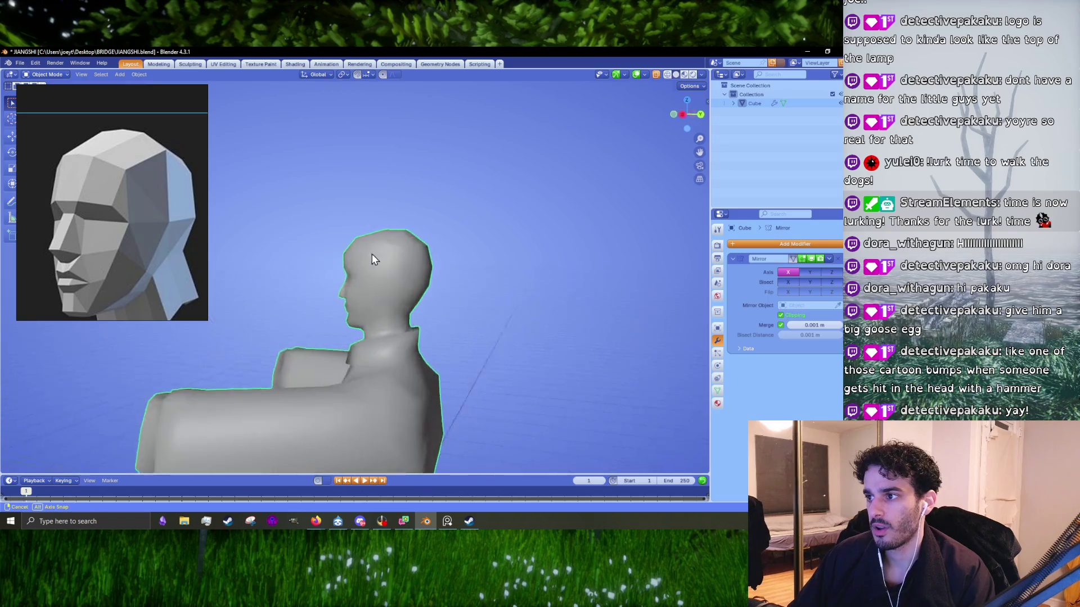
{"action": "key", "text": "Tab"}
{"action": "scroll", "coordinate": [396, 254], "scroll_direction": "up", "scroll_amount": 8}
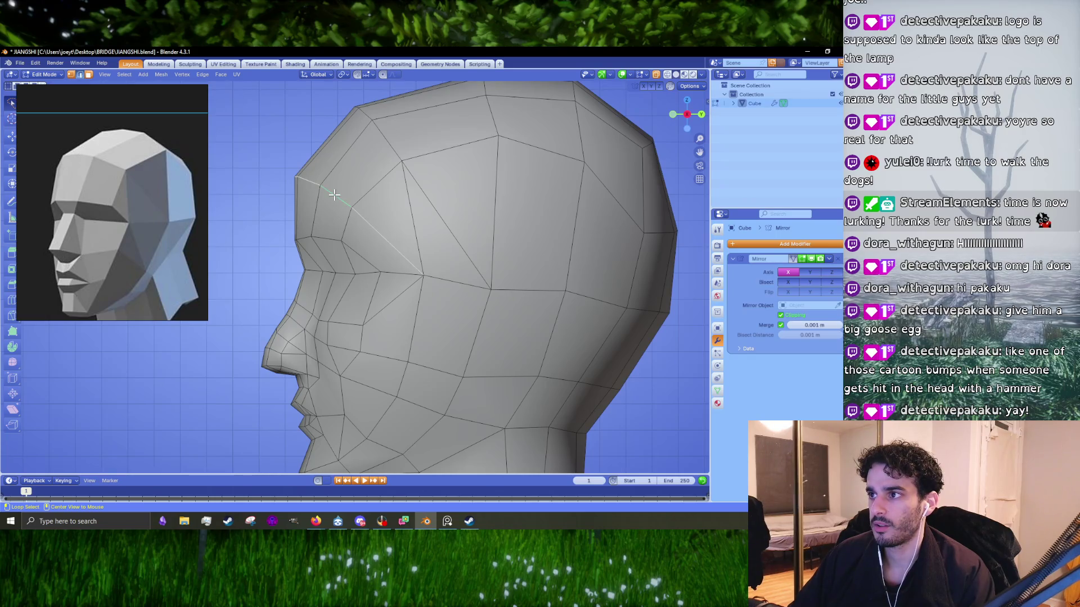
{"action": "scroll", "coordinate": [334, 195], "scroll_direction": "down", "scroll_amount": 3}
- Dissolve the selected forehead edges and switch to an orthographic side view
{"action": "key", "text": "x"}
{"action": "left_click", "coordinate": [390, 201]}
{"action": "middle_click_drag", "start_coordinate": [390, 201], "coordinate": [410, 210]}
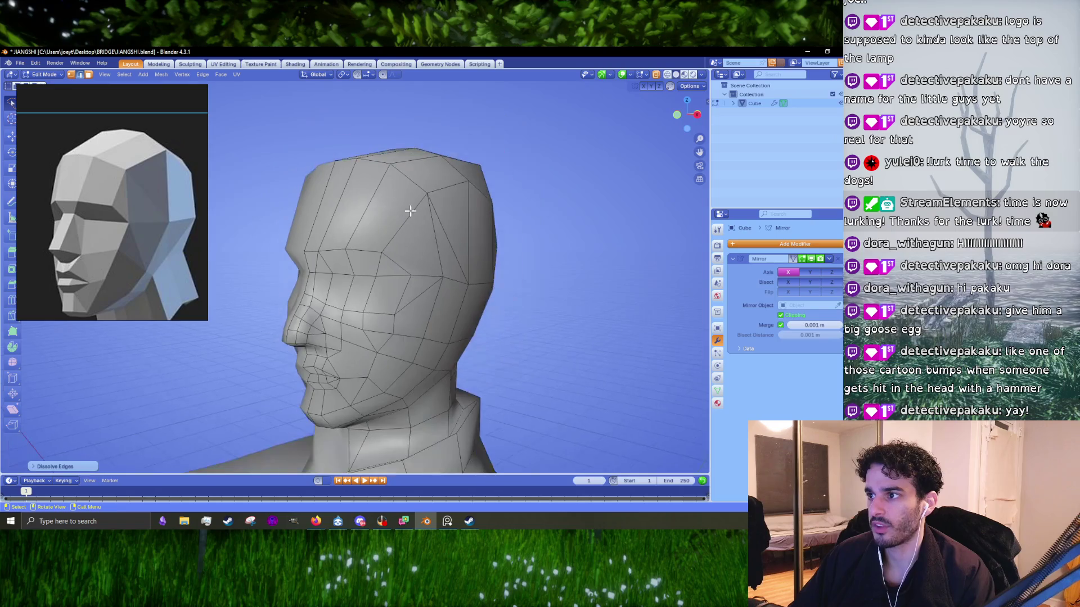
{"action": "key", "text": "KP_3"}
{"action": "key", "text": "KP_5"}
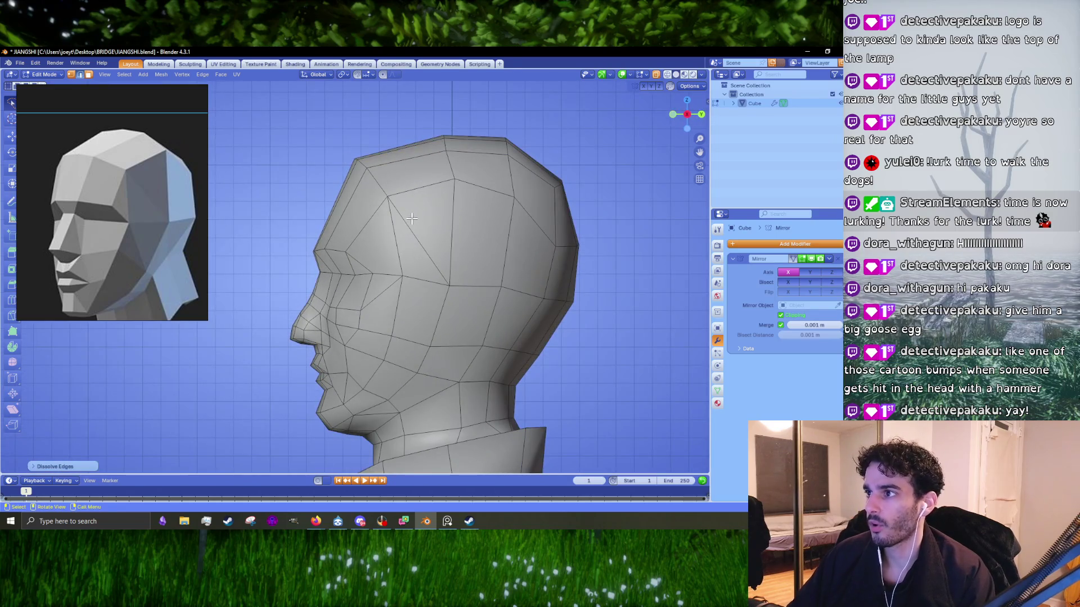
- Select an upper forehead edge and reposition its vertex in side profile
{"action": "mouse_move", "coordinate": [412, 219]}
{"action": "middle_mouse_down"}
{"action": "mouse_move", "coordinate": [397, 181]}
{"action": "mouse_move", "coordinate": [402, 190]}
{"action": "middle_mouse_up"}
{"action": "left_click", "coordinate": [397, 181]}
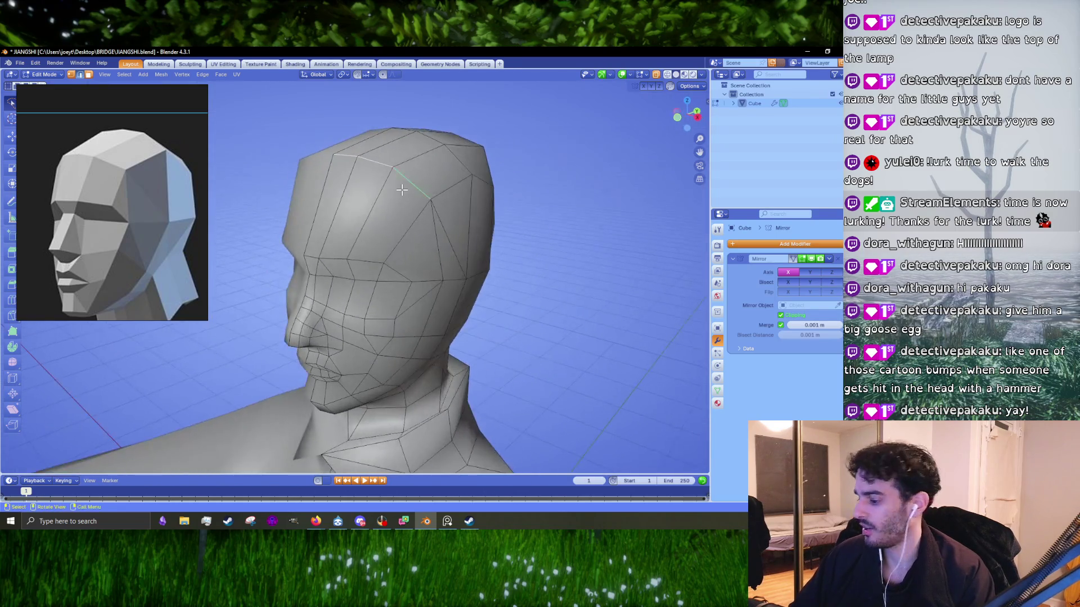
{"action": "key", "text": "KP_3"}
{"action": "key", "text": "g"}
{"action": "left_click", "coordinate": [410, 182]}
{"action": "key", "text": "g"}
{"action": "left_click", "coordinate": [448, 170]}
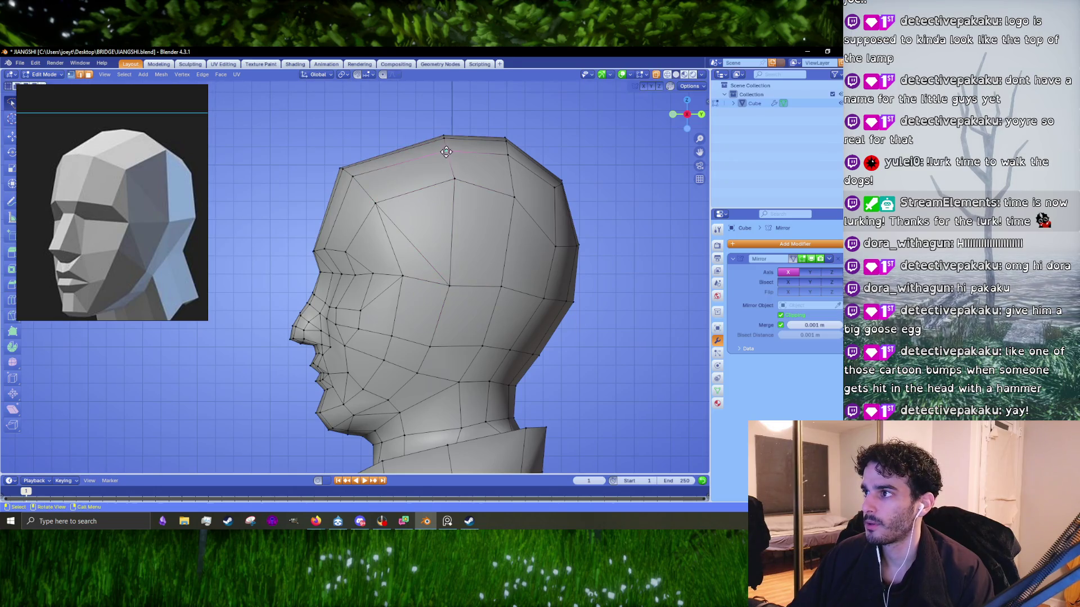
- Lasso-select the vertices across the top of the head and move them into place
{"action": "mouse_move", "coordinate": [439, 119]}
{"action": "right_mouse_down", "text": "ctrl"}
{"action": "mouse_move", "coordinate": [435, 190]}
{"action": "mouse_move", "coordinate": [444, 138]}
{"action": "right_mouse_up", "text": "ctrl"}
{"action": "key", "text": "g"}
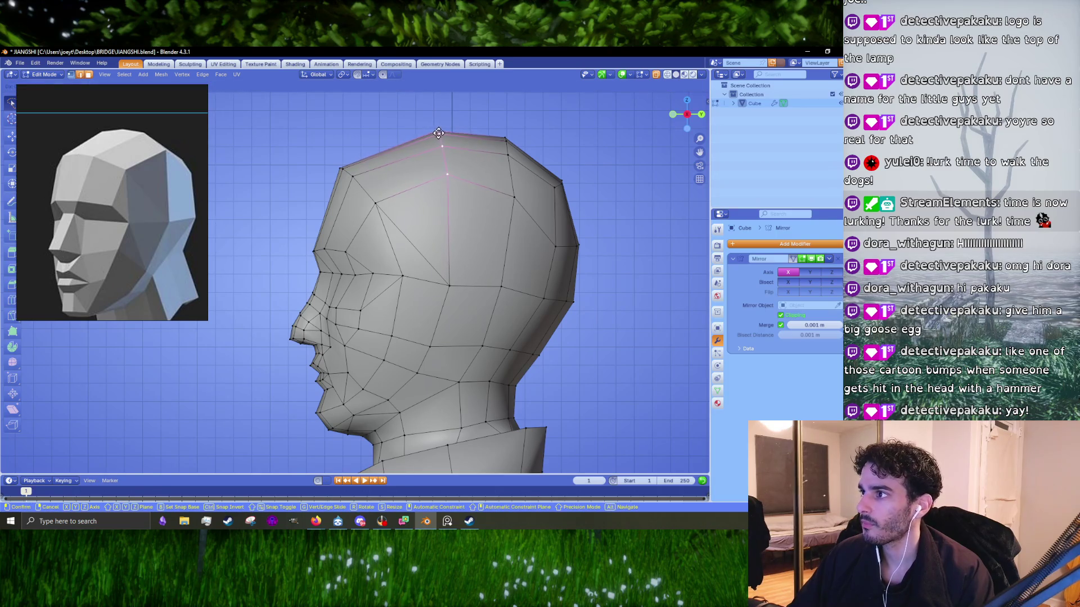
{"action": "middle_click_drag", "start_coordinate": [439, 133], "coordinate": [434, 121], "text": "alt"}
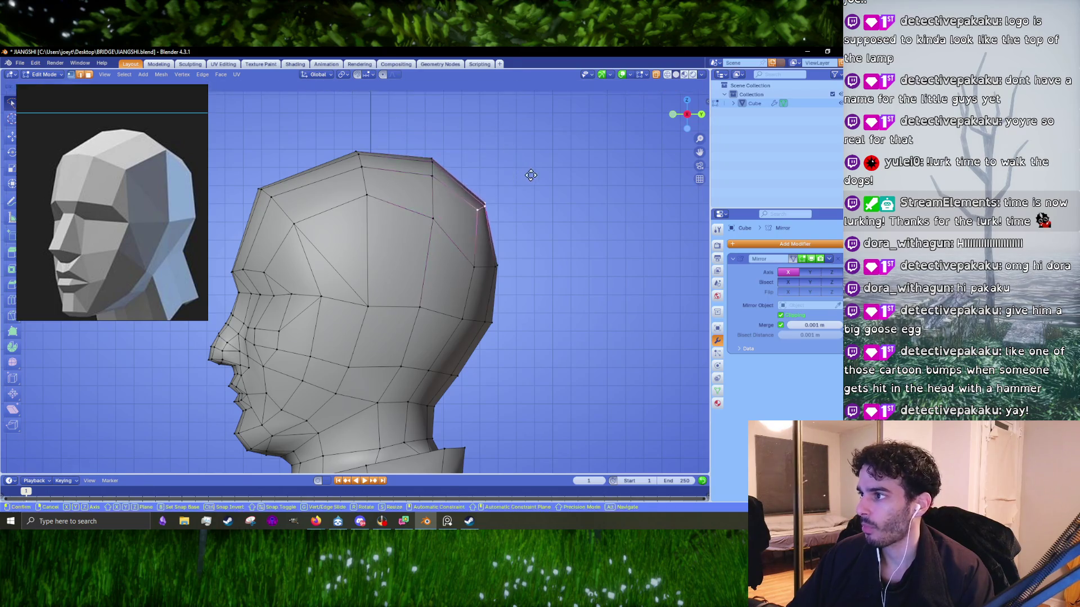
{"action": "left_click", "coordinate": [548, 255]}
- Move the back-of-head edge outward, then orbit to a three-quarter front view
{"action": "key", "text": "r"}
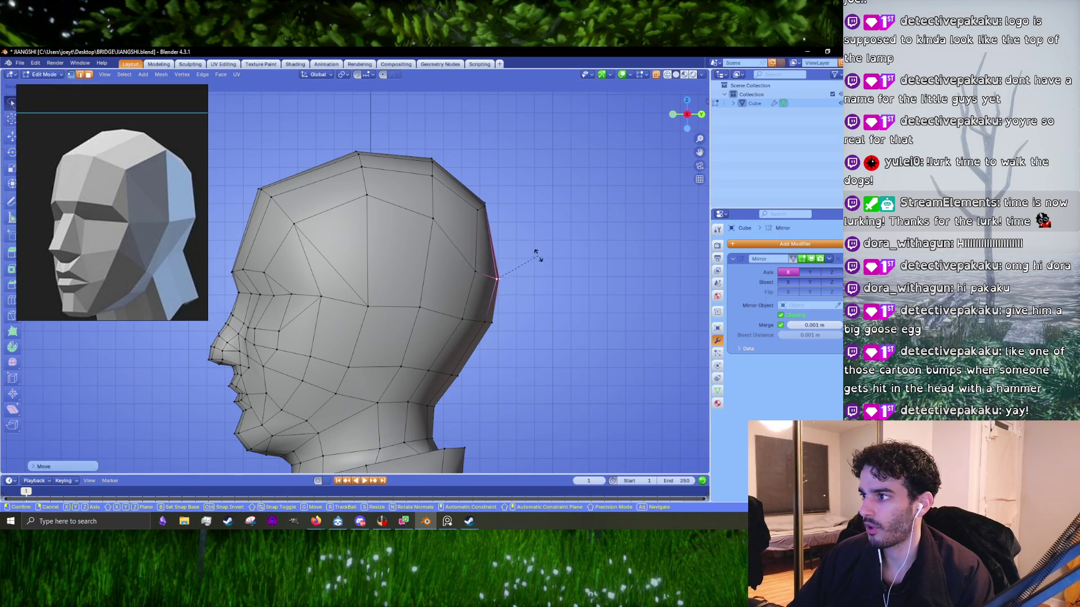
{"action": "key", "text": "g"}
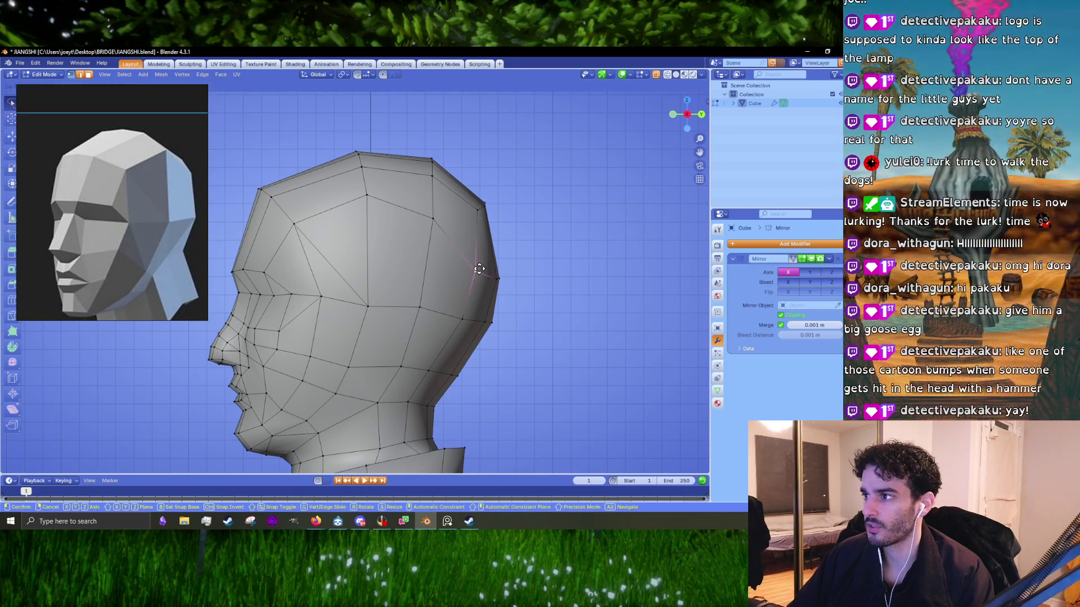
{"action": "left_click", "coordinate": [478, 268]}
{"action": "scroll", "coordinate": [475, 259], "scroll_direction": "up", "scroll_amount": 4}
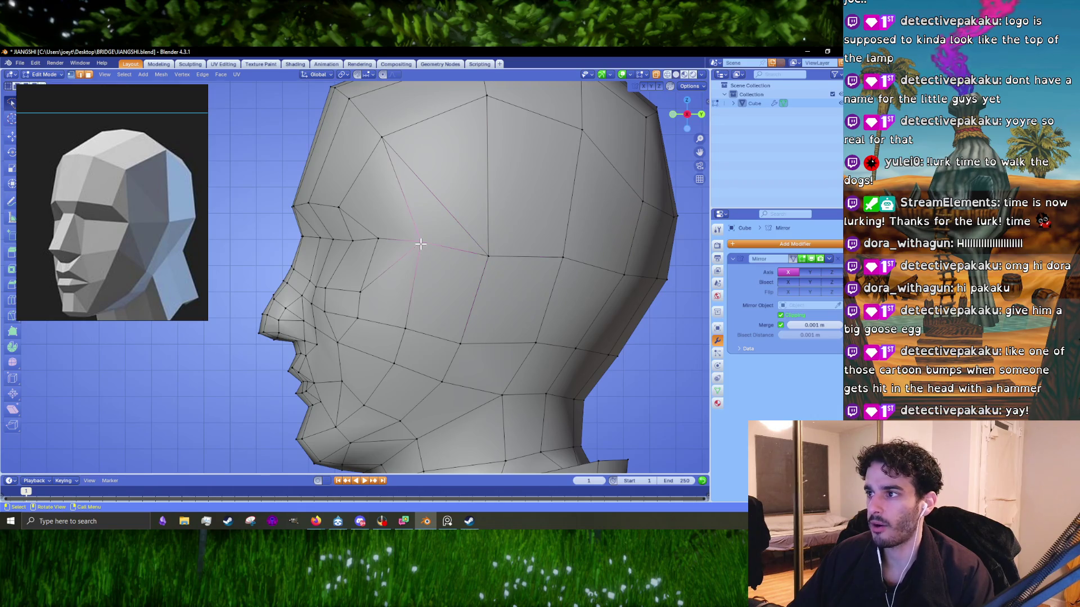
{"action": "middle_click_drag", "start_coordinate": [387, 228], "coordinate": [429, 231]}
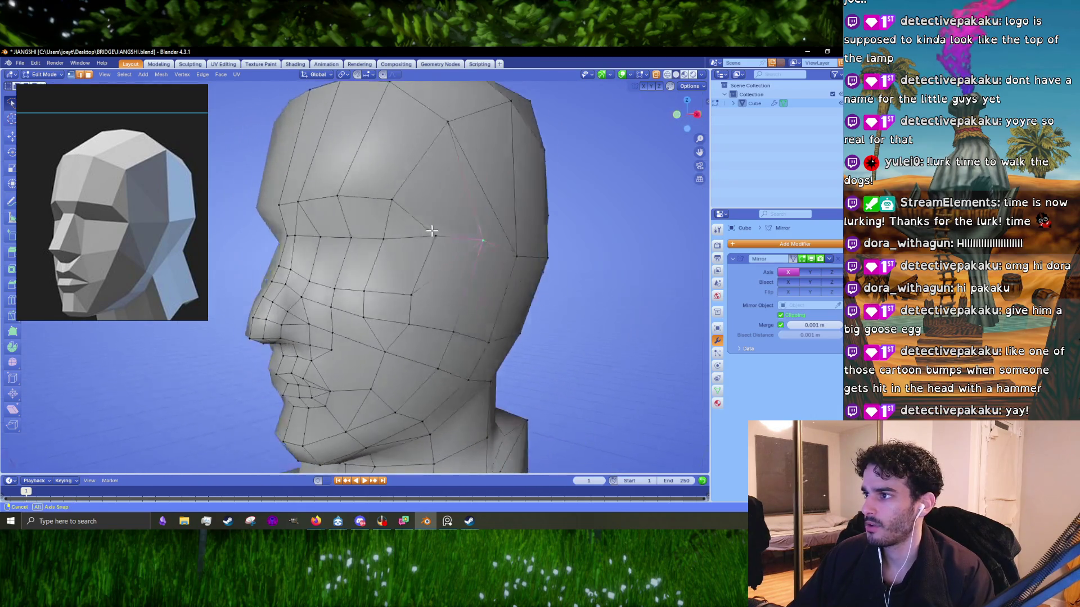
- Knife-cut a new edge near the temple and merge a temple vertex at last
{"action": "key", "text": "k"}
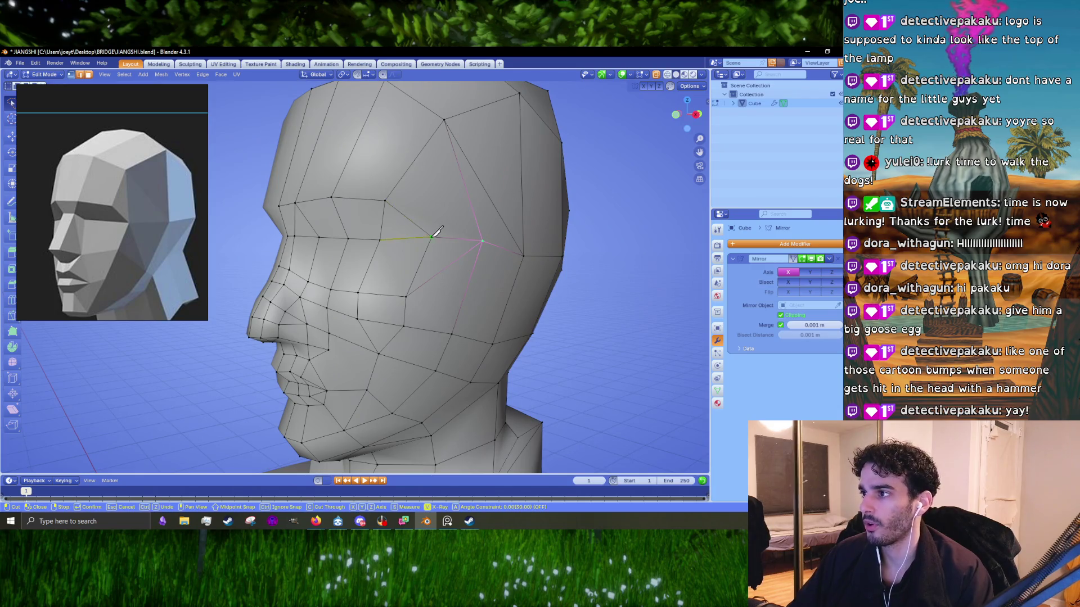
{"action": "left_click", "coordinate": [444, 119]}
{"action": "key", "text": "Return"}
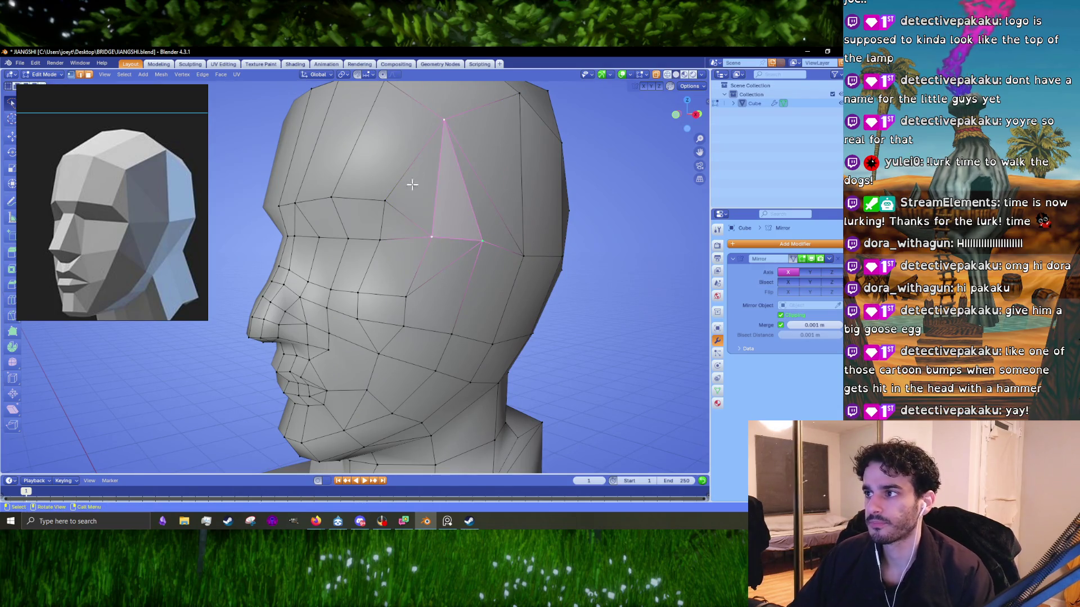
{"action": "left_click", "coordinate": [385, 201]}
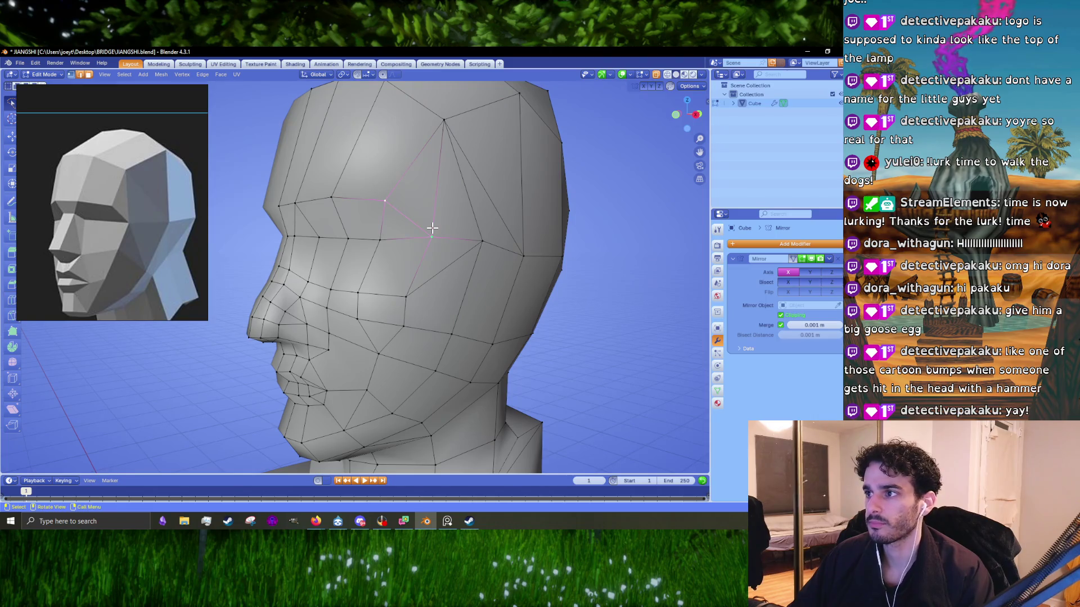
{"action": "key", "text": "m"}
{"action": "left_click", "coordinate": [433, 229]}
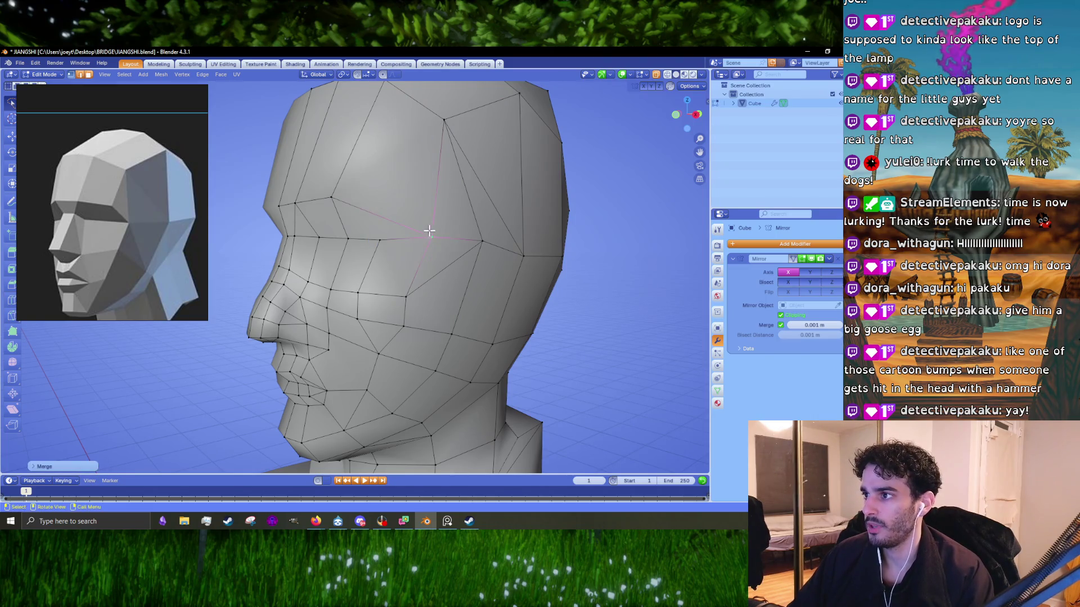
- Merge two cheek vertices into one
{"action": "left_click", "coordinate": [358, 292]}
{"action": "left_click", "coordinate": [406, 294], "text": "shift"}
{"action": "key", "text": "m"}
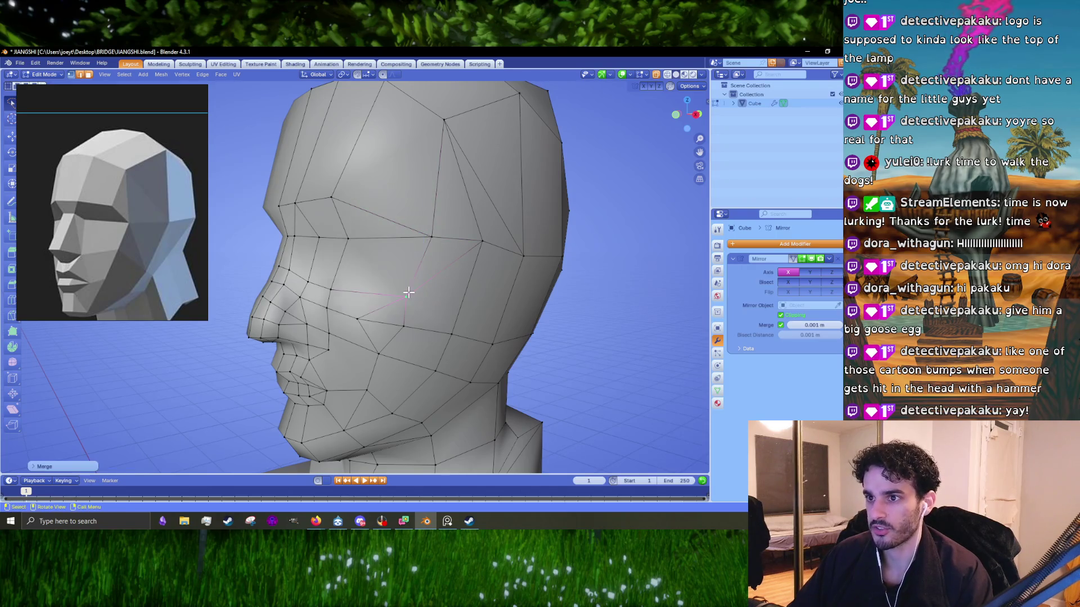
{"action": "left_click", "coordinate": [408, 291]}
- Move the cheek vertex beside the nose up and forward toward the nostril
{"action": "mouse_move", "coordinate": [408, 292]}
{"action": "middle_mouse_down"}
{"action": "mouse_move", "coordinate": [425, 254]}
{"action": "mouse_move", "coordinate": [404, 248]}
{"action": "middle_mouse_up"}
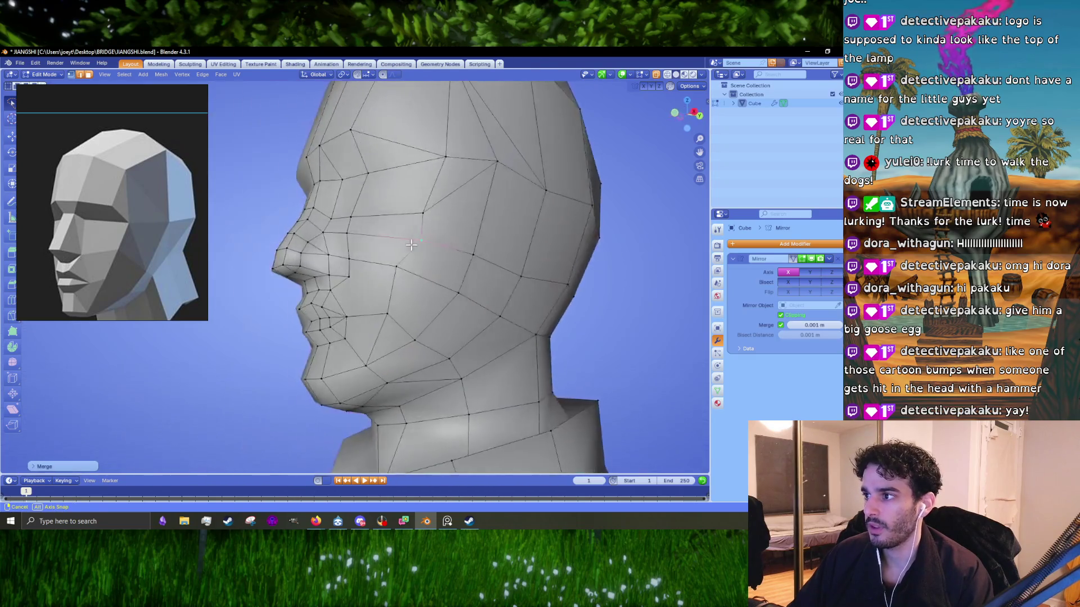
{"action": "scroll", "coordinate": [405, 248], "scroll_direction": "up", "scroll_amount": 2}
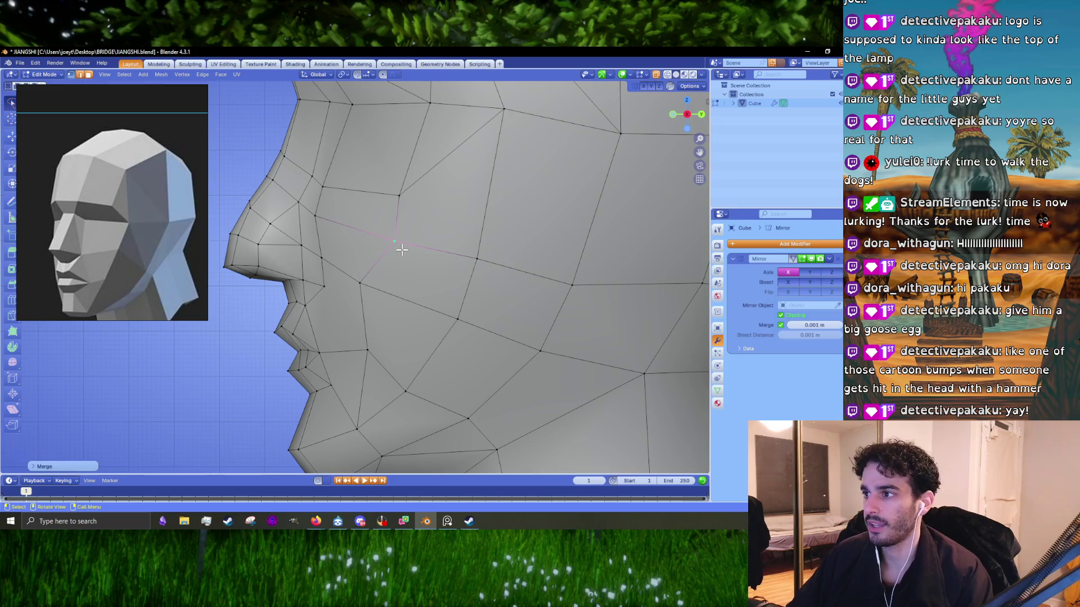
{"action": "key", "text": "g"}
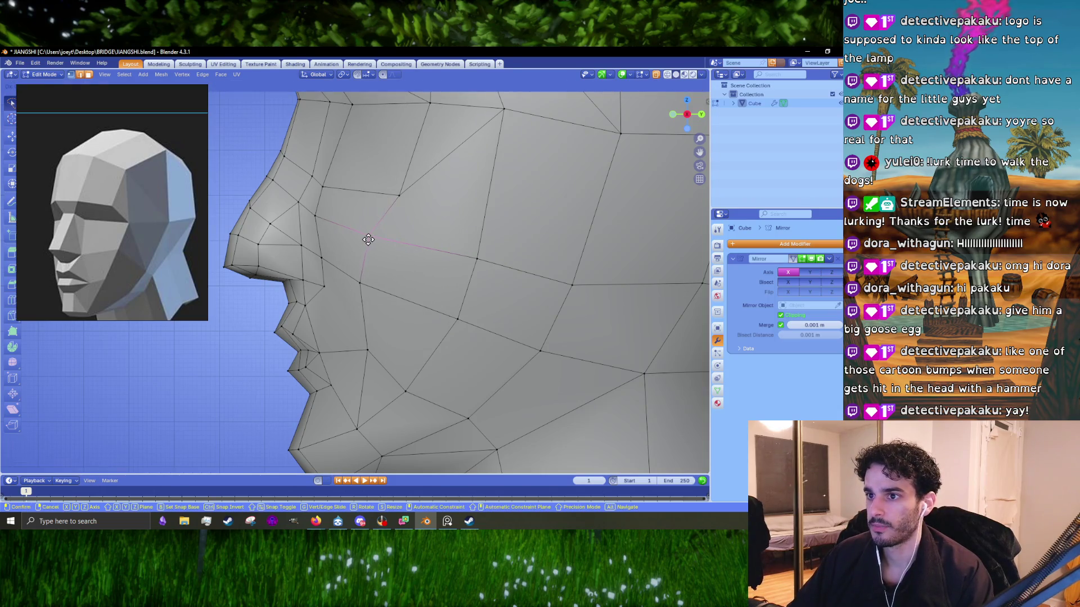
{"action": "left_click", "coordinate": [367, 280]}
{"action": "scroll", "coordinate": [434, 289], "scroll_direction": "down", "scroll_amount": 3}
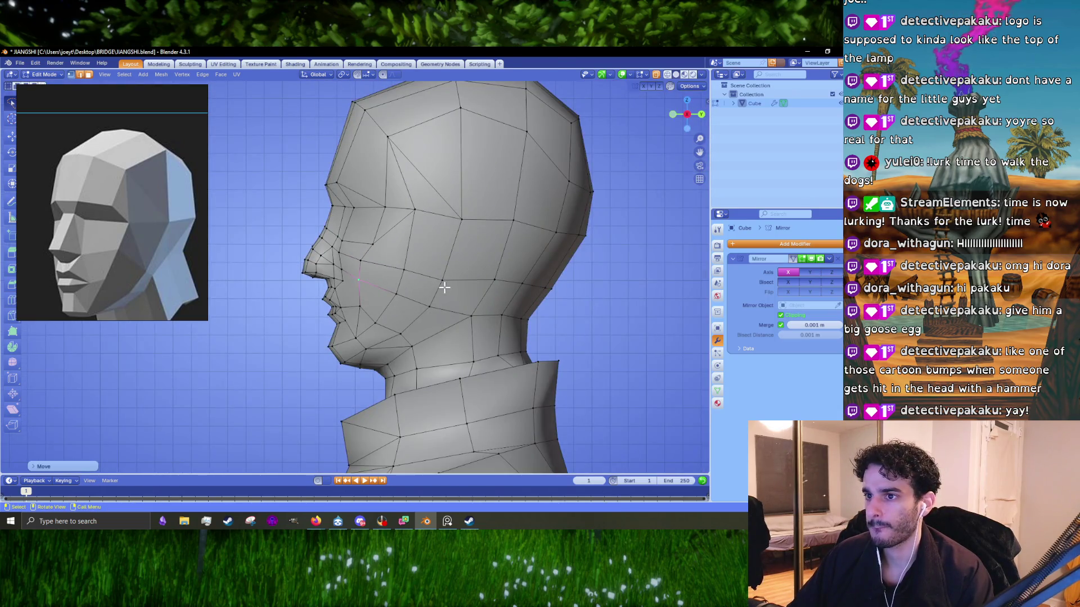
- From a numpad 6 side view, nudge the cheek vertex up toward the nose, then switch to front view
{"action": "scroll", "coordinate": [450, 293], "scroll_direction": "up", "scroll_amount": 1}
{"action": "scroll", "coordinate": [449, 290], "scroll_direction": "up", "scroll_amount": 1}
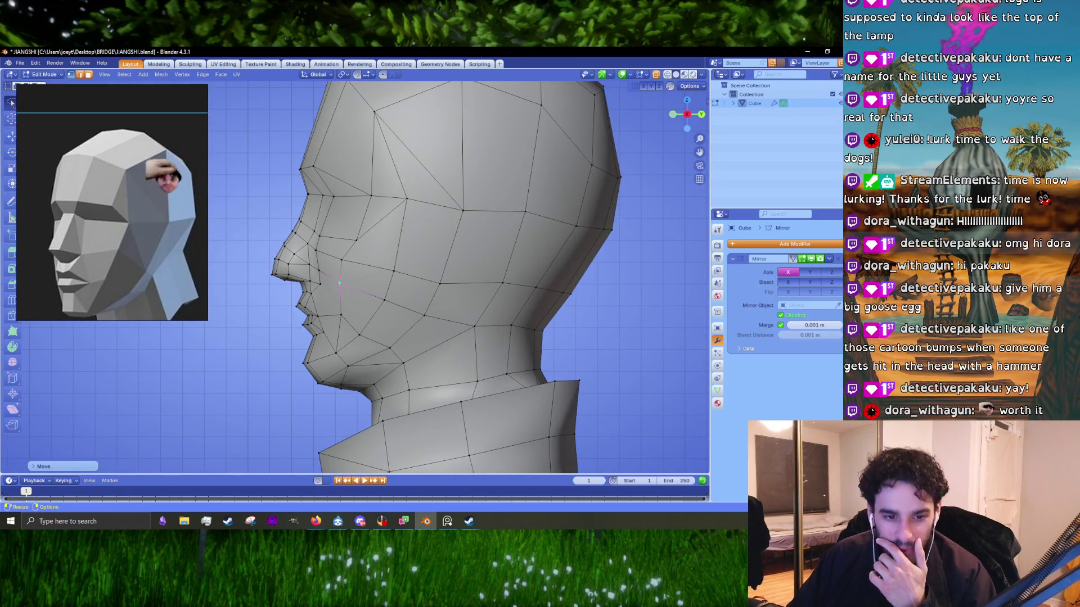
{"action": "mouse_move", "coordinate": [372, 270]}
{"action": "middle_mouse_down"}
{"action": "mouse_move", "coordinate": [371, 302]}
{"action": "mouse_move", "coordinate": [401, 310]}
{"action": "middle_mouse_up"}
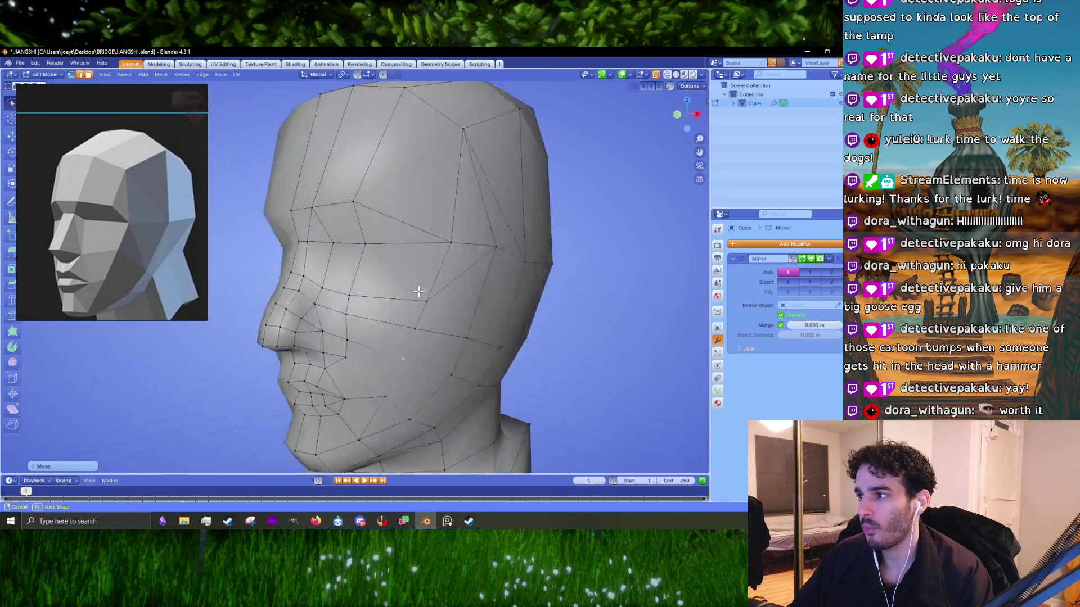
{"action": "key", "text": "KP_6"}
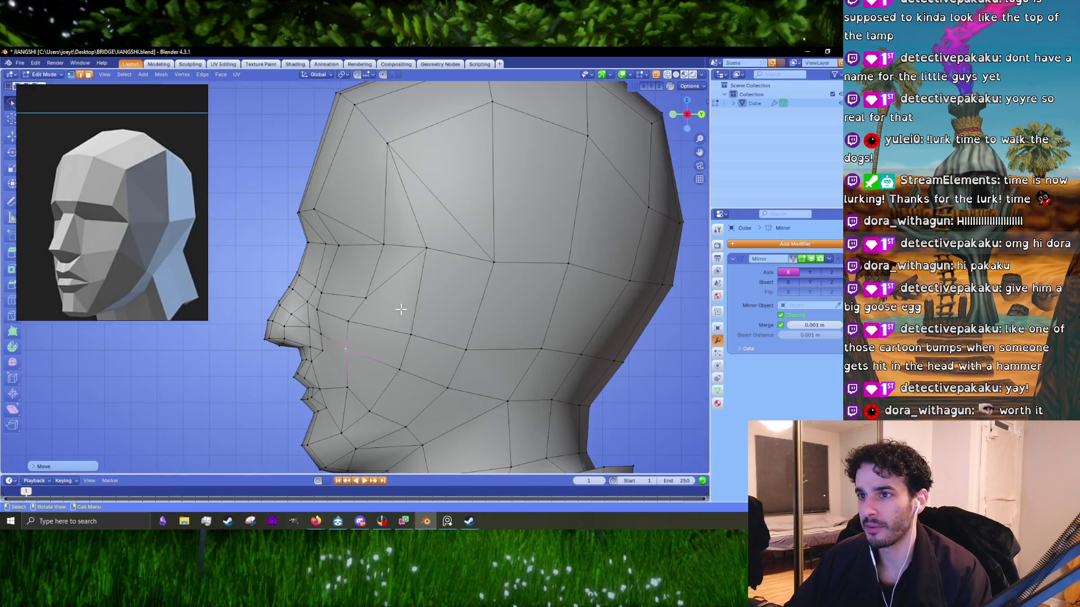
{"action": "scroll", "coordinate": [393, 321], "scroll_direction": "up", "scroll_amount": 2}
{"action": "key", "text": "g"}
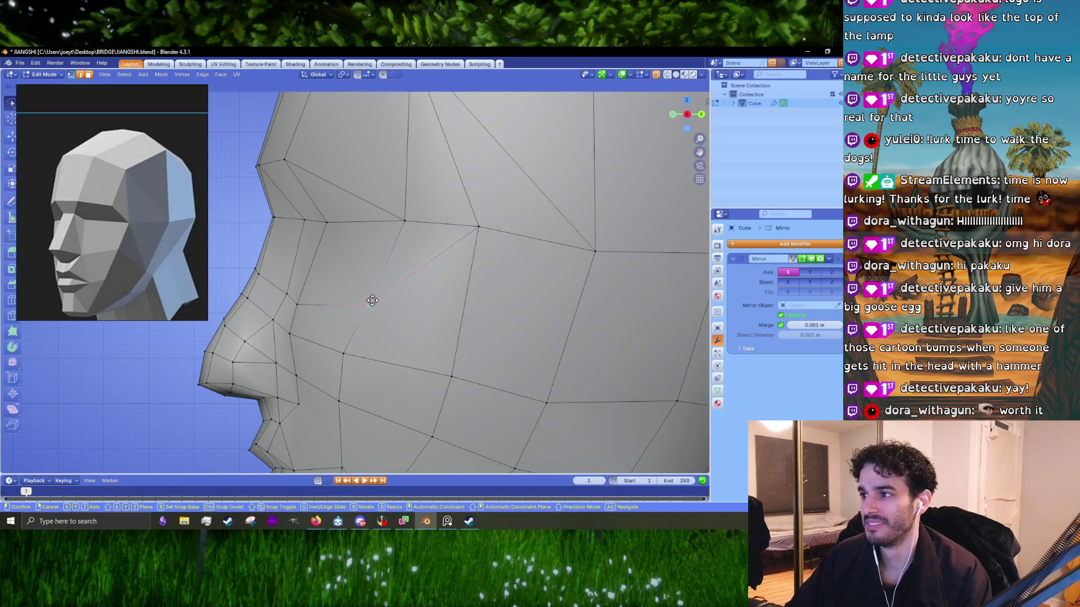
{"action": "left_click", "coordinate": [372, 297]}
{"action": "scroll", "coordinate": [390, 305], "scroll_direction": "down", "scroll_amount": 3}
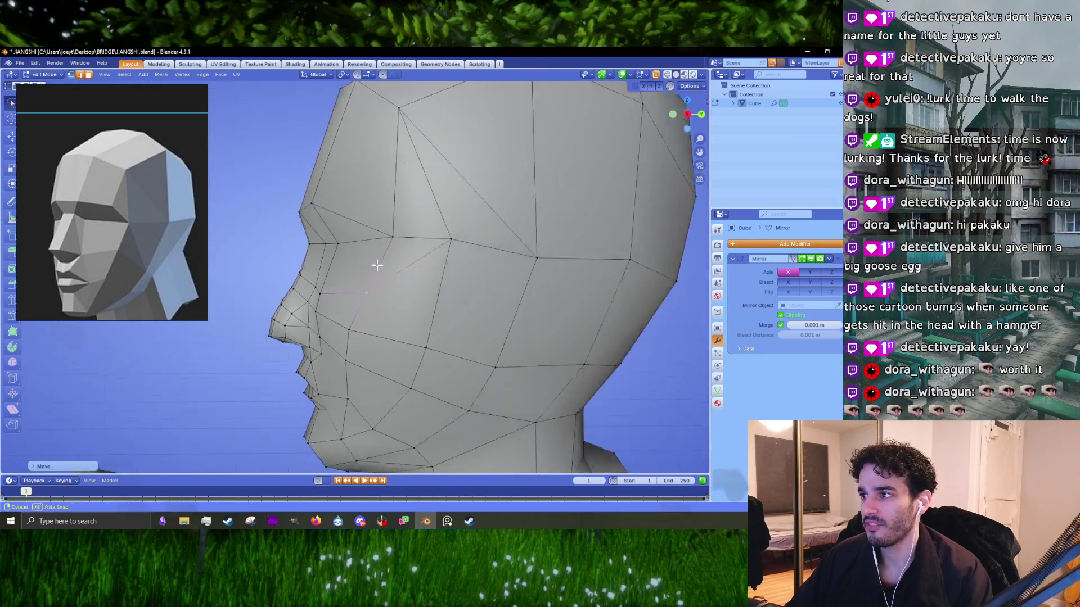
{"action": "key", "text": "KP_1"}
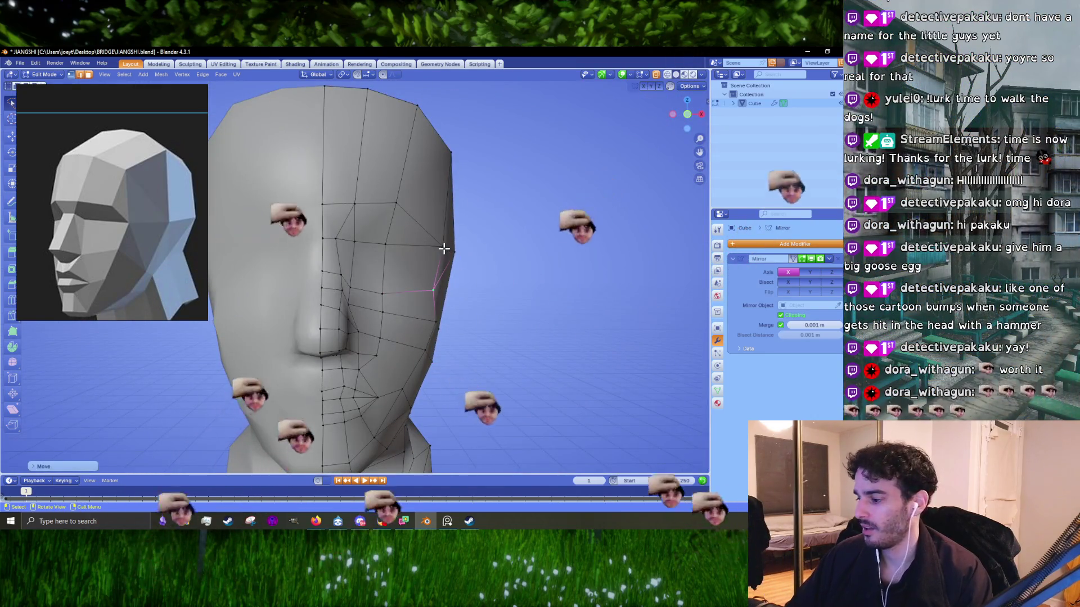
- Reposition a crown vertex and a vertex on the side of the head
{"action": "scroll", "coordinate": [415, 216], "scroll_direction": "up", "scroll_amount": 1}
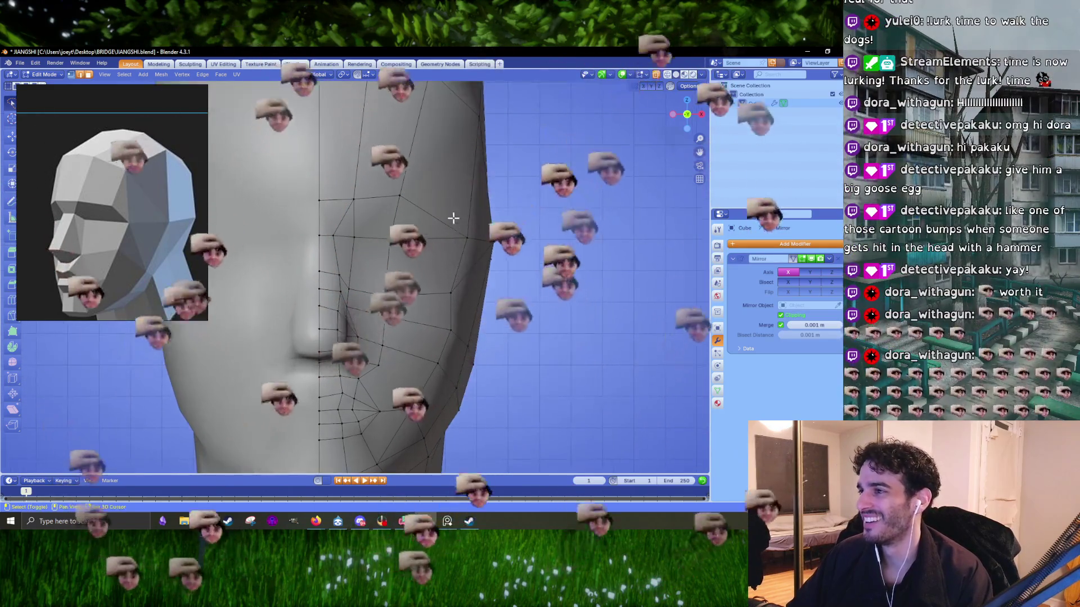
{"action": "middle_click_drag", "start_coordinate": [451, 217], "coordinate": [393, 320], "text": "shift"}
{"action": "key", "text": "g"}
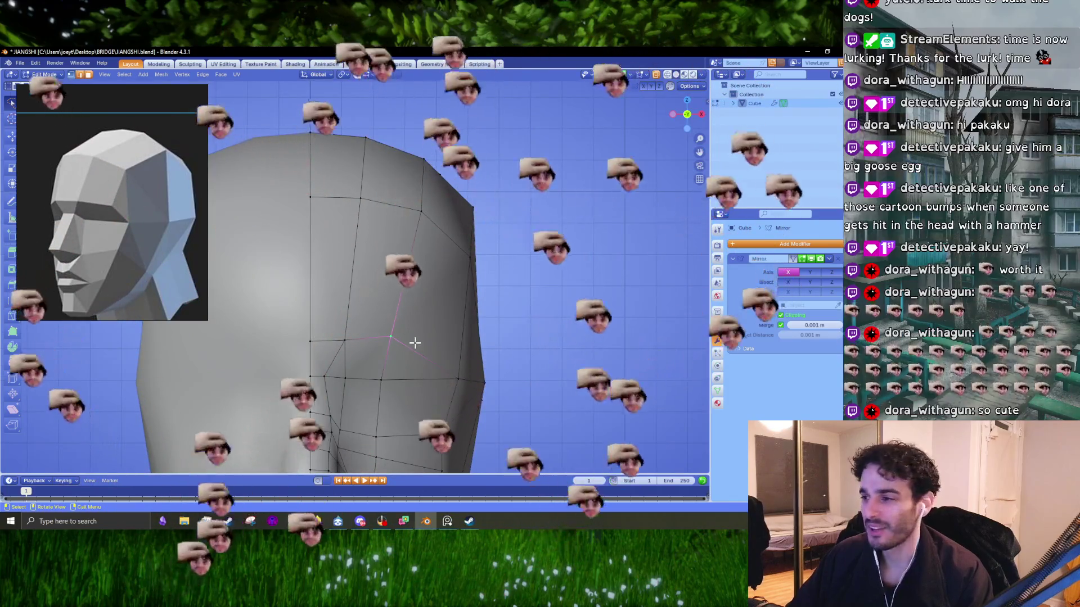
{"action": "left_click", "coordinate": [455, 346]}
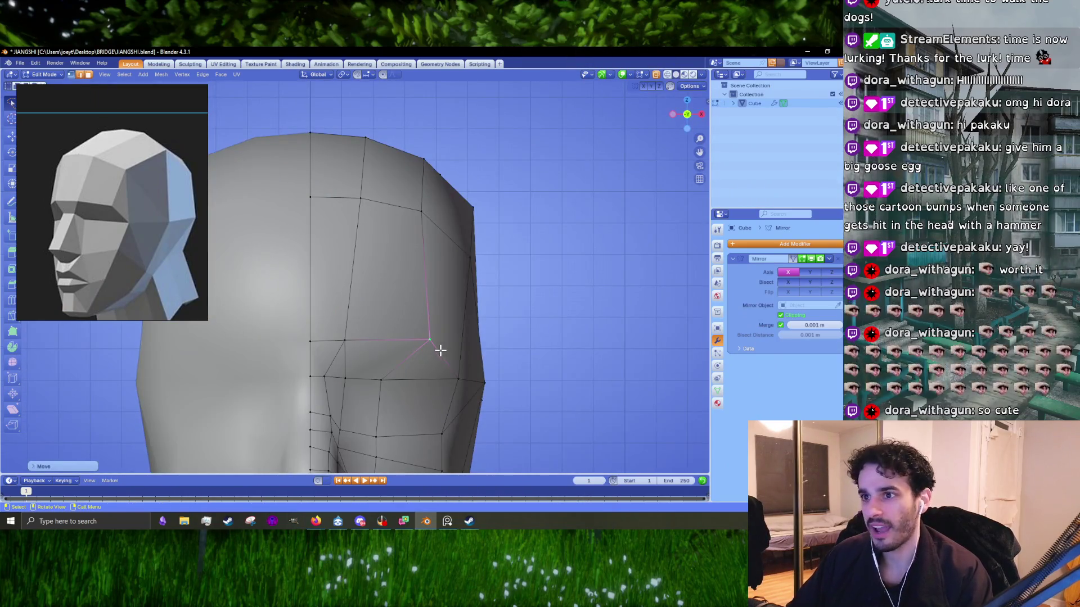
{"action": "key", "text": "g"}
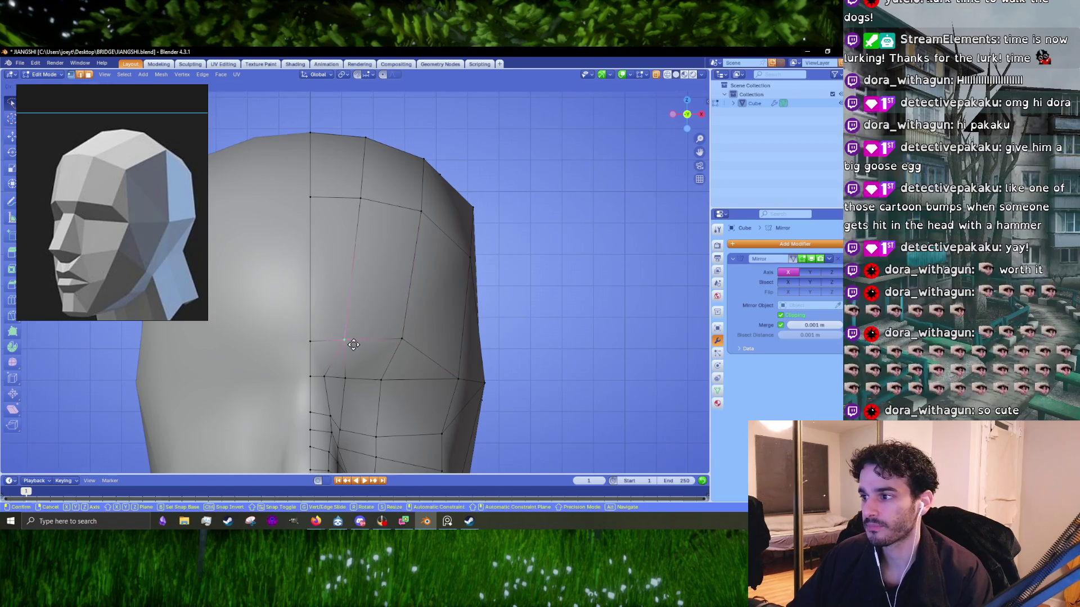
{"action": "left_click", "coordinate": [361, 344]}
{"action": "left_click", "coordinate": [361, 198]}
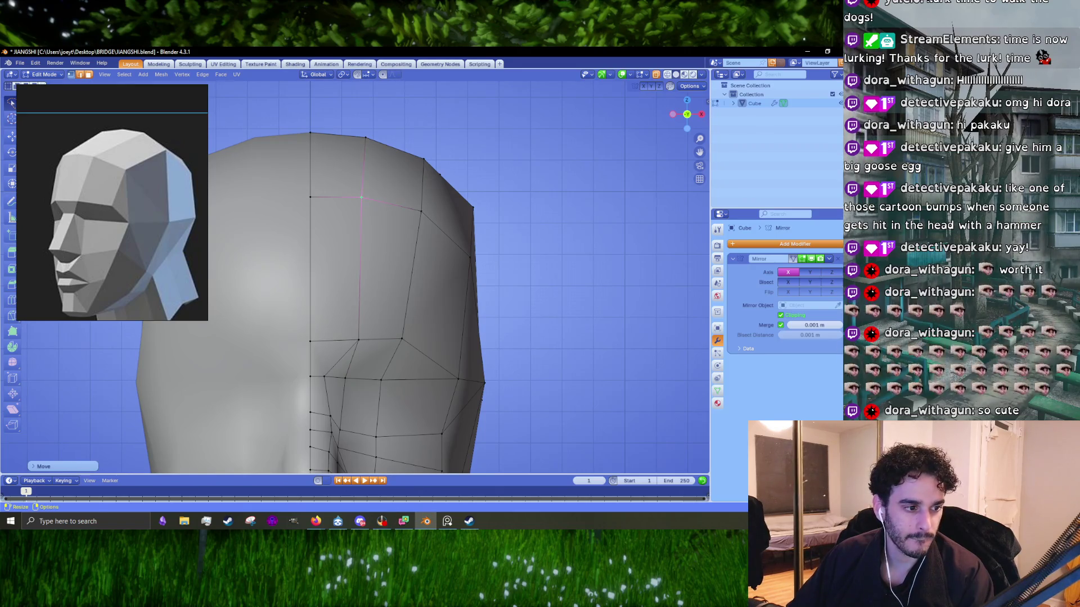
- Move two cheek vertices, one upper and one lower, into place
{"action": "mouse_move", "coordinate": [444, 364]}
{"action": "middle_mouse_down", "text": "shift"}
{"action": "mouse_move", "coordinate": [436, 268]}
{"action": "mouse_move", "coordinate": [393, 277]}
{"action": "middle_mouse_up", "text": "shift"}
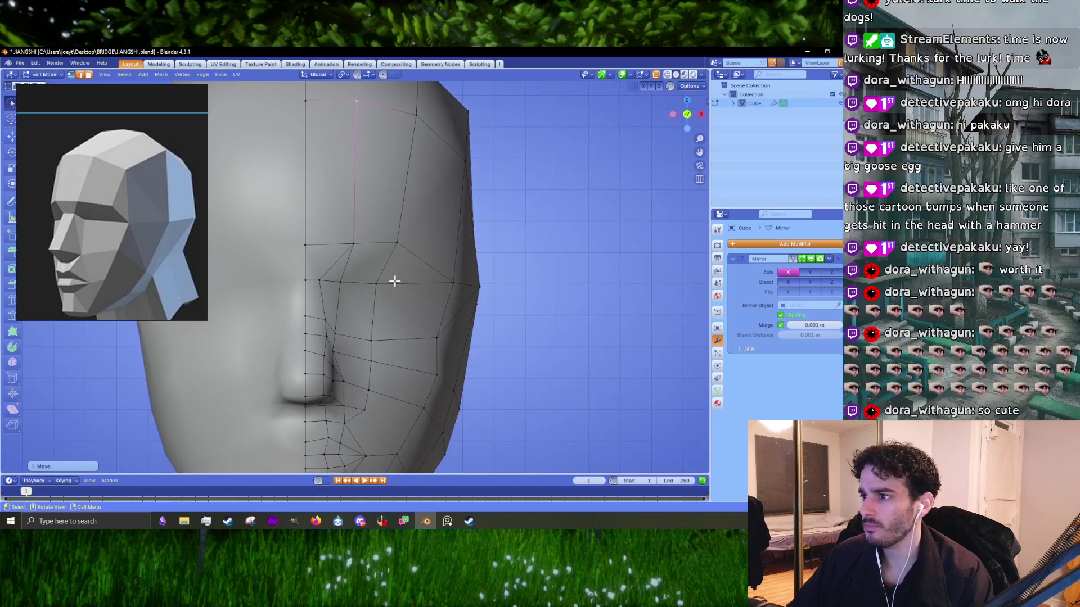
{"action": "left_click", "coordinate": [393, 277]}
{"action": "key", "text": "g"}
{"action": "left_click", "coordinate": [404, 280]}
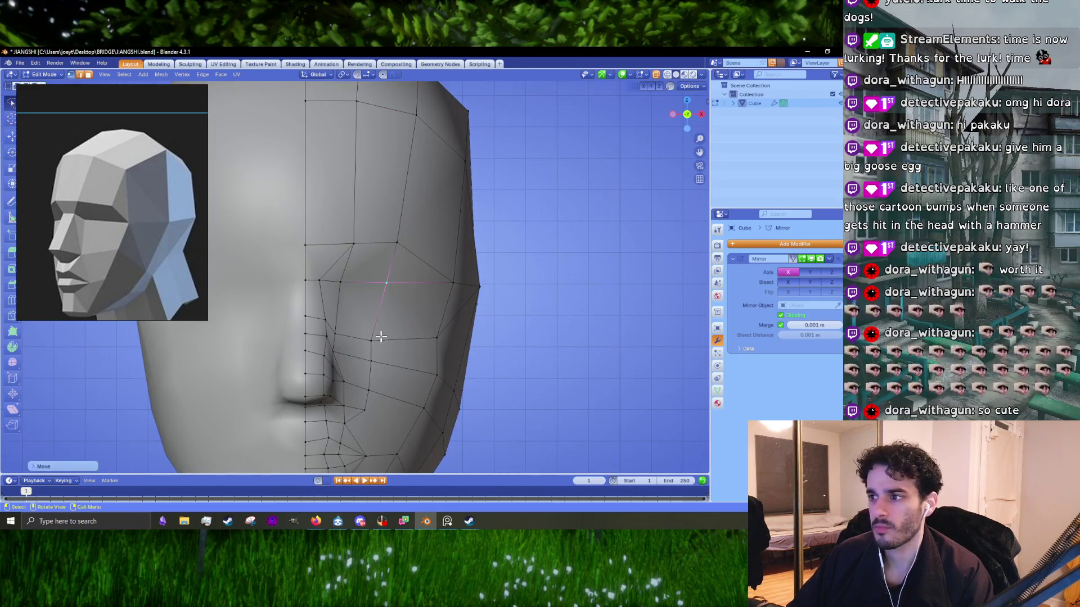
{"action": "left_click", "coordinate": [369, 391]}
{"action": "key", "text": "g"}
{"action": "left_click", "coordinate": [384, 396]}
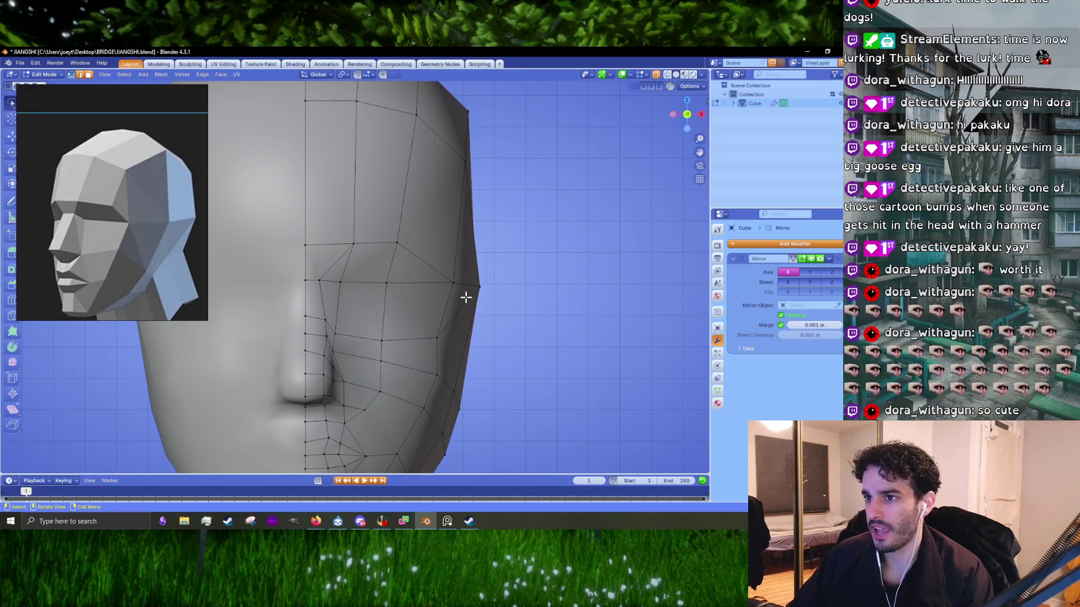
- Move the outer cheek-edge vertex up and forward, then check and undo from side view
{"action": "left_click", "coordinate": [454, 281]}
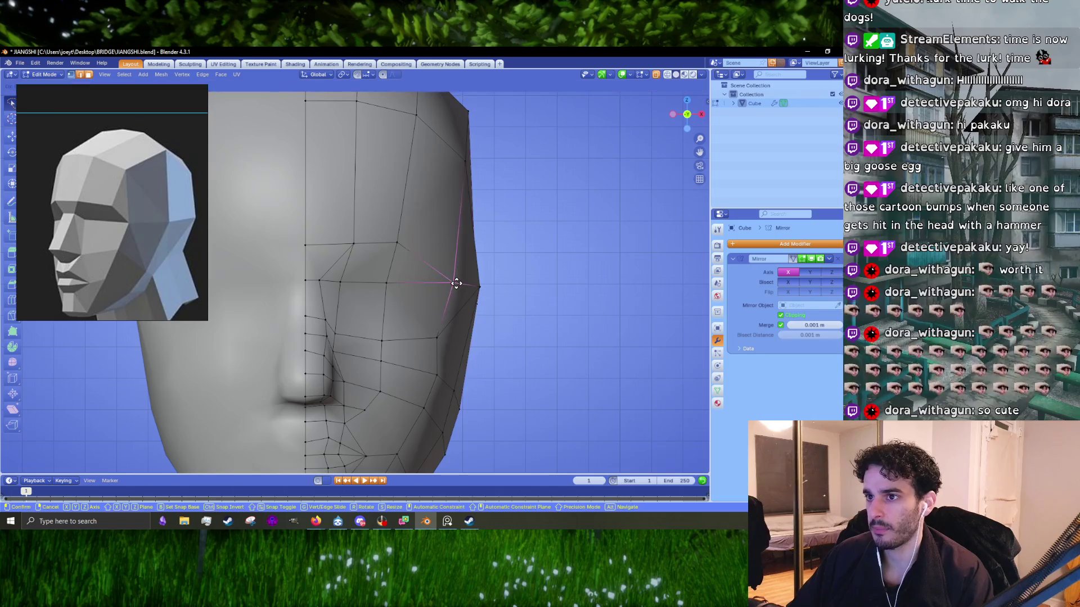
{"action": "left_click_drag", "start_coordinate": [453, 282], "coordinate": [456, 282]}
{"action": "middle_click_drag", "start_coordinate": [455, 282], "coordinate": [445, 277]}
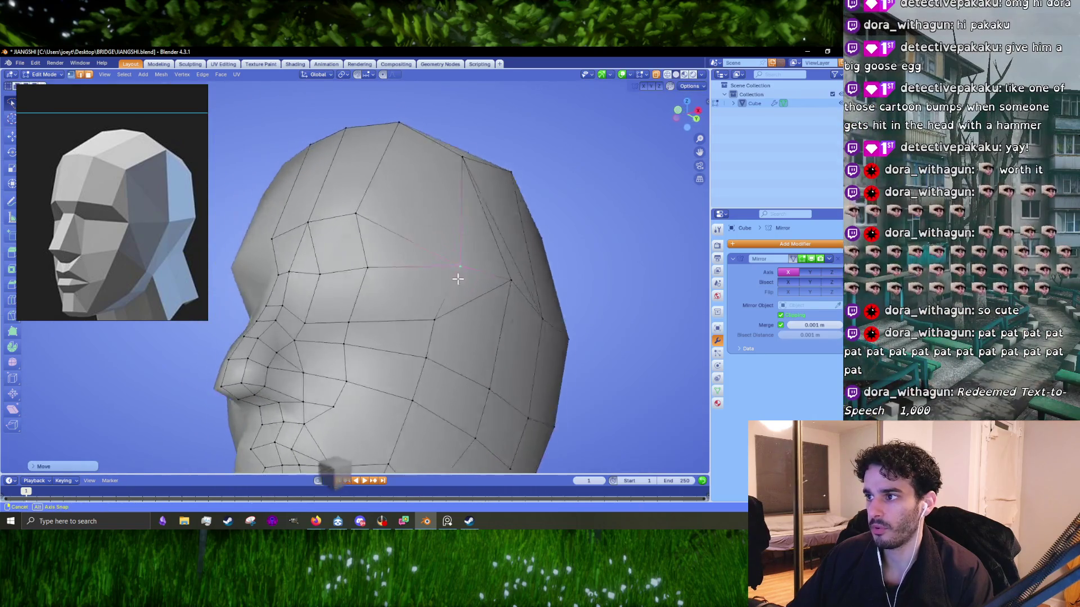
{"action": "key", "text": "g"}
{"action": "left_click", "coordinate": [403, 232]}
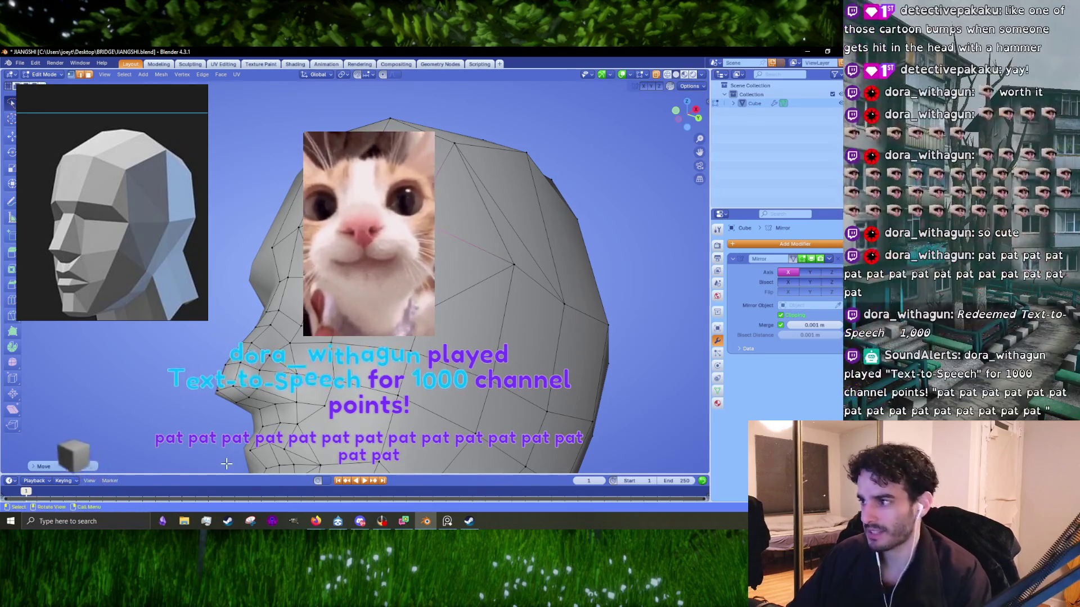
{"action": "key", "text": "KP_3"}
{"action": "key", "text": "ctrl+z"}
{"action": "mouse_move", "coordinate": [506, 281]}
{"action": "middle_mouse_down"}
{"action": "mouse_move", "coordinate": [523, 284]}
{"action": "mouse_move", "coordinate": [489, 288]}
{"action": "middle_mouse_up"}
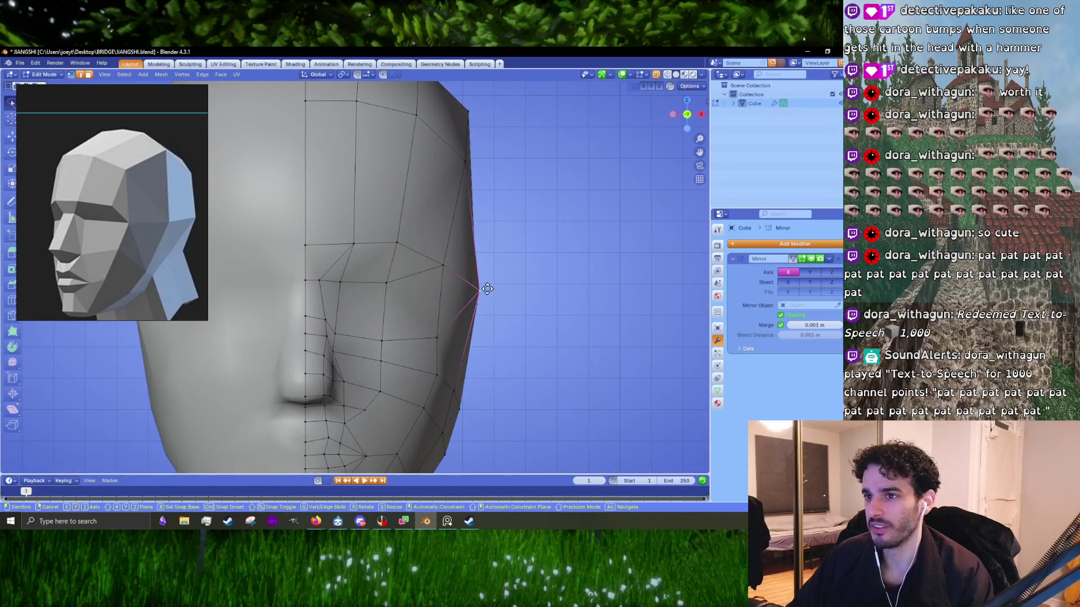
{"action": "scroll", "coordinate": [487, 290], "scroll_direction": "down", "scroll_amount": 5}
{"action": "mouse_move", "coordinate": [506, 285]}
{"action": "middle_mouse_down"}
{"action": "mouse_move", "coordinate": [341, 286]}
{"action": "mouse_move", "coordinate": [451, 284]}
{"action": "middle_mouse_up"}
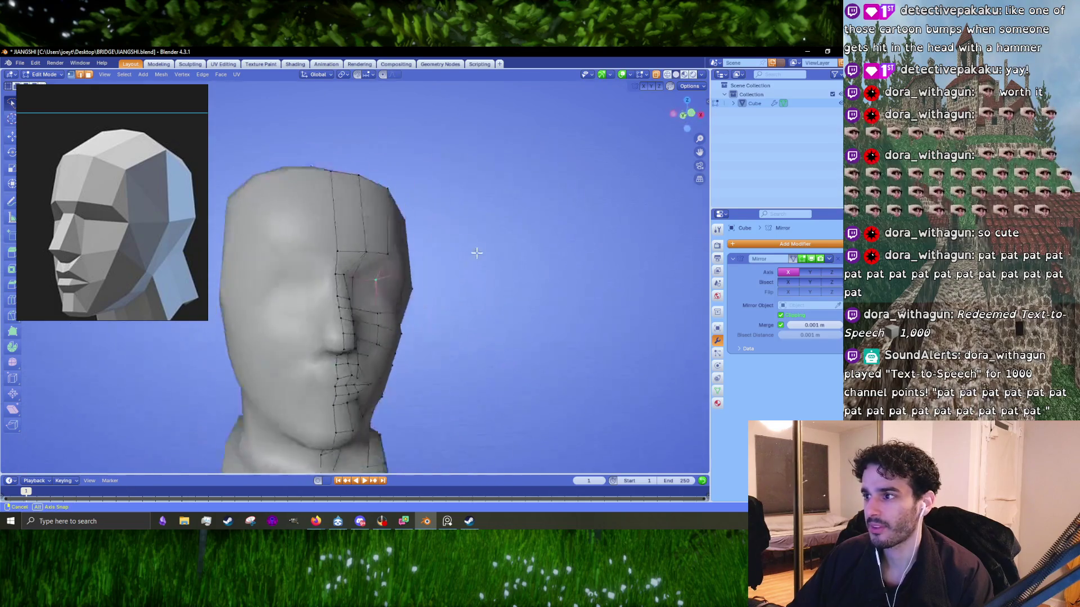
- Finish moving the side-of-head vertex, then view the head from underneath
{"action": "key", "text": "g"}
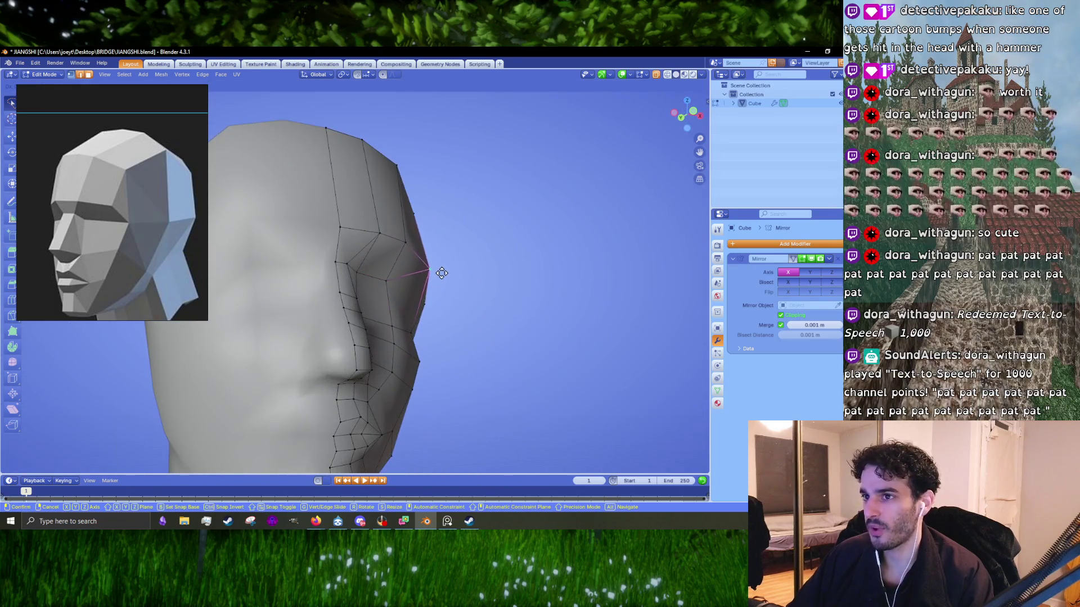
{"action": "left_click", "coordinate": [441, 273]}
{"action": "middle_click_drag", "start_coordinate": [441, 272], "coordinate": [364, 369]}
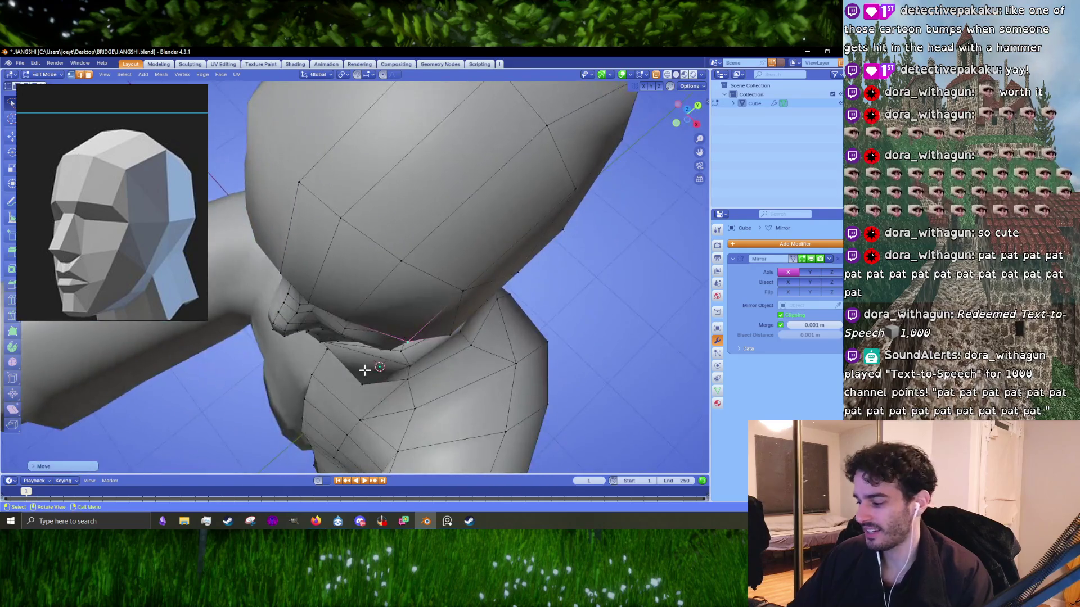
{"action": "key", "text": "KP_7"}
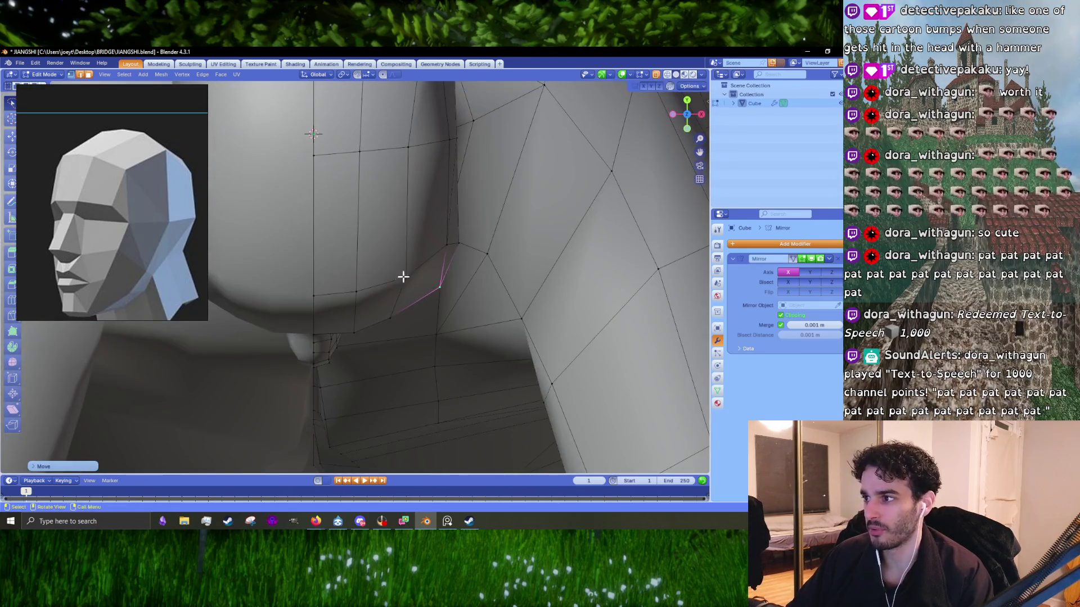
- Raise the vertex under the jaw, then review the head from the side
{"action": "left_click", "coordinate": [404, 277]}
{"action": "key", "text": "g"}
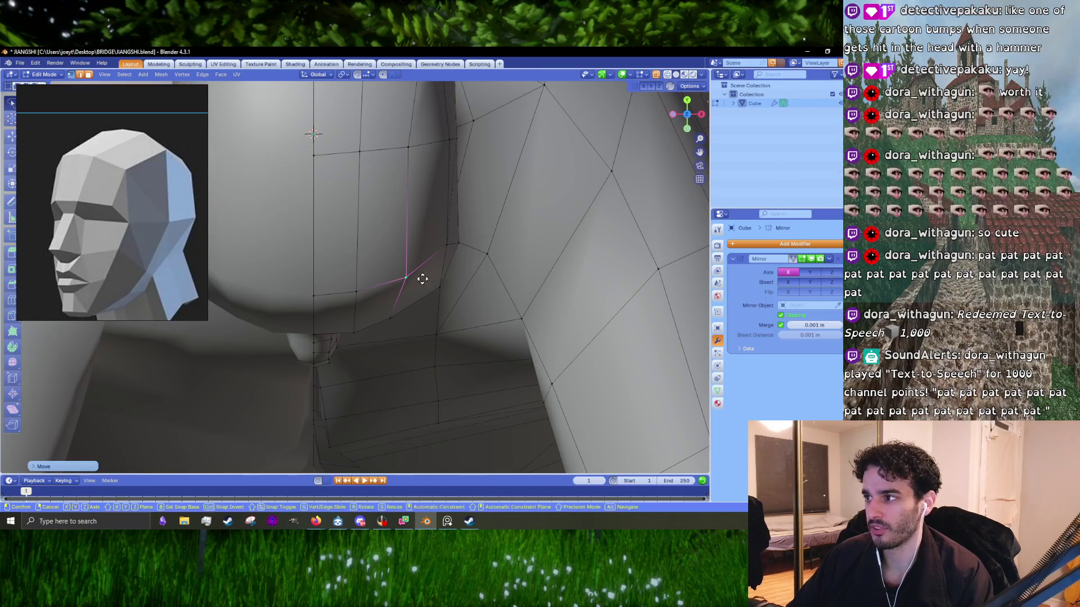
{"action": "left_click", "coordinate": [440, 249]}
{"action": "mouse_move", "coordinate": [440, 250]}
{"action": "middle_mouse_down"}
{"action": "mouse_move", "coordinate": [416, 253]}
{"action": "mouse_move", "coordinate": [467, 235]}
{"action": "mouse_move", "coordinate": [408, 267]}
{"action": "middle_mouse_up"}
{"action": "scroll", "coordinate": [414, 253], "scroll_direction": "down", "scroll_amount": 3}
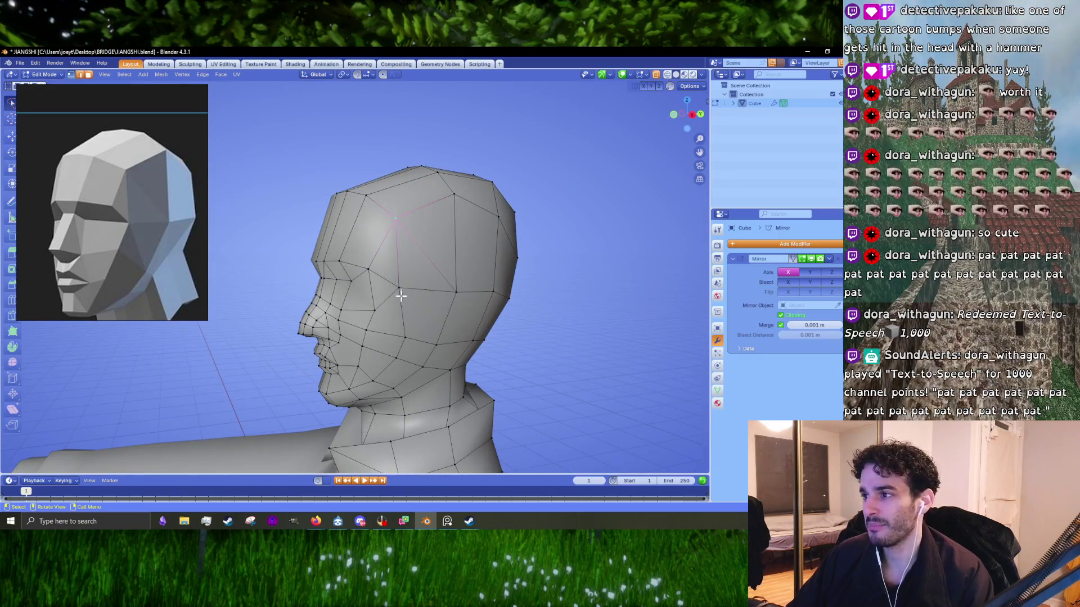
{"action": "key", "text": "KP_3"}
{"action": "scroll", "coordinate": [400, 298], "scroll_direction": "up", "scroll_amount": 2}
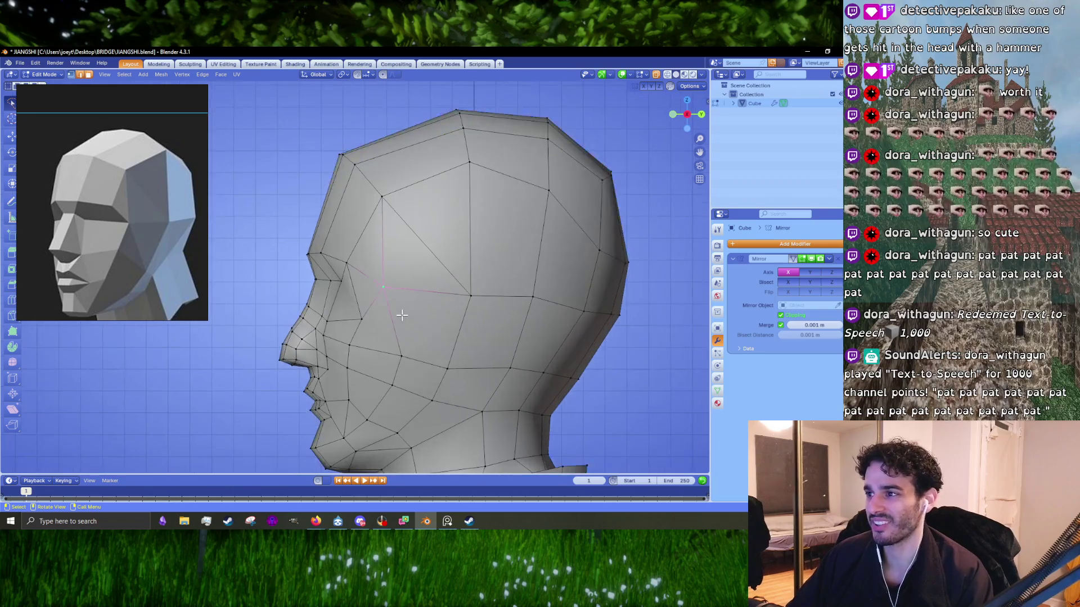
{"action": "mouse_move", "coordinate": [370, 316]}
{"action": "middle_mouse_down"}
{"action": "mouse_move", "coordinate": [417, 319]}
{"action": "mouse_move", "coordinate": [392, 278]}
{"action": "middle_mouse_up"}
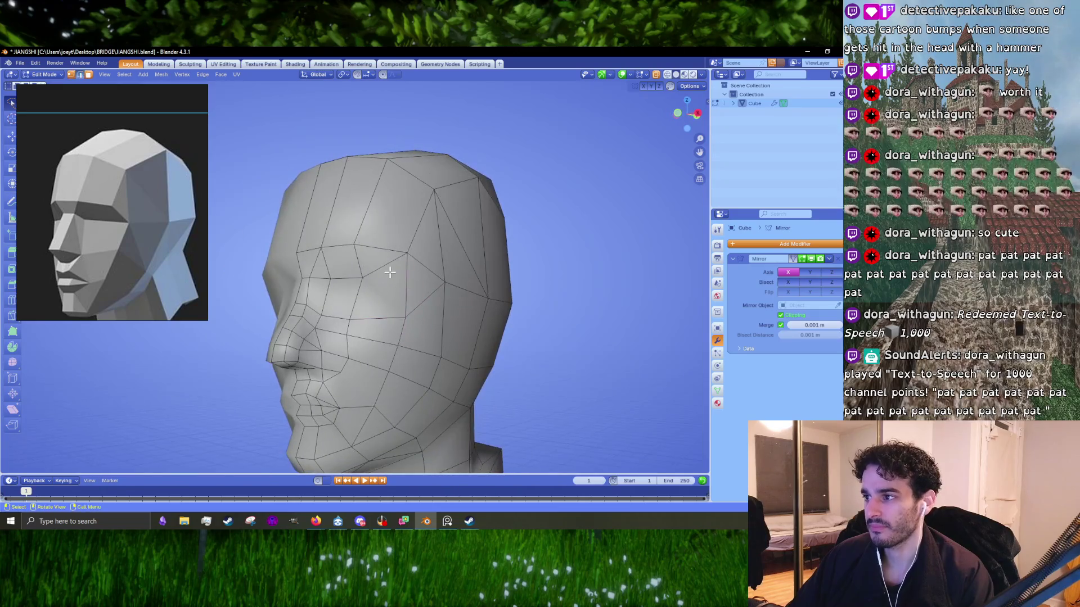
- Dissolve the selected forehead edges and knife-cut a new edge across the forehead
{"action": "key", "text": "x"}
{"action": "left_click", "coordinate": [392, 278]}
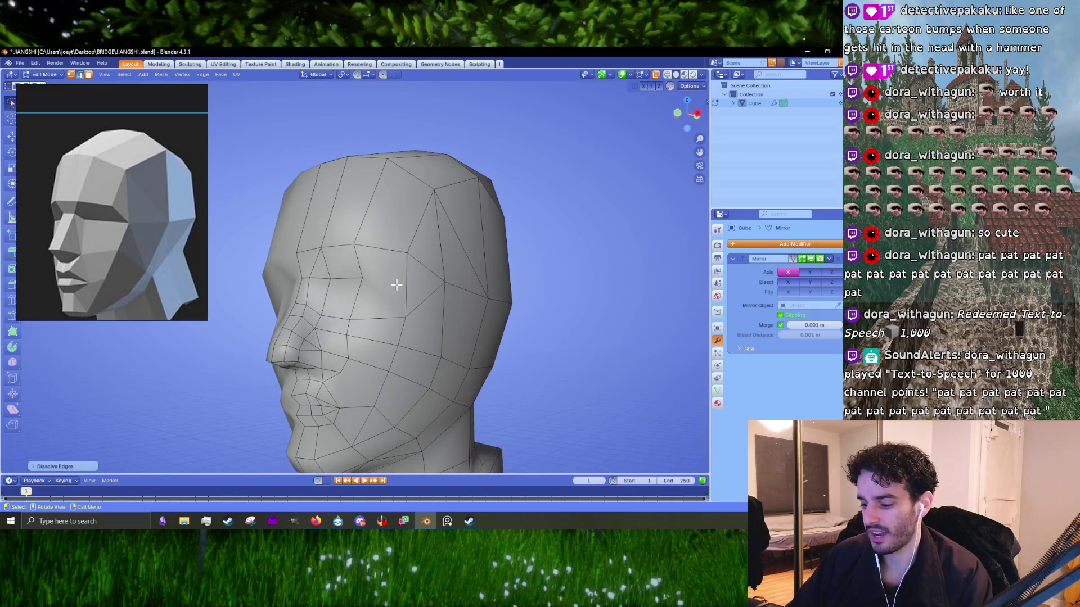
{"action": "key", "text": "k"}
{"action": "left_click", "coordinate": [443, 283]}
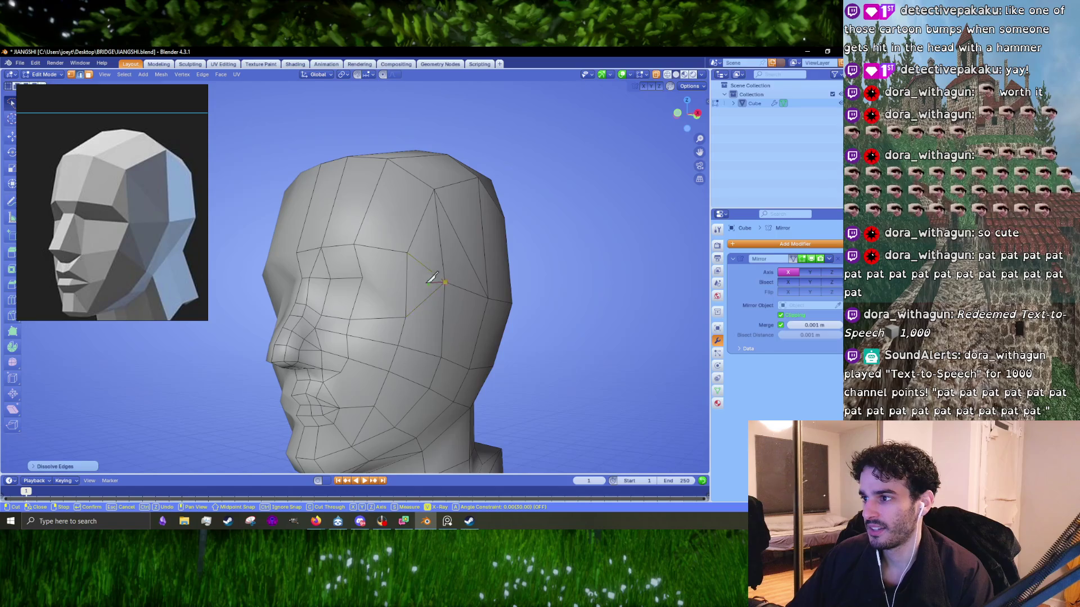
{"action": "left_click", "coordinate": [364, 275]}
{"action": "key", "text": "Return"}
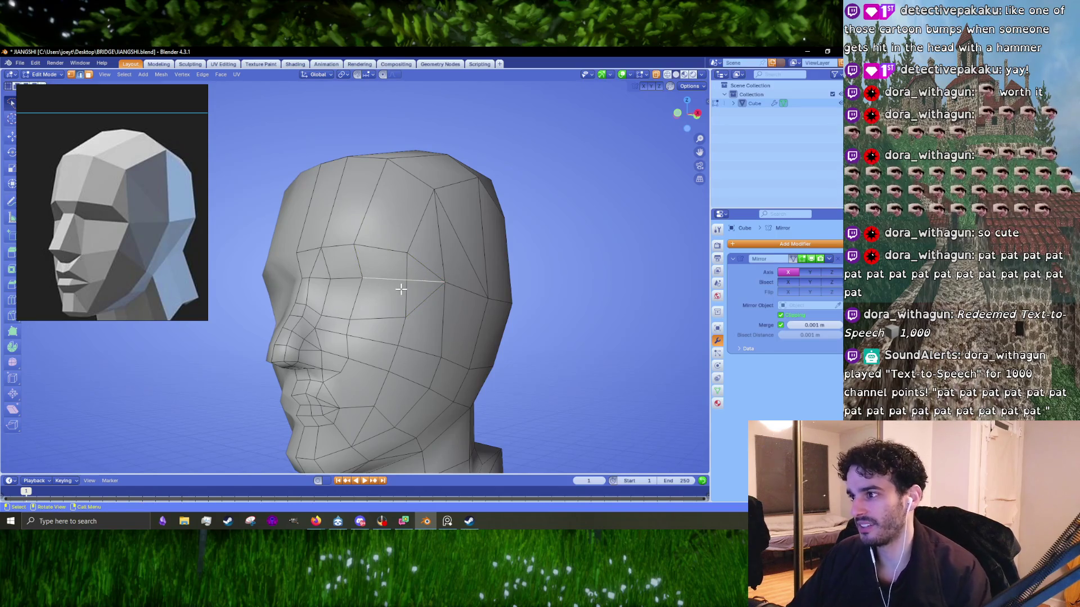
- In side view, move the brow vertex at the cut's end into place
{"action": "key", "text": "KP_3"}
{"action": "scroll", "coordinate": [367, 315], "scroll_direction": "up", "scroll_amount": 5}
{"action": "key", "text": "1"}
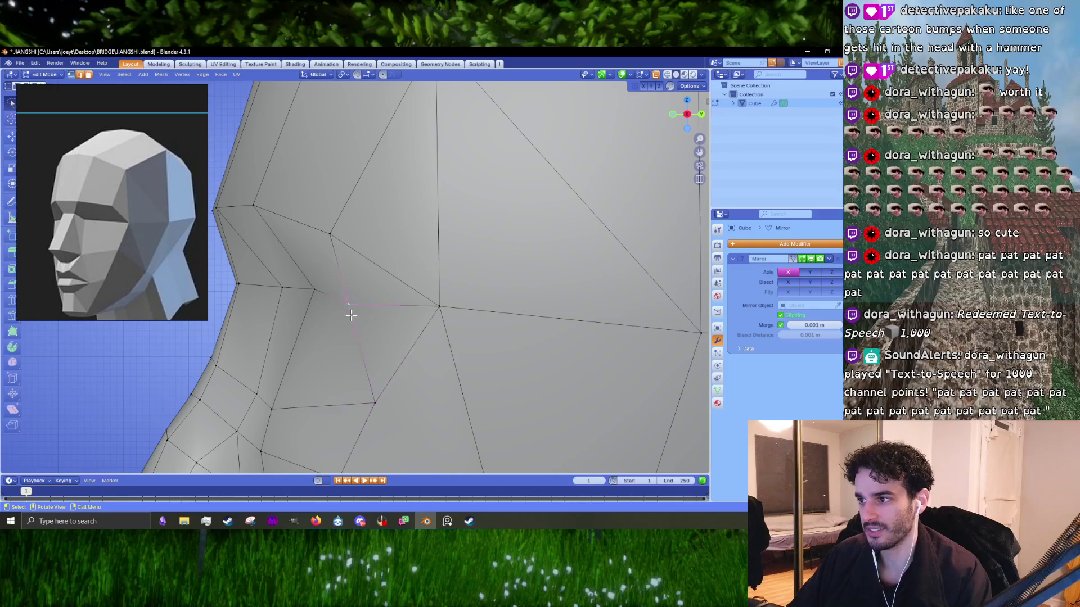
{"action": "left_click", "coordinate": [314, 302]}
{"action": "key", "text": "g"}
{"action": "left_click", "coordinate": [313, 314]}
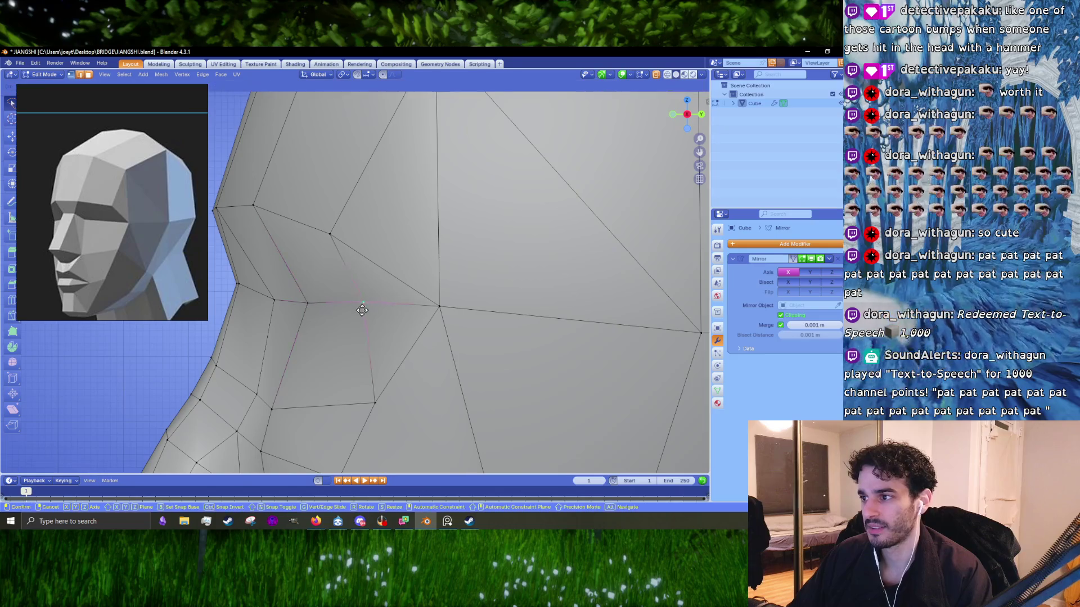
{"action": "scroll", "coordinate": [352, 316], "scroll_direction": "down", "scroll_amount": 3}
{"action": "key", "text": "g"}
{"action": "left_click", "coordinate": [338, 270]}
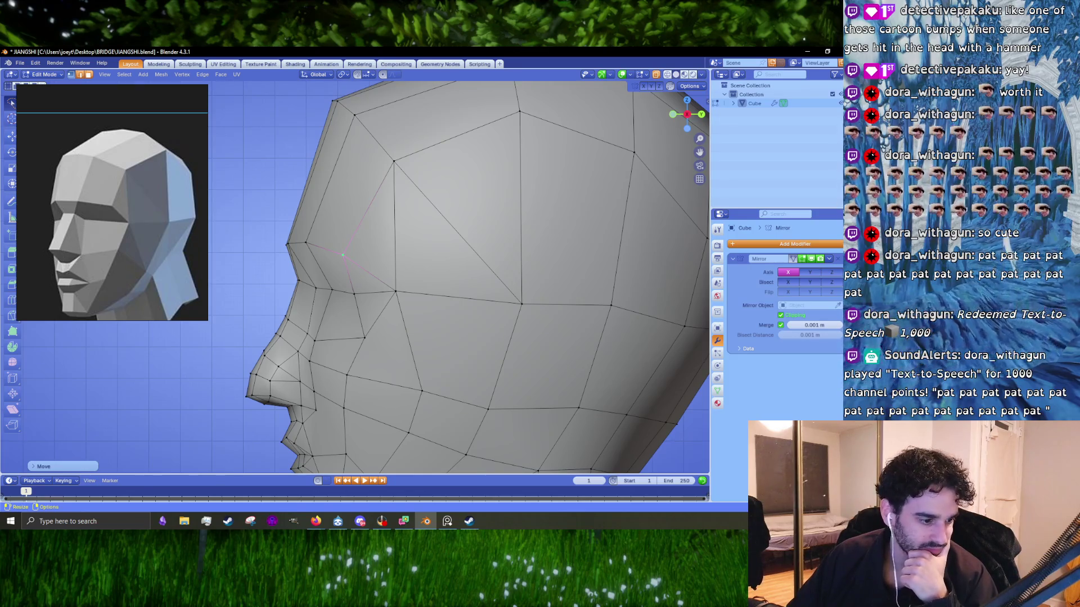
- Drag the vertex beside the eye socket back along the cheekbone line
{"action": "key", "text": "alt+Tab"}
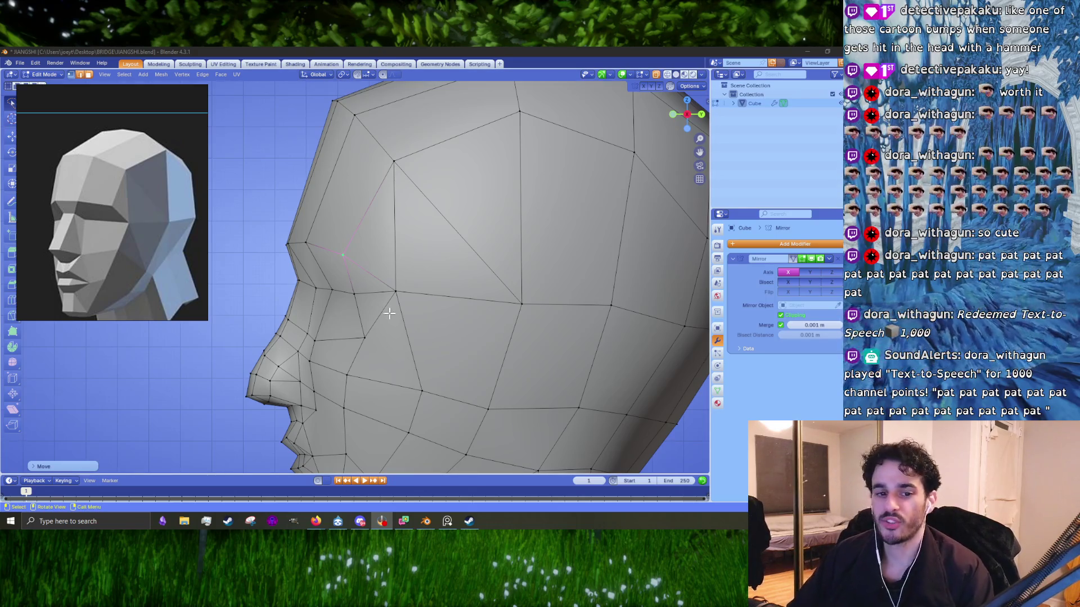
{"action": "middle_click_drag", "start_coordinate": [399, 307], "coordinate": [413, 263], "text": "shift"}
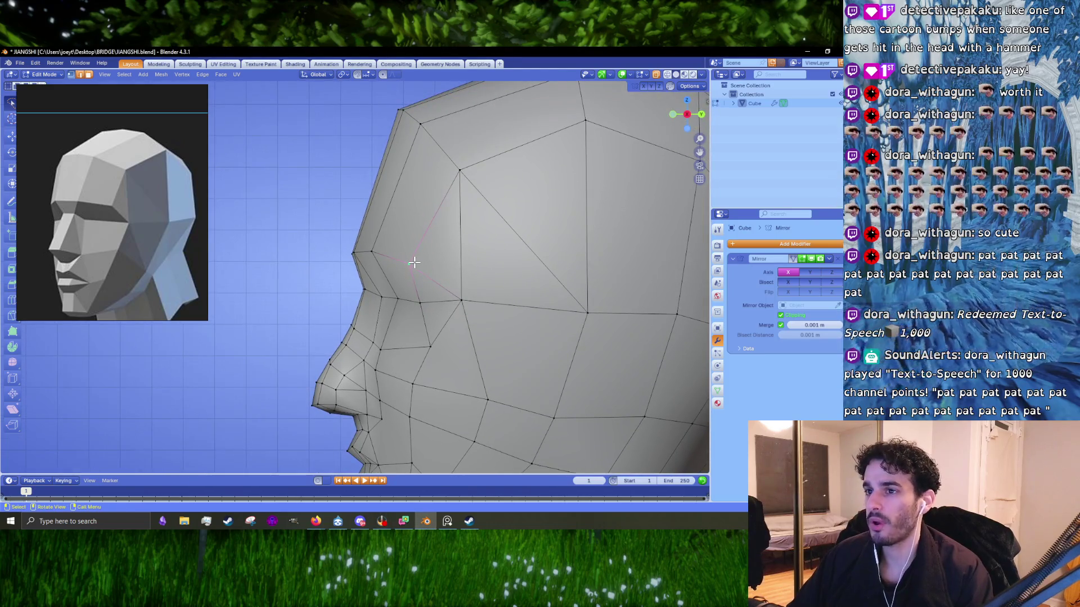
{"action": "key", "text": "g"}
{"action": "mouse_move", "coordinate": [416, 261]}
{"action": "middle_mouse_down"}
{"action": "mouse_move", "coordinate": [462, 285]}
{"action": "mouse_move", "coordinate": [420, 295]}
{"action": "mouse_move", "coordinate": [434, 301]}
{"action": "middle_mouse_up"}
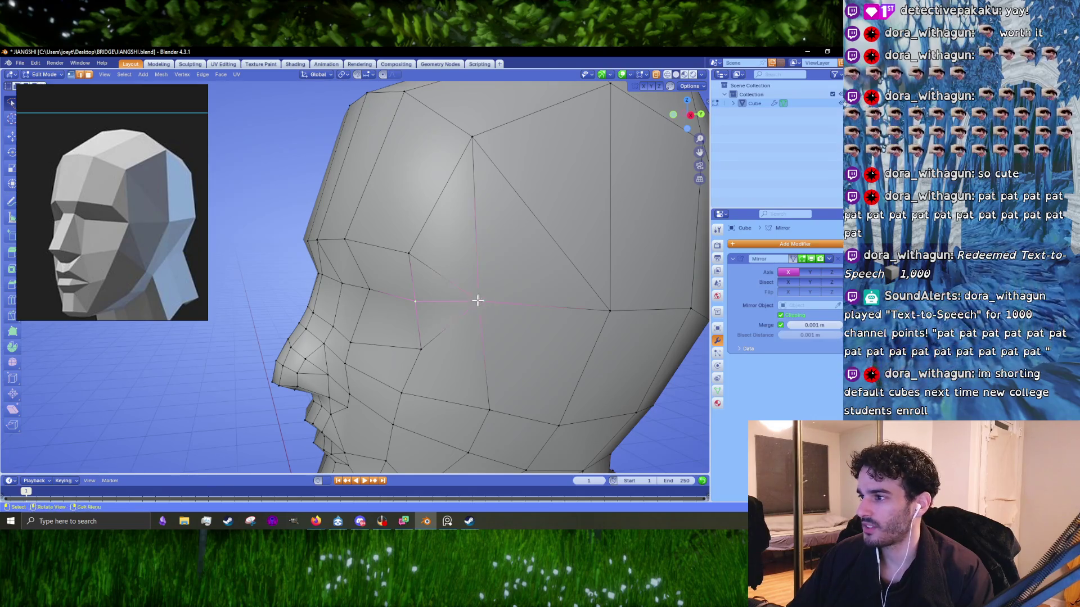
- Merge the forehead vertices at the last-selected vertex and reposition the merged vertex in side view
{"action": "middle_click_drag", "start_coordinate": [478, 301], "coordinate": [483, 290]}
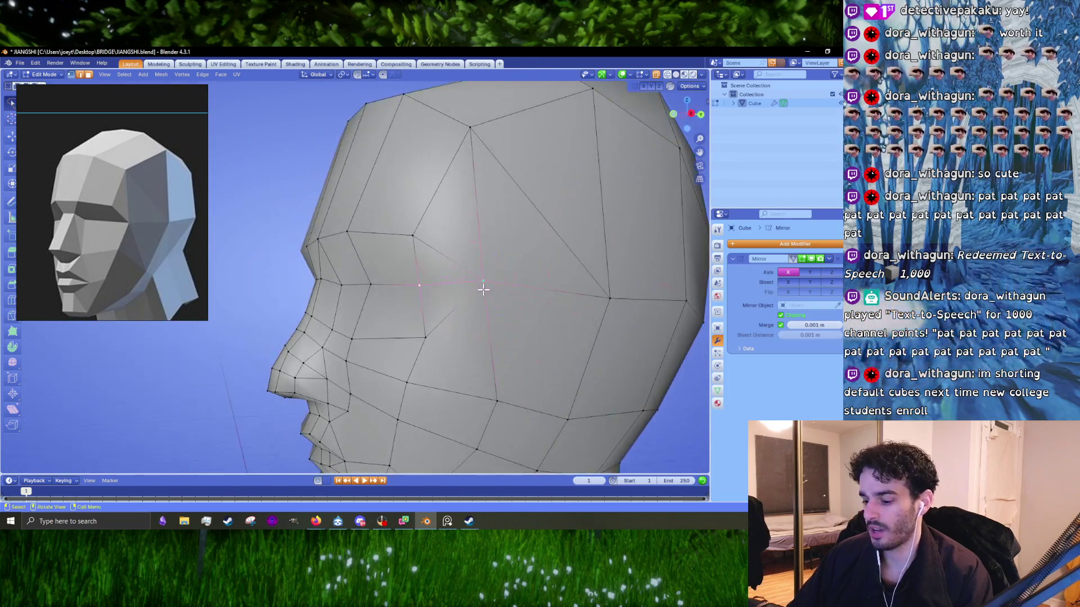
{"action": "key", "text": "m"}
{"action": "left_click", "coordinate": [485, 293]}
{"action": "key", "text": "KP_3"}
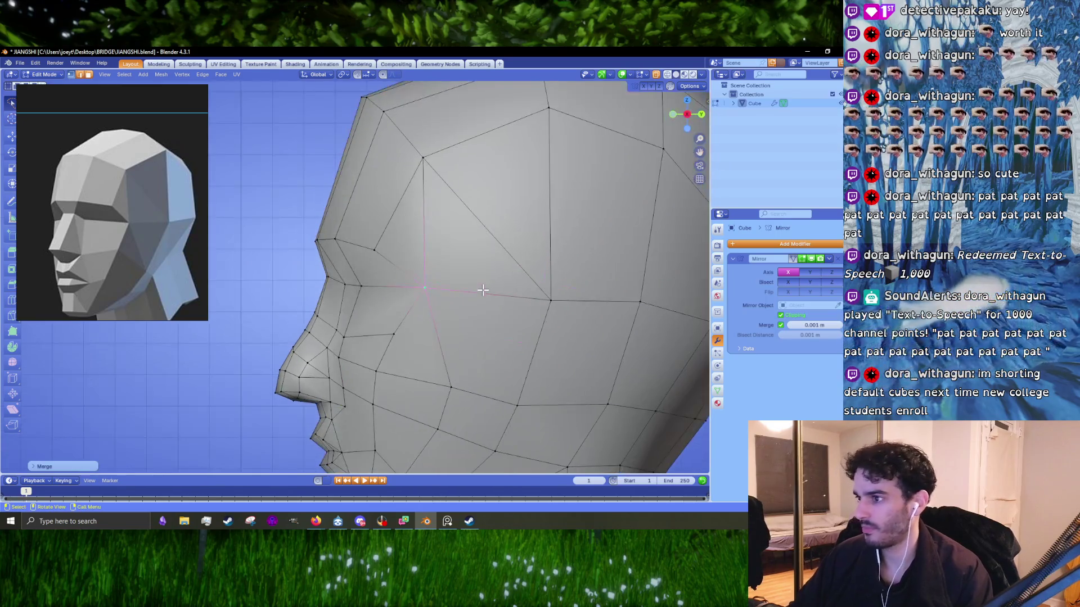
{"action": "key", "text": "g"}
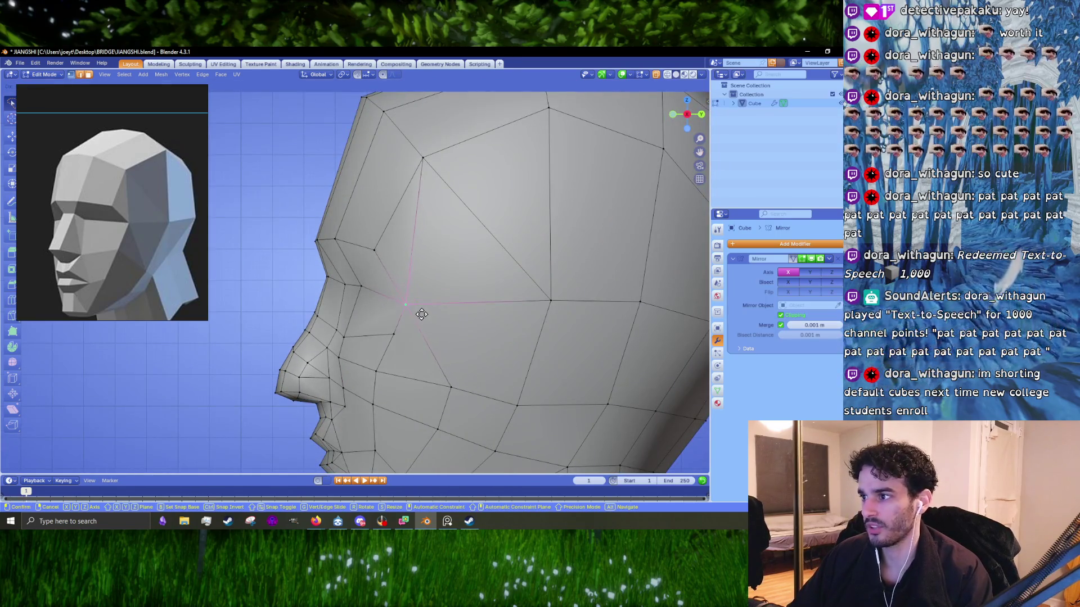
{"action": "scroll", "coordinate": [422, 313], "scroll_direction": "up", "scroll_amount": 2, "text": "alt"}
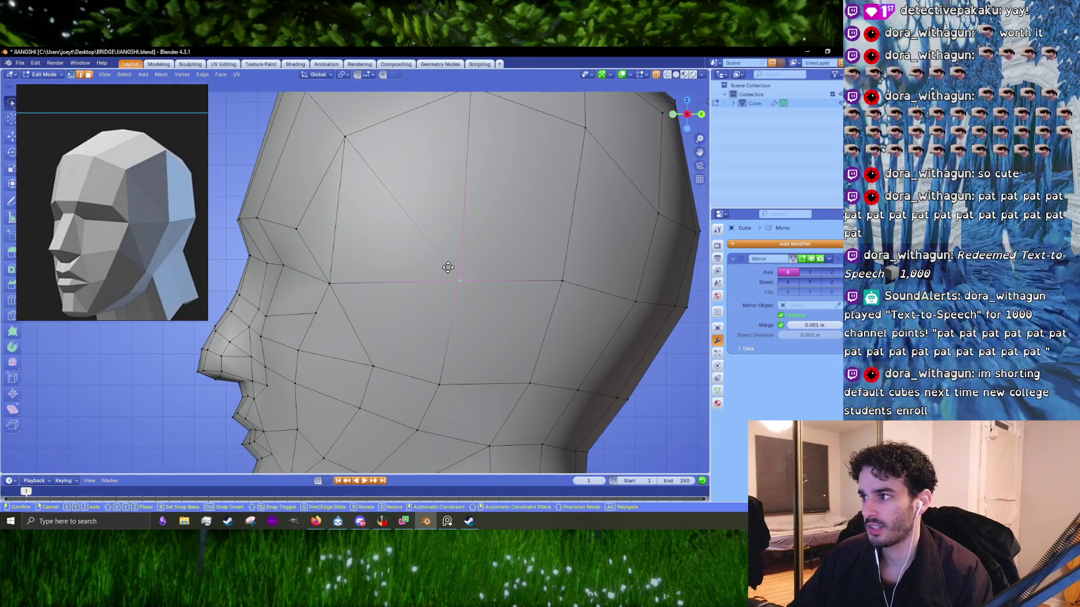
{"action": "left_click", "coordinate": [448, 267]}
- Move the lower back-of-skull vertices outward and select the rear rim vertex
{"action": "middle_click", "coordinate": [456, 278], "text": "alt"}
{"action": "left_click_drag", "start_coordinate": [456, 295], "coordinate": [453, 291]}
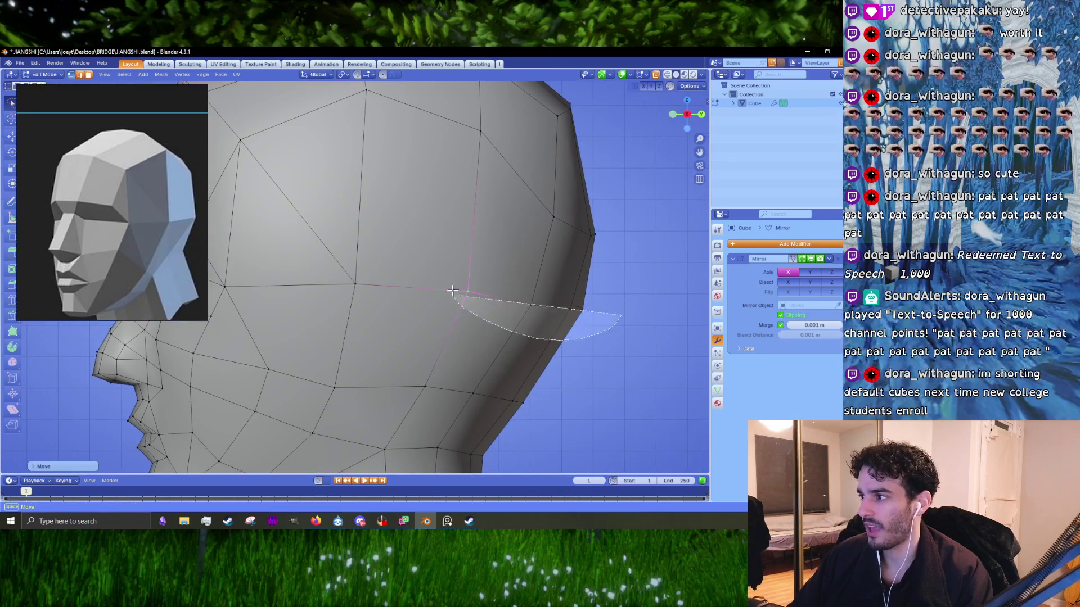
{"action": "left_click_drag", "start_coordinate": [579, 284], "coordinate": [640, 290]}
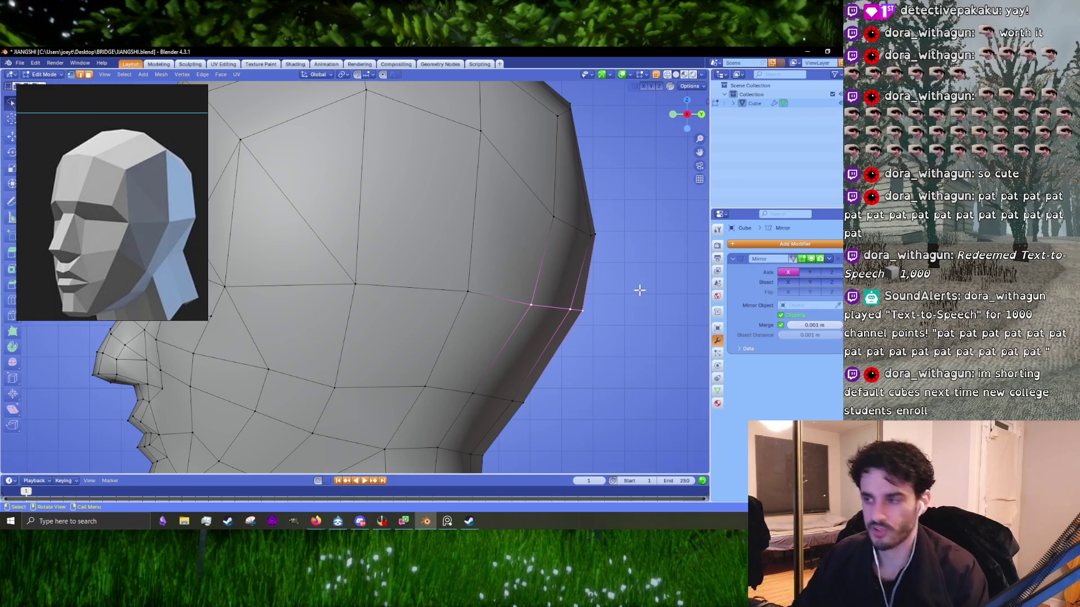
{"action": "key", "text": "g"}
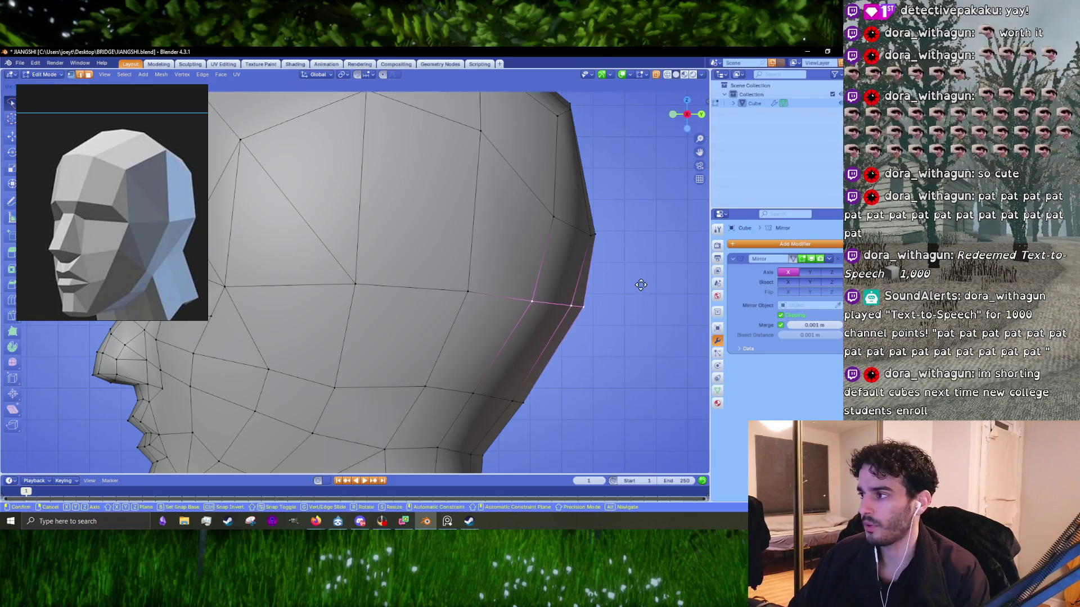
{"action": "left_click", "coordinate": [641, 287]}
{"action": "scroll", "coordinate": [552, 244], "scroll_direction": "down", "scroll_amount": 4}
{"action": "scroll", "coordinate": [476, 281], "scroll_direction": "up", "scroll_amount": 1}
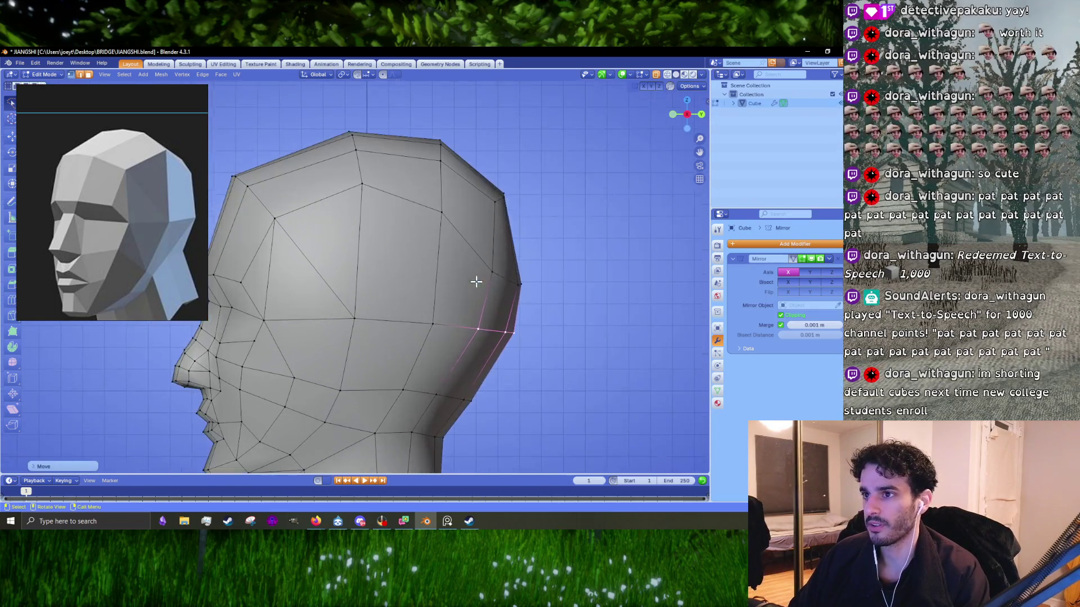
{"action": "left_click", "coordinate": [518, 284]}
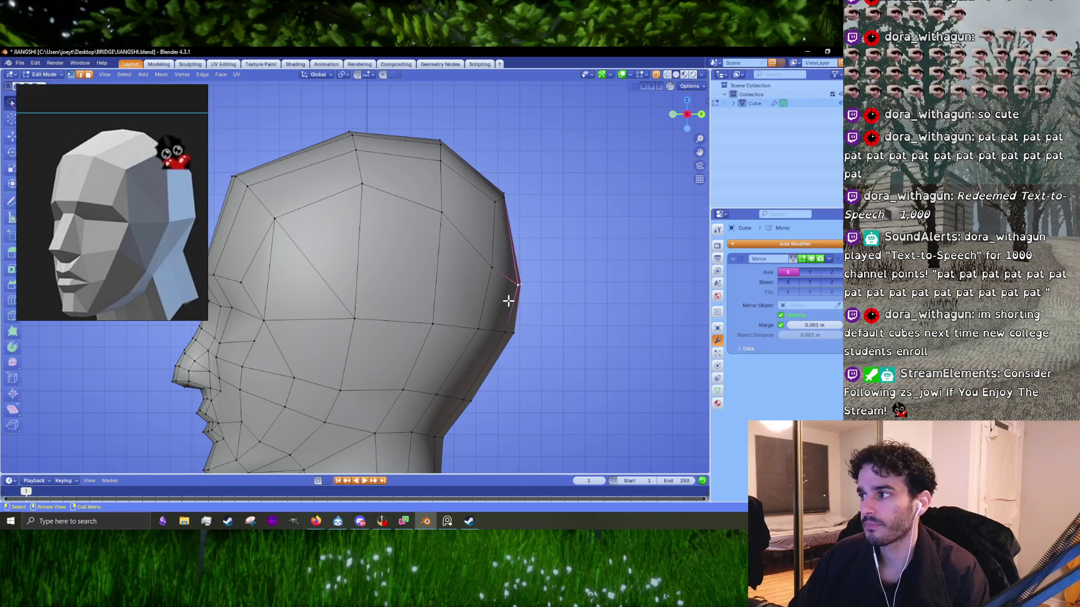
{"action": "scroll", "coordinate": [509, 302], "scroll_direction": "down", "scroll_amount": 5}
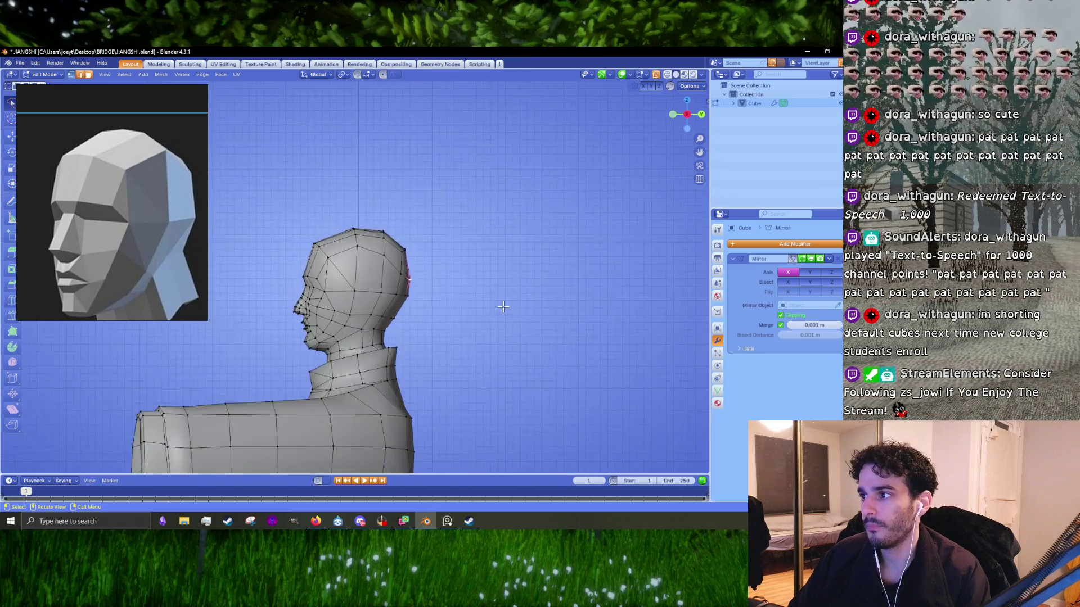
- Merge the selected stray back-of-head vertices into one
{"action": "scroll", "coordinate": [495, 303], "scroll_direction": "up", "scroll_amount": 1}
{"action": "scroll", "coordinate": [495, 276], "scroll_direction": "up", "scroll_amount": 4}
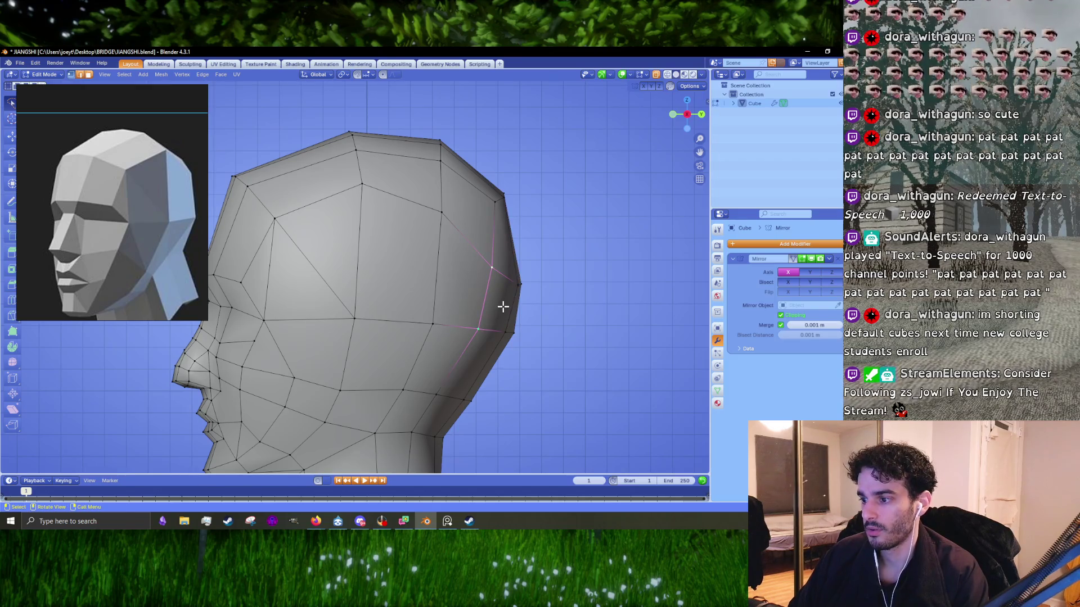
{"action": "key", "text": "m"}
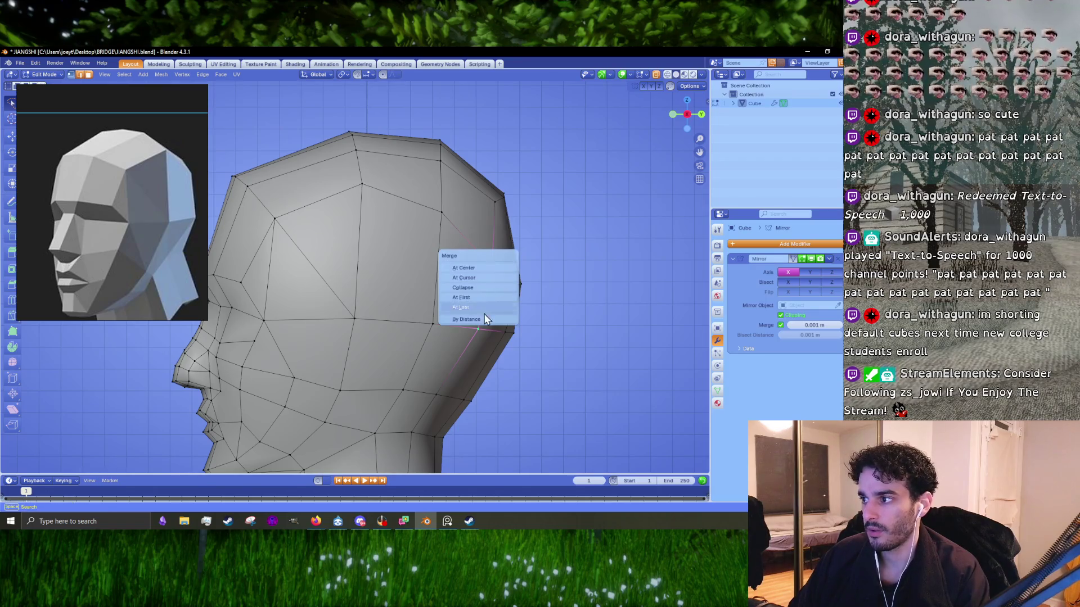
{"action": "left_click", "coordinate": [492, 268]}
{"action": "middle_click_drag", "start_coordinate": [494, 265], "coordinate": [473, 279]}
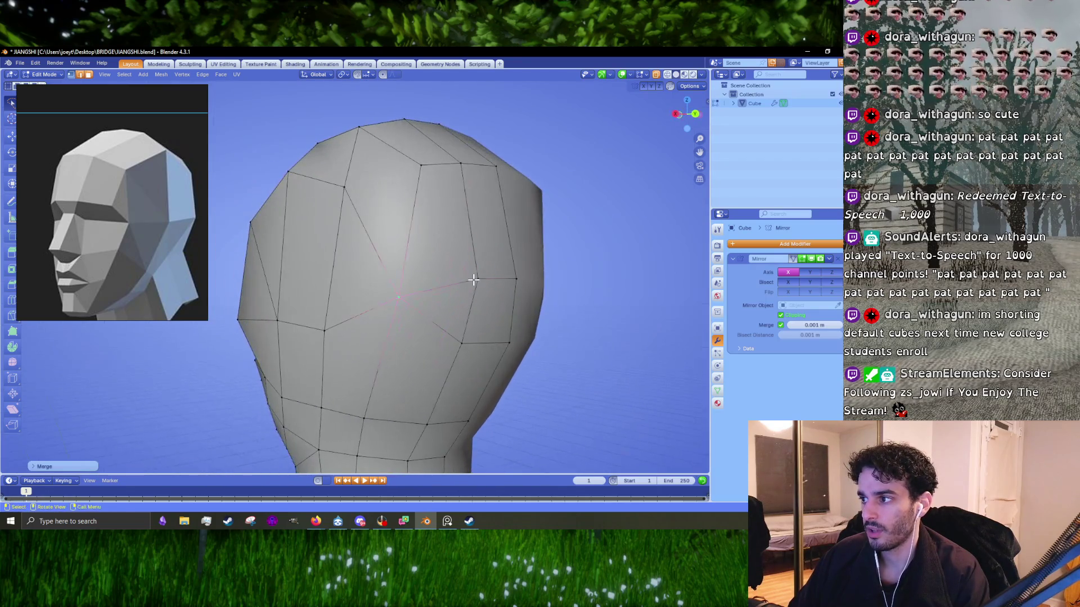
- Merge two more pairs of back-edge vertices at their centres
{"action": "left_click", "coordinate": [473, 279]}
{"action": "left_click", "coordinate": [462, 343], "text": "shift"}
{"action": "key", "text": "m"}
{"action": "left_click", "coordinate": [471, 329]}
{"action": "left_click", "coordinate": [516, 279]}
{"action": "left_click", "coordinate": [509, 341], "text": "shift"}
{"action": "key", "text": "m"}
{"action": "left_click", "coordinate": [511, 331]}
- Scale and push the back-of-skull vertex outward, then select the jaw edges below the ear
{"action": "middle_click_drag", "start_coordinate": [511, 332], "coordinate": [536, 328]}
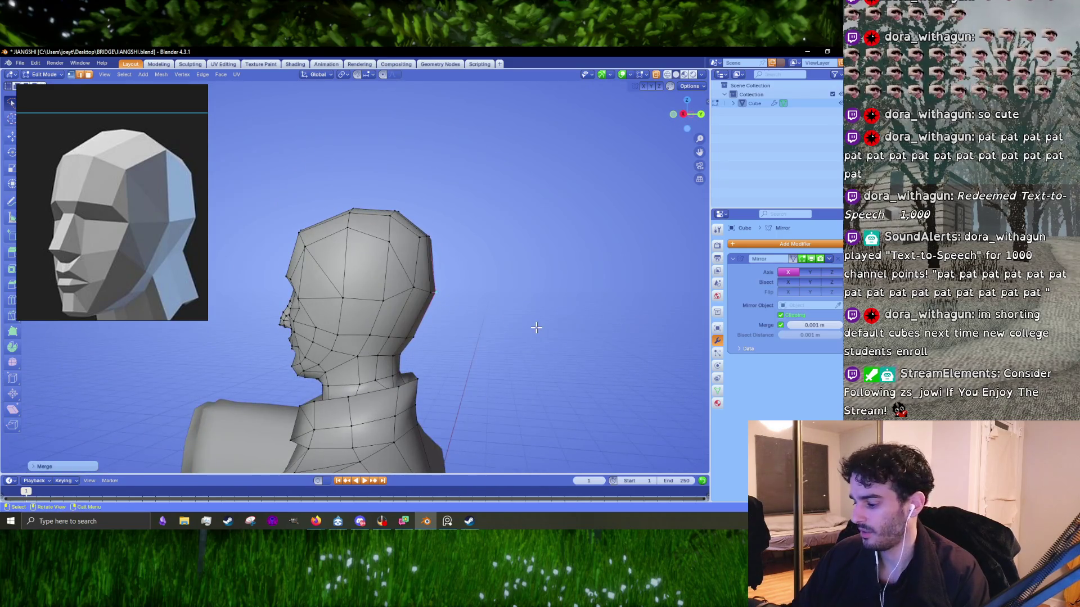
{"action": "scroll", "coordinate": [536, 328], "scroll_direction": "up", "scroll_amount": 4}
{"action": "left_click_drag", "start_coordinate": [490, 333], "coordinate": [527, 279]}
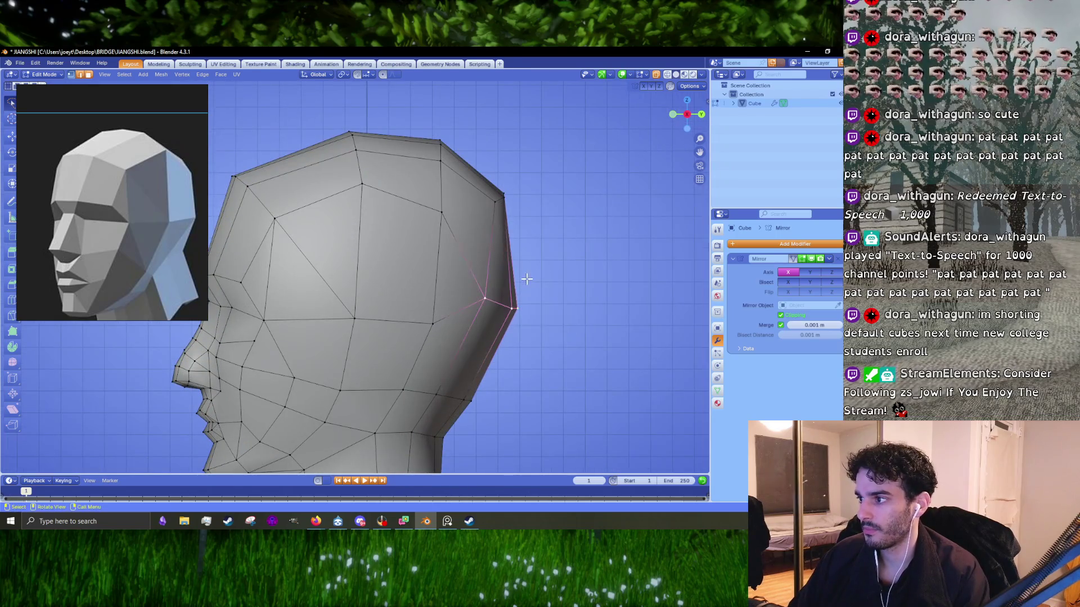
{"action": "key", "text": "s"}
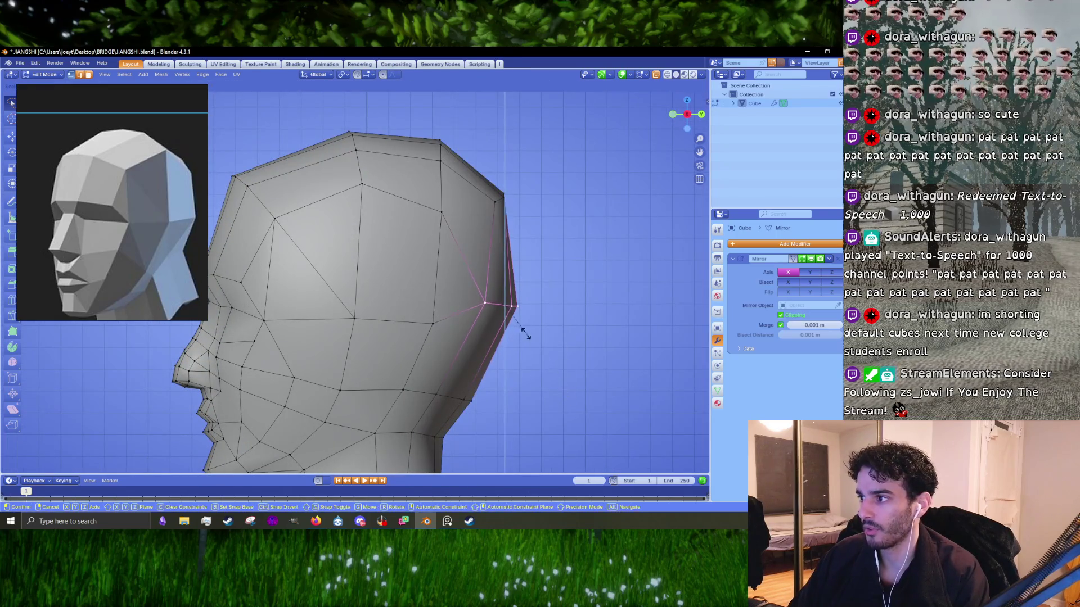
{"action": "left_click", "coordinate": [508, 312]}
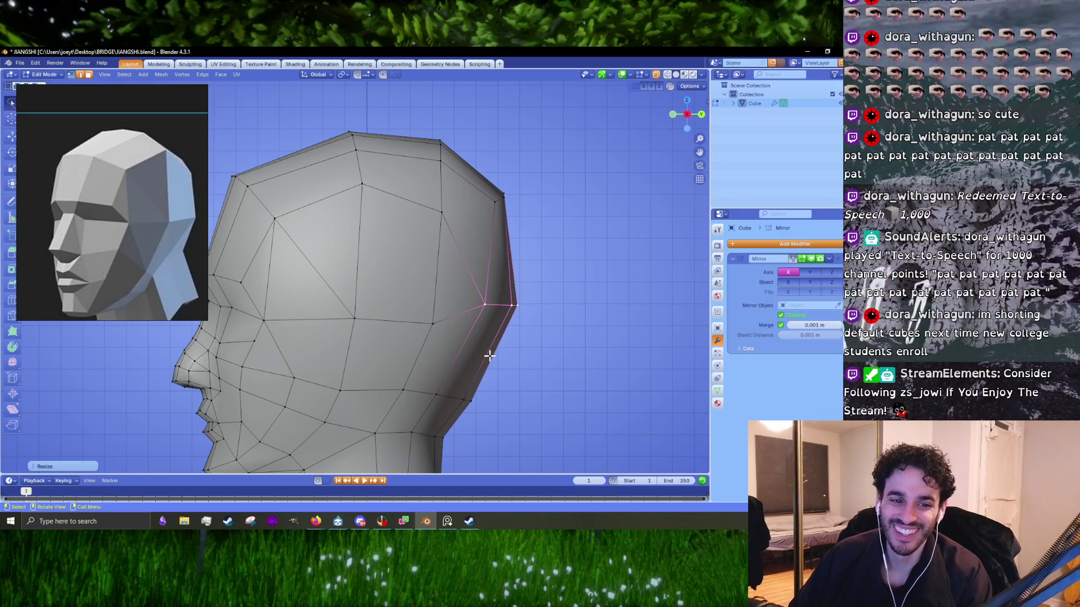
{"action": "key", "text": "g"}
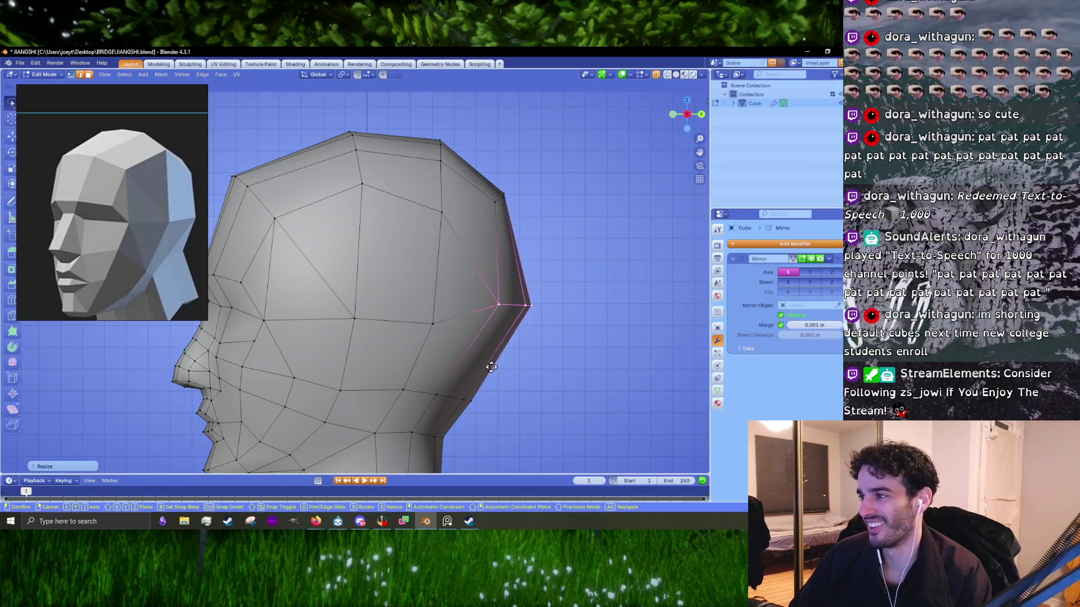
{"action": "left_click", "coordinate": [528, 329]}
{"action": "mouse_move", "coordinate": [502, 302]}
{"action": "left_mouse_down"}
{"action": "mouse_move", "coordinate": [550, 288]}
{"action": "mouse_move", "coordinate": [549, 310]}
{"action": "left_mouse_up"}
{"action": "scroll", "coordinate": [557, 314], "scroll_direction": "up", "scroll_amount": 2}
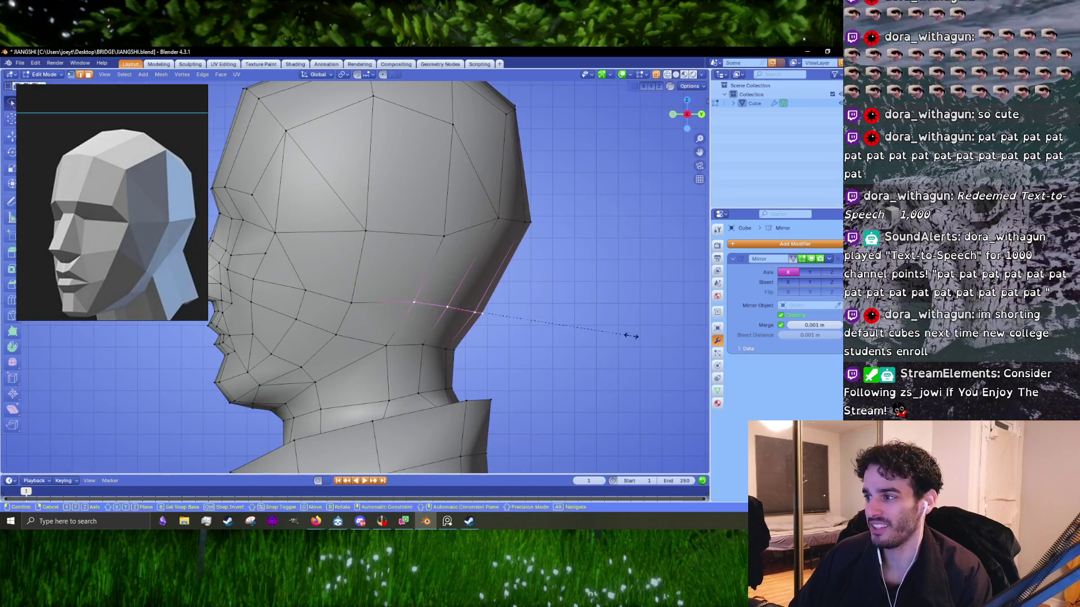
- Scale and move the jaw edges below the ear to smooth the jaw-to-neck transition
{"action": "key", "text": "s"}
{"action": "key", "text": "g"}
{"action": "left_click", "coordinate": [494, 294]}
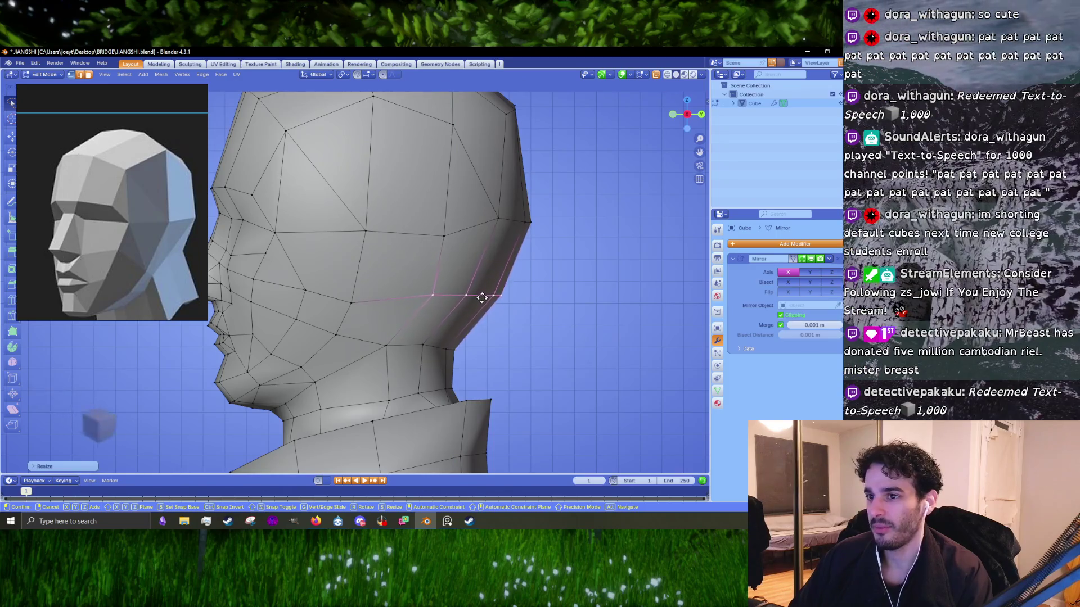
{"action": "key", "text": "s"}
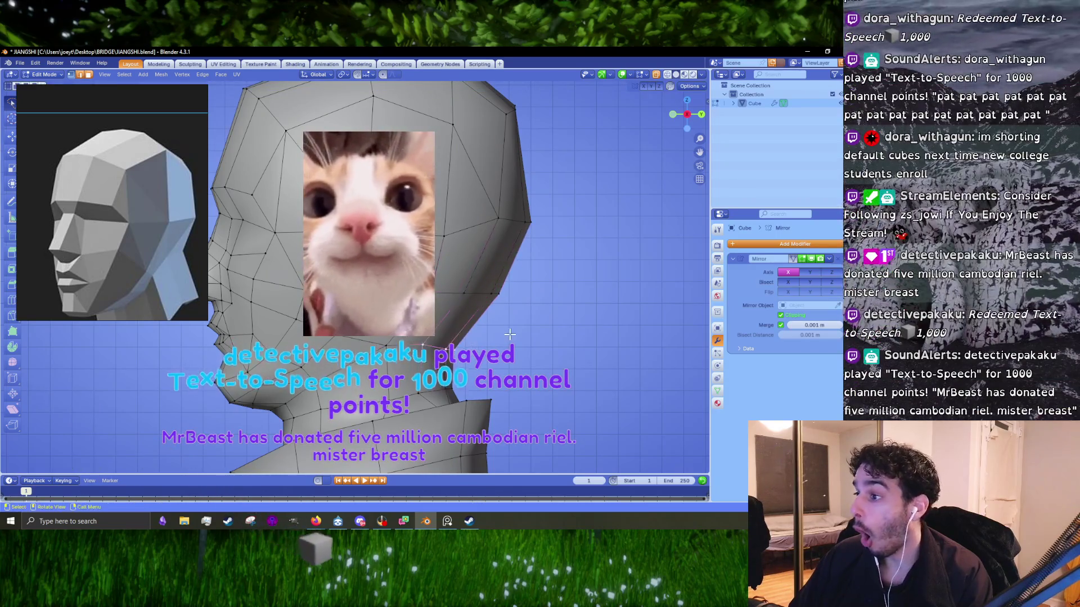
{"action": "left_click", "coordinate": [442, 346]}
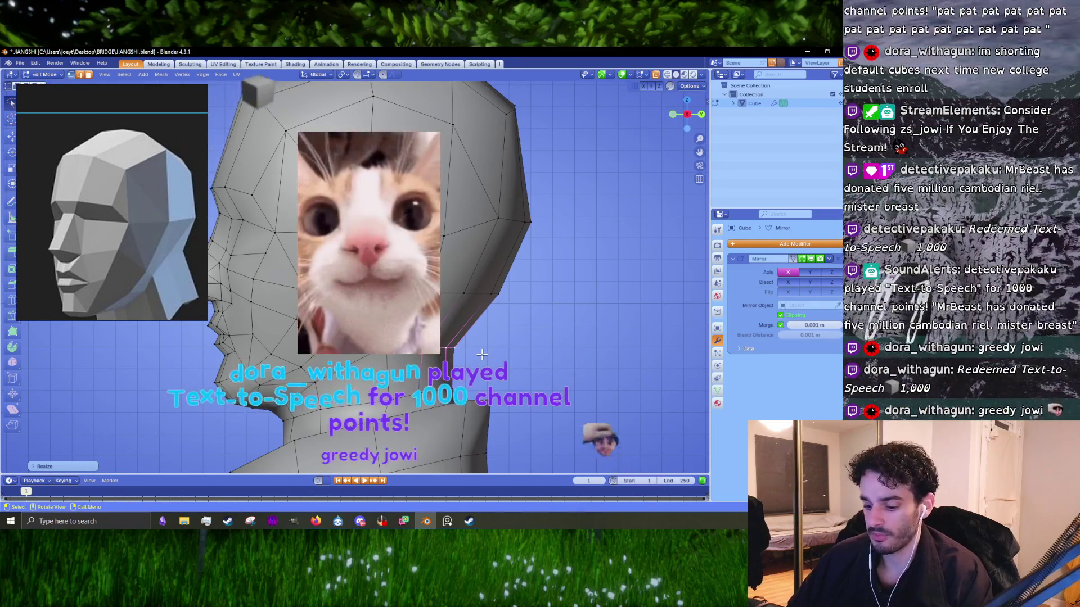
{"action": "key", "text": "g"}
{"action": "left_click", "coordinate": [487, 351]}
{"action": "middle_click_drag", "start_coordinate": [487, 350], "coordinate": [459, 308]}
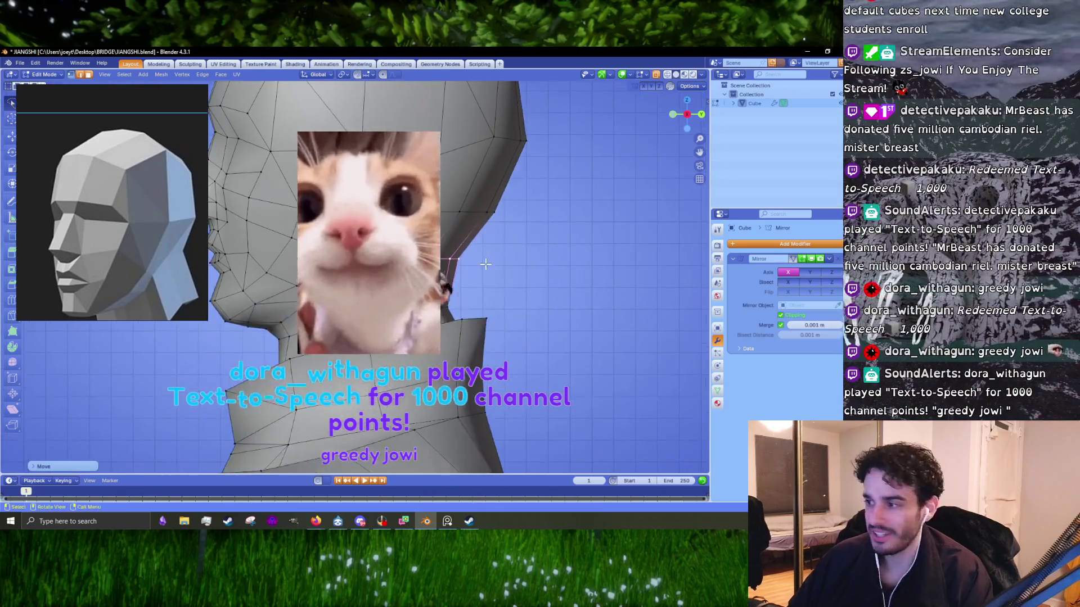
{"action": "left_click", "coordinate": [466, 304]}
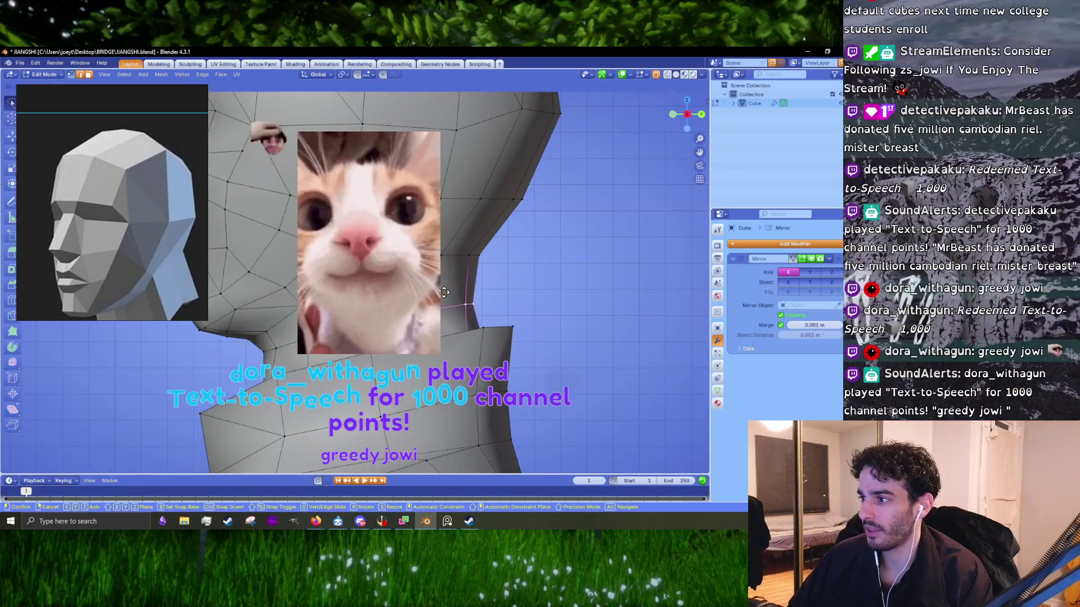
{"action": "mouse_move", "coordinate": [466, 304]}
{"action": "middle_mouse_down"}
{"action": "mouse_move", "coordinate": [428, 281]}
{"action": "mouse_move", "coordinate": [511, 302]}
{"action": "middle_mouse_up"}
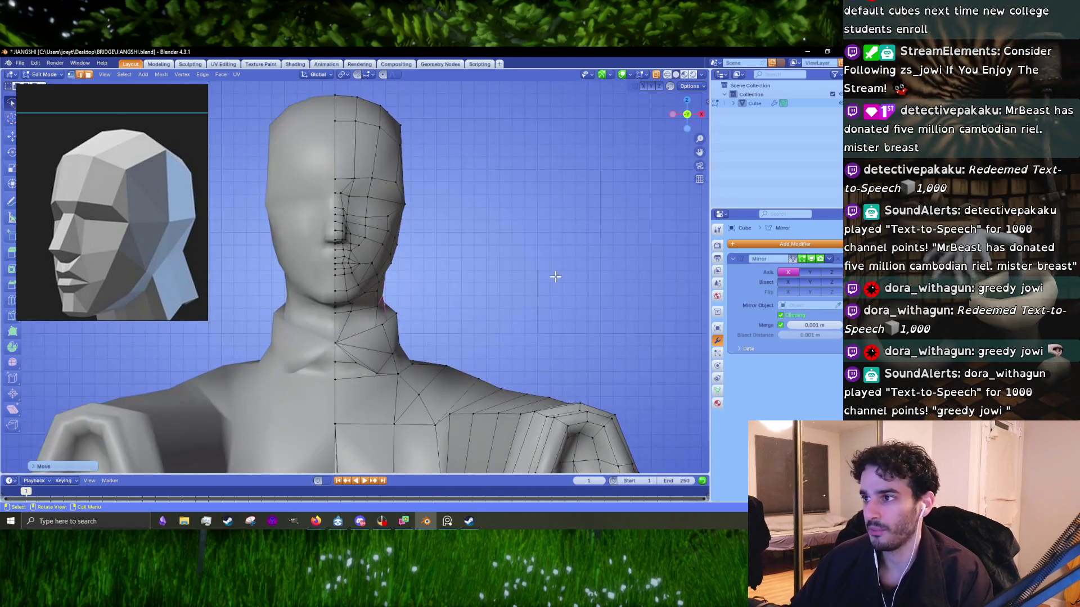
- In front view, move the upper-cheek vertex beside the nose to match the reference
{"action": "middle_click_drag", "start_coordinate": [511, 302], "coordinate": [537, 279]}
{"action": "scroll", "coordinate": [506, 304], "scroll_direction": "up", "scroll_amount": 2}
{"action": "scroll", "coordinate": [432, 364], "scroll_direction": "up", "scroll_amount": 3}
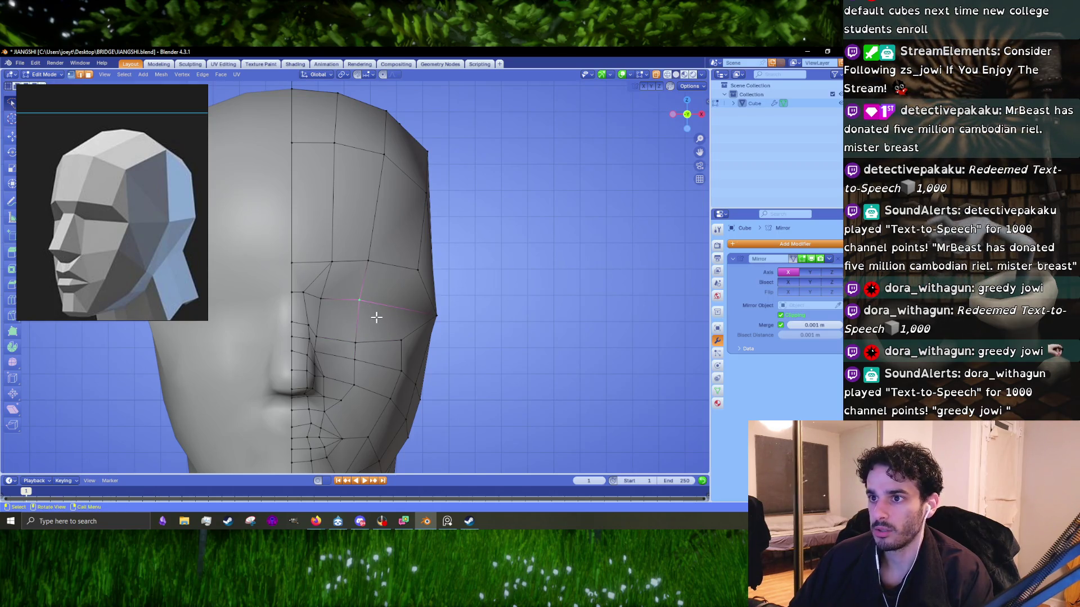
{"action": "key", "text": "g"}
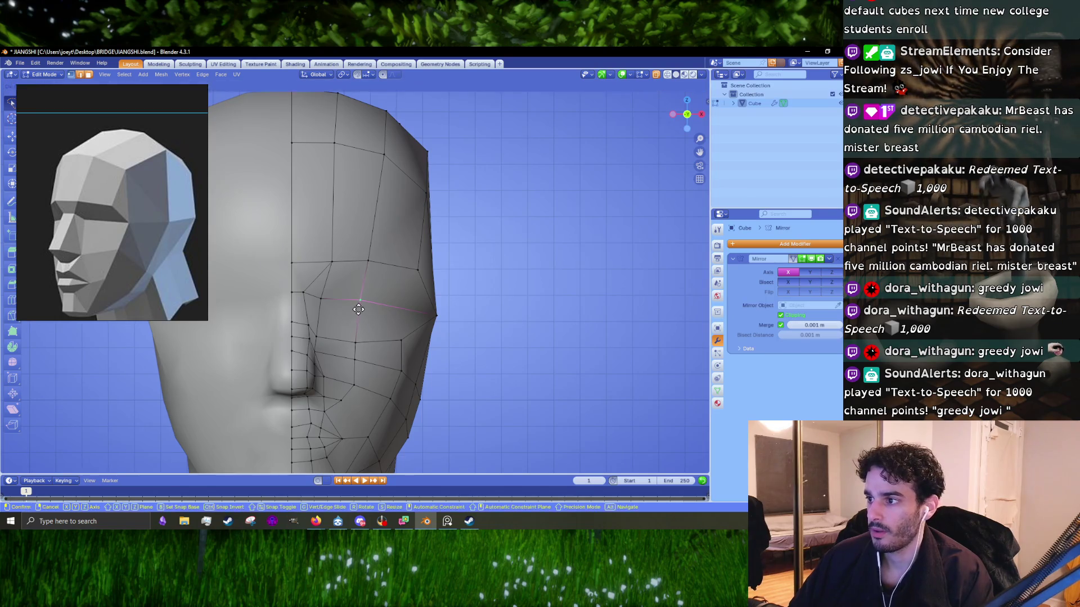
{"action": "left_click", "coordinate": [362, 310]}
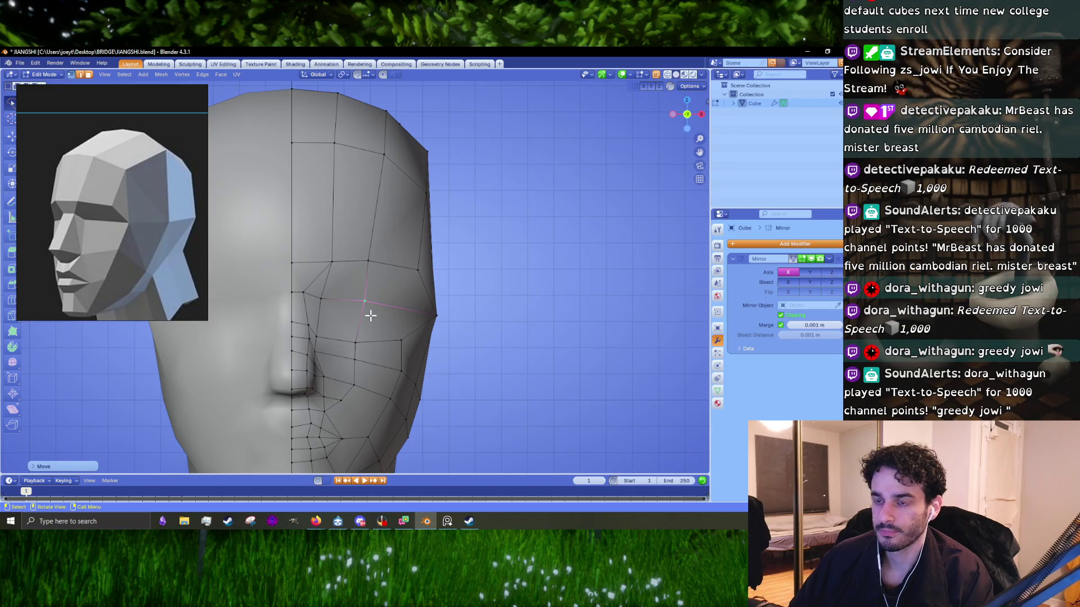
{"action": "mouse_move", "coordinate": [365, 349]}
{"action": "middle_mouse_down"}
{"action": "mouse_move", "coordinate": [417, 279]}
{"action": "mouse_move", "coordinate": [373, 294]}
{"action": "mouse_move", "coordinate": [432, 304]}
{"action": "mouse_move", "coordinate": [425, 316]}
{"action": "middle_mouse_up"}
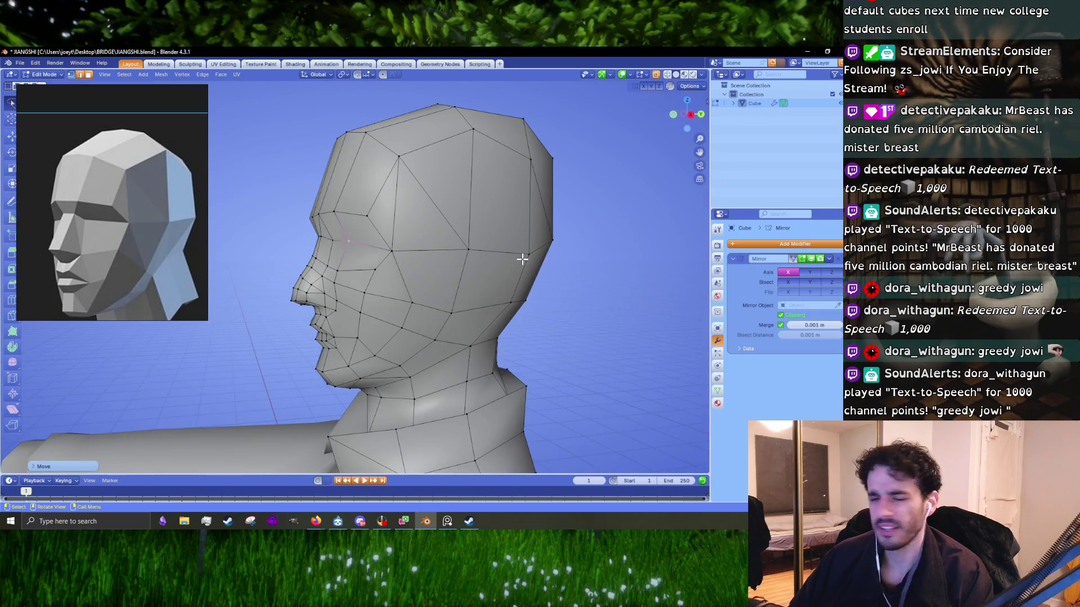
- Merge the selected cheek vertices together from the front view
{"action": "scroll", "coordinate": [481, 298], "scroll_direction": "up", "scroll_amount": 3}
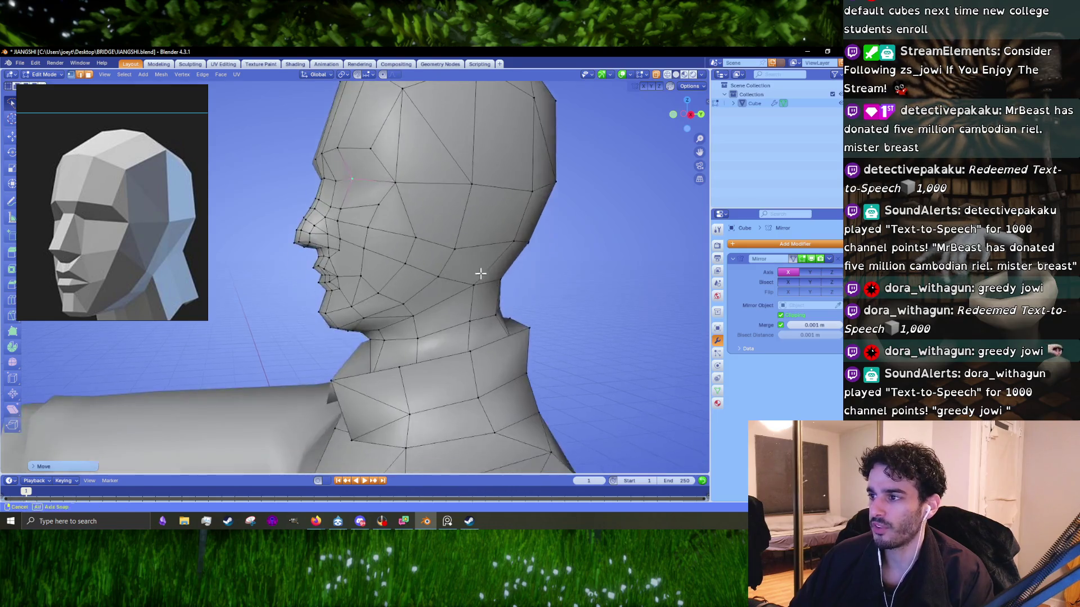
{"action": "mouse_move", "coordinate": [480, 272]}
{"action": "middle_mouse_down"}
{"action": "mouse_move", "coordinate": [340, 298]}
{"action": "mouse_move", "coordinate": [384, 283]}
{"action": "middle_mouse_up"}
{"action": "key", "text": "KP_1"}
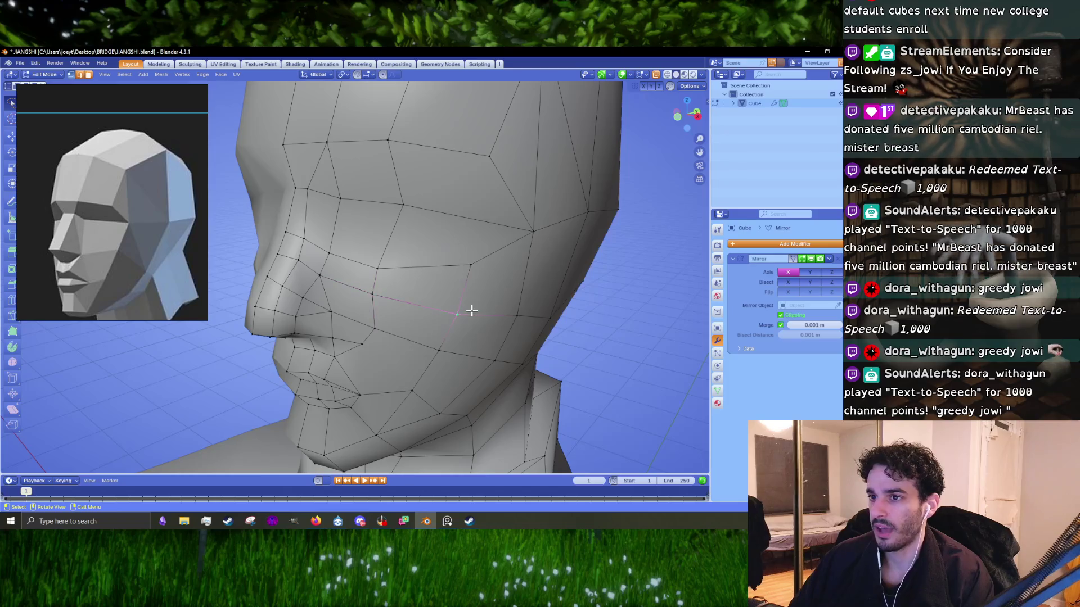
{"action": "mouse_move", "coordinate": [467, 286]}
{"action": "middle_mouse_down"}
{"action": "mouse_move", "coordinate": [507, 289]}
{"action": "mouse_move", "coordinate": [494, 307]}
{"action": "middle_mouse_up"}
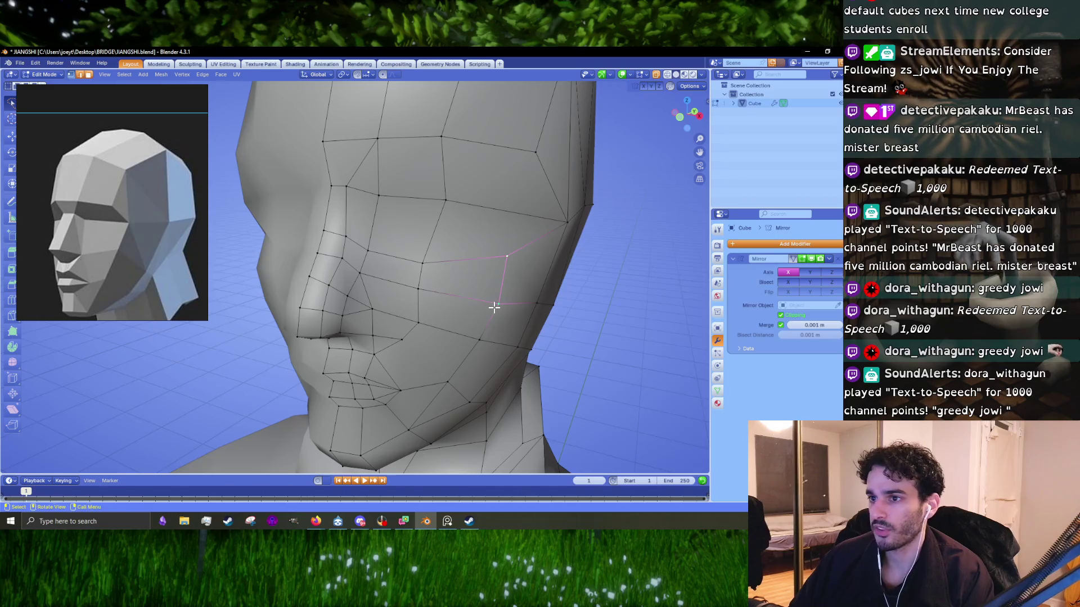
{"action": "key", "text": "m"}
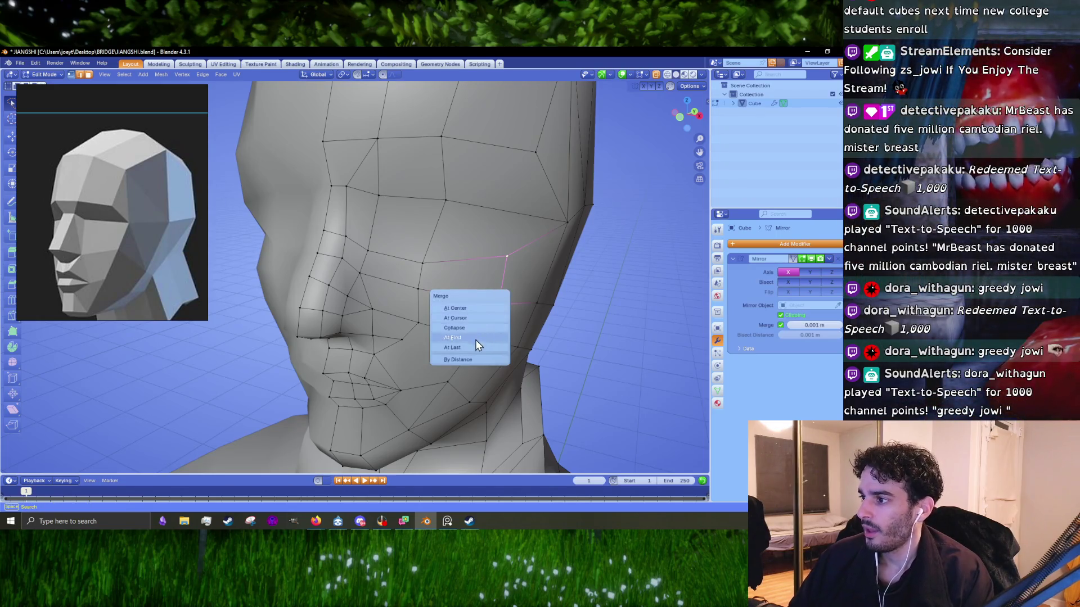
{"action": "left_click", "coordinate": [476, 341]}
{"action": "mouse_move", "coordinate": [472, 342]}
{"action": "middle_mouse_down"}
{"action": "mouse_move", "coordinate": [500, 284]}
{"action": "mouse_move", "coordinate": [451, 278]}
{"action": "middle_mouse_up"}
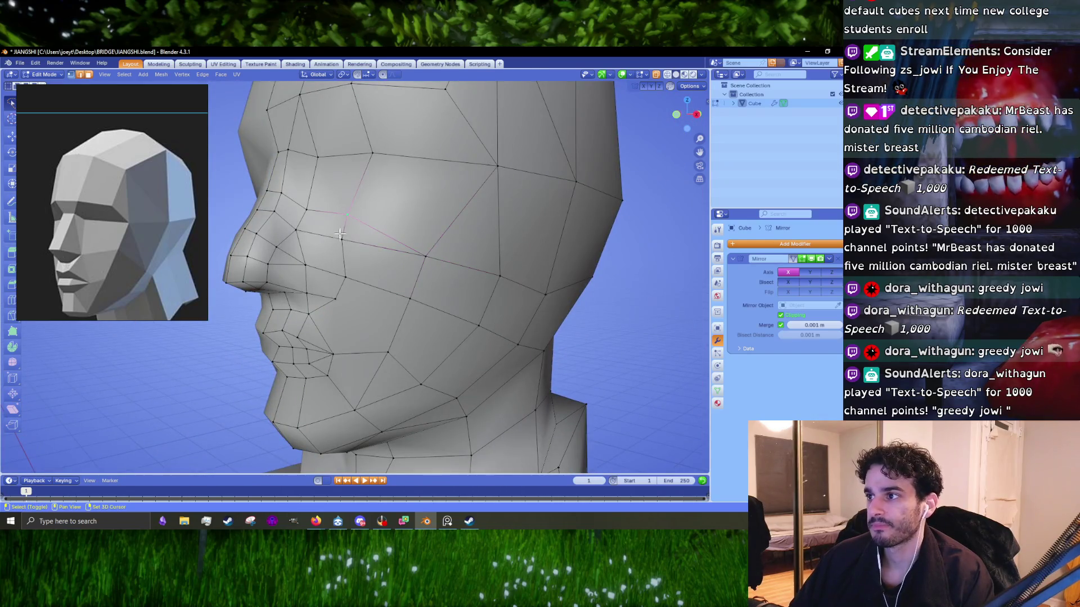
- Merge three more cheek vertex pairs at the last-selected vertex
{"action": "key", "text": "m"}
{"action": "left_click", "coordinate": [340, 236]}
{"action": "key", "text": "m"}
{"action": "left_click", "coordinate": [298, 237]}
{"action": "key", "text": "m"}
{"action": "left_click", "coordinate": [267, 203]}
- Merge the selected jaw vertices and check the result from the front view
{"action": "key", "text": "comma"}
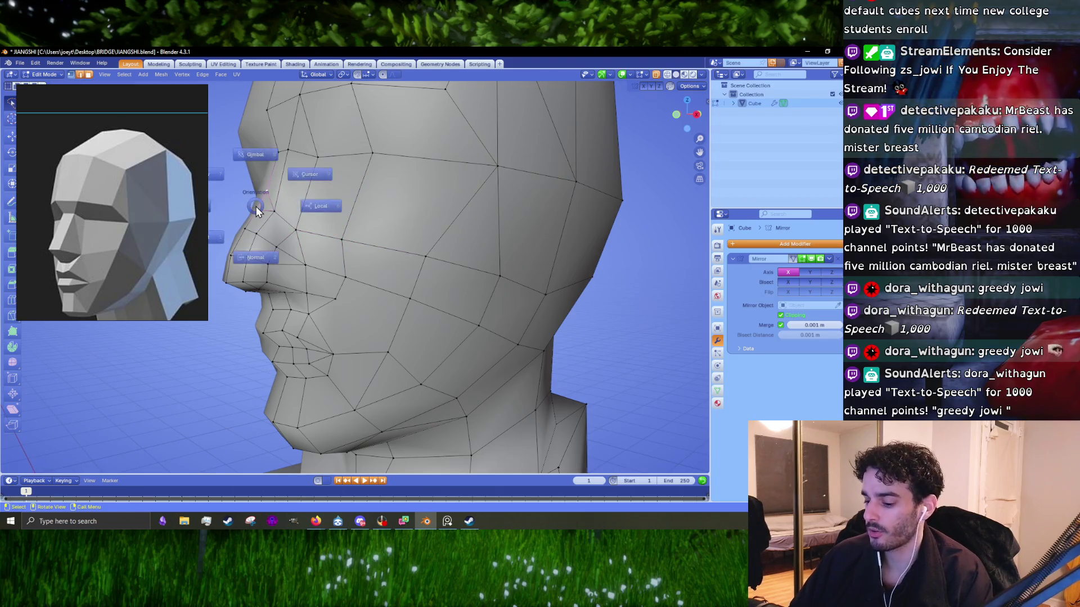
{"action": "key", "text": "Escape"}
{"action": "key", "text": "m"}
{"action": "left_click", "coordinate": [281, 272]}
{"action": "middle_click_drag", "start_coordinate": [281, 271], "coordinate": [315, 279]}
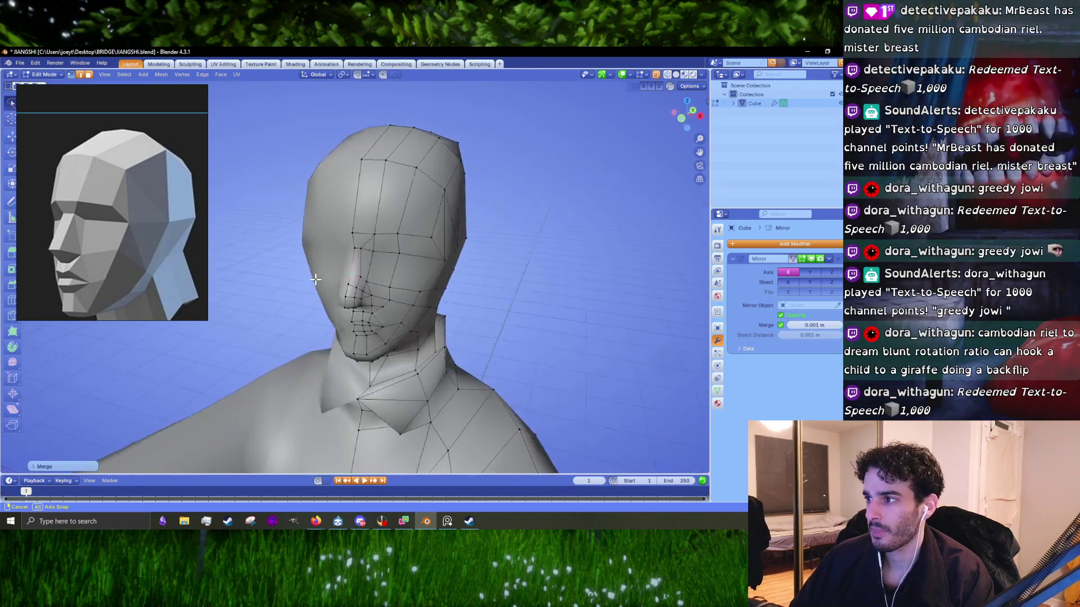
{"action": "scroll", "coordinate": [316, 279], "scroll_direction": "up", "scroll_amount": 5}
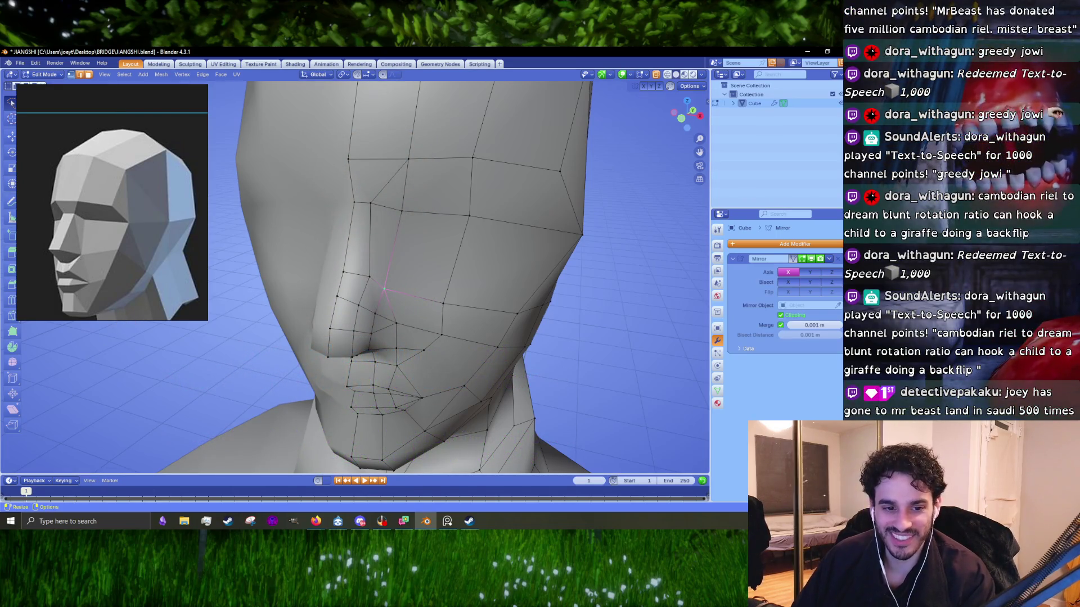
{"action": "key", "text": "KP_1"}
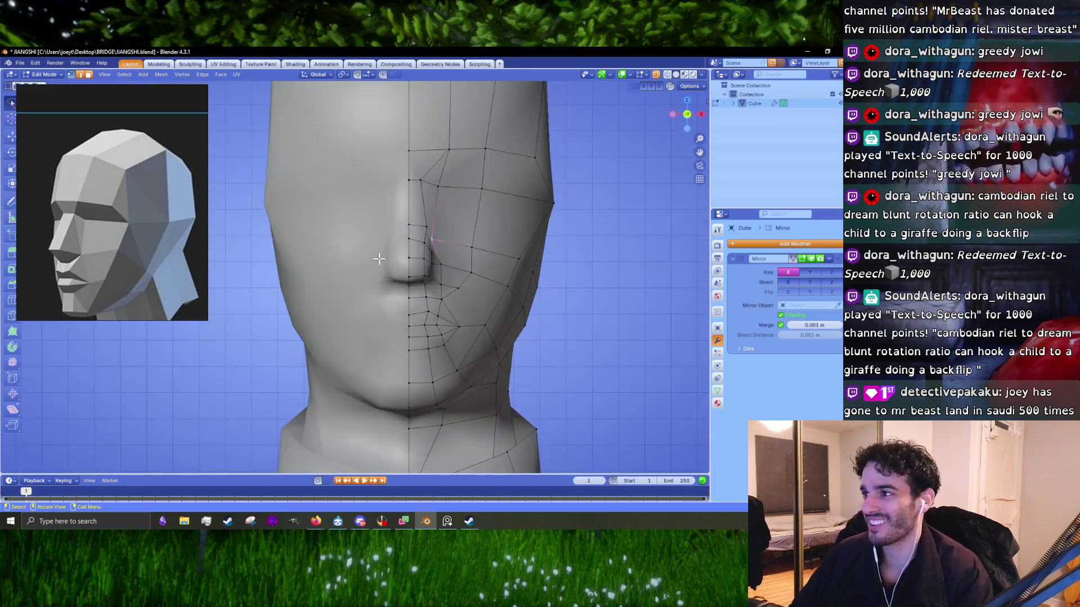
- Reposition the vertex beside the nose and several outer and lower cheek vertices
{"action": "scroll", "coordinate": [417, 248], "scroll_direction": "up", "scroll_amount": 3}
{"action": "left_click_drag", "start_coordinate": [399, 293], "coordinate": [430, 301]}
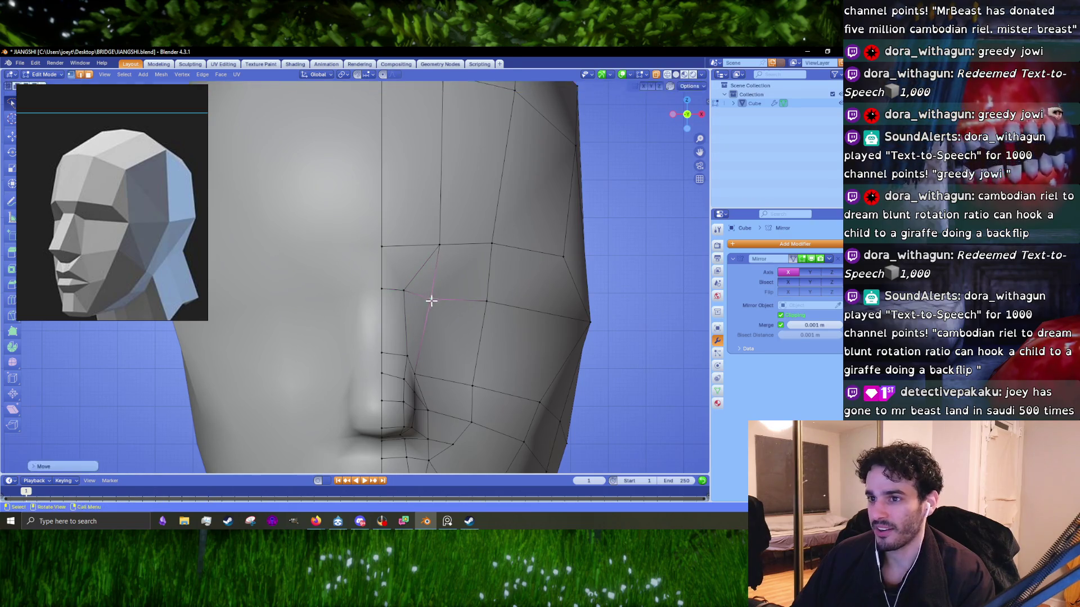
{"action": "left_click_drag", "start_coordinate": [426, 368], "coordinate": [427, 369]}
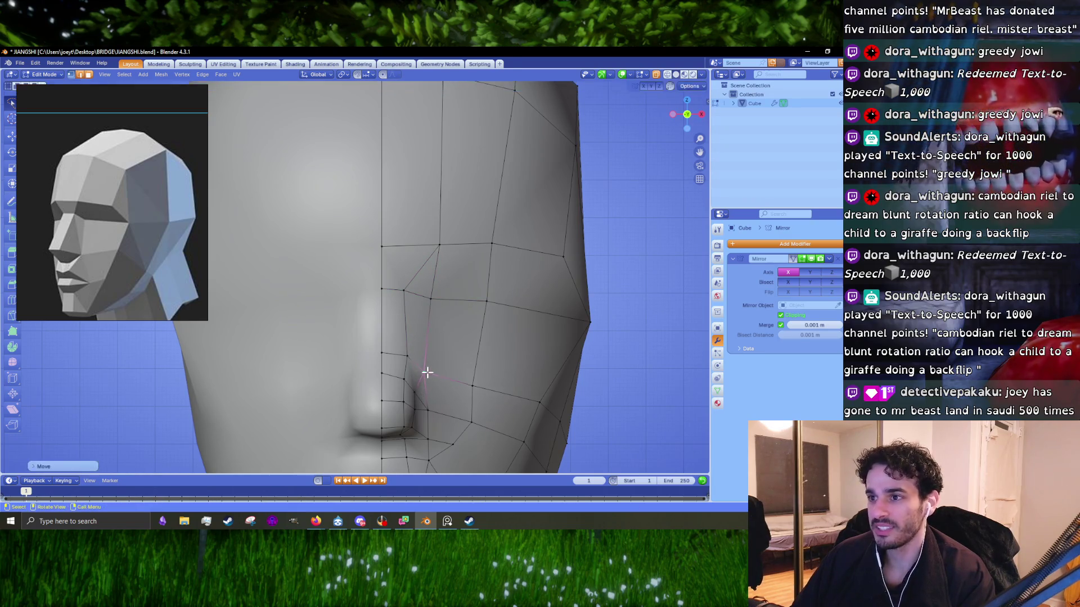
{"action": "middle_click_drag", "start_coordinate": [482, 386], "coordinate": [437, 364], "text": "shift"}
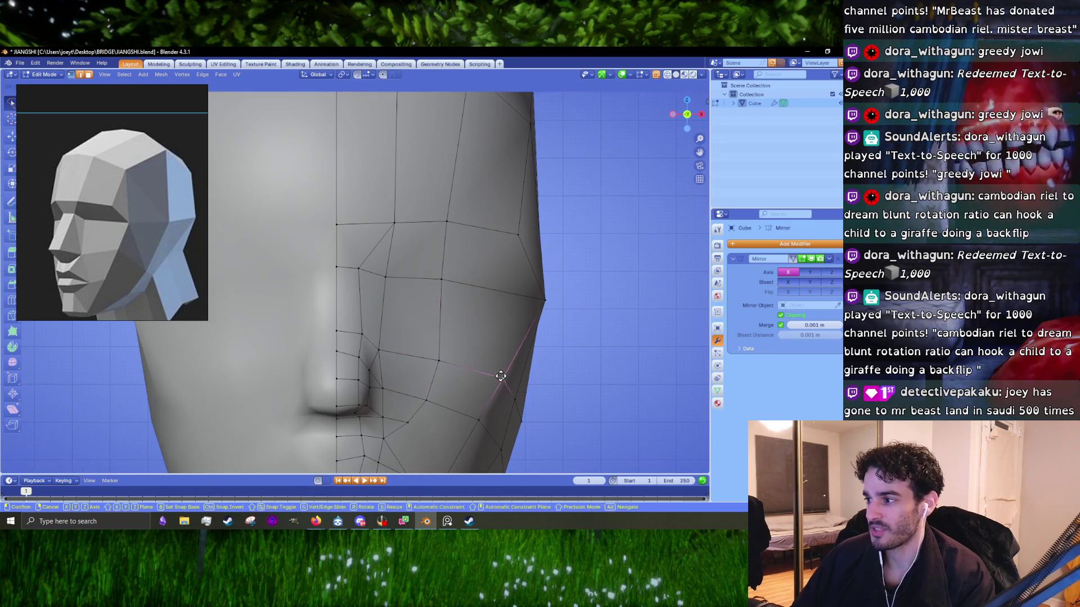
{"action": "middle_click_drag", "start_coordinate": [543, 308], "coordinate": [513, 236], "text": "shift"}
{"action": "left_click_drag", "start_coordinate": [513, 230], "coordinate": [507, 230]}
{"action": "middle_click_drag", "start_coordinate": [507, 230], "coordinate": [550, 378], "text": "shift"}
{"action": "left_click_drag", "start_coordinate": [494, 362], "coordinate": [494, 357]}
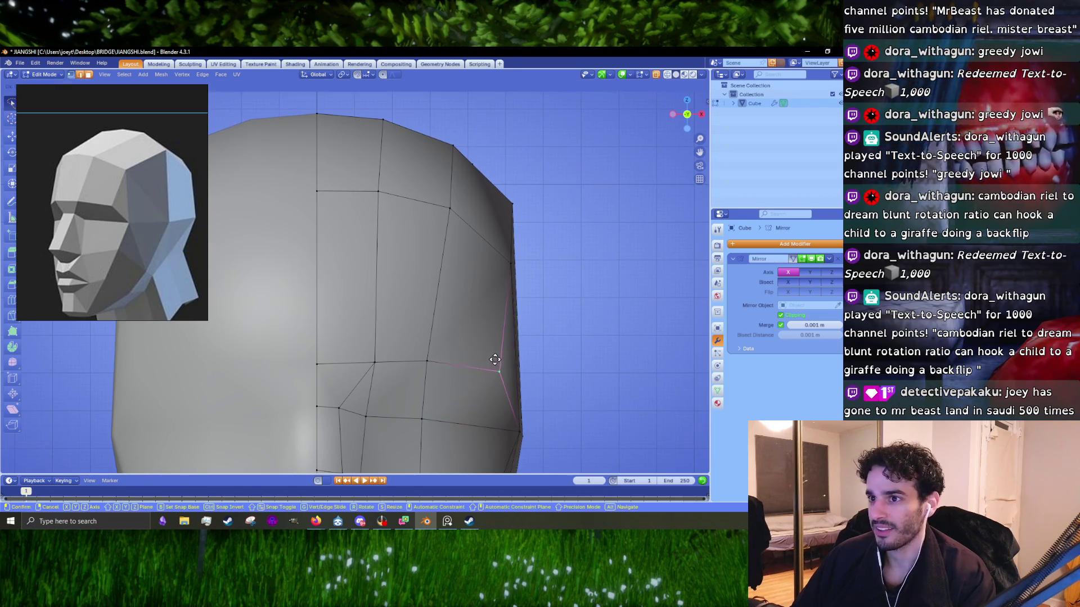
{"action": "left_click_drag", "start_coordinate": [511, 263], "coordinate": [501, 270]}
{"action": "left_click_drag", "start_coordinate": [429, 361], "coordinate": [442, 368]}
{"action": "left_click", "coordinate": [465, 328]}
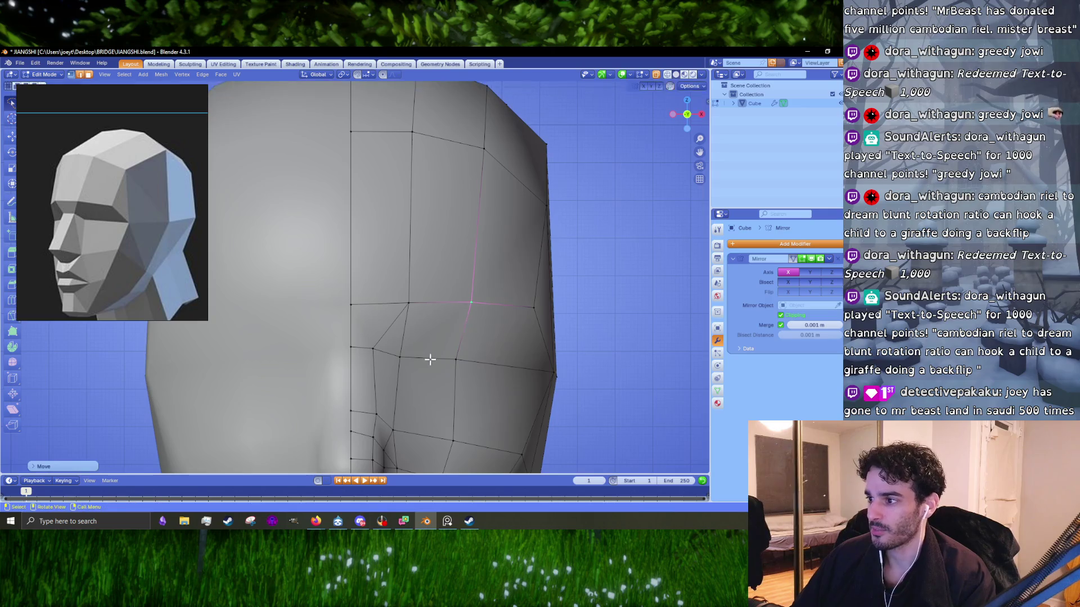
- Move the cheek edge loop into place and select a vertex near the nose
{"action": "left_click", "coordinate": [419, 361]}
{"action": "key", "text": "g"}
{"action": "left_click", "coordinate": [454, 368]}
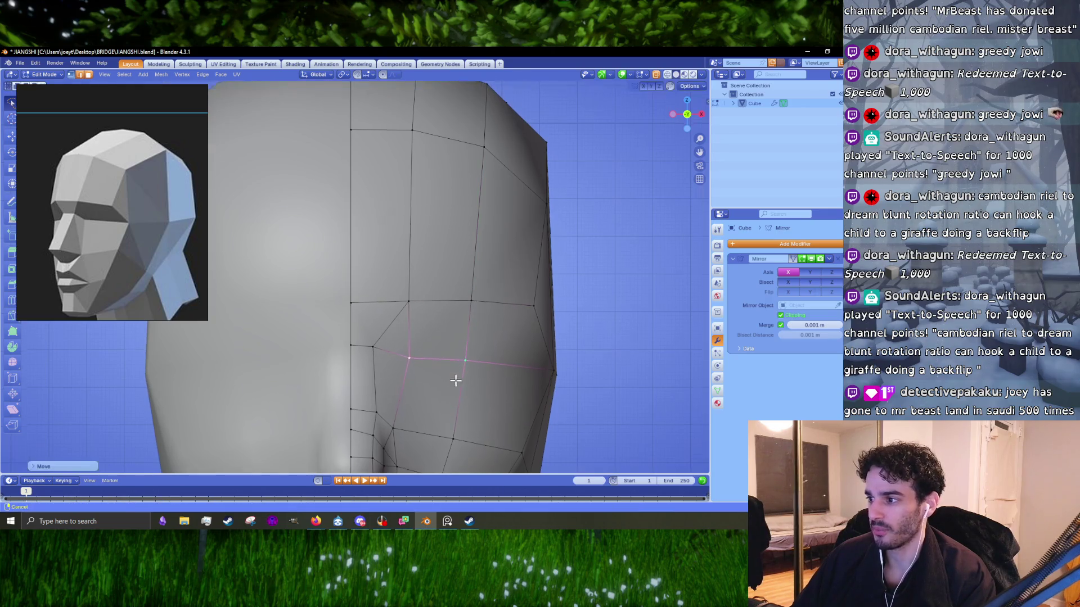
{"action": "middle_click_drag", "start_coordinate": [453, 388], "coordinate": [450, 268], "text": "shift"}
{"action": "middle_click_drag", "start_coordinate": [494, 369], "coordinate": [479, 298], "text": "shift"}
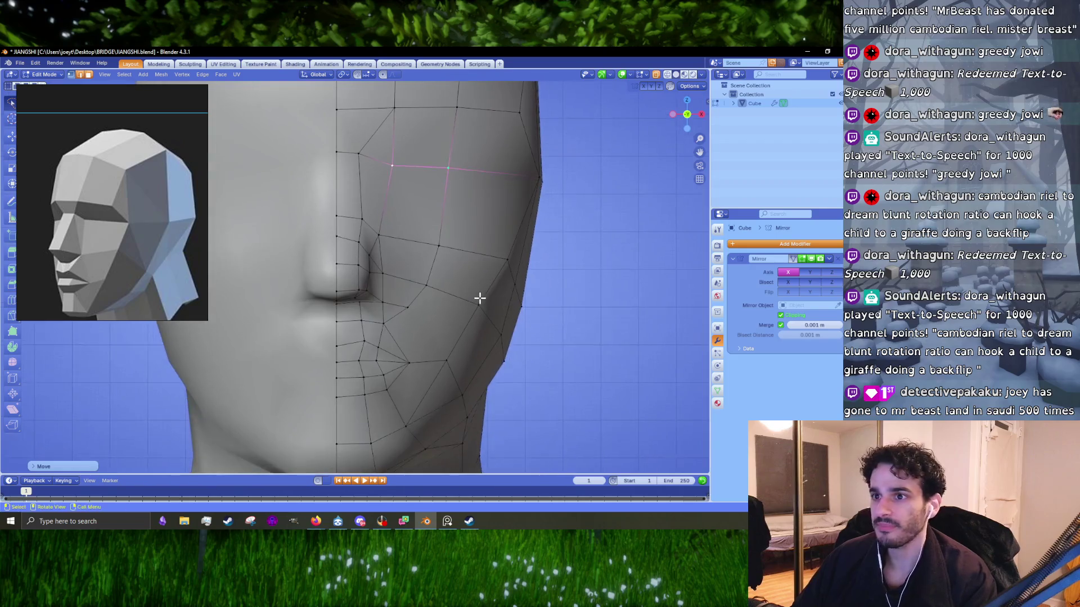
{"action": "left_click", "coordinate": [400, 264]}
{"action": "middle_click_drag", "start_coordinate": [399, 264], "coordinate": [365, 292]}
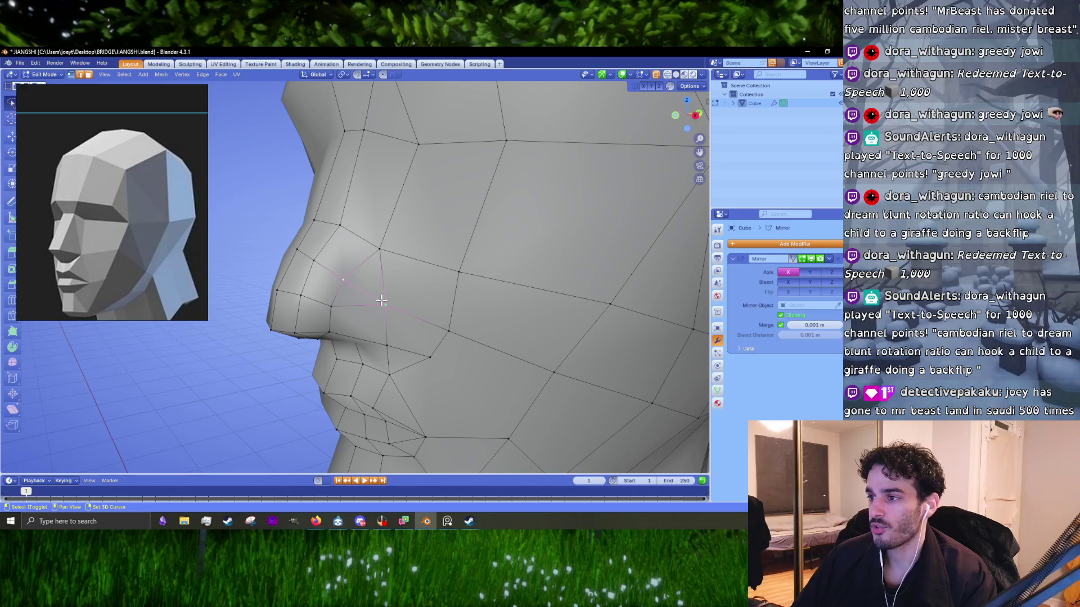
- Merge three vertices beside the nose into their neighbours
{"action": "mouse_move", "coordinate": [381, 301]}
{"action": "middle_mouse_down"}
{"action": "mouse_move", "coordinate": [344, 294]}
{"action": "mouse_move", "coordinate": [357, 287]}
{"action": "middle_mouse_up"}
{"action": "key", "text": "m"}
{"action": "left_click", "coordinate": [419, 258]}
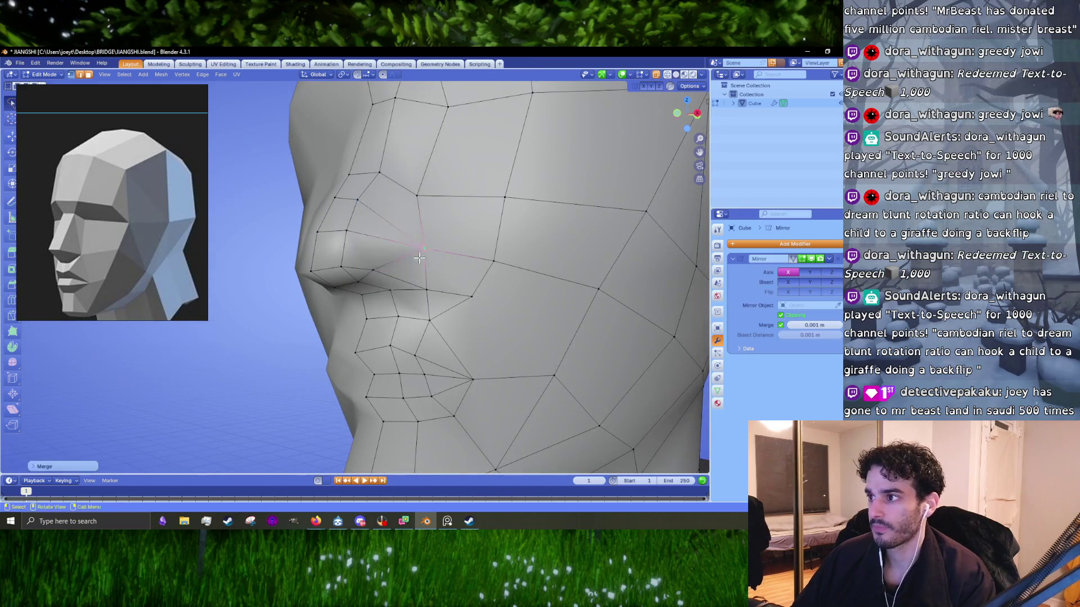
{"action": "left_click", "coordinate": [381, 273], "text": "shift"}
{"action": "mouse_move", "coordinate": [381, 273]}
{"action": "middle_mouse_down"}
{"action": "mouse_move", "coordinate": [433, 282]}
{"action": "mouse_move", "coordinate": [435, 273]}
{"action": "mouse_move", "coordinate": [333, 264]}
{"action": "middle_mouse_up"}
{"action": "key", "text": "m"}
{"action": "left_click", "coordinate": [434, 278]}
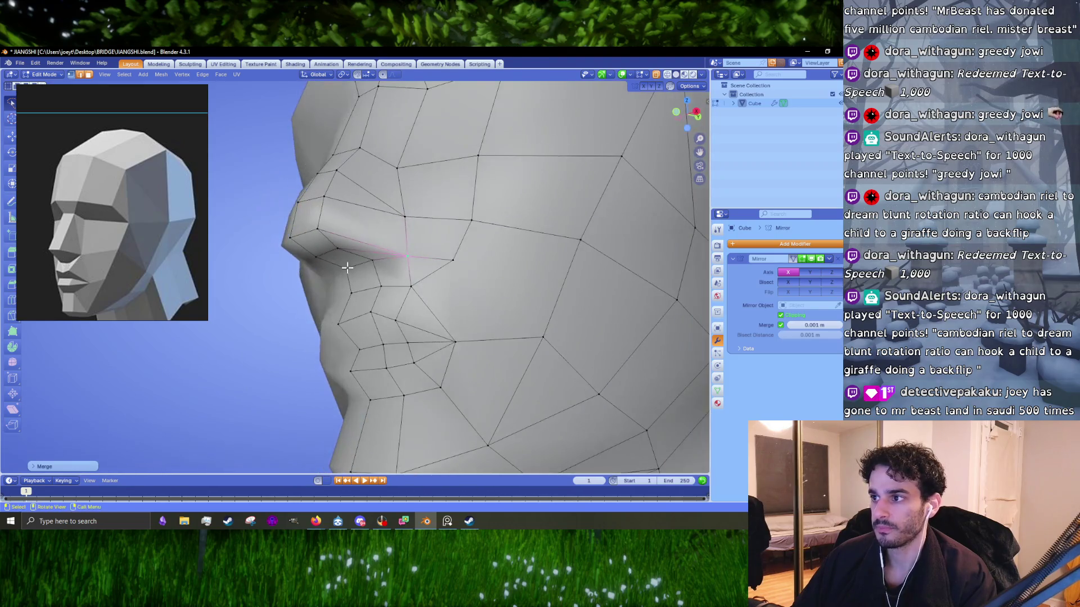
{"action": "left_click", "coordinate": [333, 265]}
{"action": "key", "text": "m"}
{"action": "left_click", "coordinate": [342, 269]}
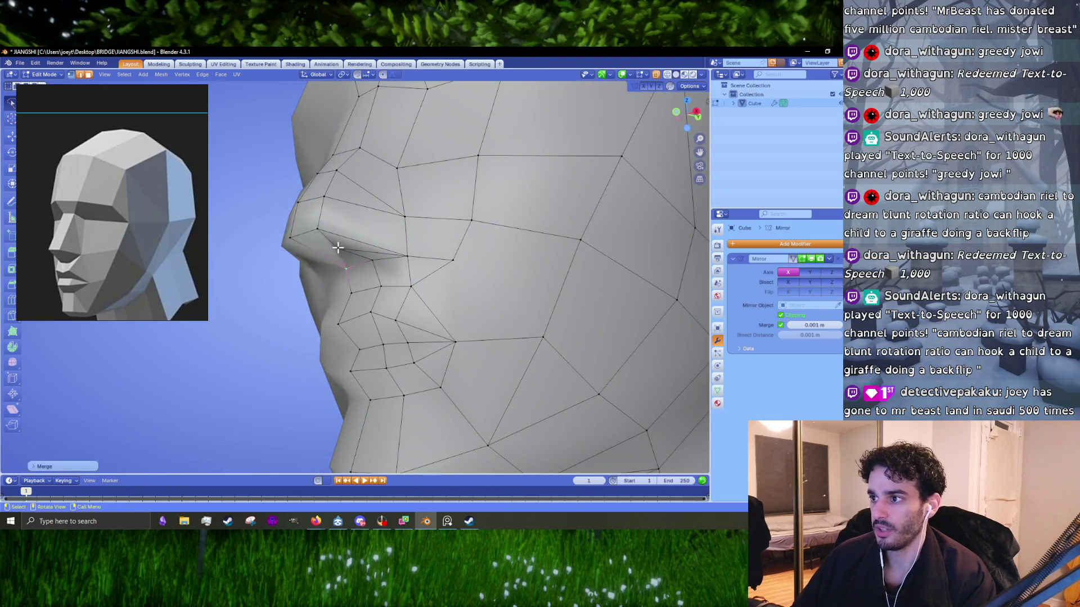
- Inspect the whole head in Object Mode from a front-left view, then return to Edit Mode
{"action": "middle_click_drag", "start_coordinate": [366, 265], "coordinate": [360, 272]}
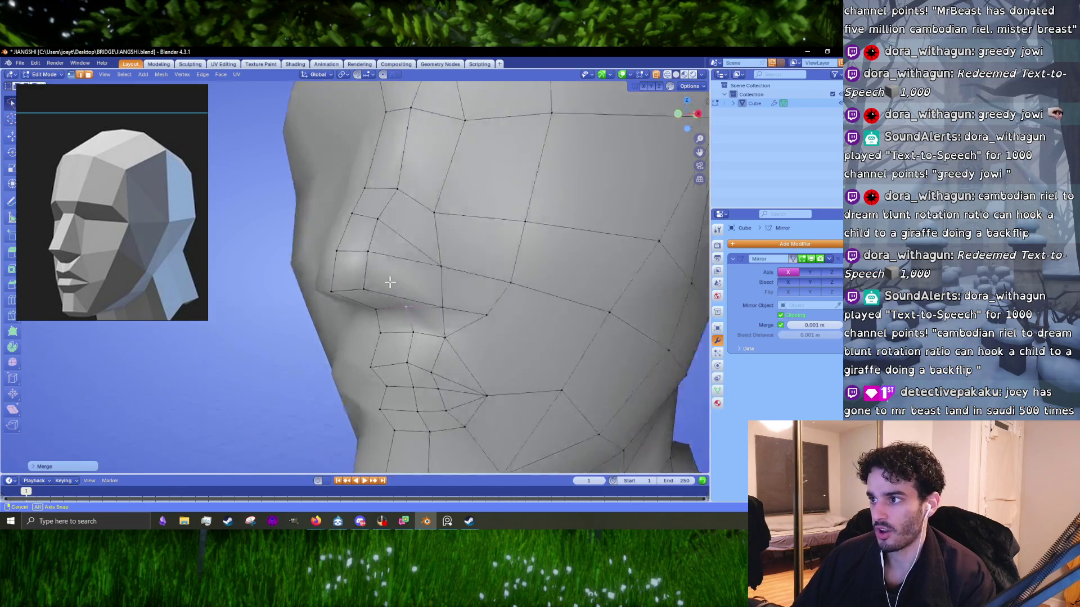
{"action": "scroll", "coordinate": [360, 272], "scroll_direction": "down", "scroll_amount": 4}
{"action": "scroll", "coordinate": [360, 271], "scroll_direction": "down", "scroll_amount": 4}
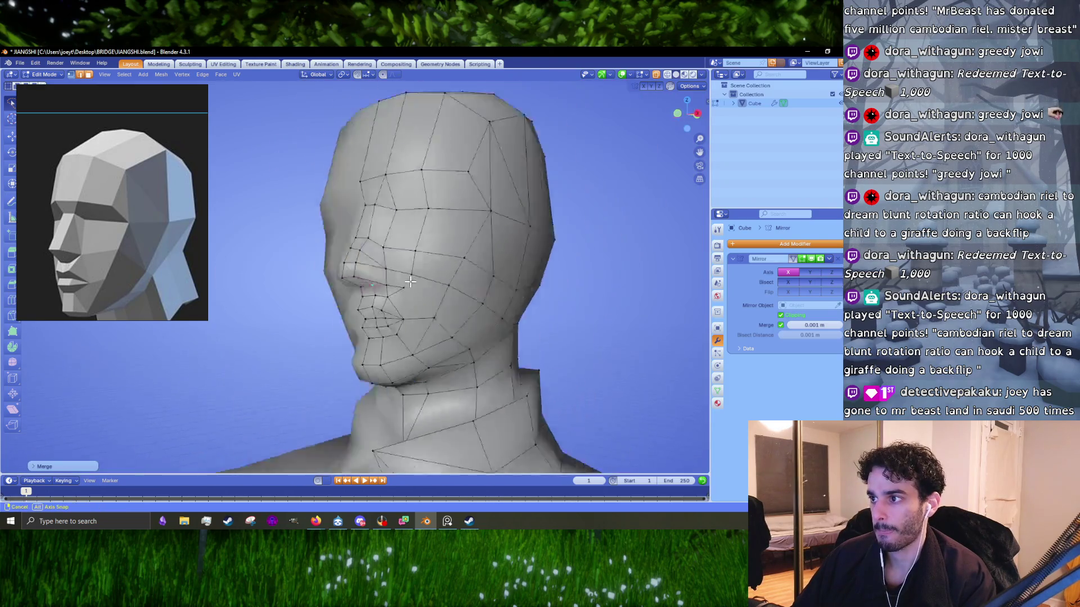
{"action": "key", "text": "Tab"}
{"action": "mouse_move", "coordinate": [463, 286]}
{"action": "middle_mouse_down"}
{"action": "mouse_move", "coordinate": [387, 300]}
{"action": "mouse_move", "coordinate": [409, 294]}
{"action": "middle_mouse_up"}
{"action": "key", "text": "Tab"}
{"action": "scroll", "coordinate": [409, 293], "scroll_direction": "up", "scroll_amount": 2}
{"action": "scroll", "coordinate": [408, 293], "scroll_direction": "up", "scroll_amount": 2}
- Nudge the nose-bridge vertex slightly downward in side profile view
{"action": "key", "text": "KP_3"}
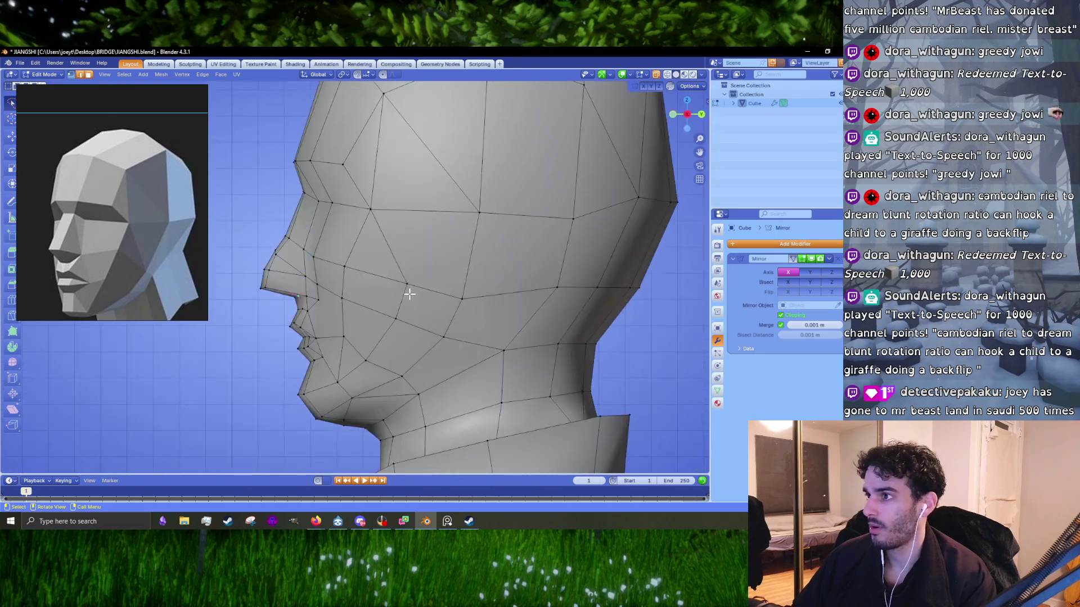
{"action": "scroll", "coordinate": [362, 258], "scroll_direction": "up", "scroll_amount": 3}
{"action": "scroll", "coordinate": [356, 272], "scroll_direction": "up", "scroll_amount": 2}
{"action": "left_click", "coordinate": [363, 270]}
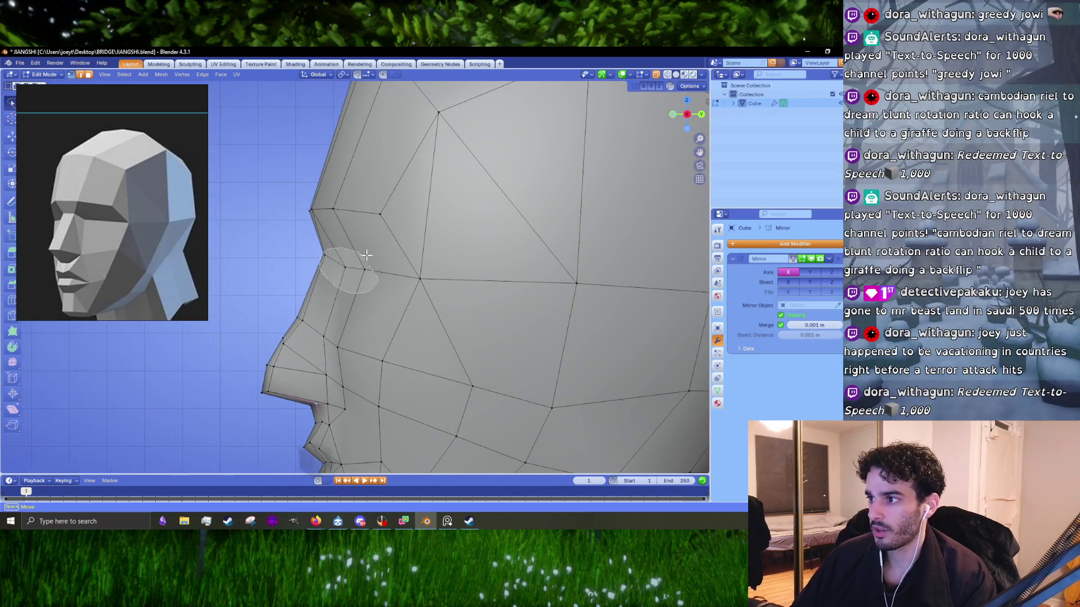
{"action": "key", "text": "g"}
{"action": "left_click", "coordinate": [365, 281]}
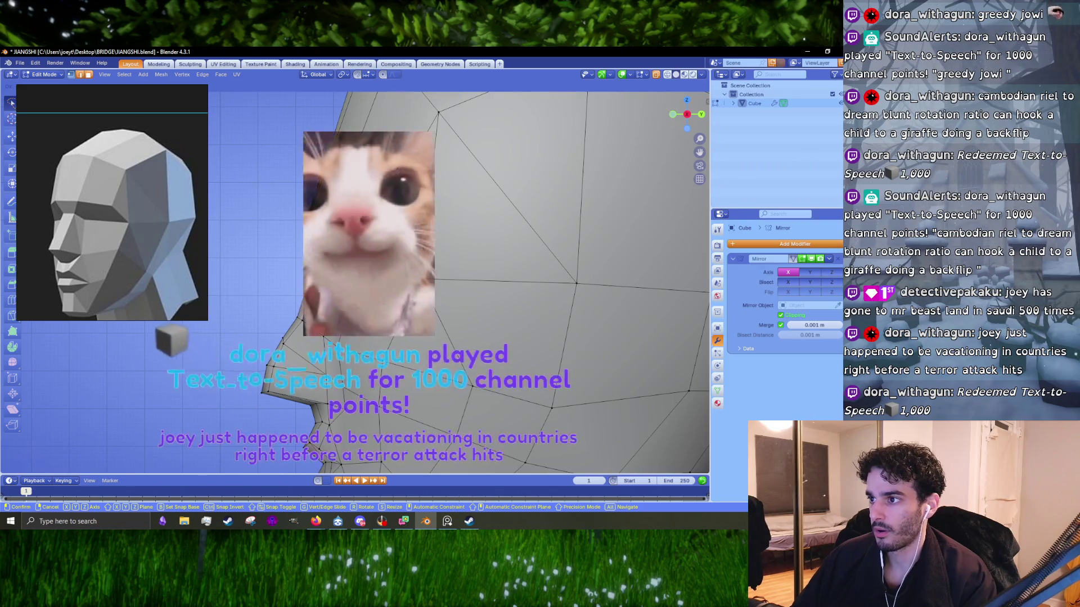
- Merge the selected side-of-head vertices at their center and select the next vertex
{"action": "middle_click_drag", "start_coordinate": [364, 281], "coordinate": [449, 306]}
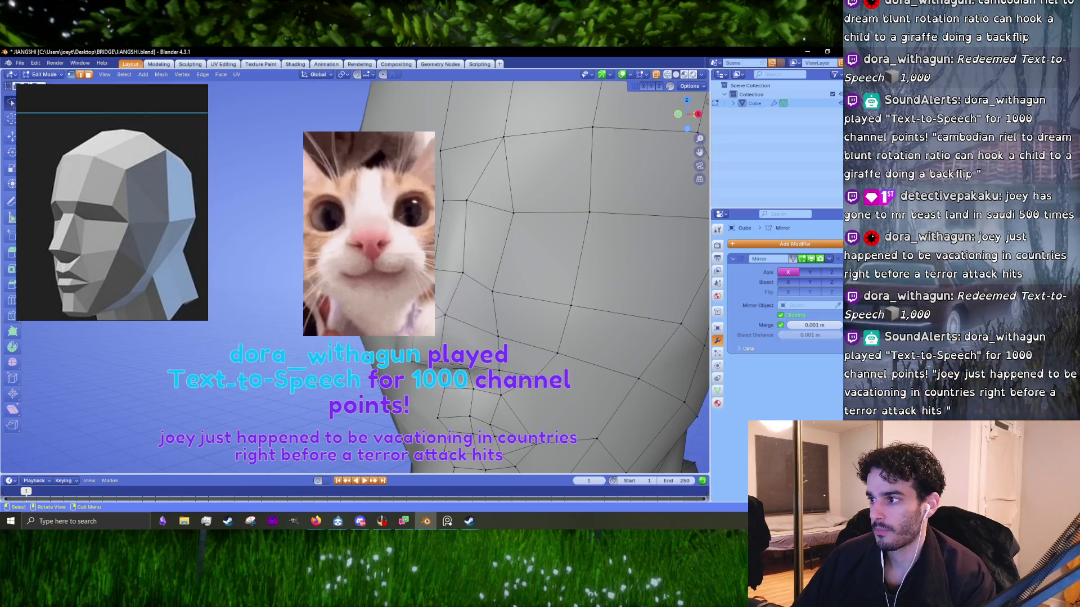
{"action": "key", "text": "m"}
{"action": "key", "text": "Return"}
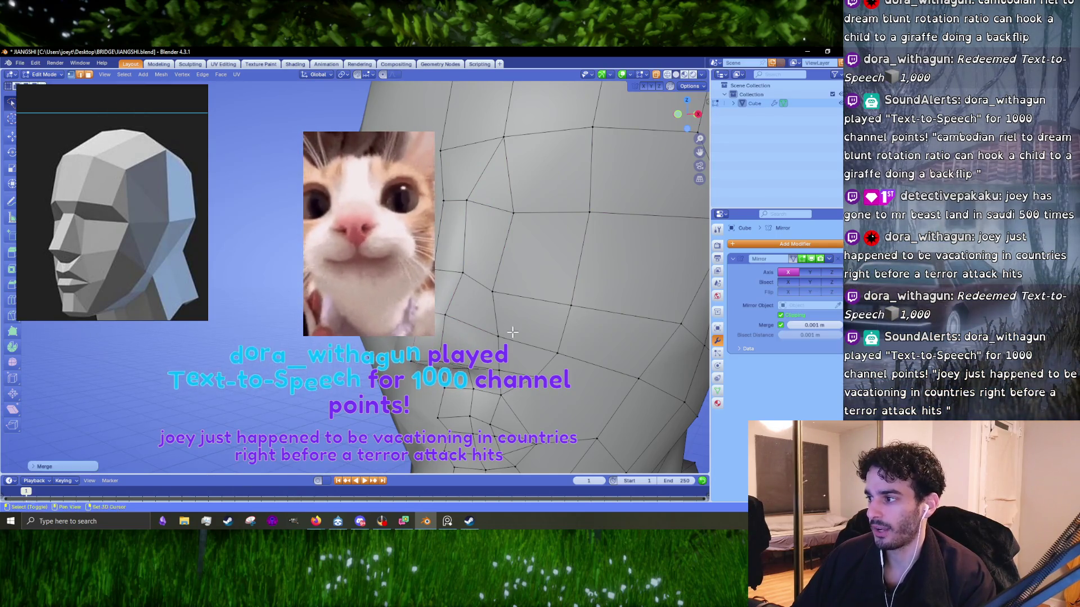
{"action": "scroll", "coordinate": [296, 245], "scroll_direction": "down", "scroll_amount": 3}
{"action": "scroll", "coordinate": [365, 318], "scroll_direction": "up", "scroll_amount": 4}
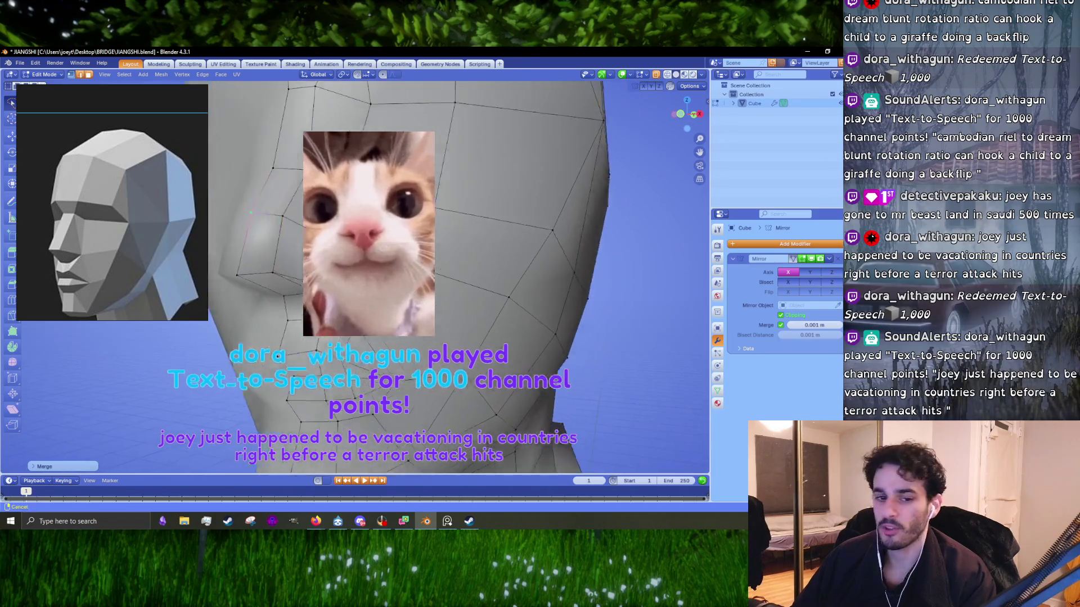
{"action": "left_click", "coordinate": [316, 295]}
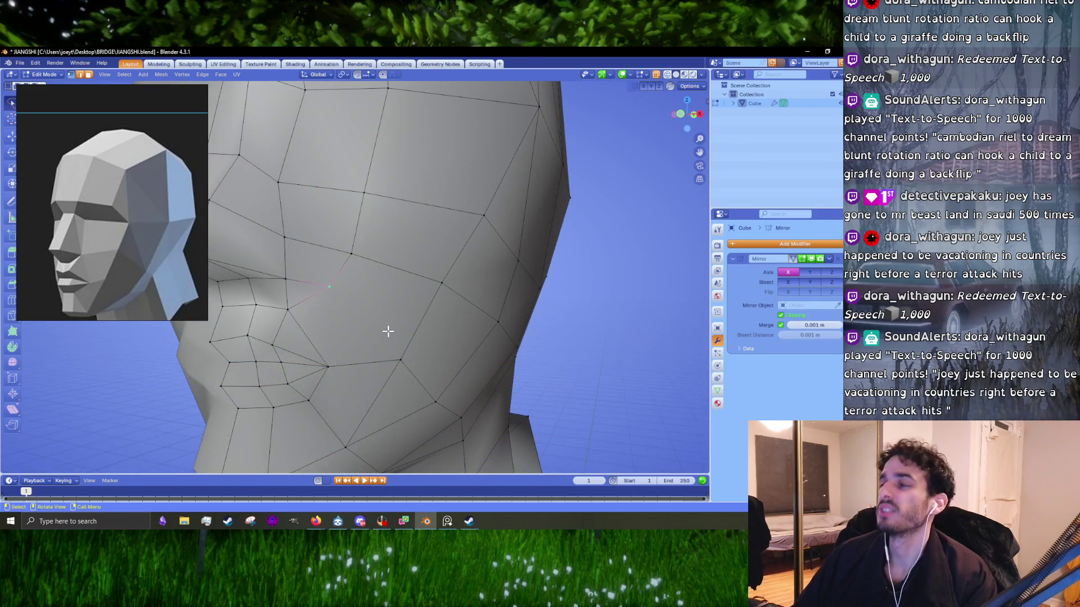
- Frame the cheek in three-quarter view and merge the two cheek vertices at their midpoint
{"action": "middle_click_drag", "start_coordinate": [392, 331], "coordinate": [398, 335]}
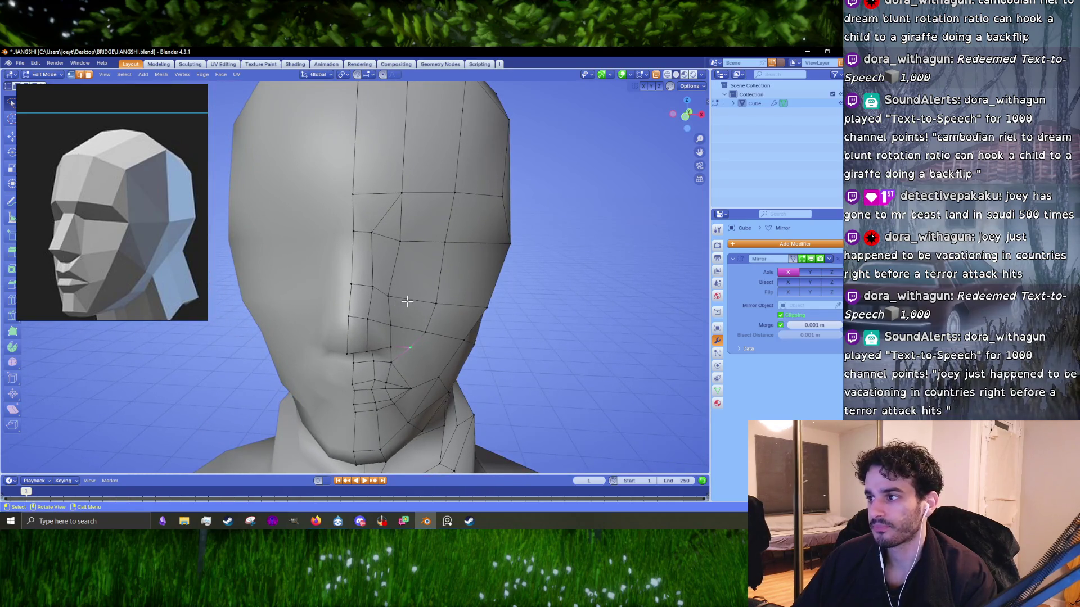
{"action": "middle_click_drag", "start_coordinate": [407, 301], "coordinate": [423, 301]}
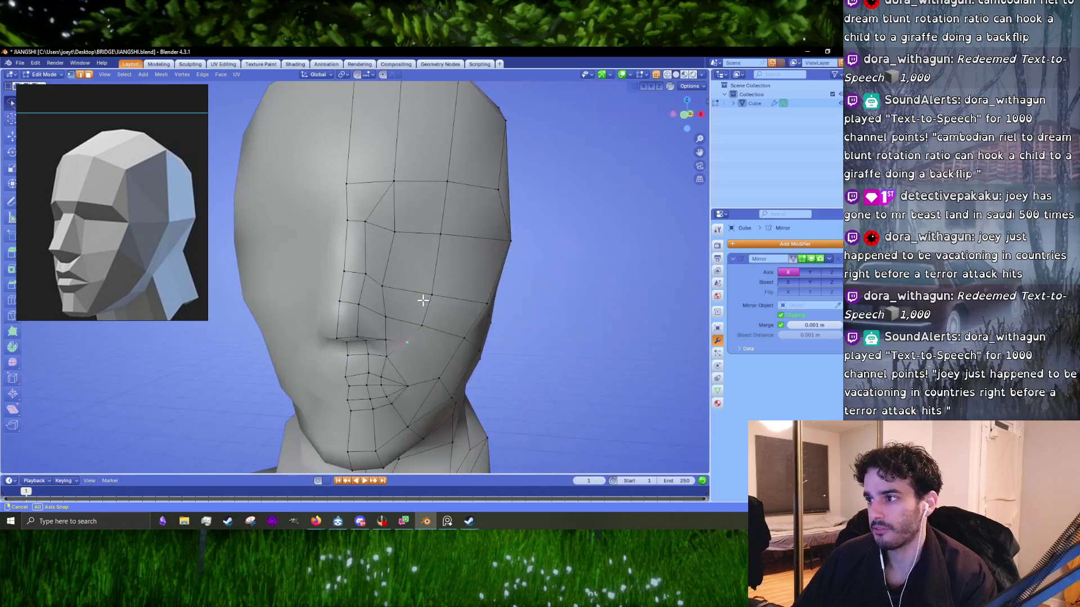
{"action": "middle_click_drag", "start_coordinate": [422, 301], "coordinate": [367, 297]}
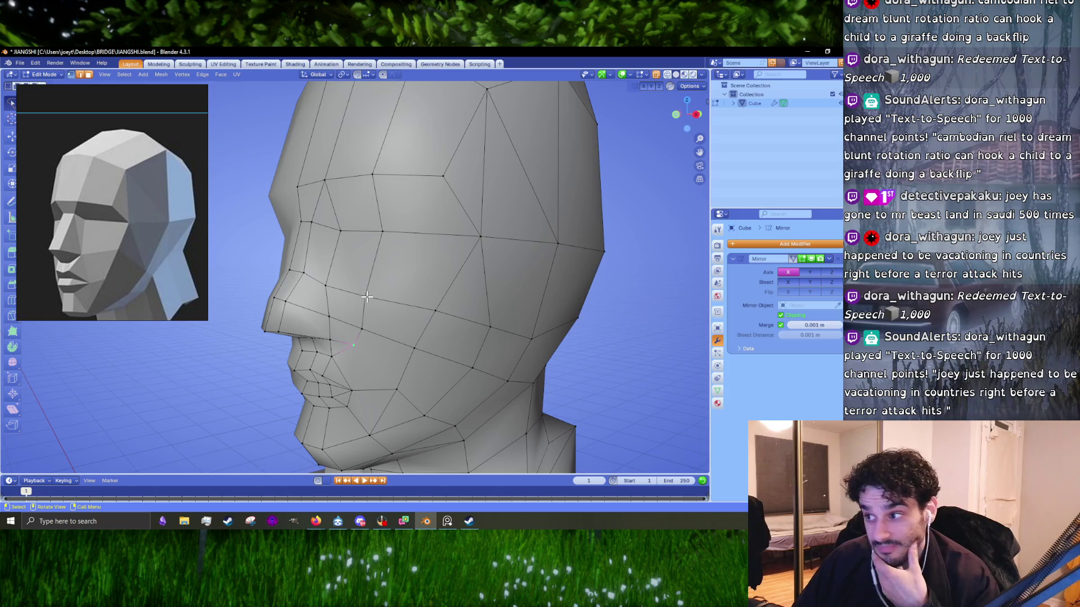
{"action": "middle_click_drag", "start_coordinate": [421, 352], "coordinate": [394, 298], "text": "shift"}
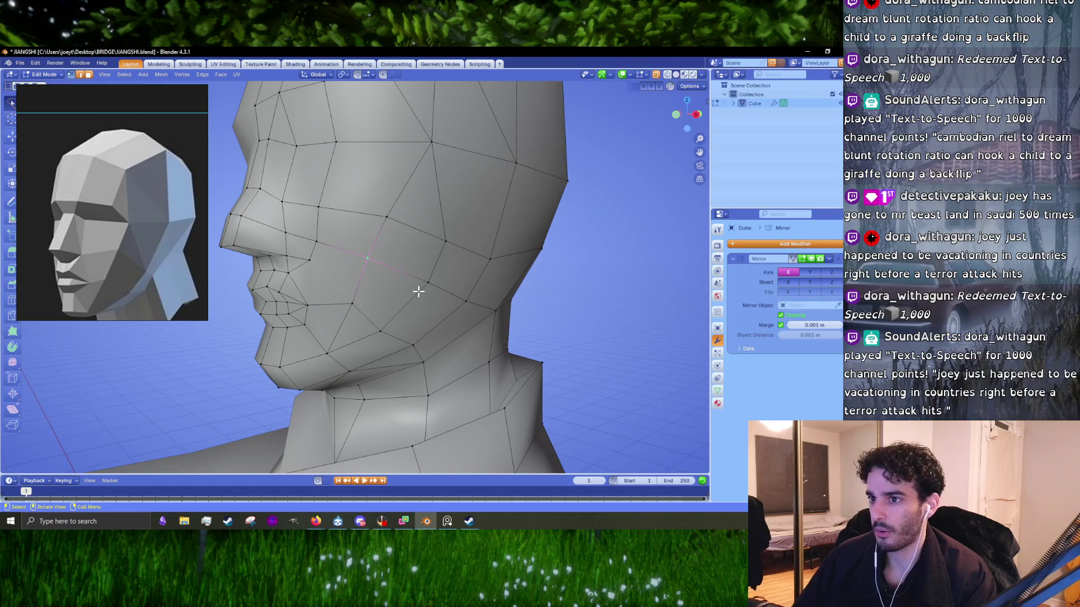
{"action": "middle_click_drag", "start_coordinate": [449, 259], "coordinate": [403, 317], "text": "shift"}
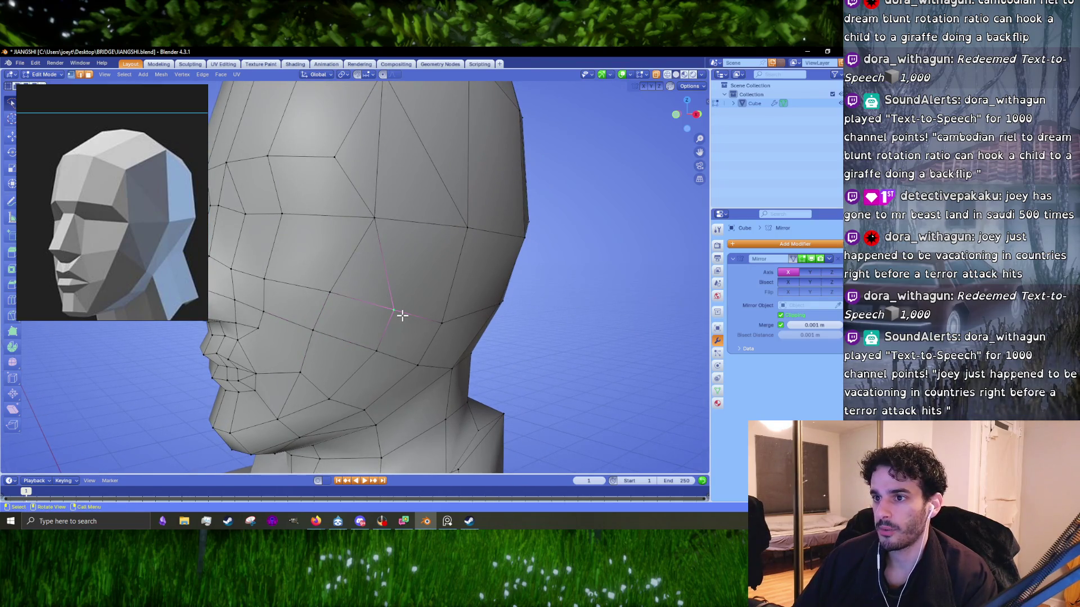
{"action": "middle_click_drag", "start_coordinate": [412, 321], "coordinate": [403, 302], "text": "shift"}
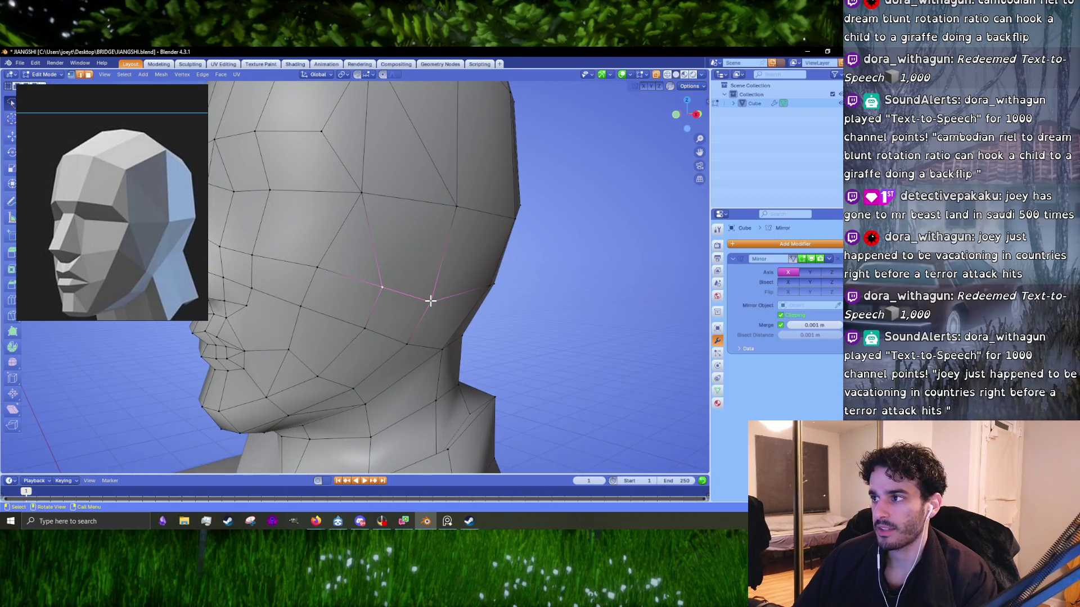
{"action": "key", "text": "m"}
{"action": "left_click", "coordinate": [416, 302]}
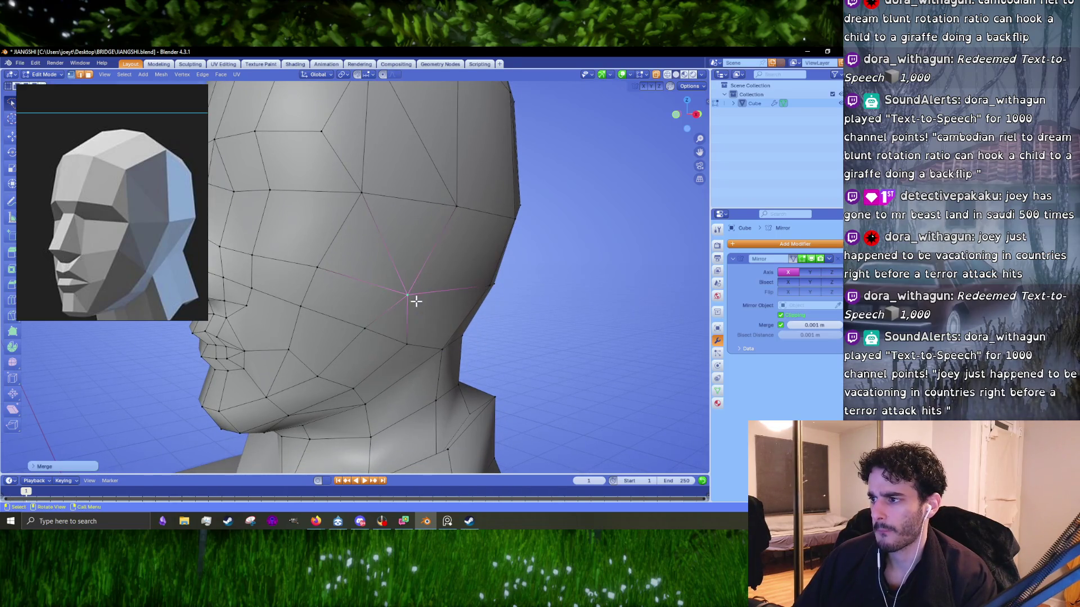
- Merge the lower cheek and jaw vertex pairs at their midpoints
{"action": "left_click", "coordinate": [412, 341]}
{"action": "middle_click_drag", "start_coordinate": [376, 331], "coordinate": [386, 301], "text": "shift"}
{"action": "key", "text": "m"}
{"action": "left_click", "coordinate": [388, 310]}
{"action": "left_click", "coordinate": [363, 355]}
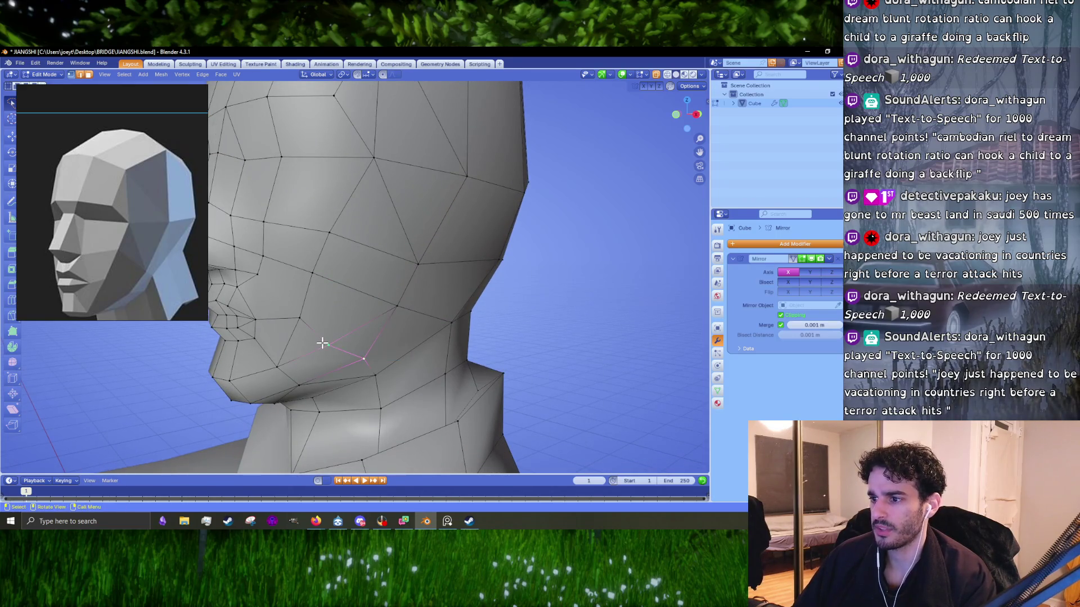
{"action": "mouse_move", "coordinate": [324, 342]}
{"action": "middle_mouse_down"}
{"action": "mouse_move", "coordinate": [440, 294]}
{"action": "mouse_move", "coordinate": [361, 306]}
{"action": "mouse_move", "coordinate": [426, 318]}
{"action": "middle_mouse_up"}
{"action": "key", "text": "m"}
{"action": "left_click", "coordinate": [380, 305]}
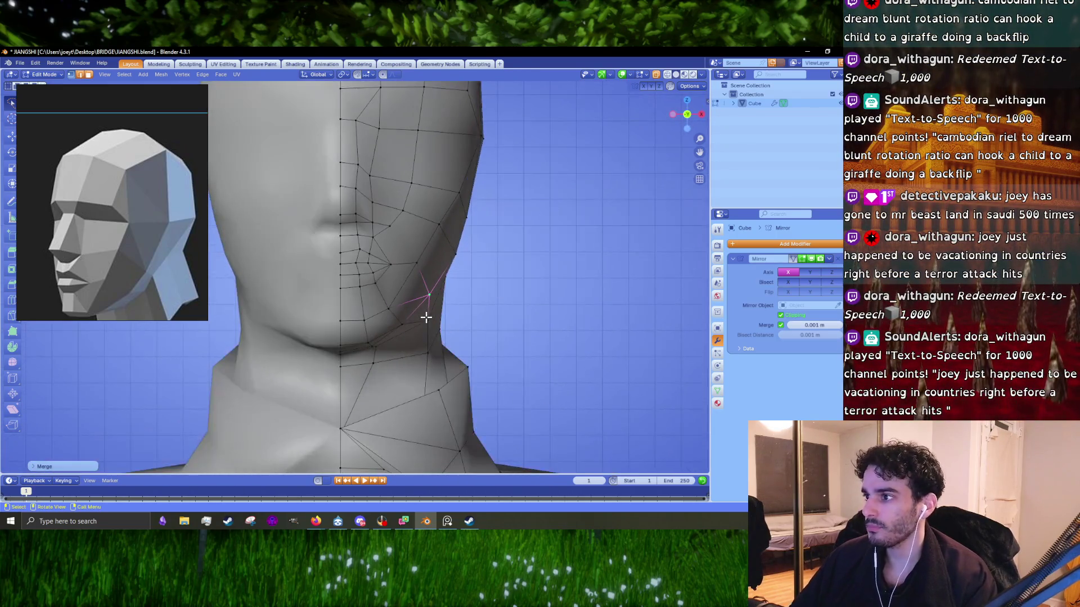
- Pull the jaw vertex up toward the cheek, then nudge it slightly lower
{"action": "key", "text": "g"}
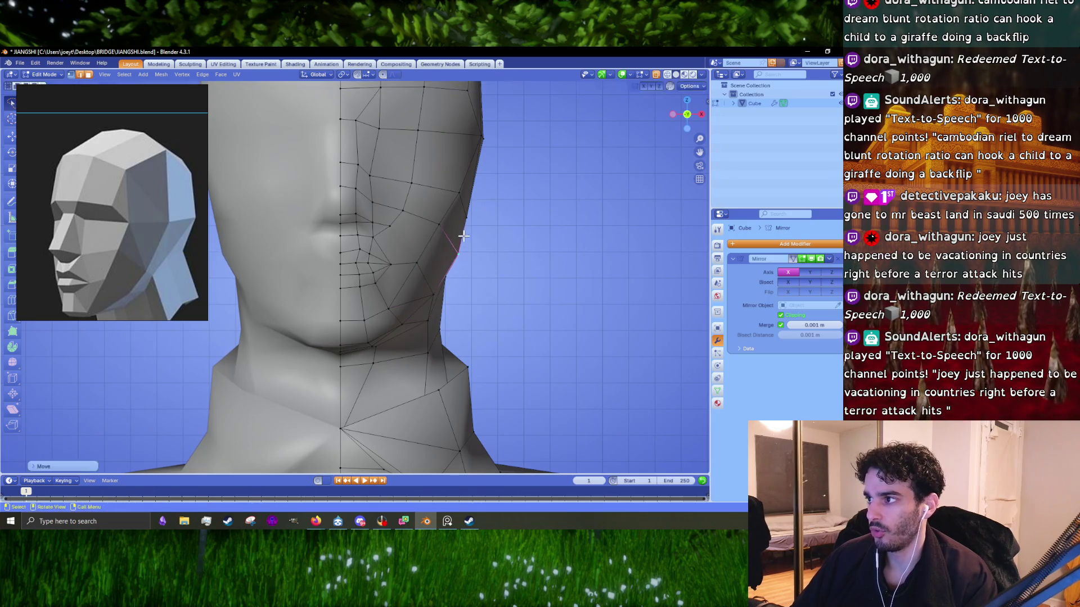
{"action": "left_click", "coordinate": [467, 233]}
{"action": "mouse_move", "coordinate": [467, 233]}
{"action": "middle_mouse_down"}
{"action": "mouse_move", "coordinate": [414, 340]}
{"action": "mouse_move", "coordinate": [495, 352]}
{"action": "mouse_move", "coordinate": [491, 321]}
{"action": "mouse_move", "coordinate": [477, 332]}
{"action": "middle_mouse_up"}
{"action": "scroll", "coordinate": [453, 345], "scroll_direction": "down", "scroll_amount": 3}
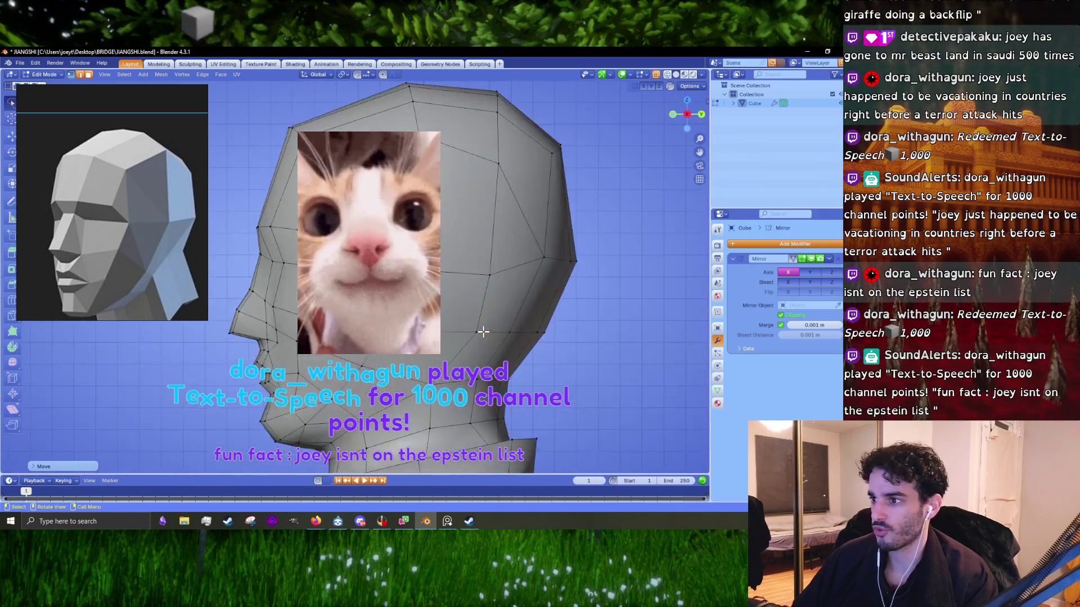
{"action": "key", "text": "g"}
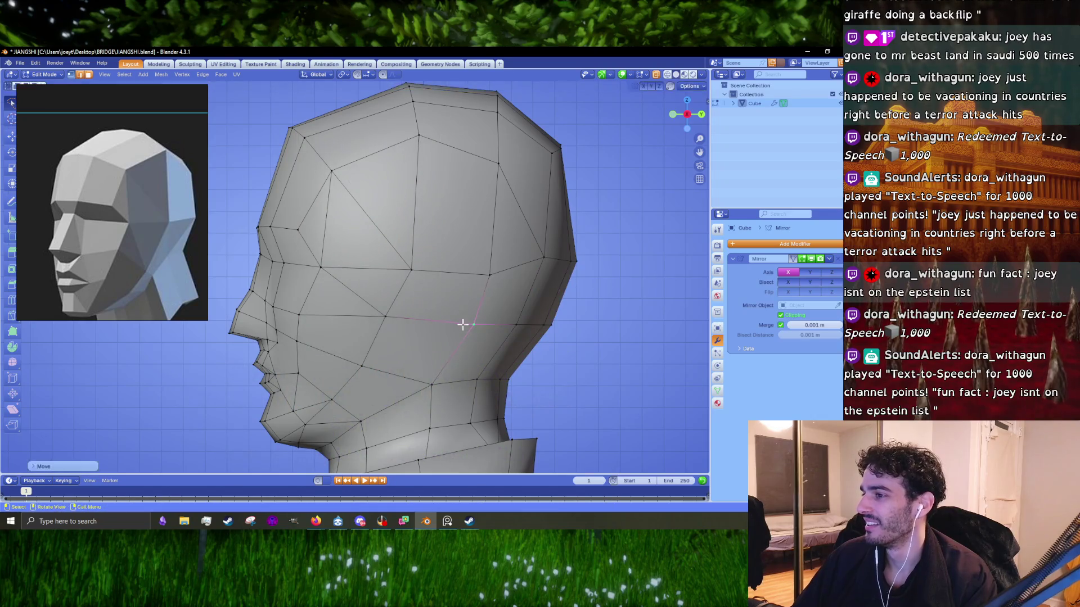
{"action": "left_click", "coordinate": [405, 328]}
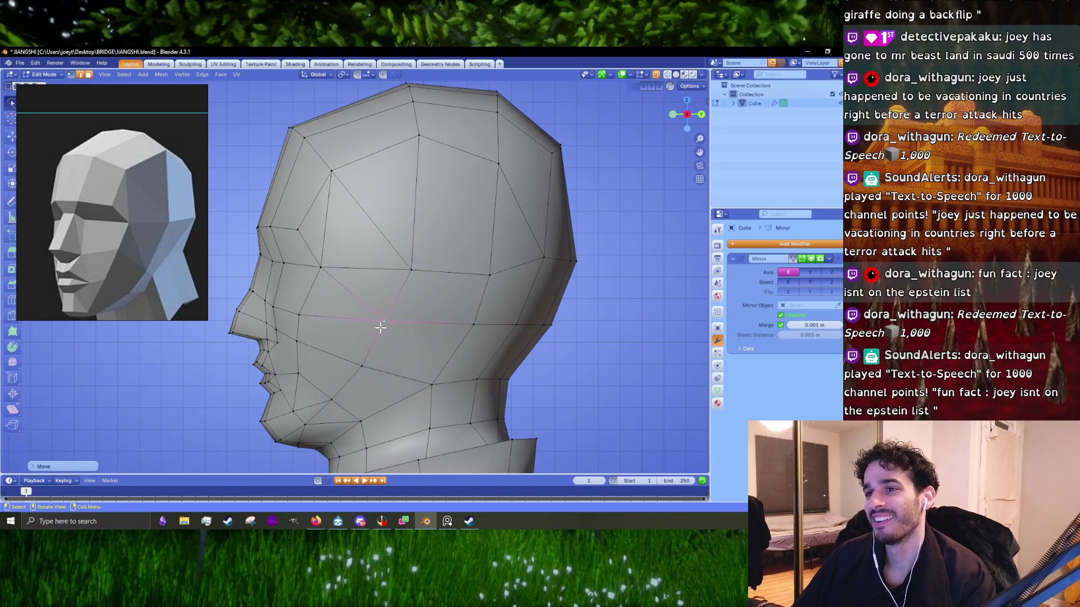
- Dissolve the extra edge on the side of the head and check it in side orthographic view
{"action": "left_click", "coordinate": [380, 334]}
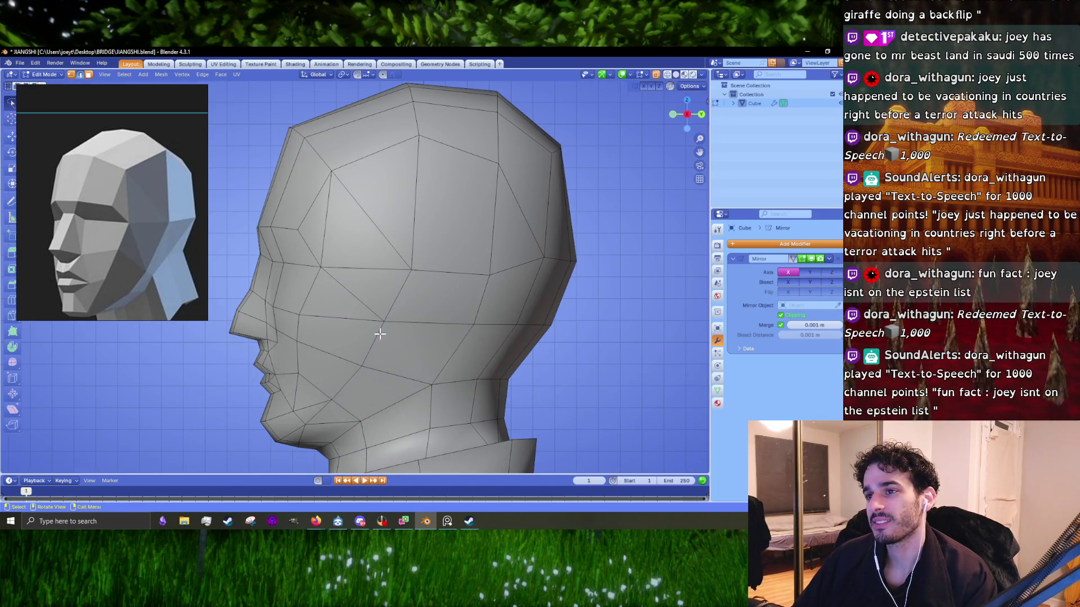
{"action": "left_click", "coordinate": [361, 306]}
{"action": "key", "text": "x"}
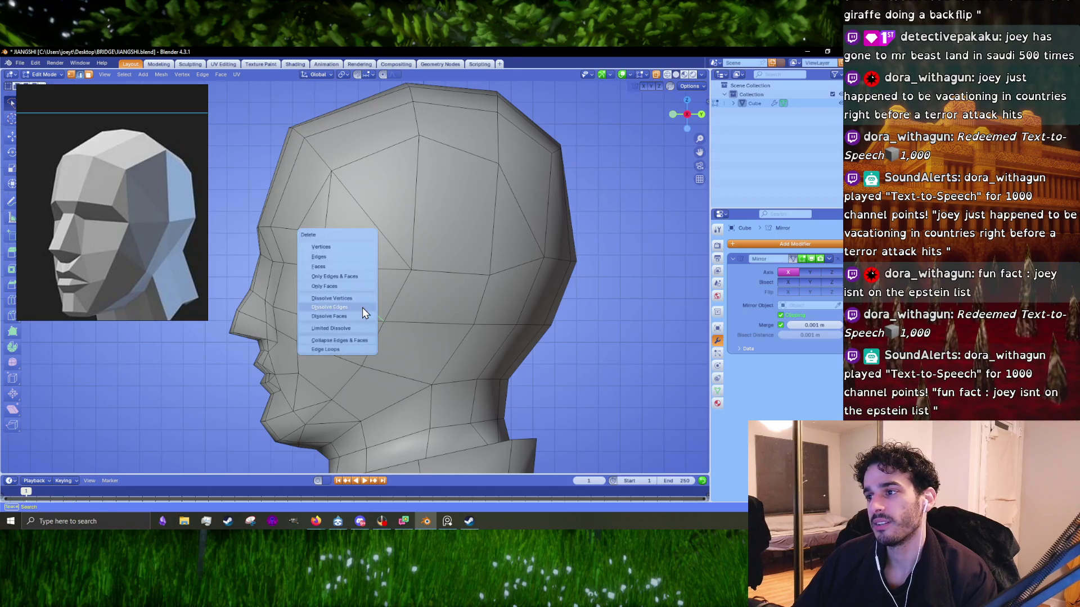
{"action": "left_click", "coordinate": [363, 307]}
{"action": "mouse_move", "coordinate": [362, 313]}
{"action": "middle_mouse_down"}
{"action": "mouse_move", "coordinate": [379, 316]}
{"action": "mouse_move", "coordinate": [359, 314]}
{"action": "middle_mouse_up"}
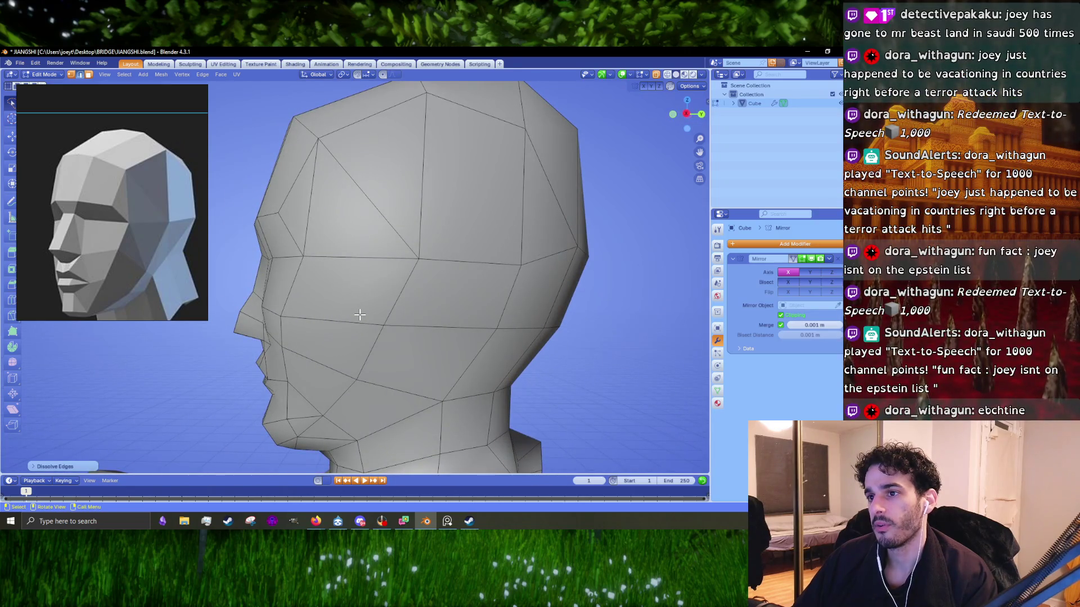
{"action": "key", "text": "KP_3"}
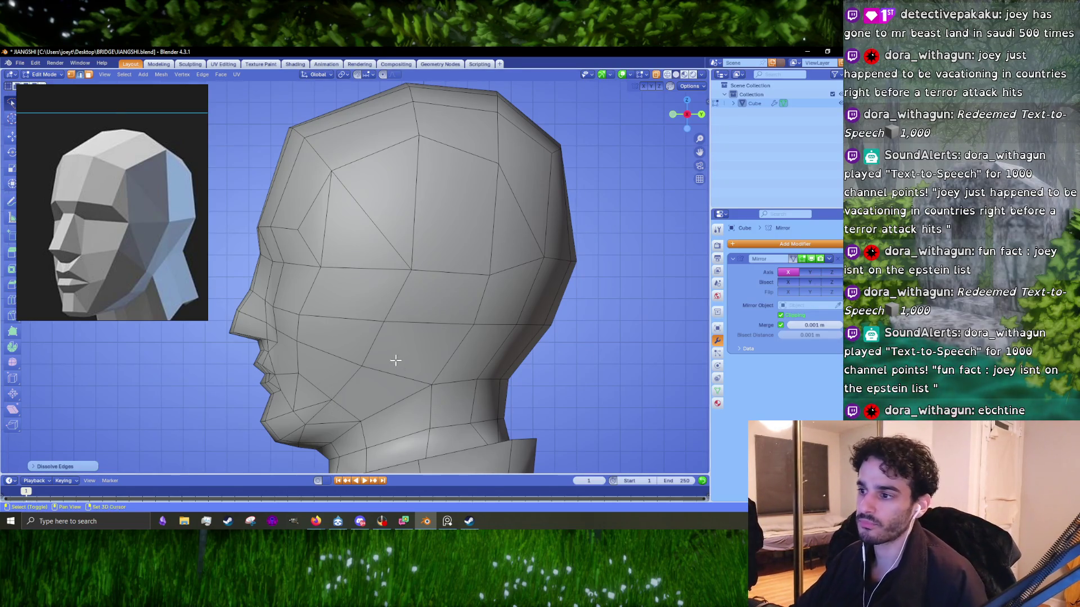
{"action": "scroll", "coordinate": [385, 374], "scroll_direction": "up", "scroll_amount": 3}
{"action": "scroll", "coordinate": [377, 338], "scroll_direction": "up", "scroll_amount": 2}
{"action": "left_click", "coordinate": [365, 308]}
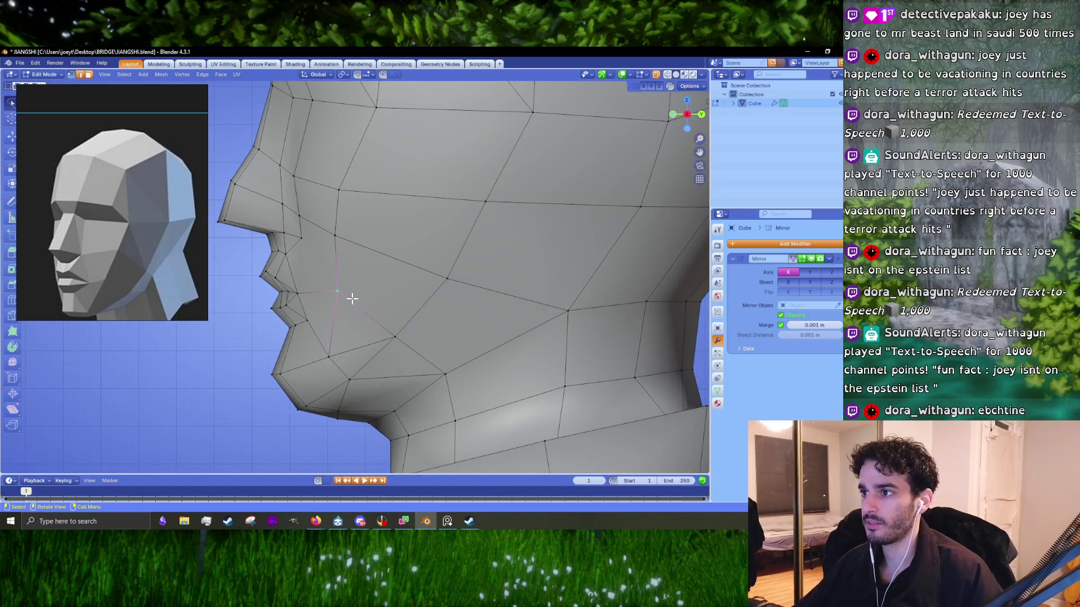
- In front orthographic view, dissolve the edge by the mouth and the mouth-corner vertices
{"action": "middle_click_drag", "start_coordinate": [308, 252], "coordinate": [426, 263]}
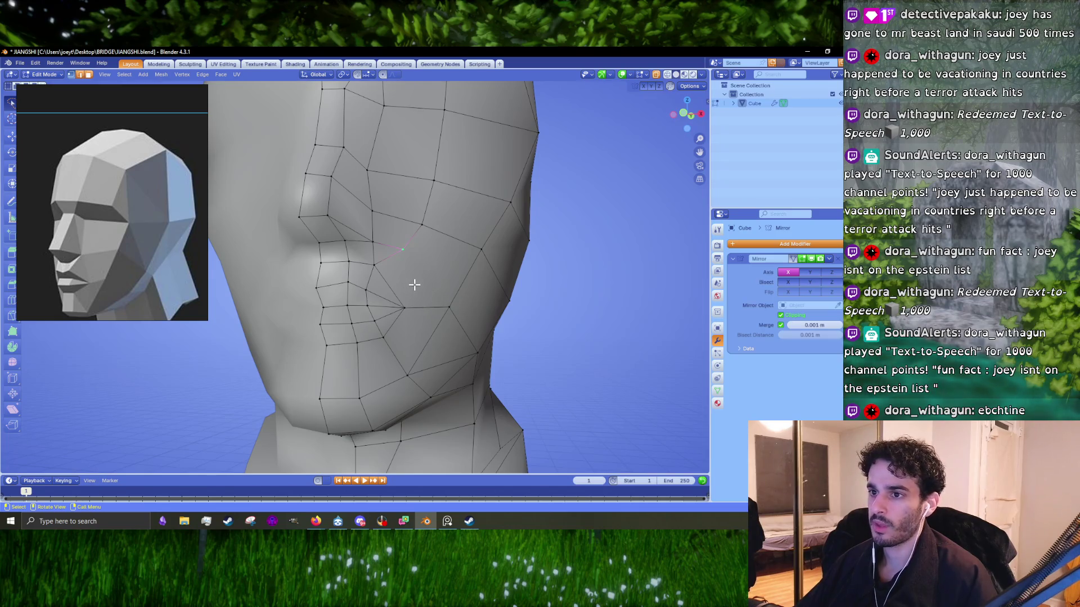
{"action": "key", "text": "KP_1"}
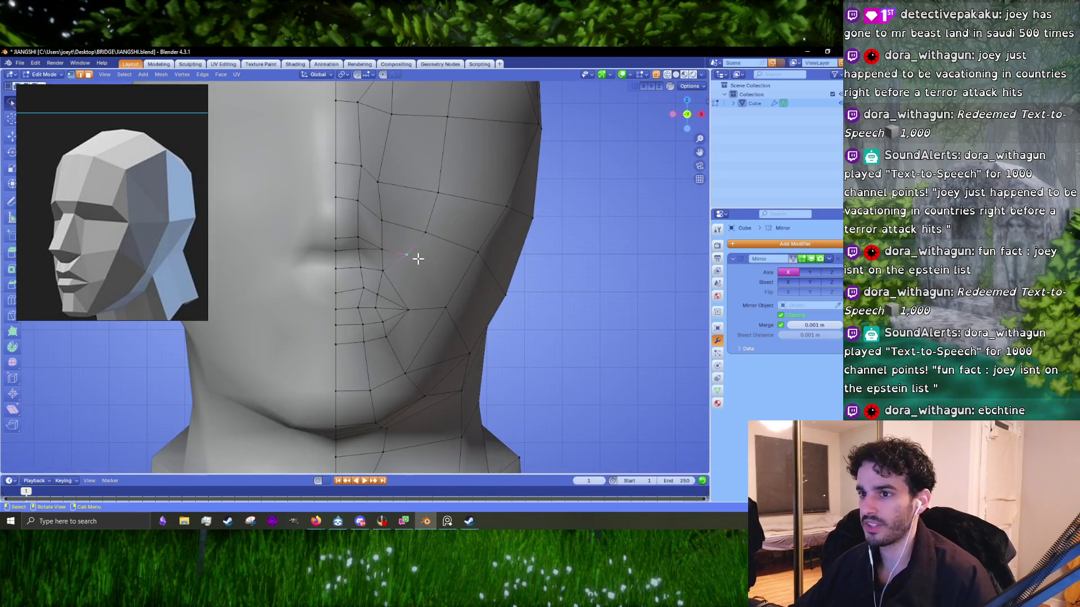
{"action": "key", "text": "x"}
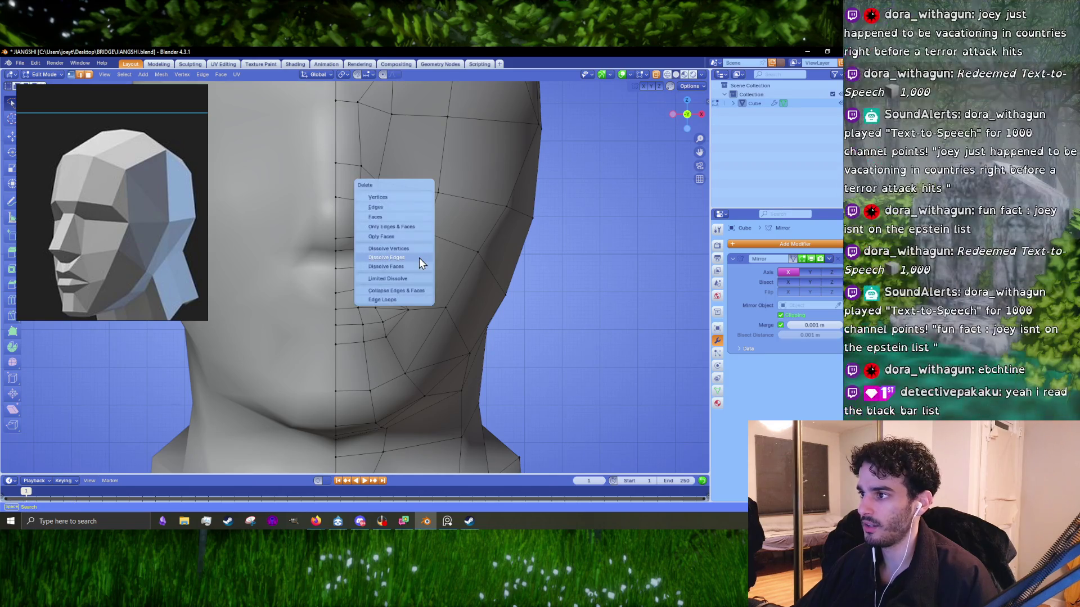
{"action": "left_click", "coordinate": [420, 258]}
{"action": "key", "text": "x"}
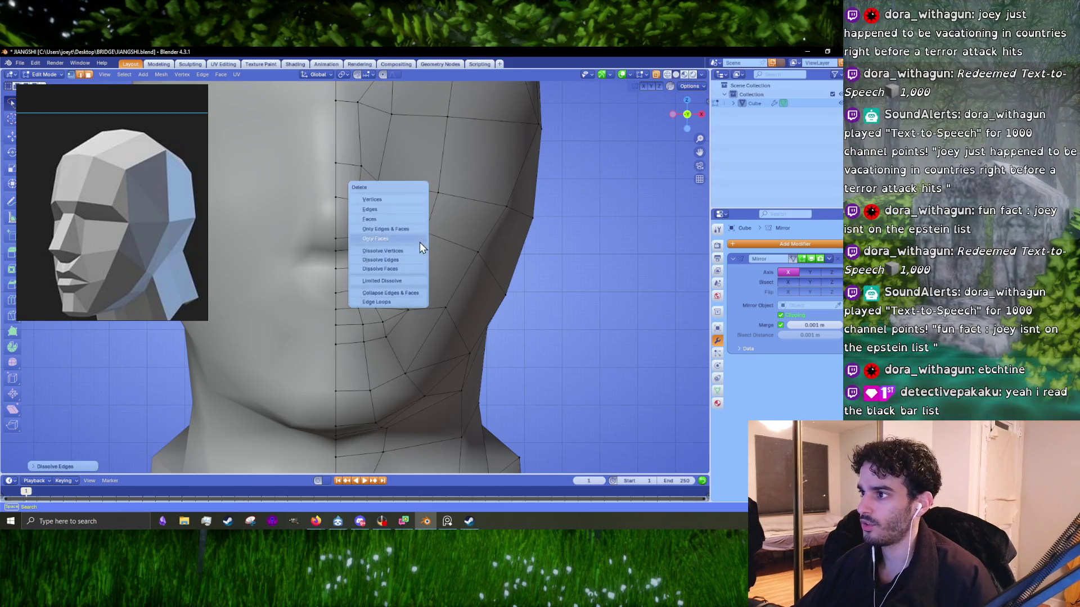
{"action": "left_click", "coordinate": [418, 243]}
{"action": "key", "text": "x"}
{"action": "left_click", "coordinate": [379, 271]}
{"action": "key", "text": "x"}
{"action": "left_click", "coordinate": [367, 271]}
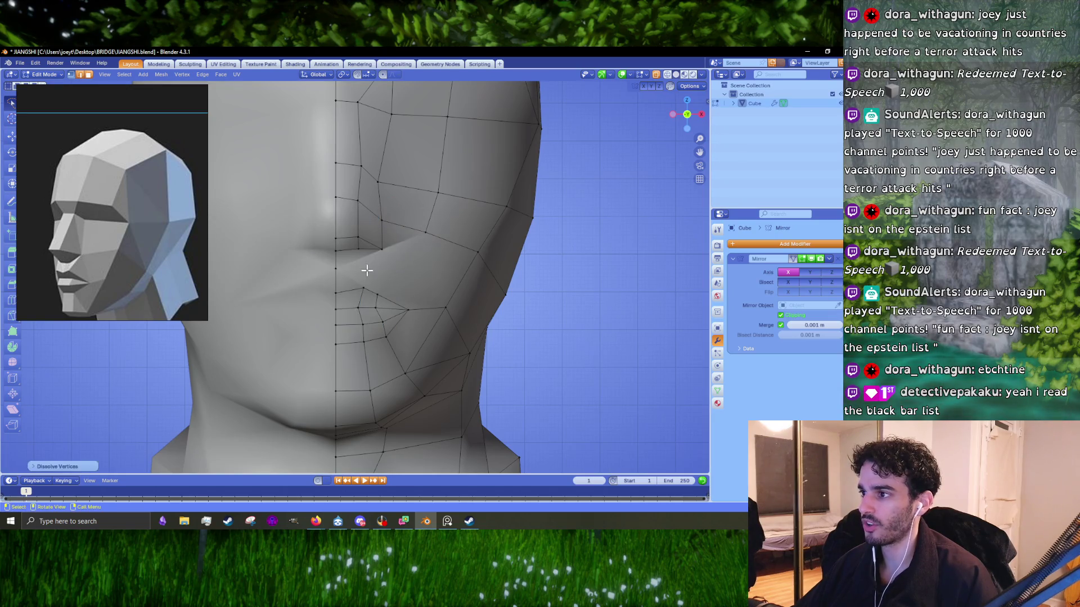
- Knife-cut across the cheek to the vertex near the mouth, then dissolve the vertices around the cut
{"action": "key", "text": "k"}
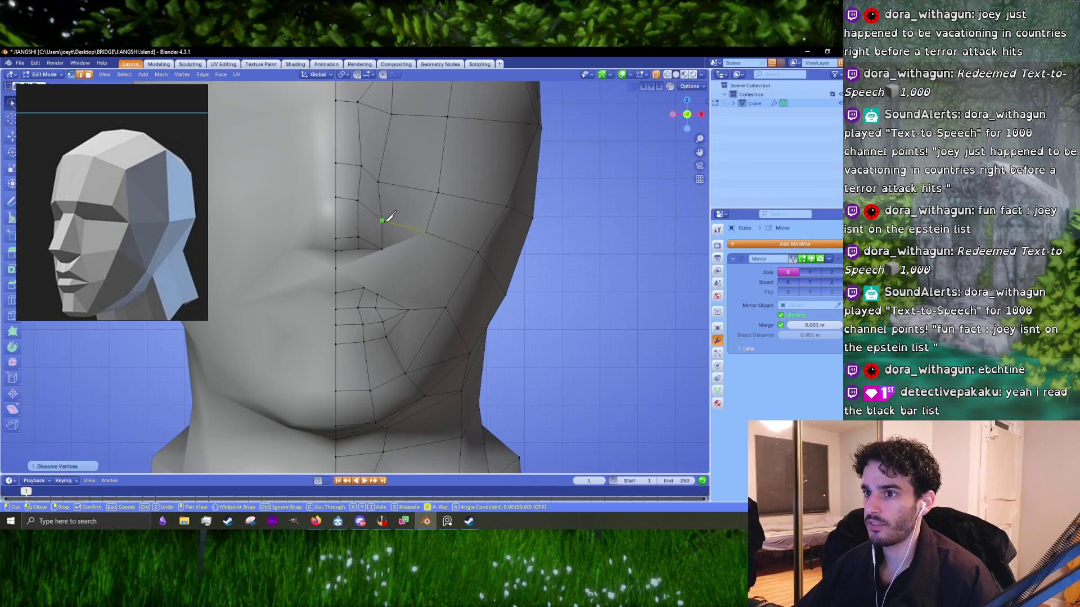
{"action": "scroll", "coordinate": [390, 217], "scroll_direction": "down", "scroll_amount": 3}
{"action": "scroll", "coordinate": [407, 265], "scroll_direction": "up", "scroll_amount": 4}
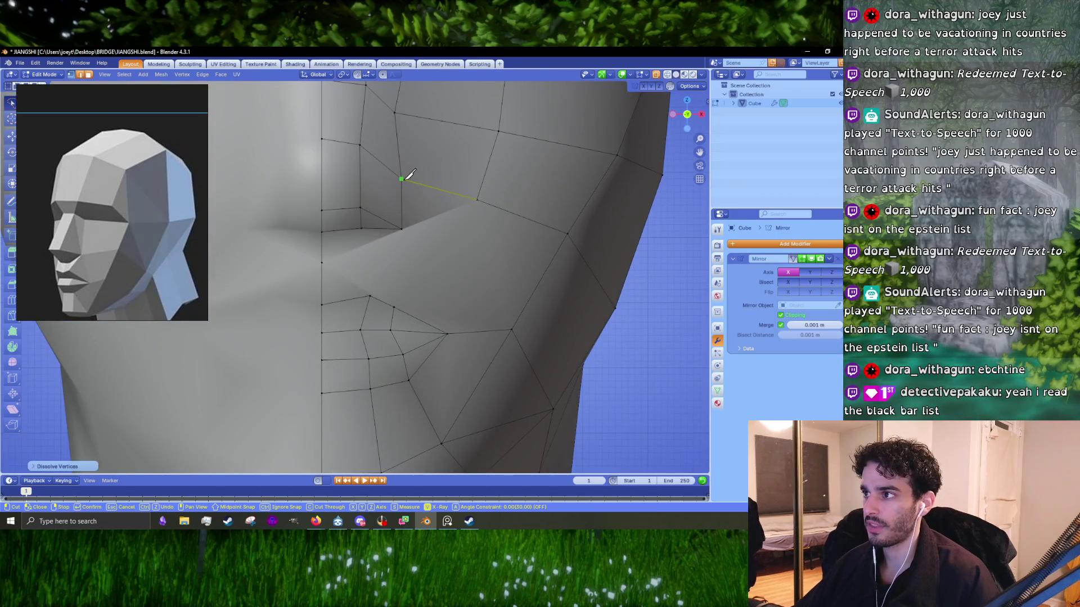
{"action": "left_click", "coordinate": [447, 333]}
{"action": "key", "text": "Return"}
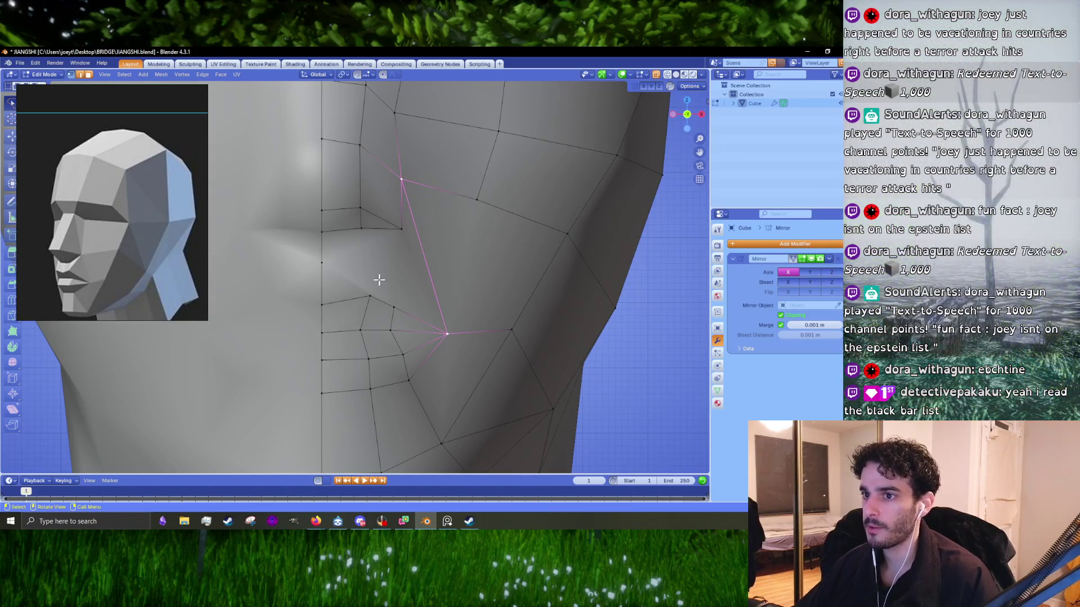
{"action": "key", "text": "x"}
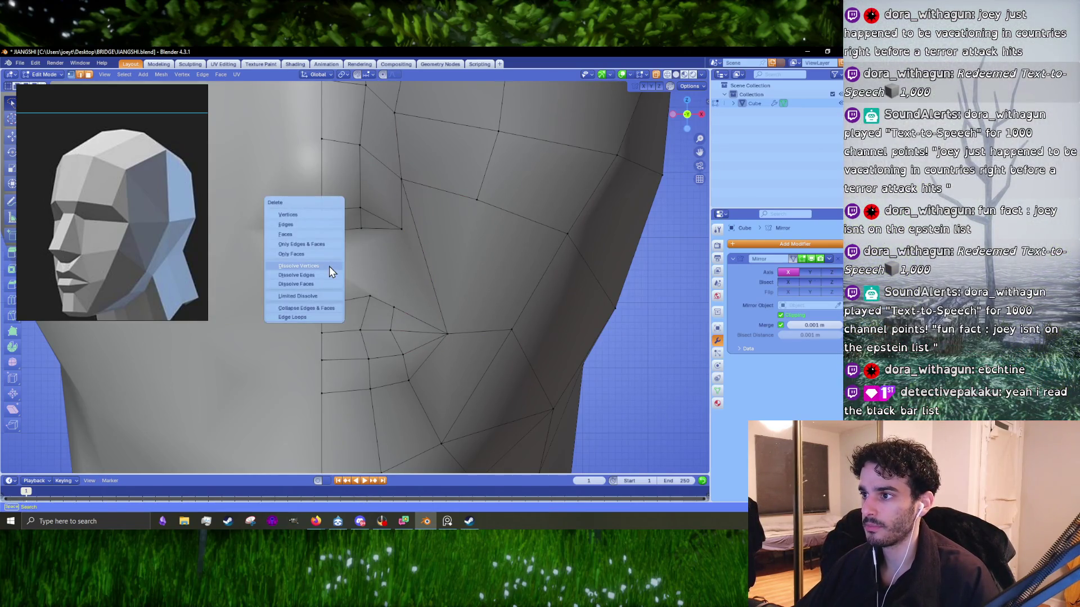
{"action": "left_click", "coordinate": [330, 269]}
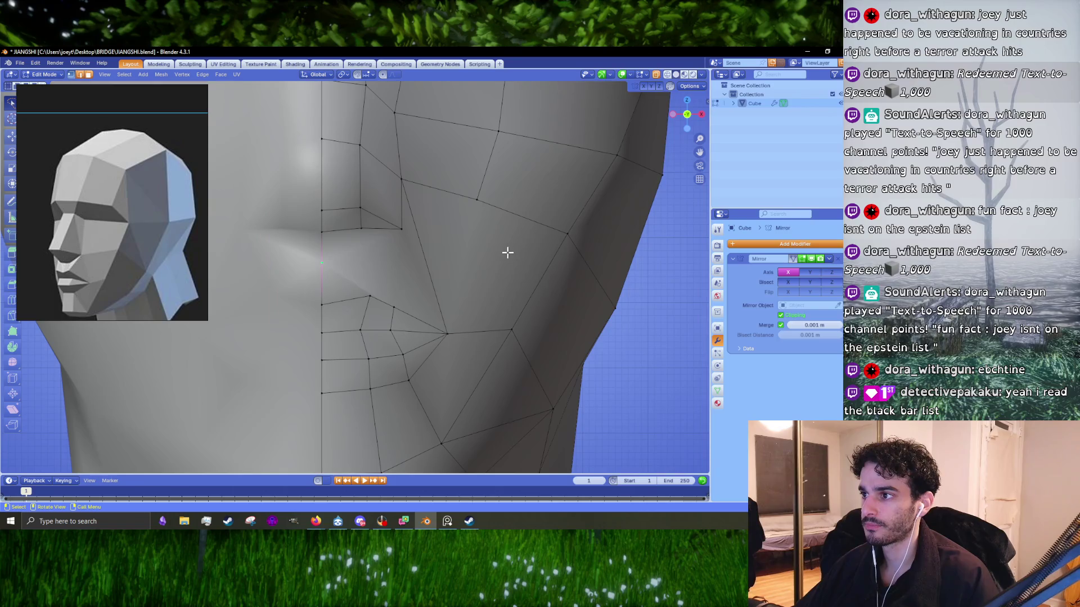
{"action": "key", "text": "x"}
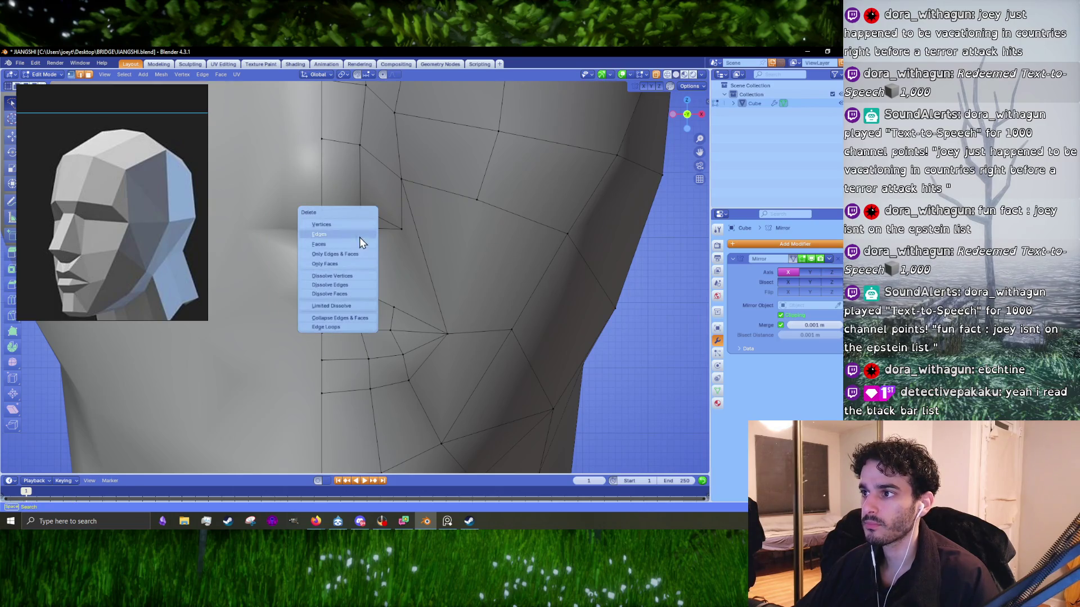
{"action": "left_click", "coordinate": [361, 225]}
- Dissolve more cheek vertices, select two mouth vertices, and make another knife cut on the cheek
{"action": "mouse_move", "coordinate": [362, 225]}
{"action": "middle_mouse_down"}
{"action": "mouse_move", "coordinate": [378, 266]}
{"action": "mouse_move", "coordinate": [357, 260]}
{"action": "middle_mouse_up"}
{"action": "key", "text": "x"}
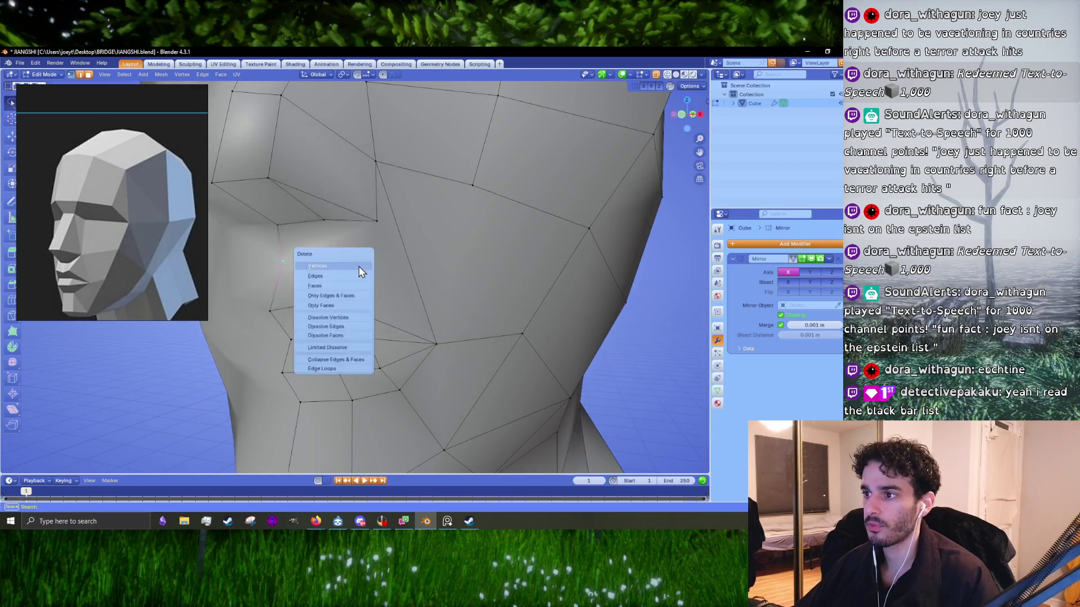
{"action": "left_click", "coordinate": [341, 318]}
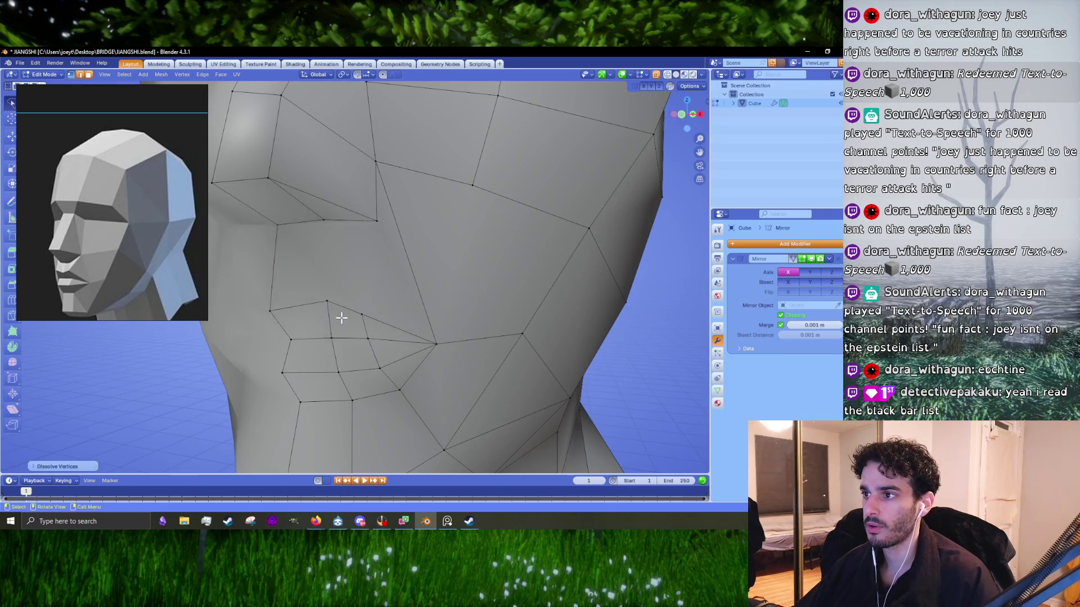
{"action": "middle_click_drag", "start_coordinate": [341, 318], "coordinate": [294, 295]}
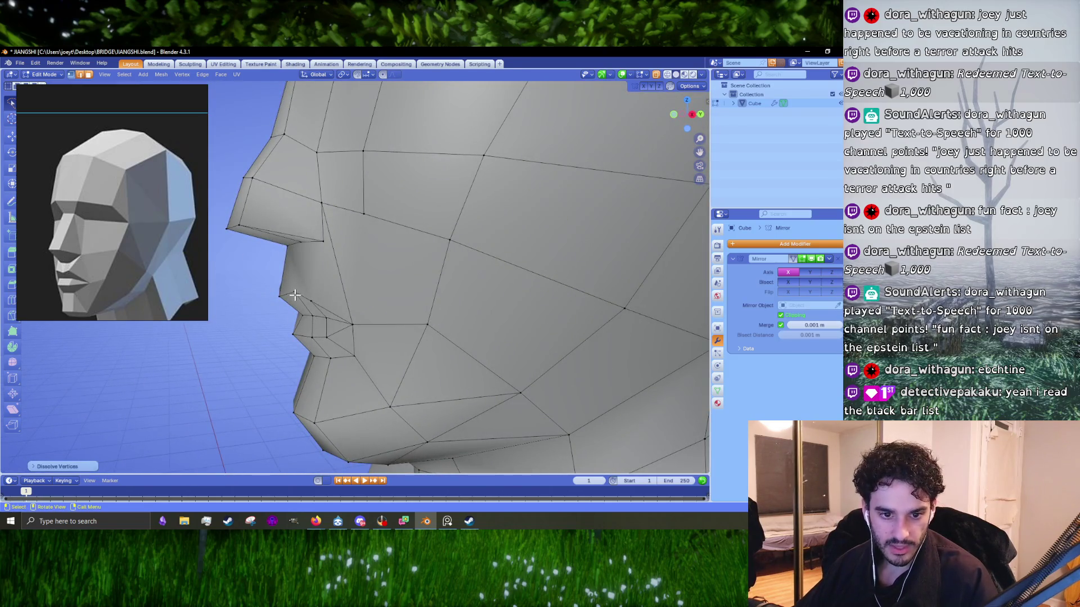
{"action": "middle_click_drag", "start_coordinate": [294, 294], "coordinate": [322, 291]}
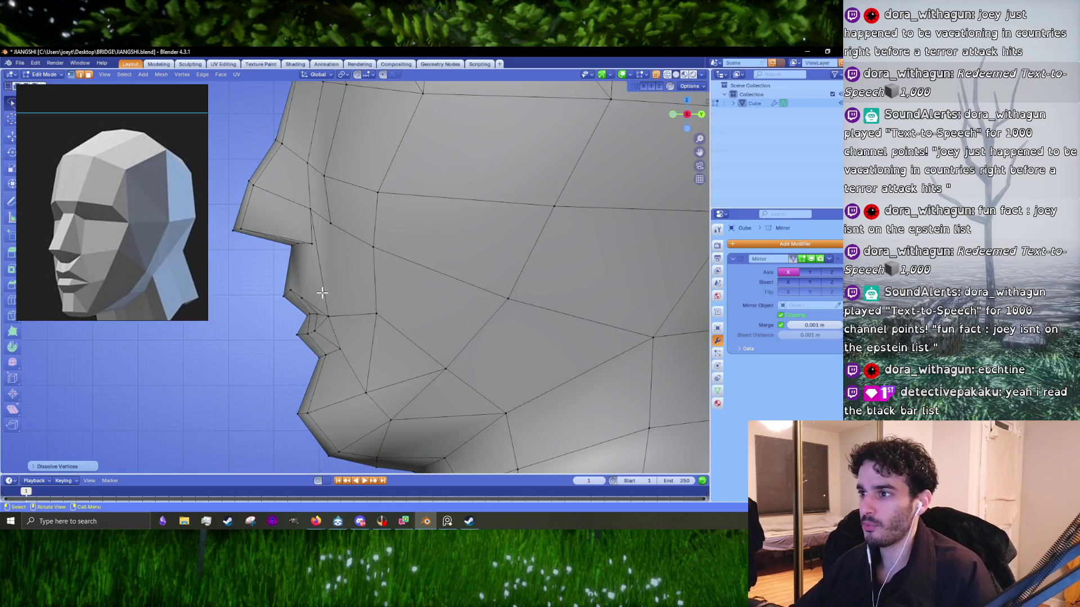
{"action": "left_click_drag", "start_coordinate": [270, 307], "coordinate": [269, 304]}
{"action": "middle_click_drag", "start_coordinate": [269, 303], "coordinate": [366, 284]}
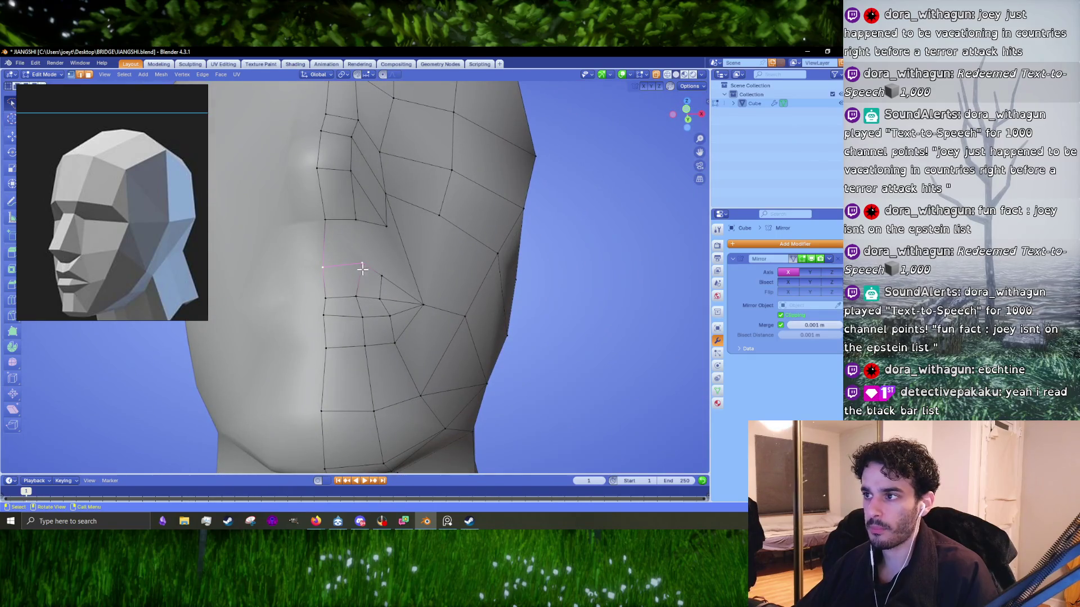
{"action": "middle_click_drag", "start_coordinate": [362, 268], "coordinate": [383, 260]}
{"action": "key", "text": "k"}
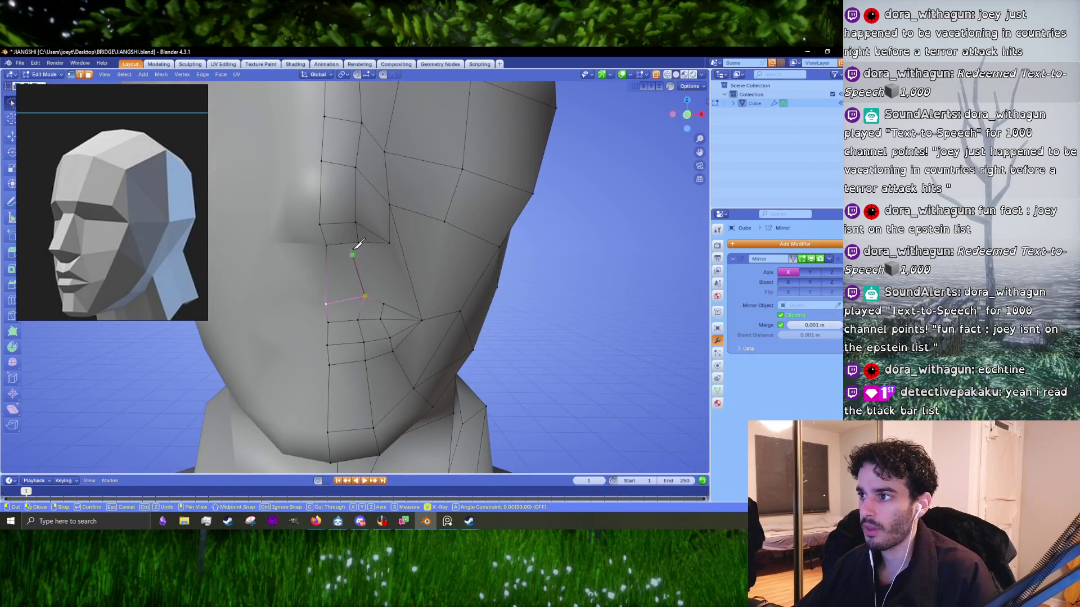
{"action": "key", "text": "Return"}
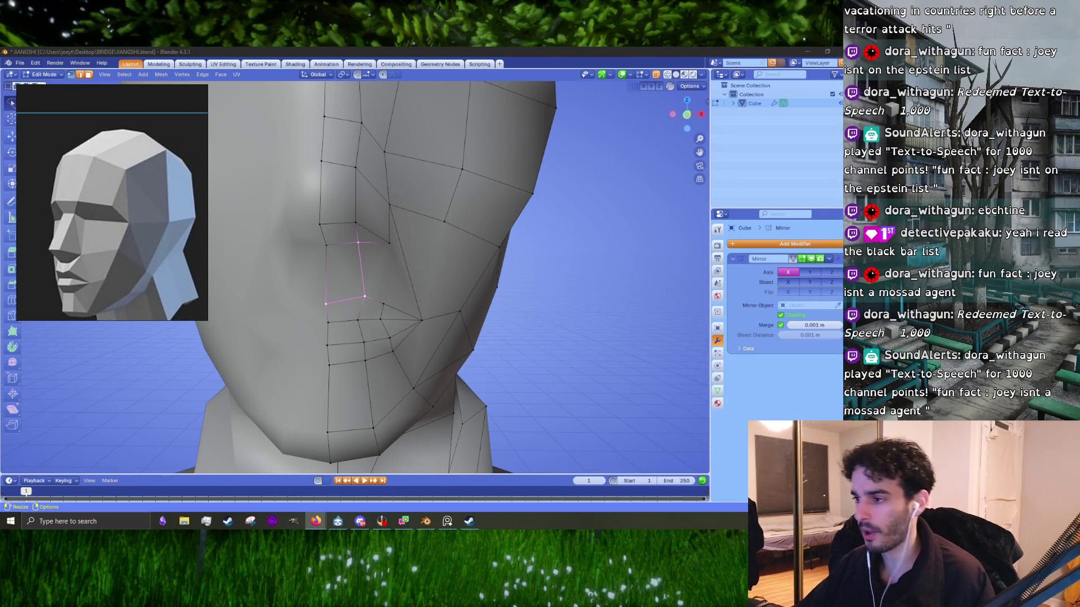
- Make a knife cut across the cheek in front orthographic view
{"action": "key", "text": "KP_1"}
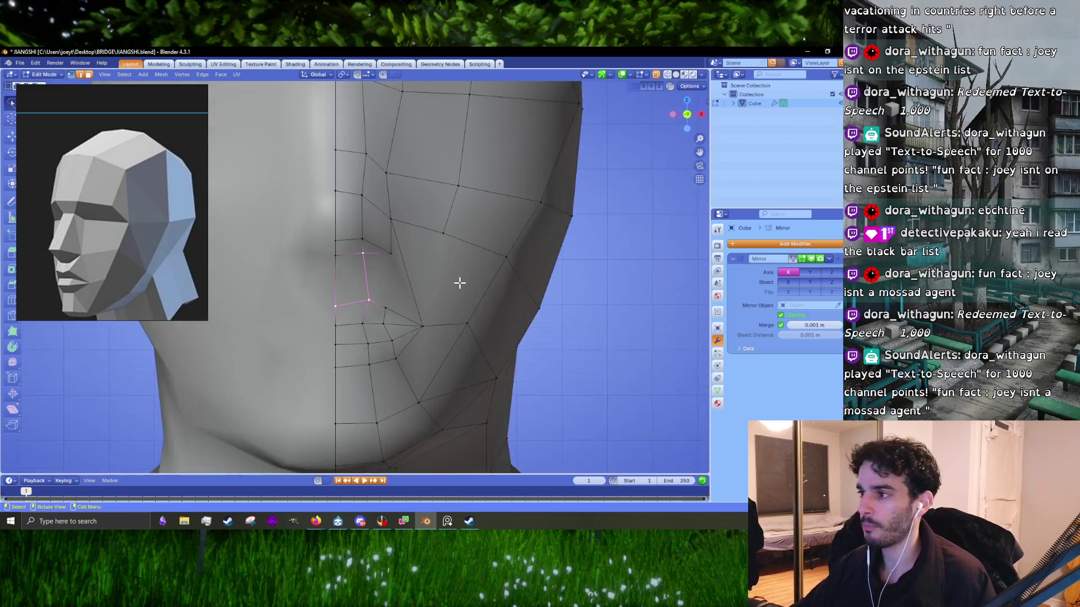
{"action": "scroll", "coordinate": [424, 307], "scroll_direction": "up", "scroll_amount": 2}
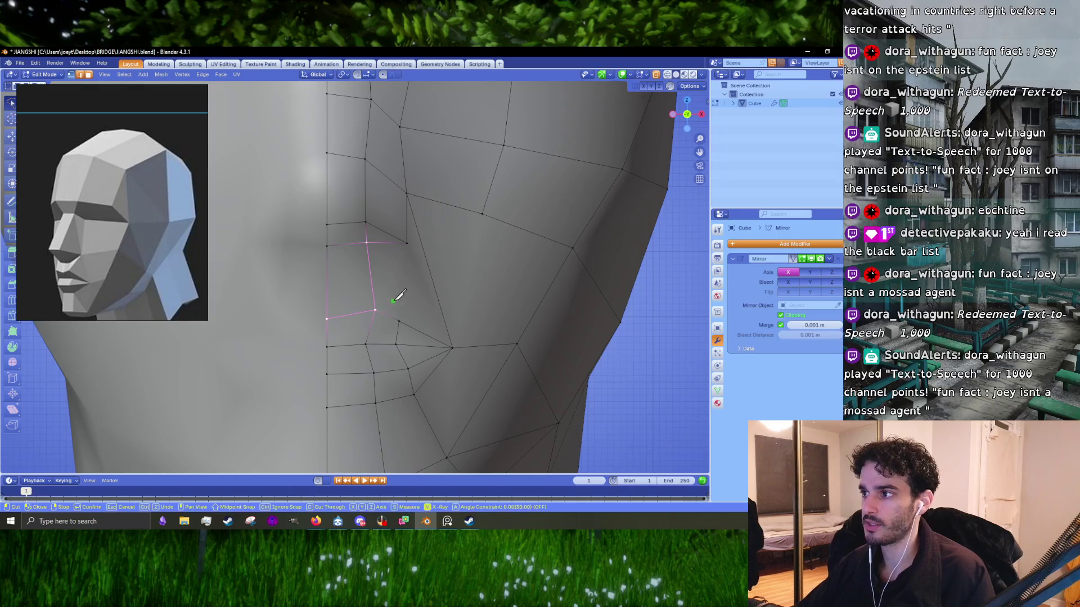
{"action": "key", "text": "k"}
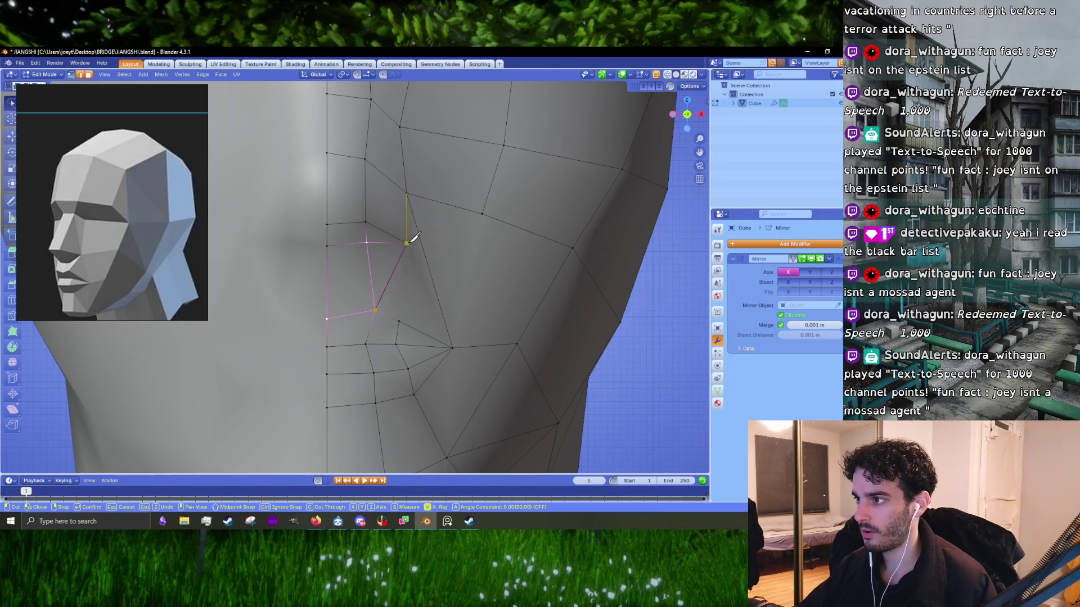
{"action": "key", "text": "Return"}
{"action": "mouse_move", "coordinate": [406, 241]}
{"action": "middle_mouse_down"}
{"action": "mouse_move", "coordinate": [366, 303]}
{"action": "mouse_move", "coordinate": [405, 297]}
{"action": "middle_mouse_up"}
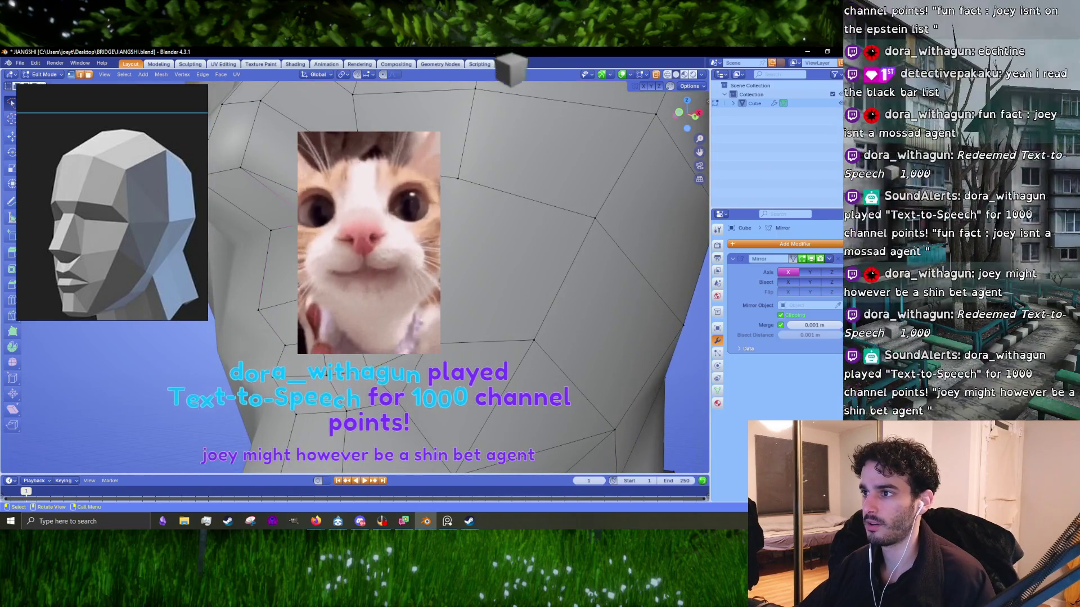
{"action": "middle_click_drag", "start_coordinate": [543, 121], "coordinate": [579, 176]}
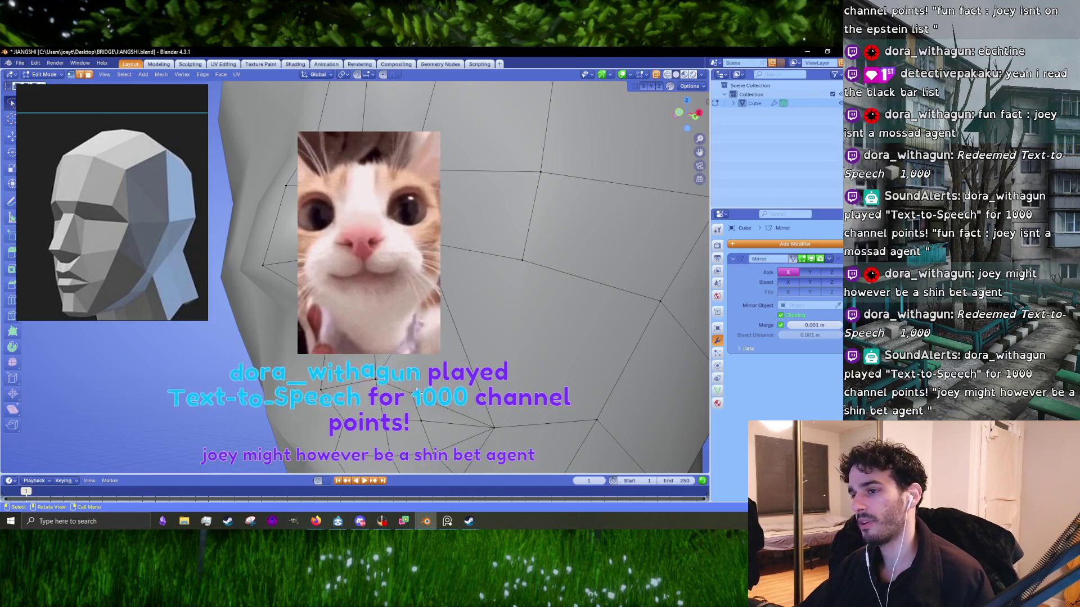
{"action": "scroll", "coordinate": [413, 373], "scroll_direction": "up", "scroll_amount": 3}
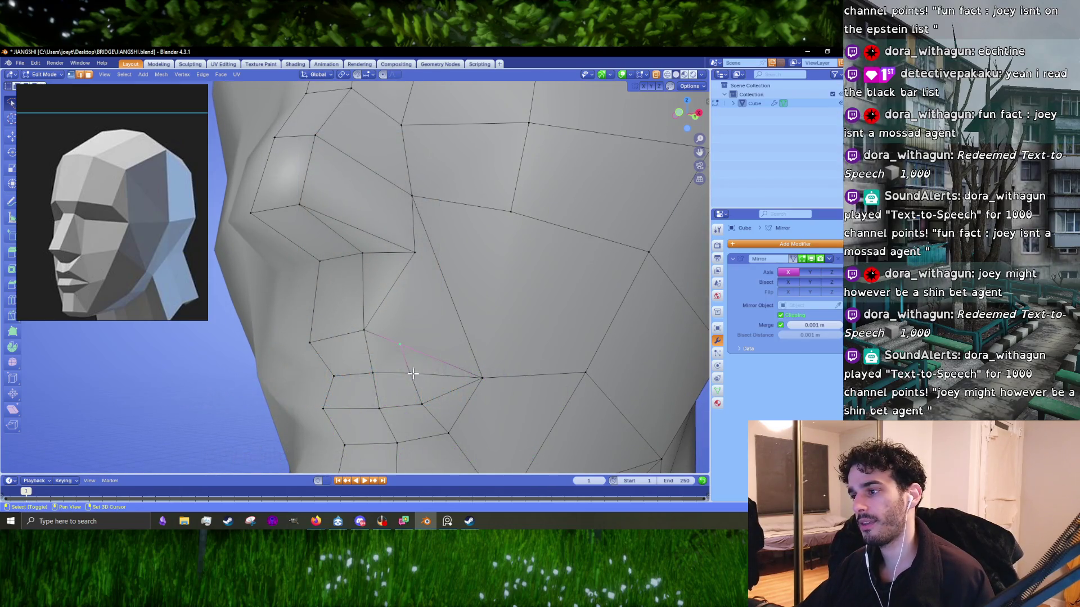
- Select a stray cheek vertex and try dissolving it, undoing the first attempt
{"action": "right_click", "coordinate": [420, 404]}
{"action": "key", "text": "Escape"}
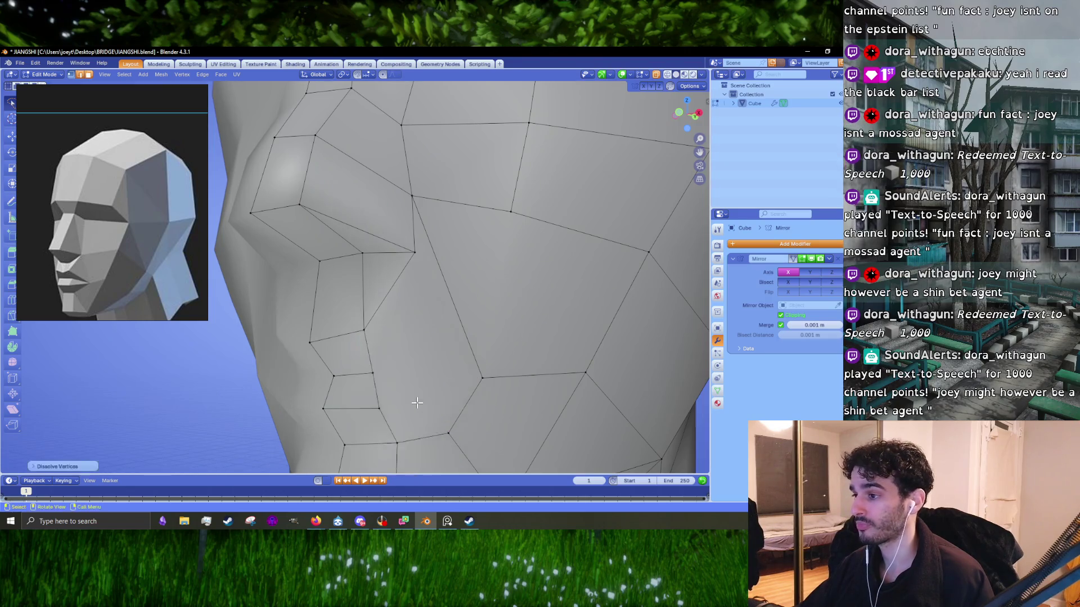
{"action": "scroll", "coordinate": [421, 388], "scroll_direction": "down", "scroll_amount": 3}
{"action": "right_click", "coordinate": [422, 384]}
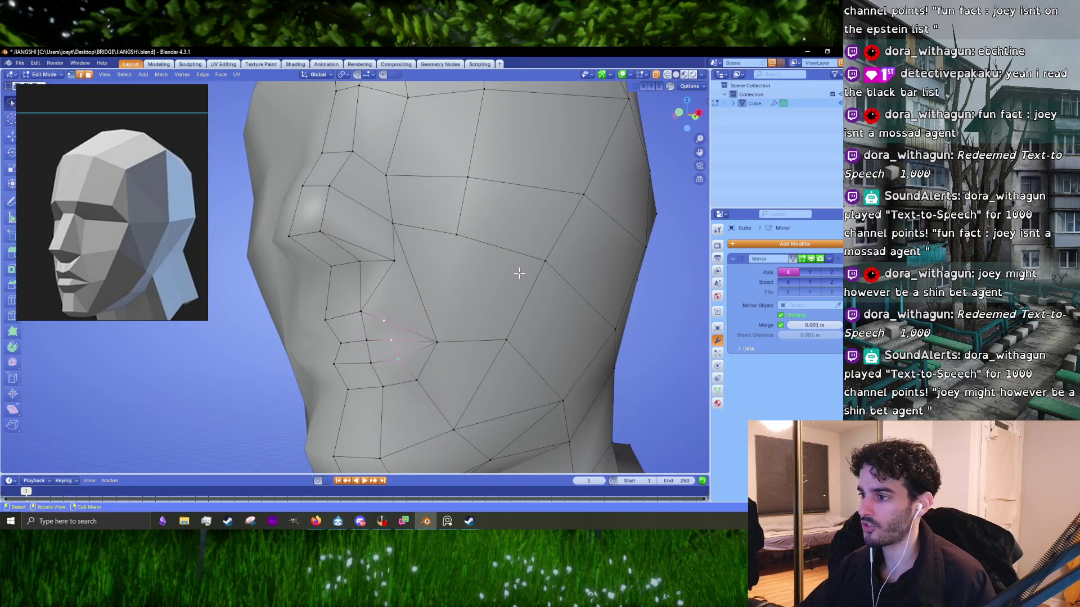
{"action": "right_click", "coordinate": [396, 322]}
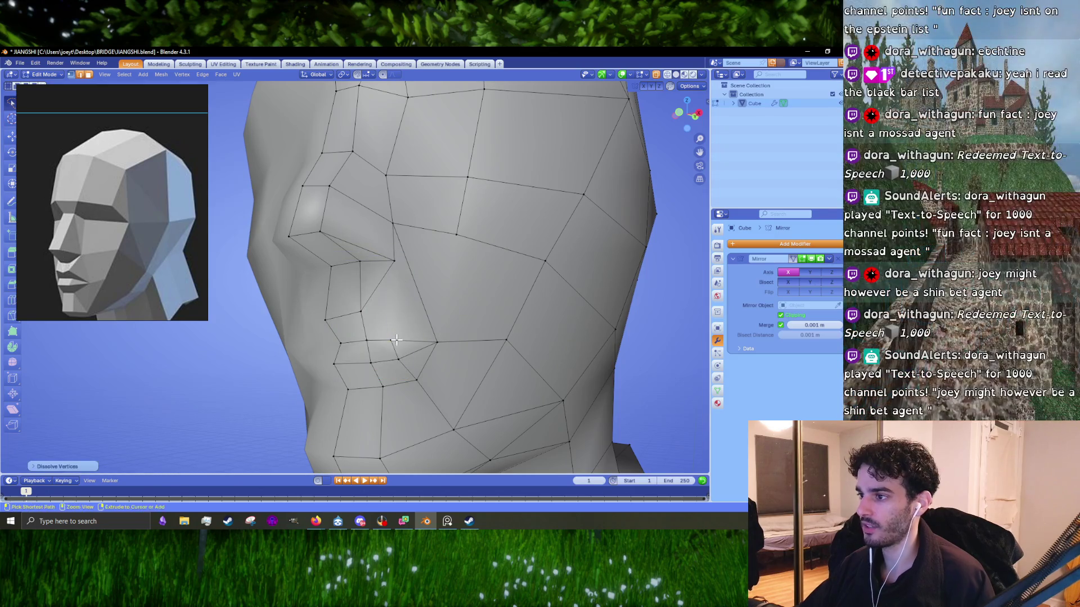
{"action": "scroll", "coordinate": [444, 351], "scroll_direction": "up", "scroll_amount": 3}
{"action": "right_click", "coordinate": [419, 290]}
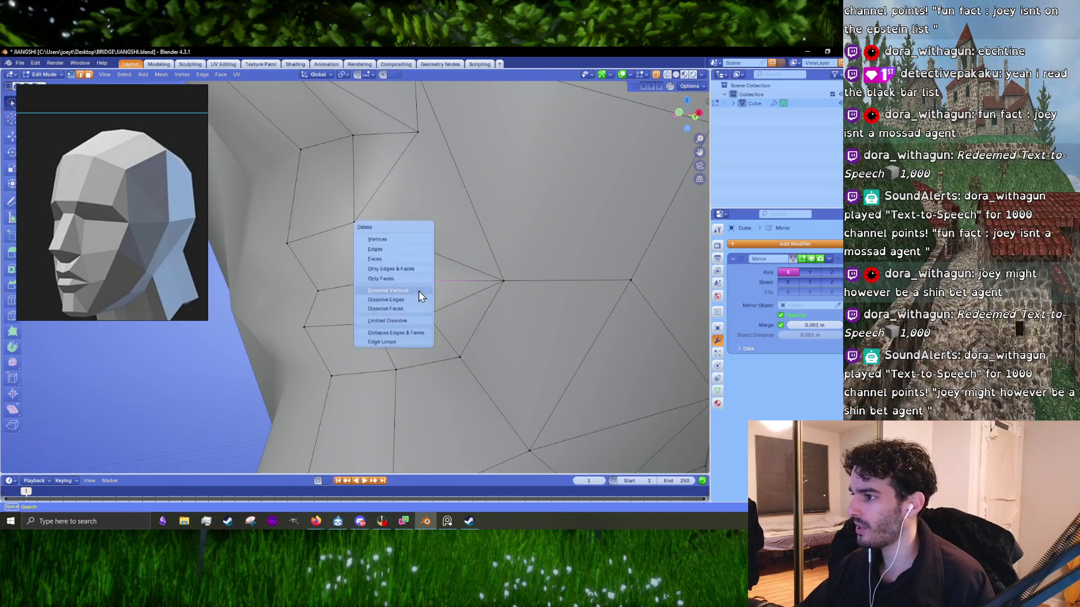
{"action": "left_click", "coordinate": [418, 290]}
{"action": "key", "text": "ctrl+z"}
- Dissolve three stray cheek vertices so their neighbouring faces merge
{"action": "right_click", "coordinate": [419, 291]}
{"action": "left_click", "coordinate": [418, 291]}
{"action": "left_click", "coordinate": [413, 244]}
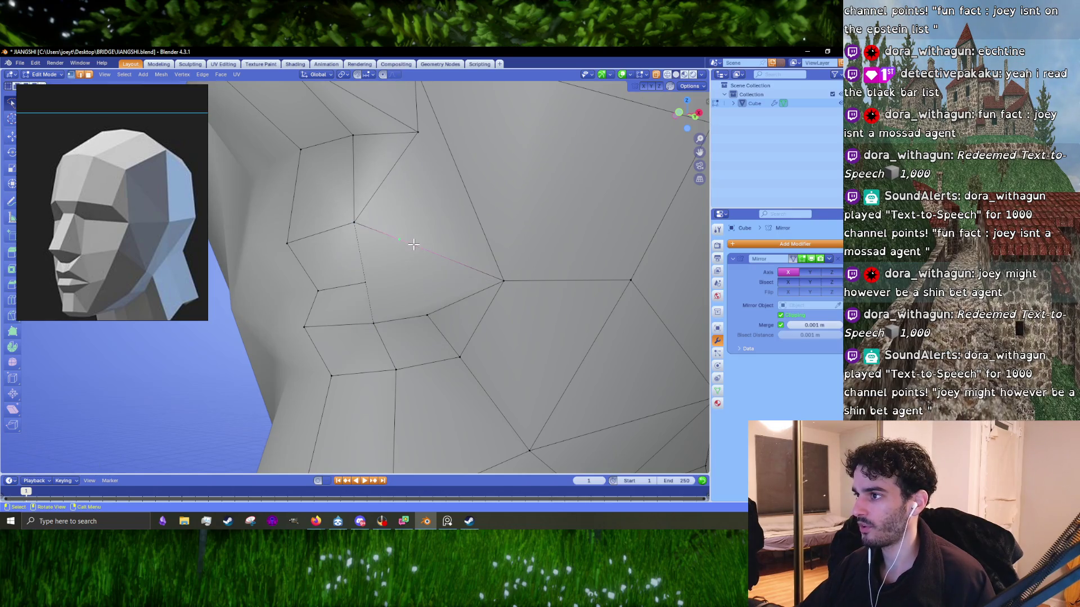
{"action": "right_click", "coordinate": [413, 244]}
{"action": "left_click", "coordinate": [414, 244]}
{"action": "right_click", "coordinate": [419, 314]}
{"action": "left_click", "coordinate": [419, 316]}
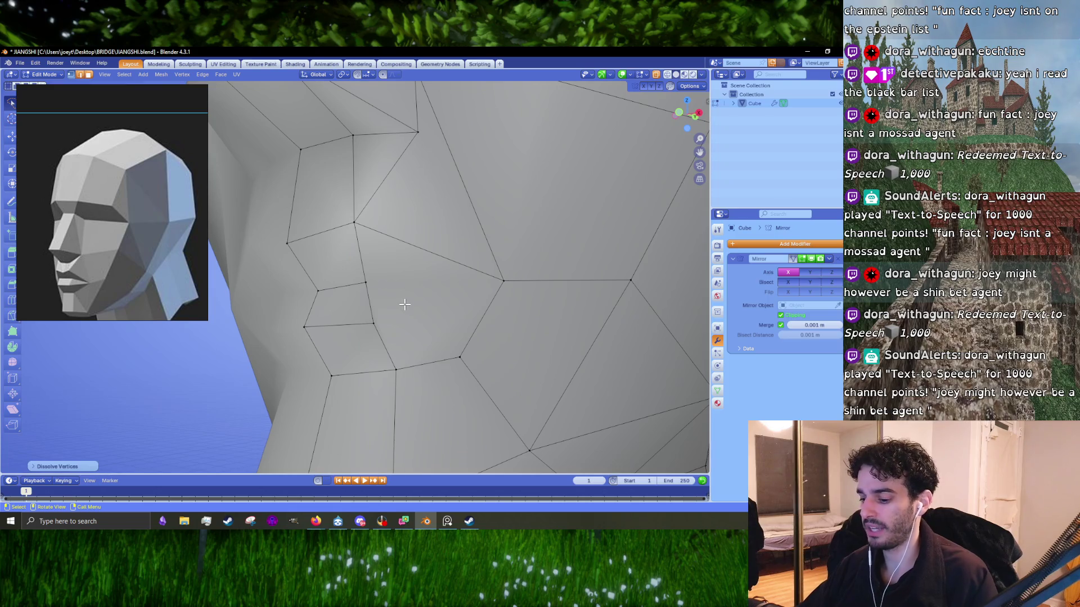
- Cut a new edge across the cheek with the knife and begin another cut
{"action": "key", "text": "k"}
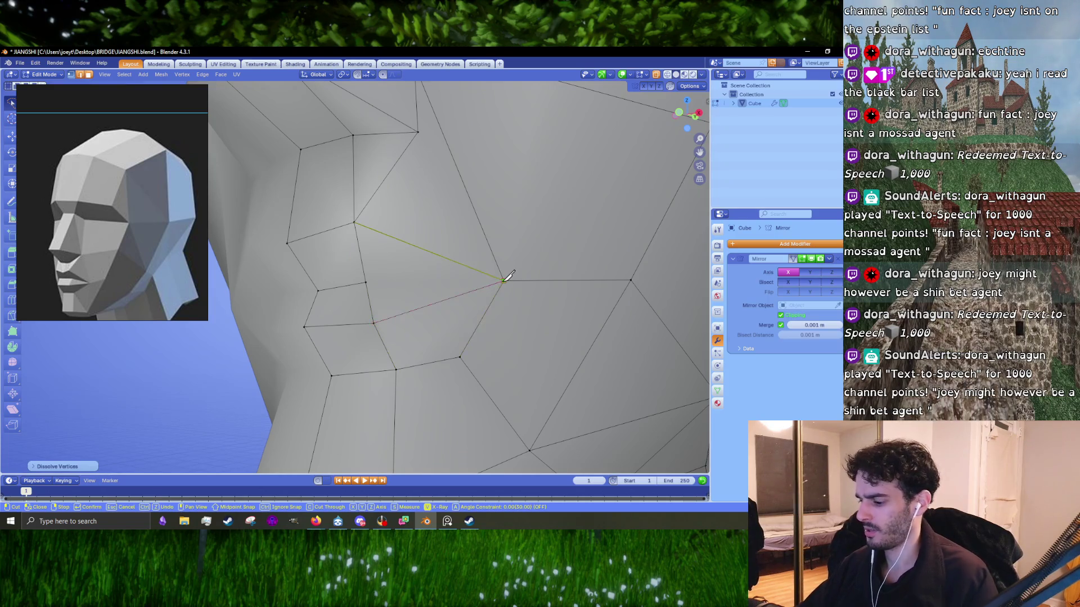
{"action": "key", "text": "Return"}
{"action": "key", "text": "k"}
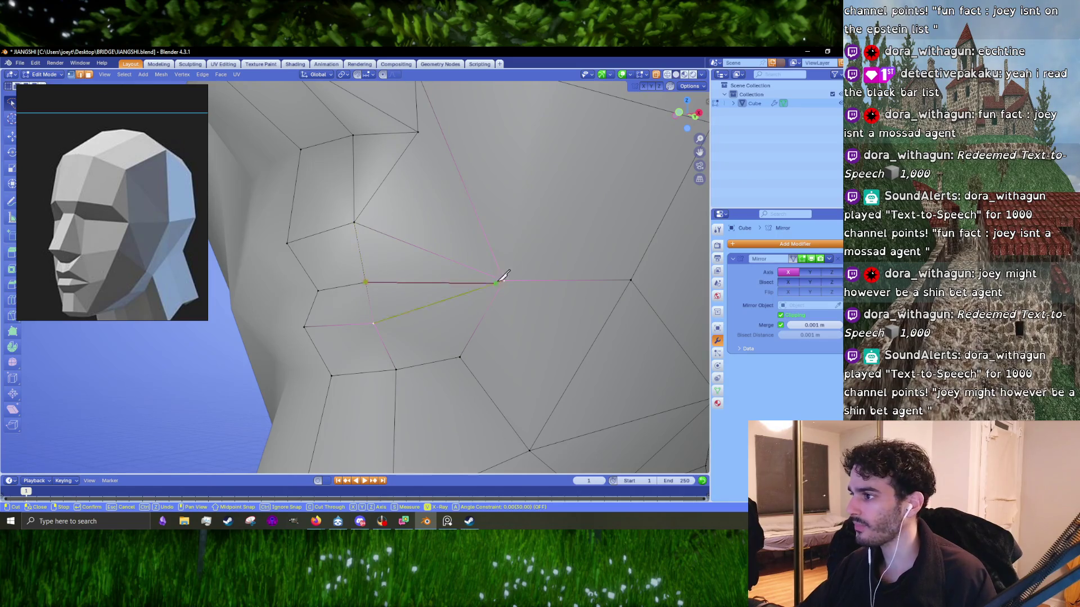
{"action": "mouse_move", "coordinate": [429, 343]}
{"action": "middle_mouse_down"}
{"action": "mouse_move", "coordinate": [439, 365]}
{"action": "mouse_move", "coordinate": [279, 368]}
{"action": "mouse_move", "coordinate": [425, 331]}
{"action": "middle_mouse_up"}
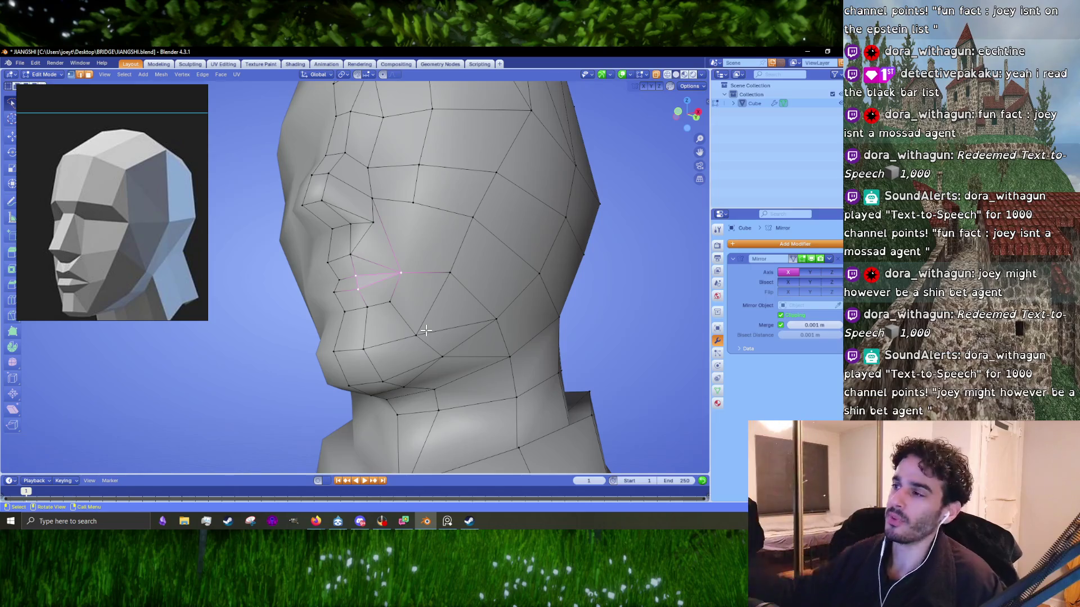
- Knife-cut a new edge down the cheek beside the nose
{"action": "scroll", "coordinate": [421, 337], "scroll_direction": "up", "scroll_amount": 2}
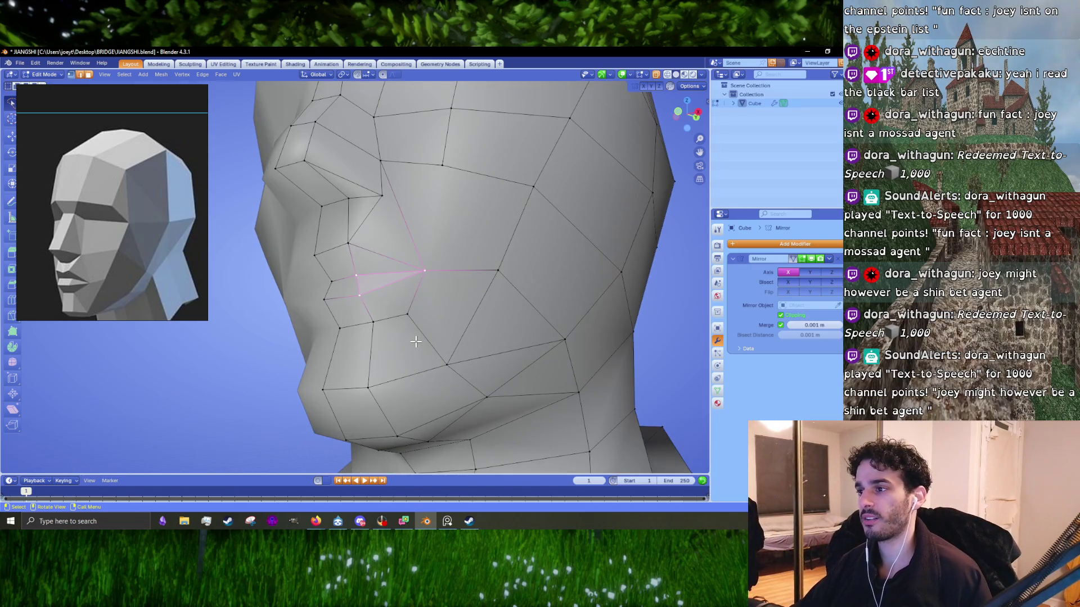
{"action": "mouse_move", "coordinate": [422, 337]}
{"action": "middle_mouse_down"}
{"action": "mouse_move", "coordinate": [395, 320]}
{"action": "mouse_move", "coordinate": [453, 298]}
{"action": "mouse_move", "coordinate": [394, 294]}
{"action": "mouse_move", "coordinate": [405, 297]}
{"action": "middle_mouse_up"}
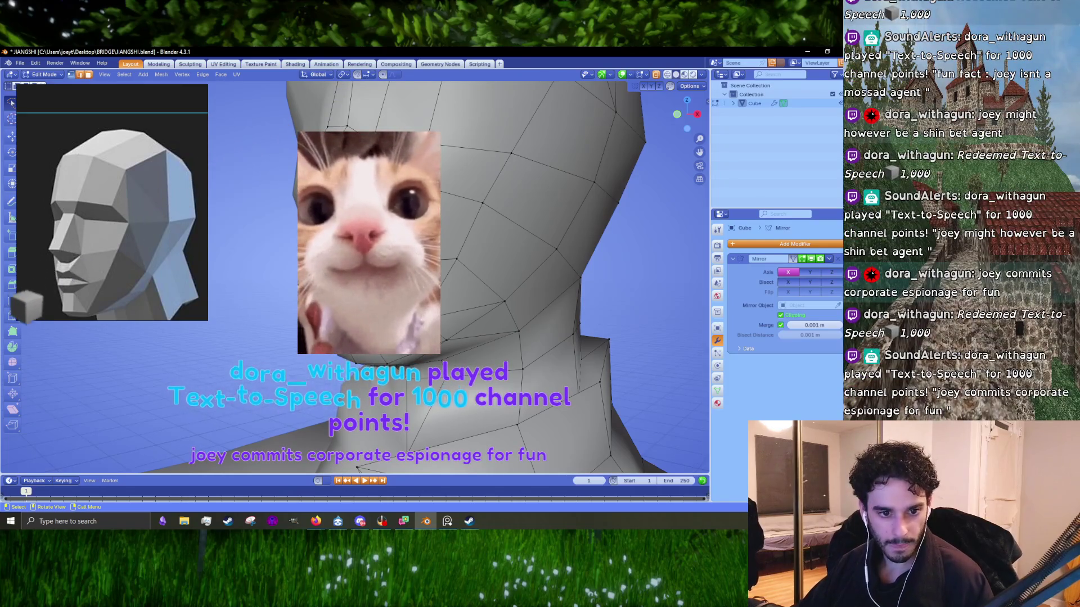
{"action": "scroll", "coordinate": [359, 275], "scroll_direction": "up", "scroll_amount": 3}
{"action": "scroll", "coordinate": [360, 276], "scroll_direction": "up", "scroll_amount": 3}
{"action": "key", "text": "k"}
{"action": "left_click", "coordinate": [452, 328]}
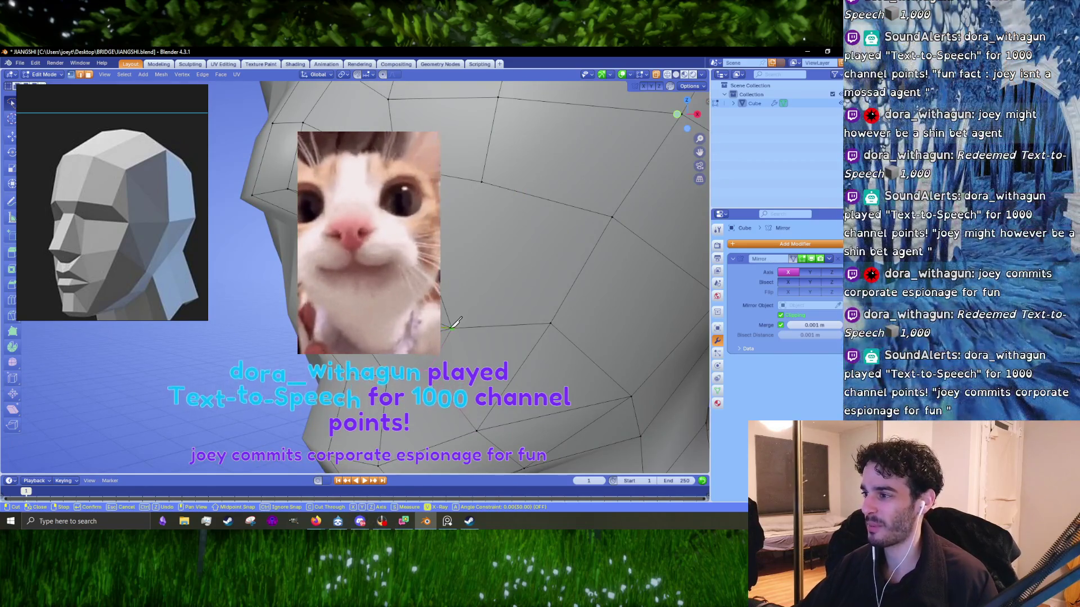
{"action": "key", "text": "Return"}
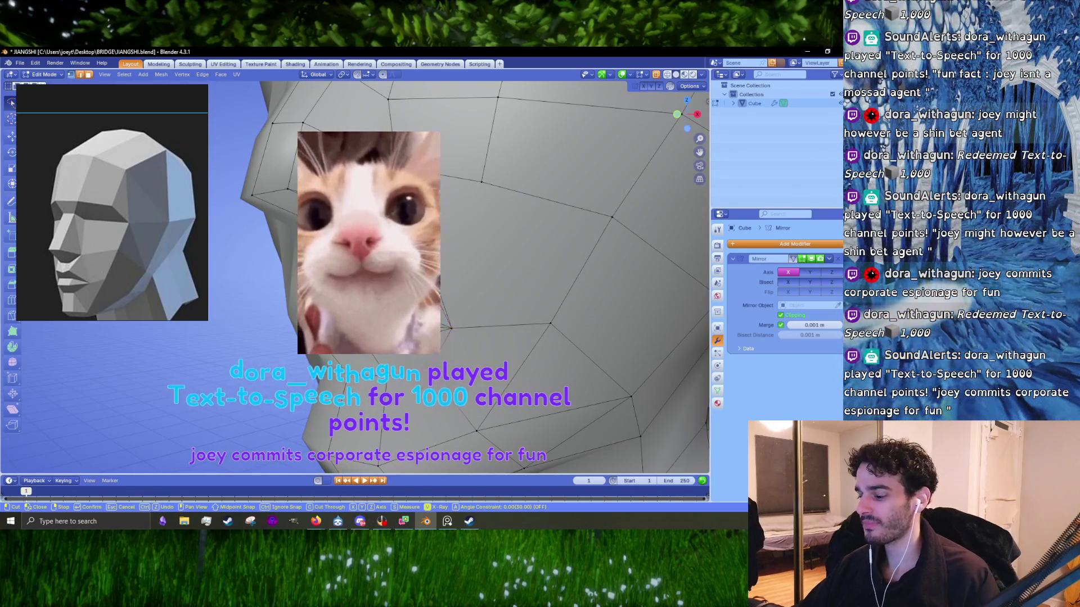
- Try dissolving the new cheek edges, then undo to keep them
{"action": "scroll", "coordinate": [422, 249], "scroll_direction": "up", "scroll_amount": 2}
{"action": "scroll", "coordinate": [397, 249], "scroll_direction": "up", "scroll_amount": 1}
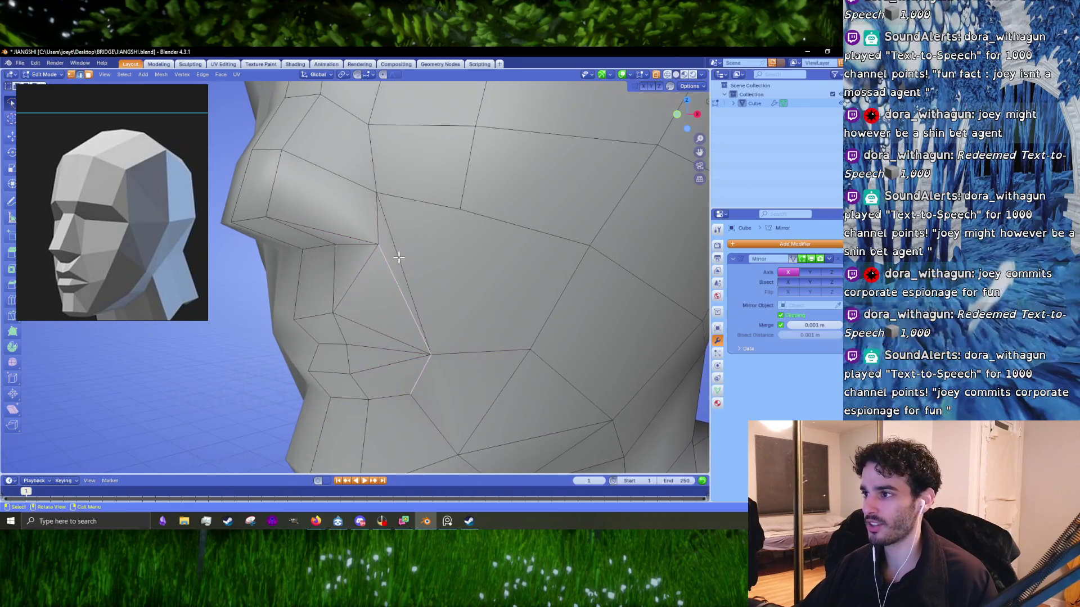
{"action": "key", "text": "x"}
{"action": "left_click", "coordinate": [393, 262]}
{"action": "mouse_move", "coordinate": [393, 262]}
{"action": "middle_mouse_down"}
{"action": "mouse_move", "coordinate": [398, 226]}
{"action": "mouse_move", "coordinate": [330, 231]}
{"action": "mouse_move", "coordinate": [356, 218]}
{"action": "middle_mouse_up"}
{"action": "key", "text": "ctrl+z"}
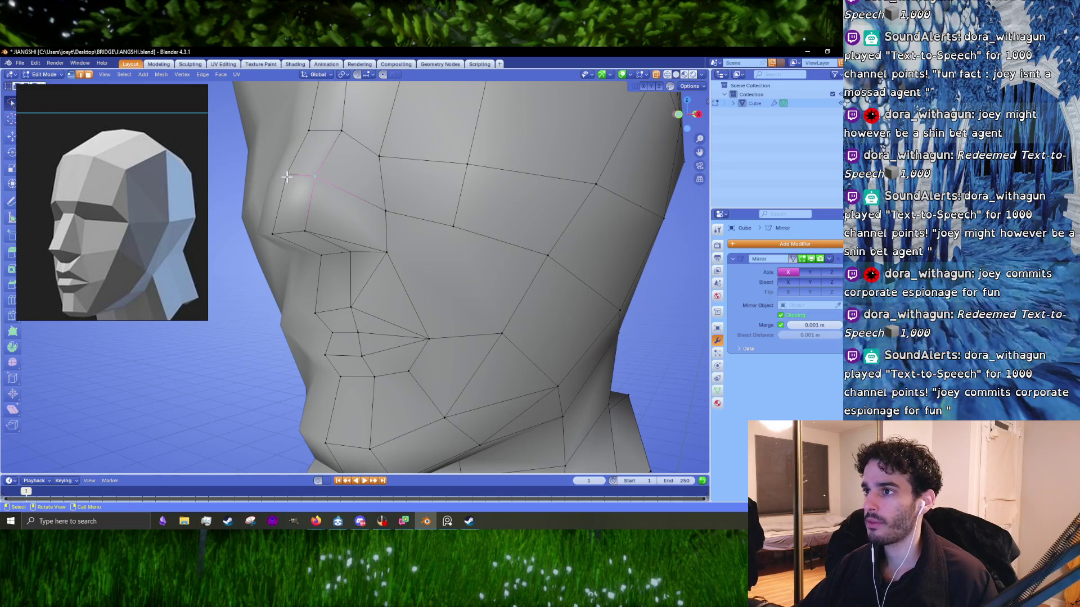
- Dissolve cheek vertices, knife-cut from the lower vertex to the top one, and dissolve again
{"action": "key", "text": "x"}
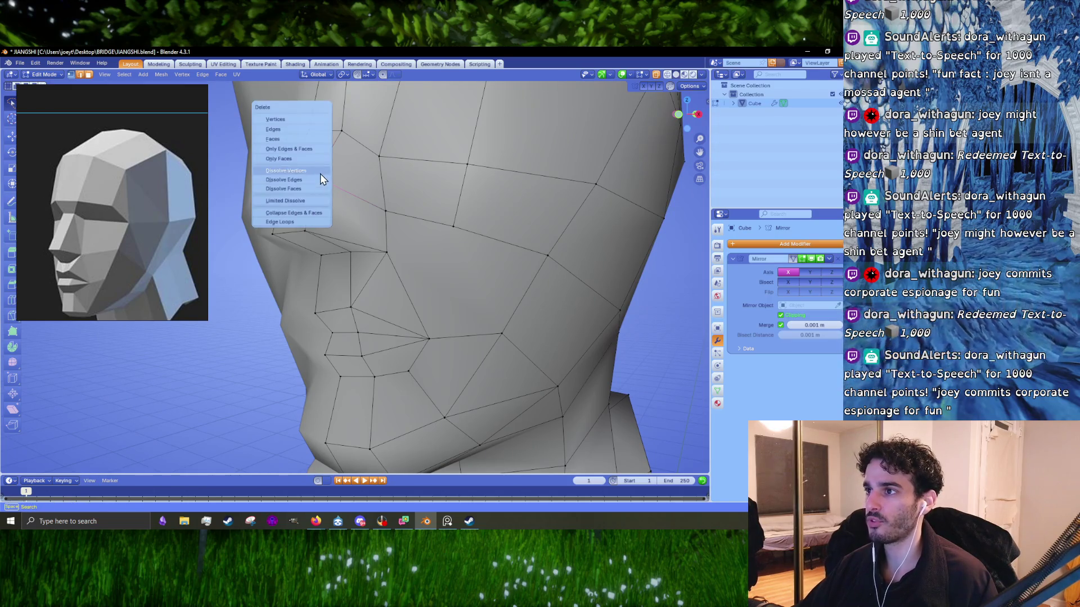
{"action": "left_click", "coordinate": [320, 173]}
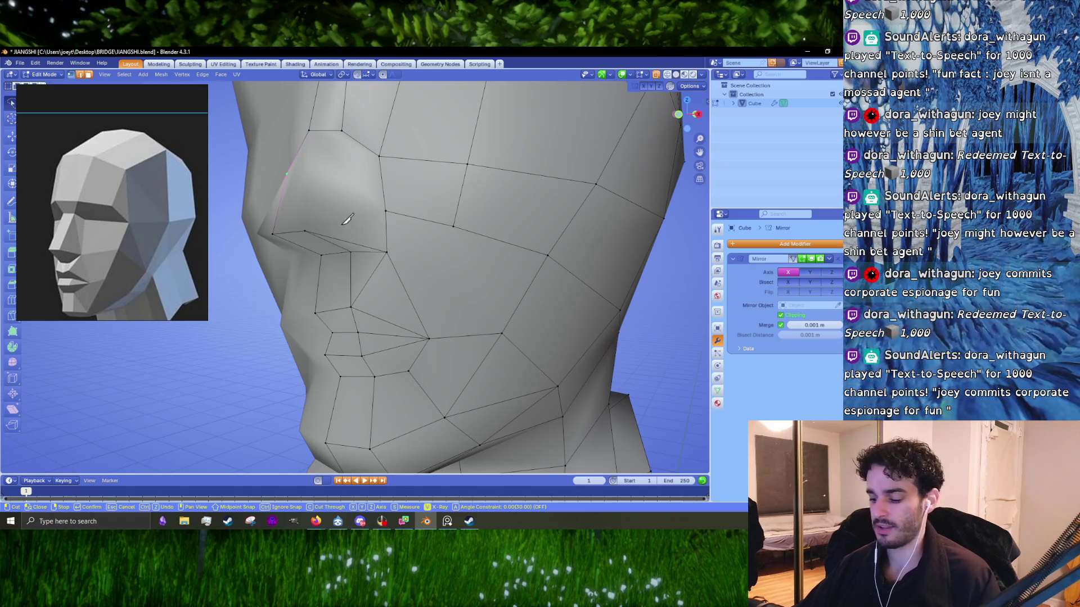
{"action": "middle_click_drag", "start_coordinate": [344, 224], "coordinate": [352, 225]}
{"action": "key", "text": "k"}
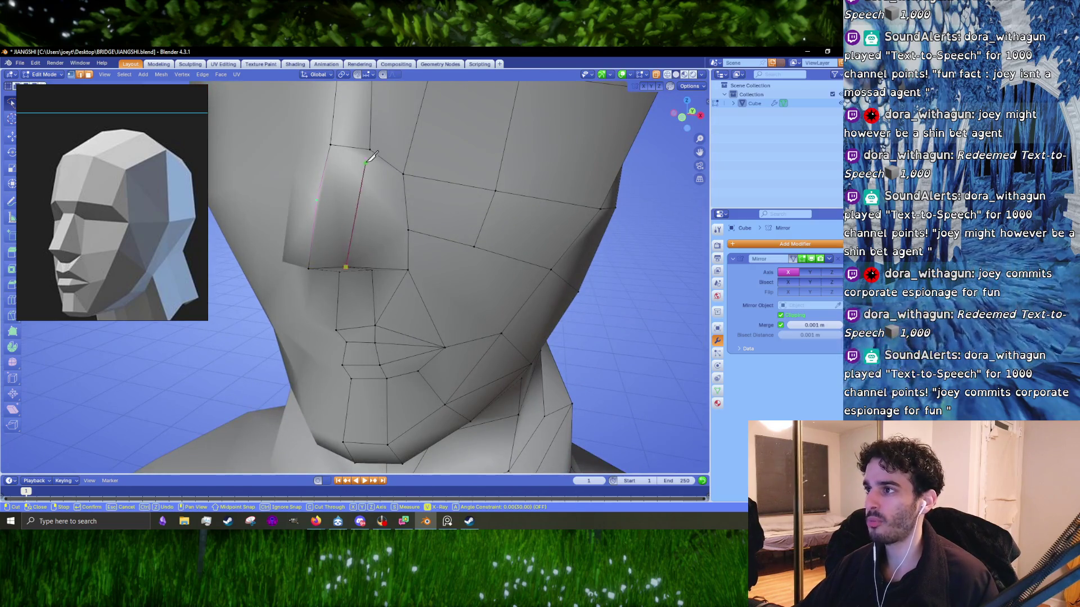
{"action": "left_click", "coordinate": [370, 149]}
{"action": "key", "text": "Return"}
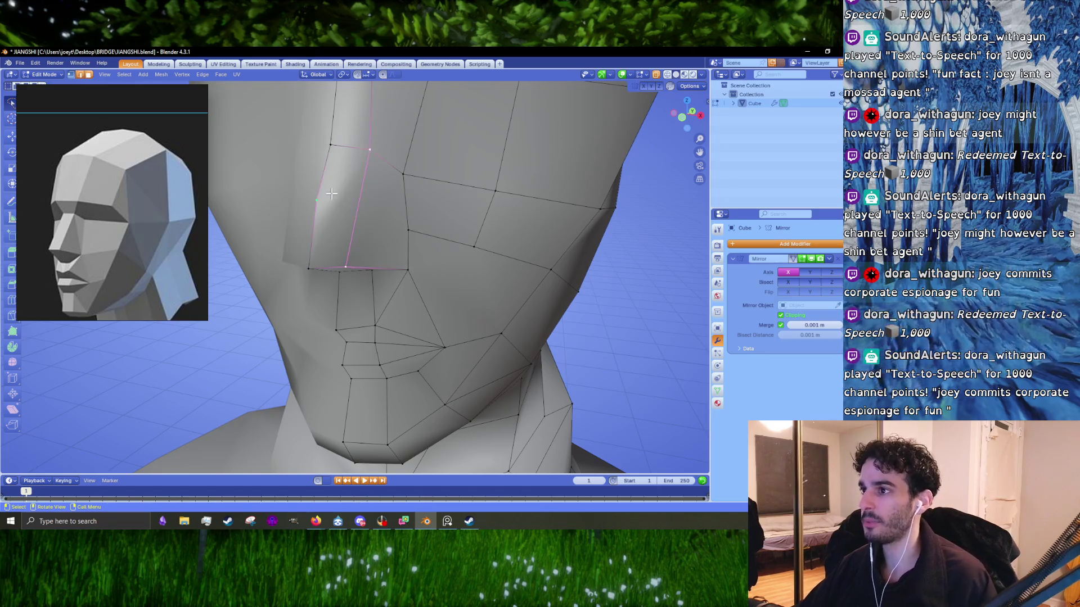
{"action": "key", "text": "x"}
{"action": "left_click", "coordinate": [324, 199]}
{"action": "mouse_move", "coordinate": [324, 199]}
{"action": "middle_mouse_down"}
{"action": "mouse_move", "coordinate": [378, 200]}
{"action": "mouse_move", "coordinate": [333, 222]}
{"action": "mouse_move", "coordinate": [359, 209]}
{"action": "middle_mouse_up"}
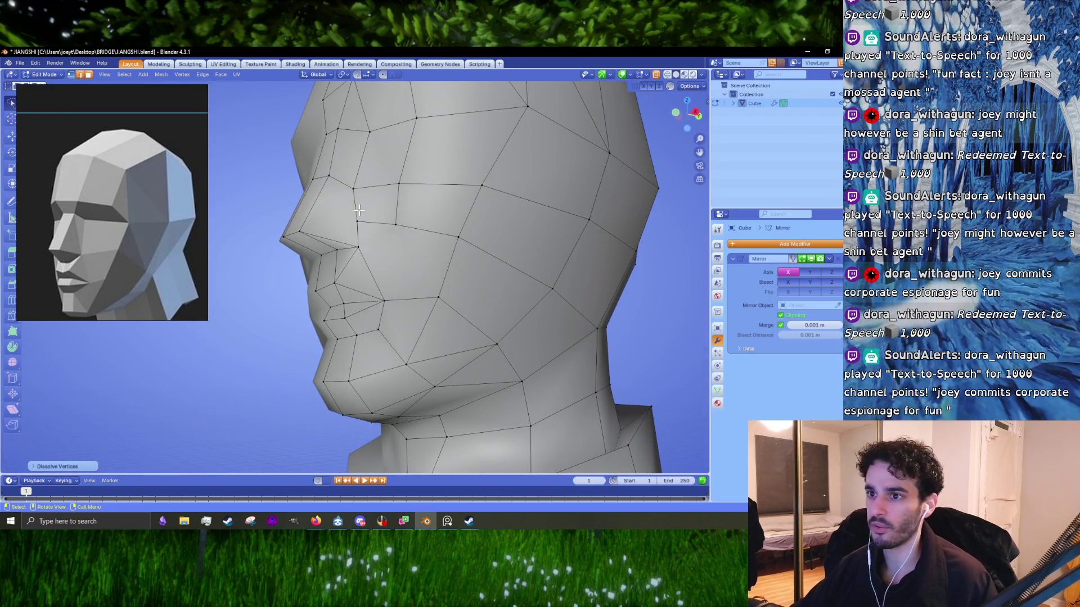
- In side profile, move the nose-tip vertex upward
{"action": "middle_click_drag", "start_coordinate": [359, 210], "coordinate": [300, 295]}
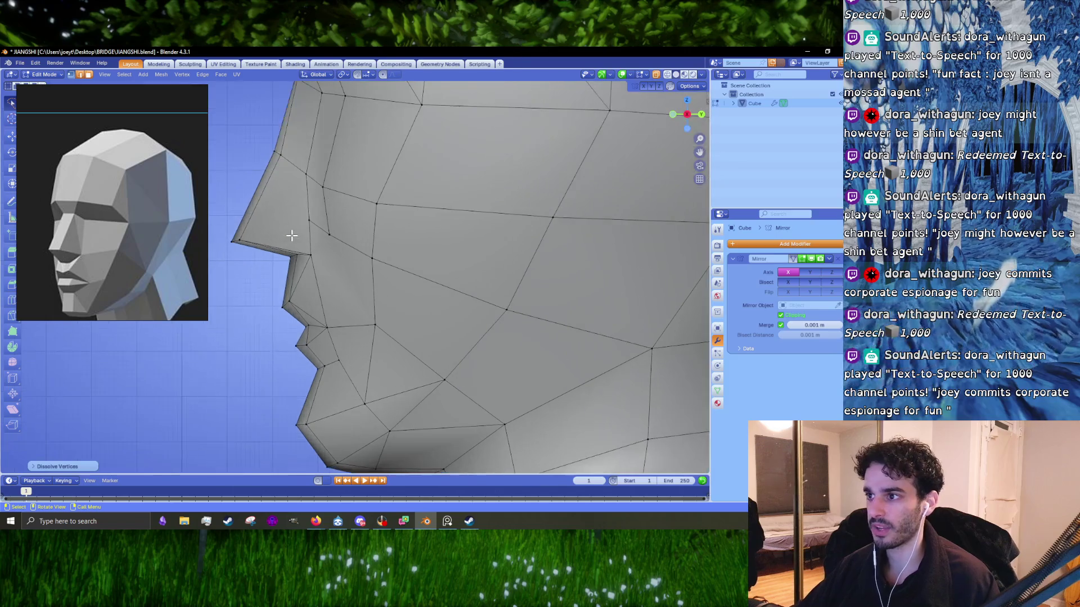
{"action": "left_click", "coordinate": [300, 295]}
{"action": "key", "text": "g"}
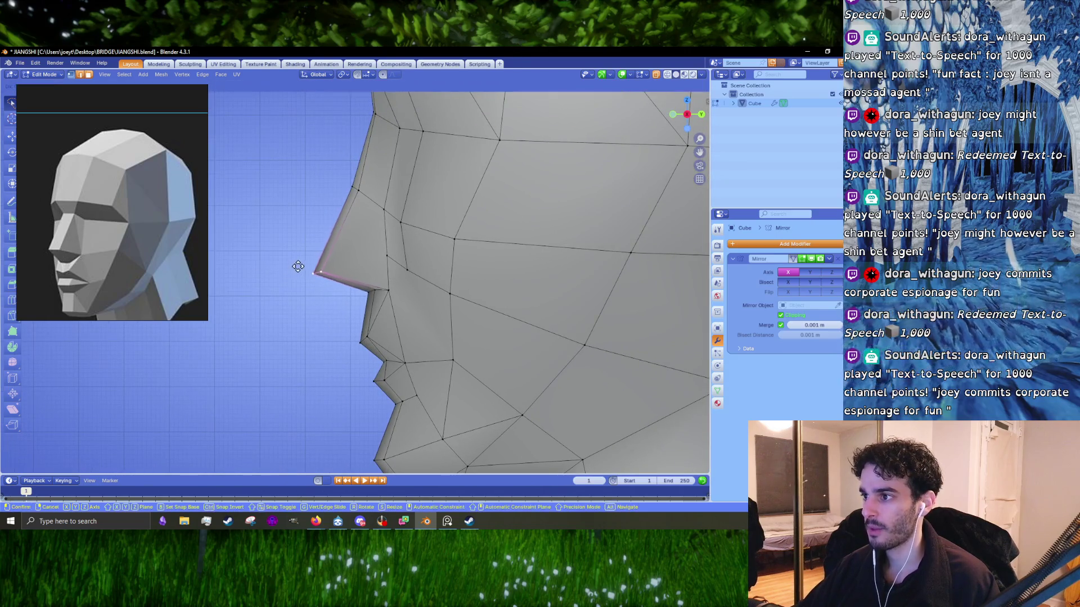
{"action": "left_click", "coordinate": [287, 259]}
{"action": "mouse_move", "coordinate": [286, 259]}
{"action": "middle_mouse_down"}
{"action": "mouse_move", "coordinate": [422, 248]}
{"action": "mouse_move", "coordinate": [510, 282]}
{"action": "mouse_move", "coordinate": [422, 299]}
{"action": "middle_mouse_up"}
- Reposition the cheek vertex below the eye in orthographic view, nudging it up and right
{"action": "left_click", "coordinate": [414, 248]}
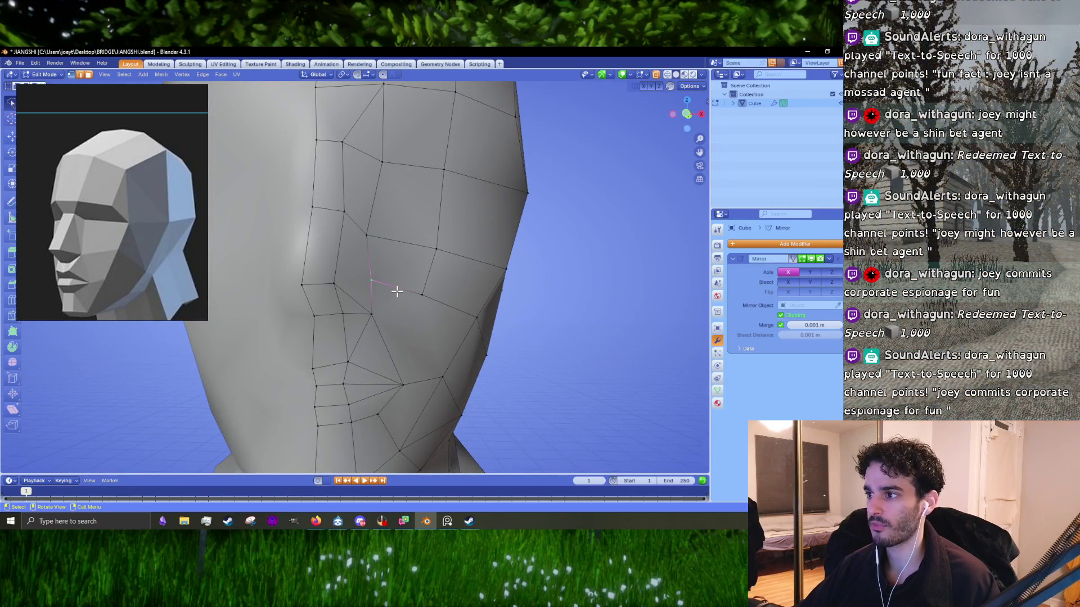
{"action": "middle_click_drag", "start_coordinate": [428, 326], "coordinate": [394, 264], "text": "shift"}
{"action": "scroll", "coordinate": [392, 269], "scroll_direction": "up", "scroll_amount": 2}
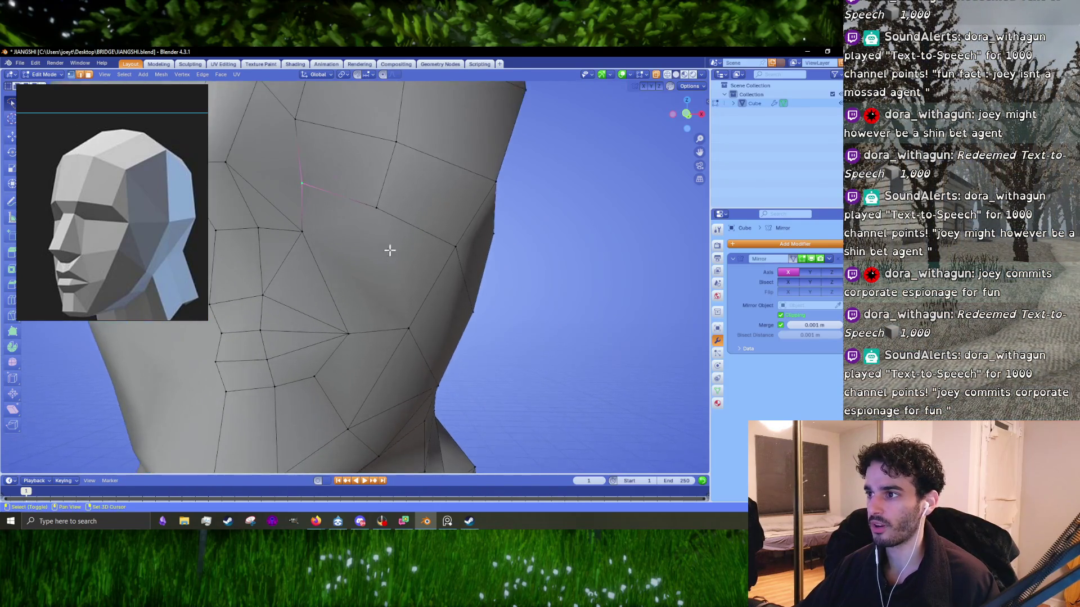
{"action": "scroll", "coordinate": [388, 272], "scroll_direction": "up", "scroll_amount": 1}
{"action": "key", "text": "KP_5"}
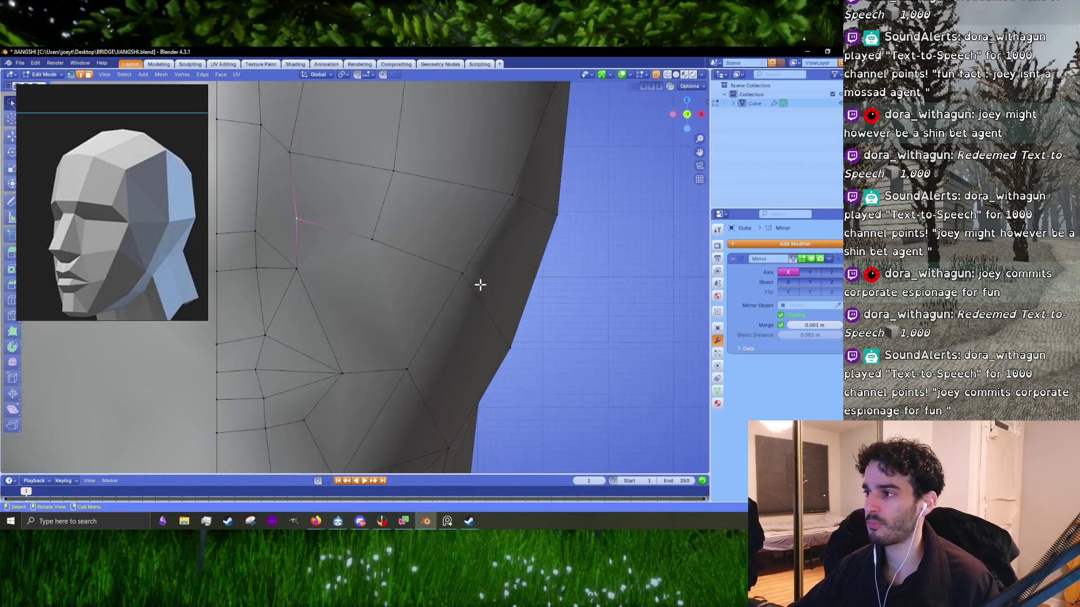
{"action": "key", "text": "g"}
{"action": "left_click", "coordinate": [465, 258]}
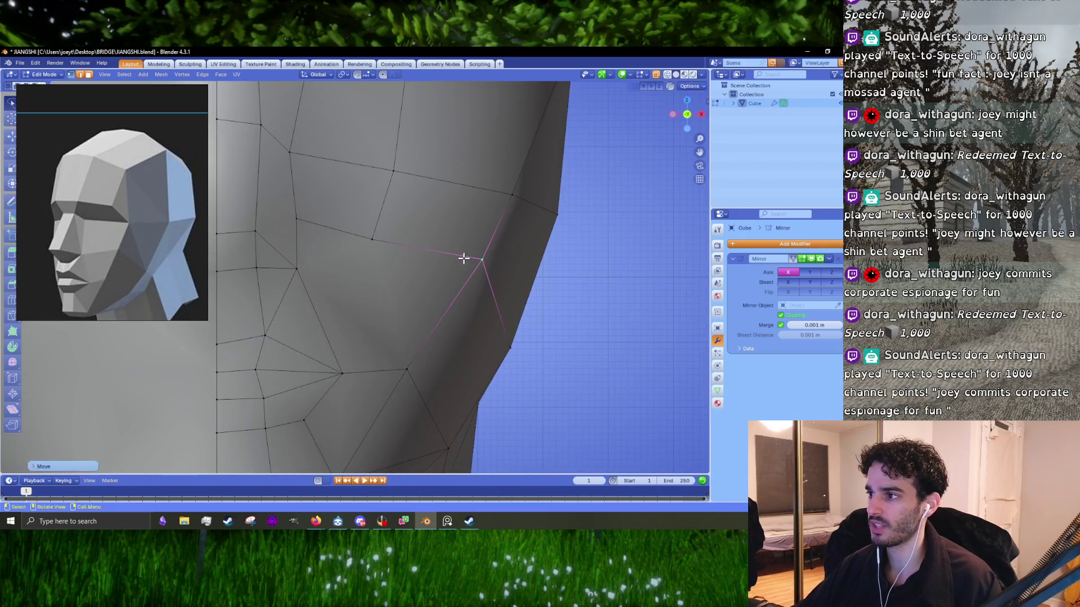
{"action": "key", "text": "g"}
{"action": "left_click", "coordinate": [405, 233]}
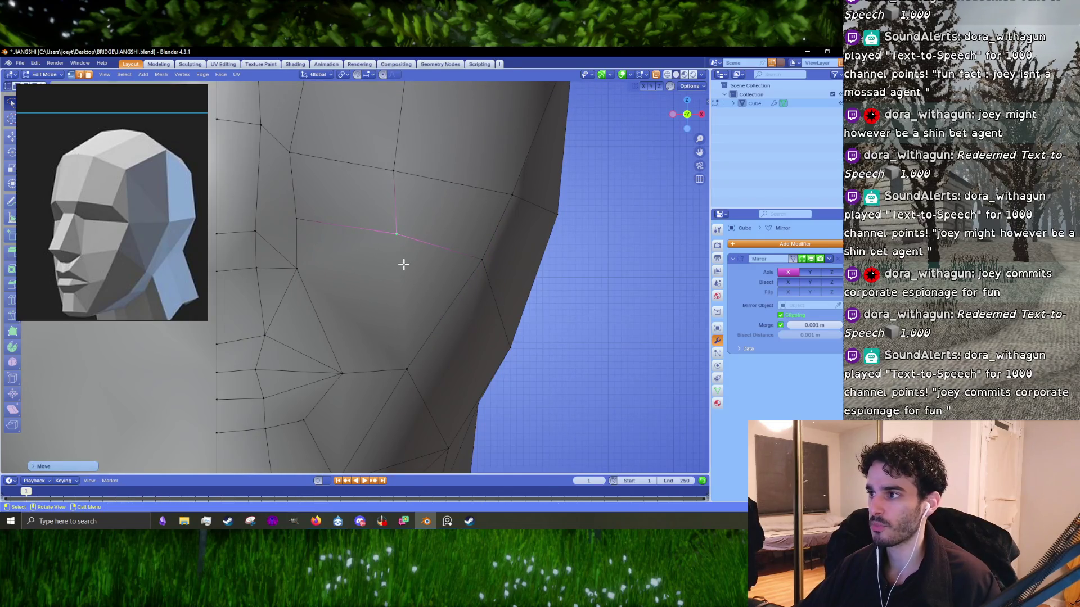
- Dissolve the cheek vertex so the surrounding faces merge into one
{"action": "scroll", "coordinate": [405, 271], "scroll_direction": "down", "scroll_amount": 3}
{"action": "scroll", "coordinate": [393, 258], "scroll_direction": "down", "scroll_amount": 2}
{"action": "mouse_move", "coordinate": [393, 258]}
{"action": "middle_mouse_down"}
{"action": "mouse_move", "coordinate": [355, 252]}
{"action": "mouse_move", "coordinate": [398, 278]}
{"action": "middle_mouse_up"}
{"action": "scroll", "coordinate": [398, 279], "scroll_direction": "up", "scroll_amount": 2}
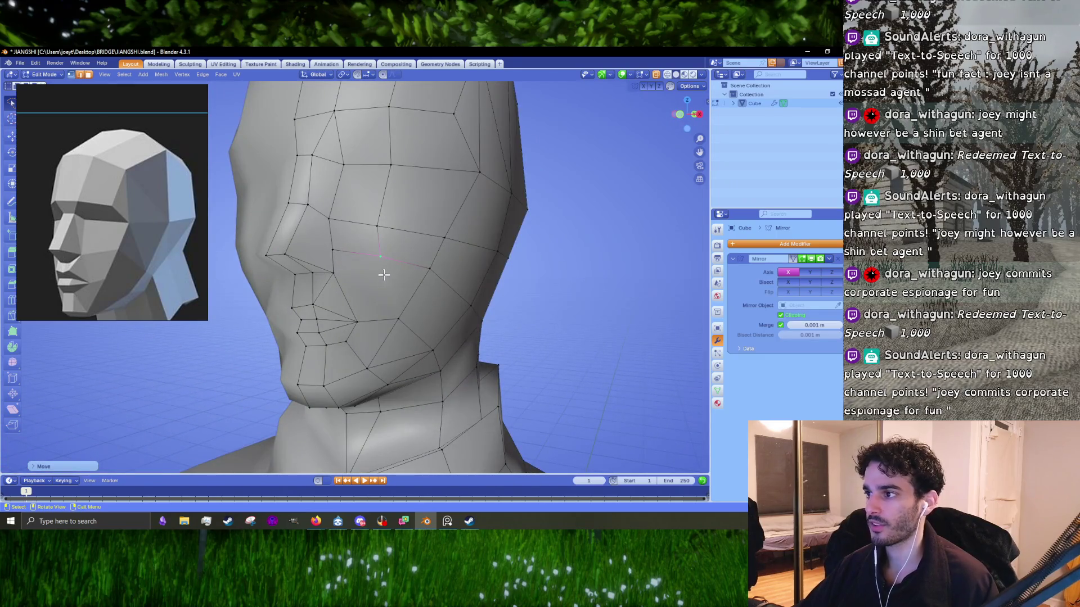
{"action": "scroll", "coordinate": [384, 274], "scroll_direction": "up", "scroll_amount": 2}
{"action": "right_click", "coordinate": [399, 272]}
{"action": "left_click", "coordinate": [399, 219]}
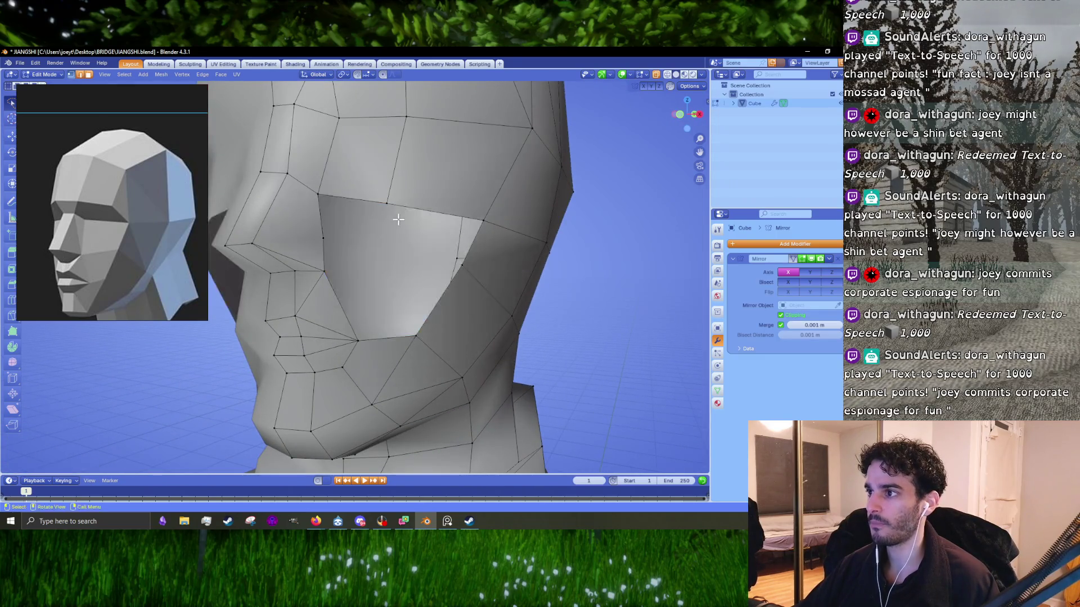
- Undo the vertex dissolve and dissolve the selected cheek vertices instead
{"action": "key", "text": "ctrl+z"}
{"action": "key", "text": "x"}
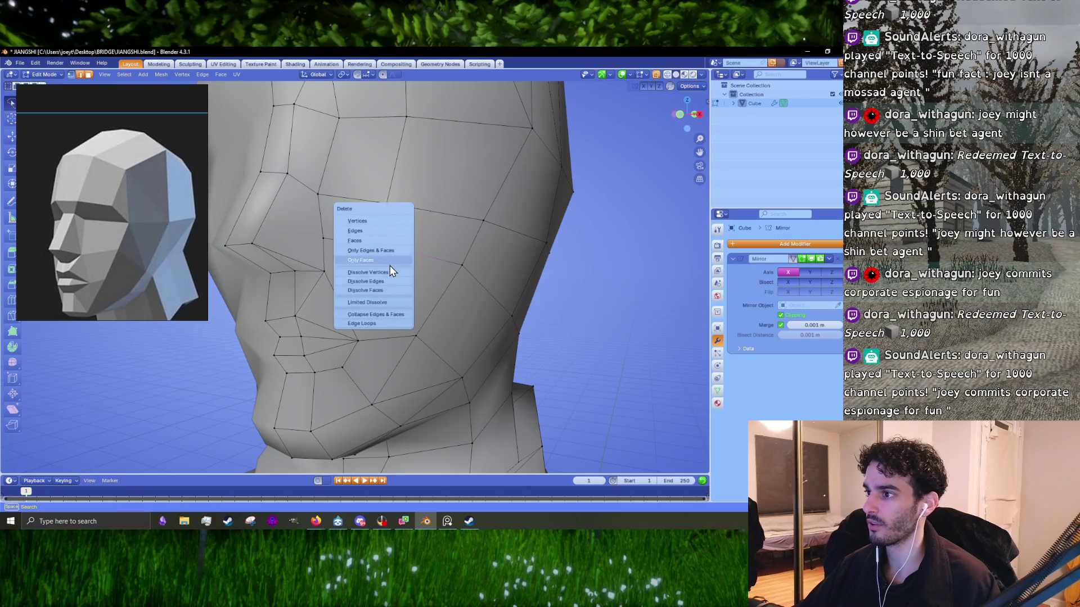
{"action": "left_click", "coordinate": [392, 272]}
{"action": "middle_click_drag", "start_coordinate": [386, 273], "coordinate": [381, 273]}
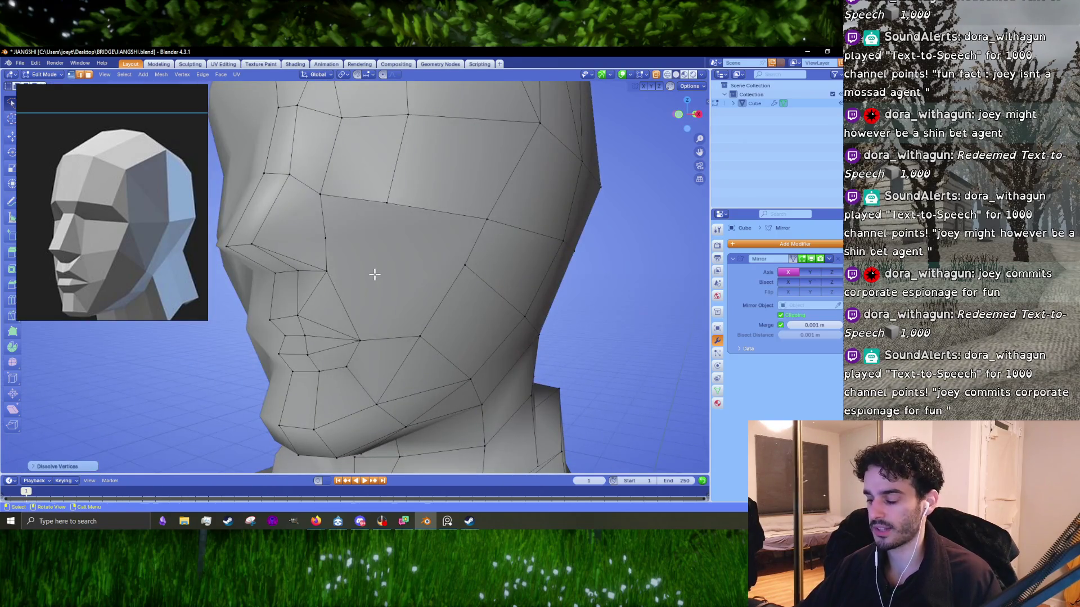
- Knife-cut a new edge from beside the nose to the cheekbone
{"action": "key", "text": "k"}
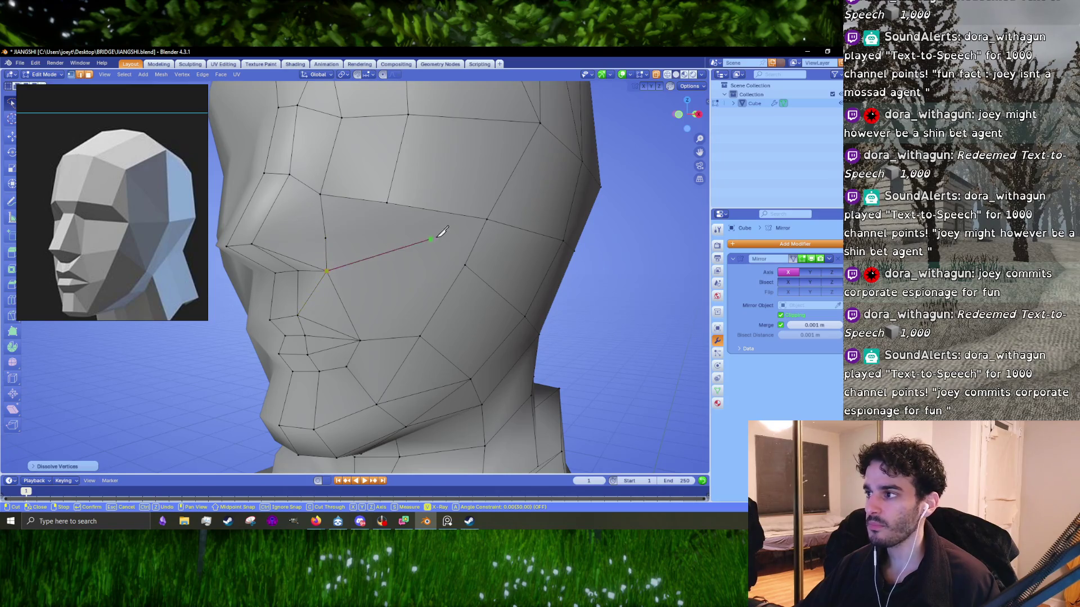
{"action": "left_click", "coordinate": [487, 219]}
{"action": "key", "text": "Return"}
{"action": "middle_click_drag", "start_coordinate": [475, 228], "coordinate": [448, 263]}
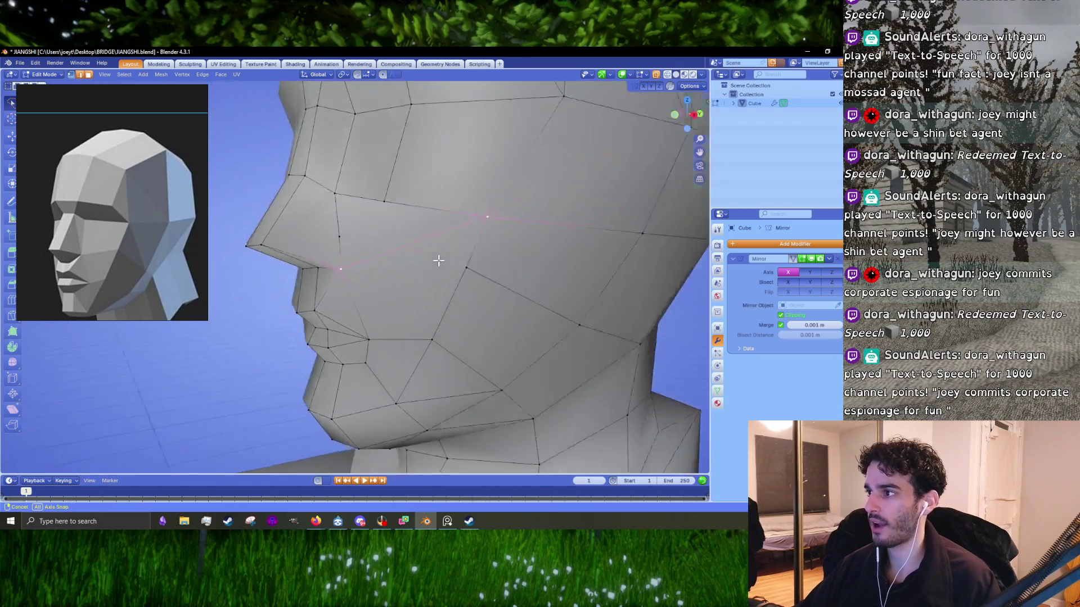
{"action": "scroll", "coordinate": [448, 263], "scroll_direction": "up", "scroll_amount": 2}
- Merge leftover cheek vertices At Center, then merge another pair At Last
{"action": "key", "text": "m"}
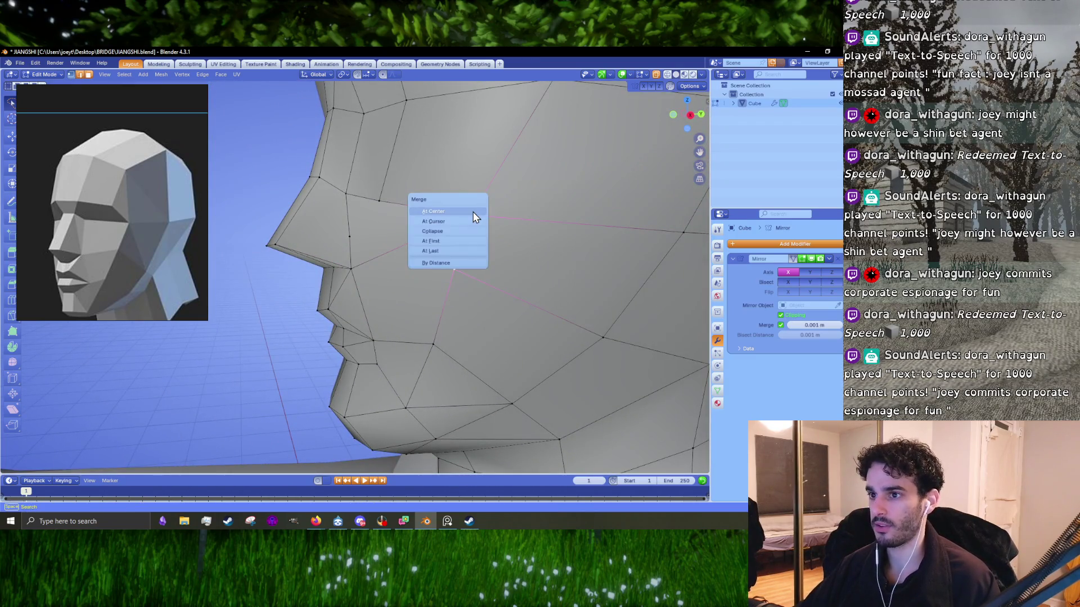
{"action": "left_click", "coordinate": [473, 218]}
{"action": "scroll", "coordinate": [473, 220], "scroll_direction": "down", "scroll_amount": 2}
{"action": "mouse_move", "coordinate": [474, 219]}
{"action": "middle_mouse_down"}
{"action": "mouse_move", "coordinate": [515, 282]}
{"action": "mouse_move", "coordinate": [482, 297]}
{"action": "middle_mouse_up"}
{"action": "scroll", "coordinate": [481, 299], "scroll_direction": "up", "scroll_amount": 2}
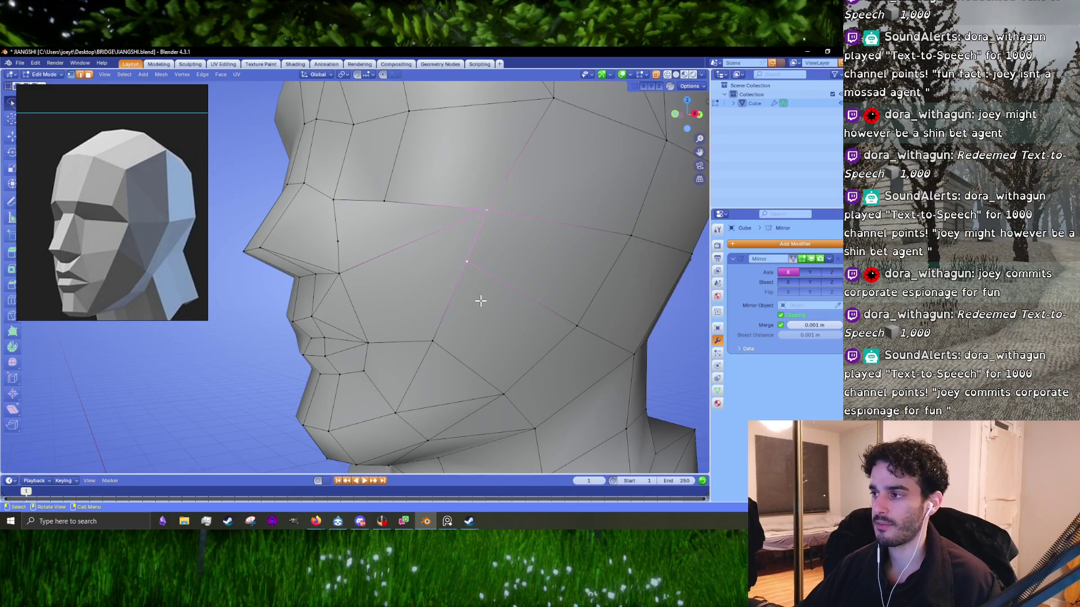
{"action": "right_click", "coordinate": [481, 302]}
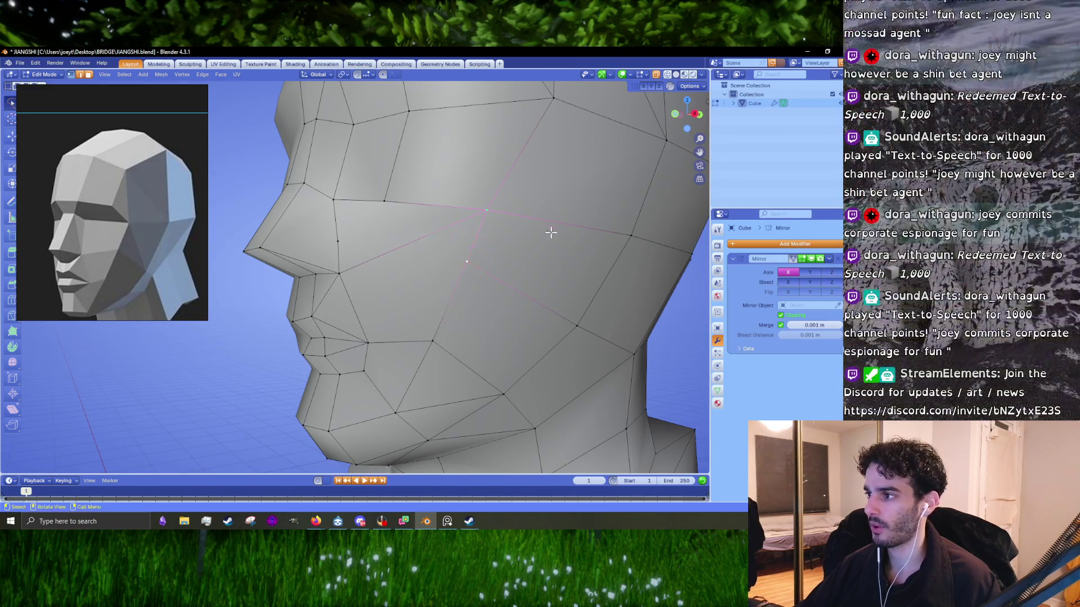
{"action": "key", "text": "m"}
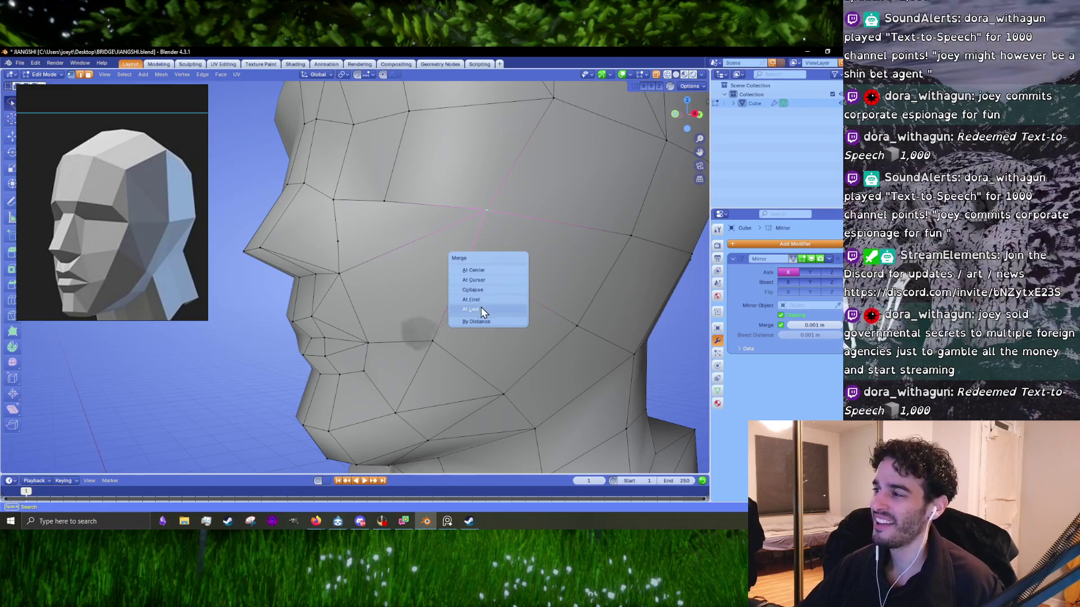
{"action": "left_click", "coordinate": [472, 309]}
{"action": "scroll", "coordinate": [568, 311], "scroll_direction": "up", "scroll_amount": 4}
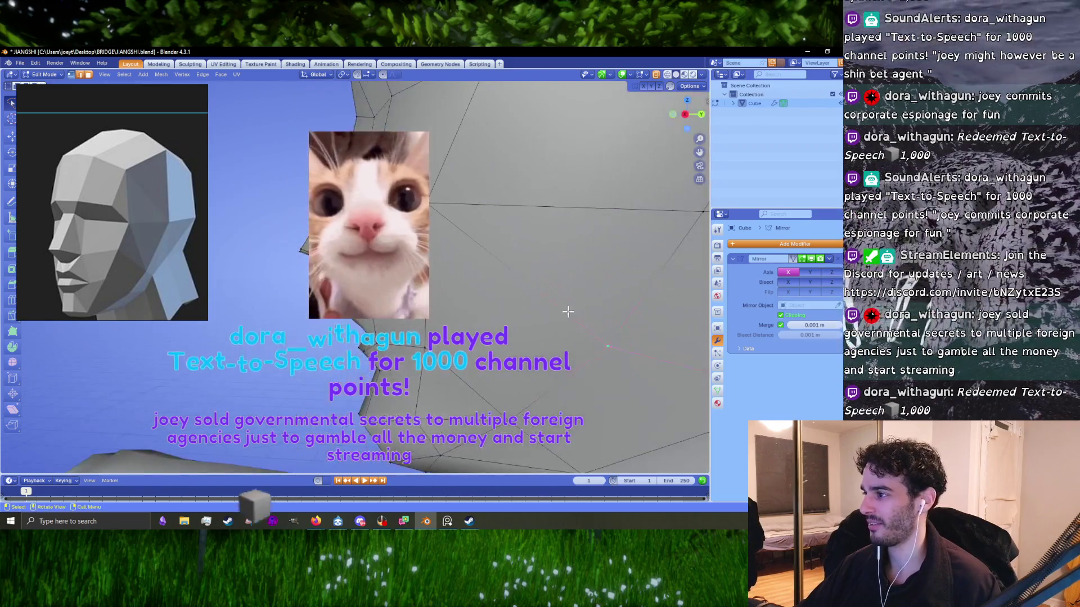
{"action": "scroll", "coordinate": [568, 312], "scroll_direction": "down", "scroll_amount": 4}
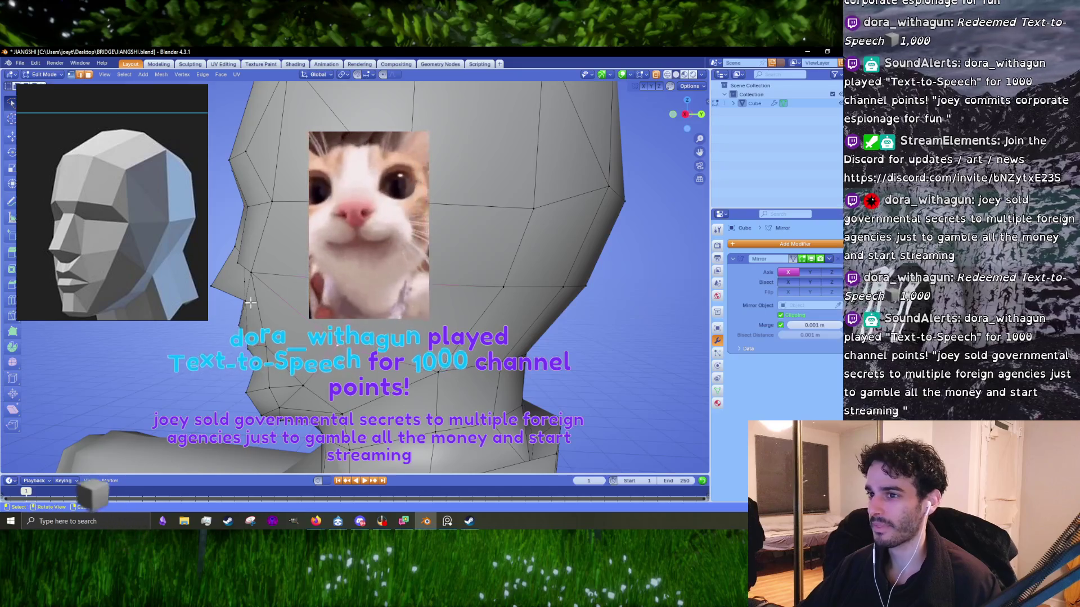
- Check the head shape in Object Mode, then dissolve the extra edges on the side of the skull
{"action": "middle_click_drag", "start_coordinate": [506, 253], "coordinate": [483, 253]}
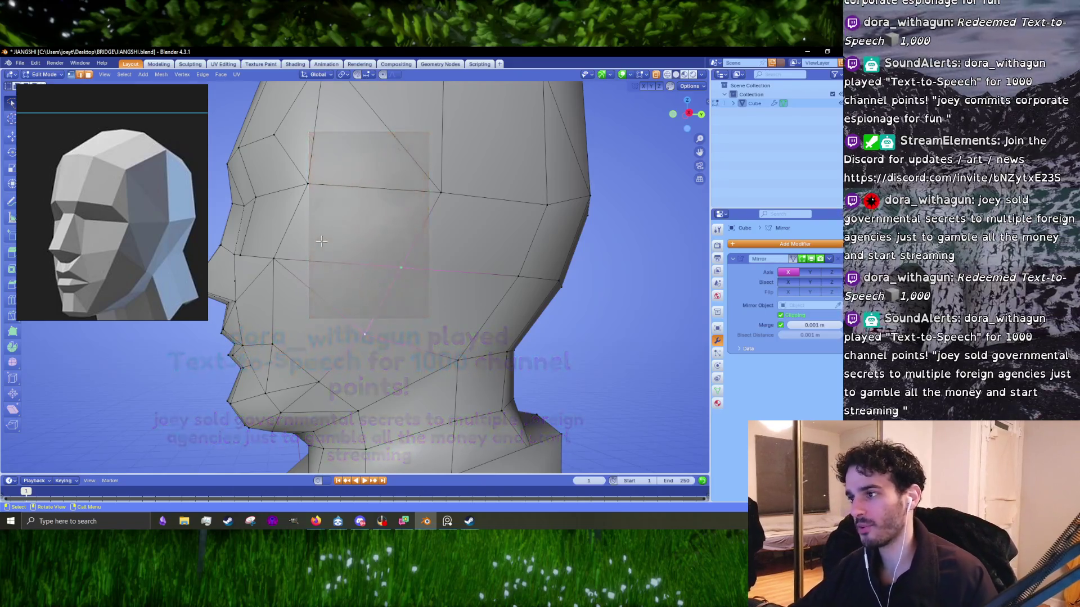
{"action": "key", "text": "Tab"}
{"action": "mouse_move", "coordinate": [365, 279]}
{"action": "middle_mouse_down"}
{"action": "mouse_move", "coordinate": [446, 285]}
{"action": "mouse_move", "coordinate": [307, 300]}
{"action": "mouse_move", "coordinate": [369, 298]}
{"action": "middle_mouse_up"}
{"action": "key", "text": "Tab"}
{"action": "scroll", "coordinate": [368, 298], "scroll_direction": "up", "scroll_amount": 1}
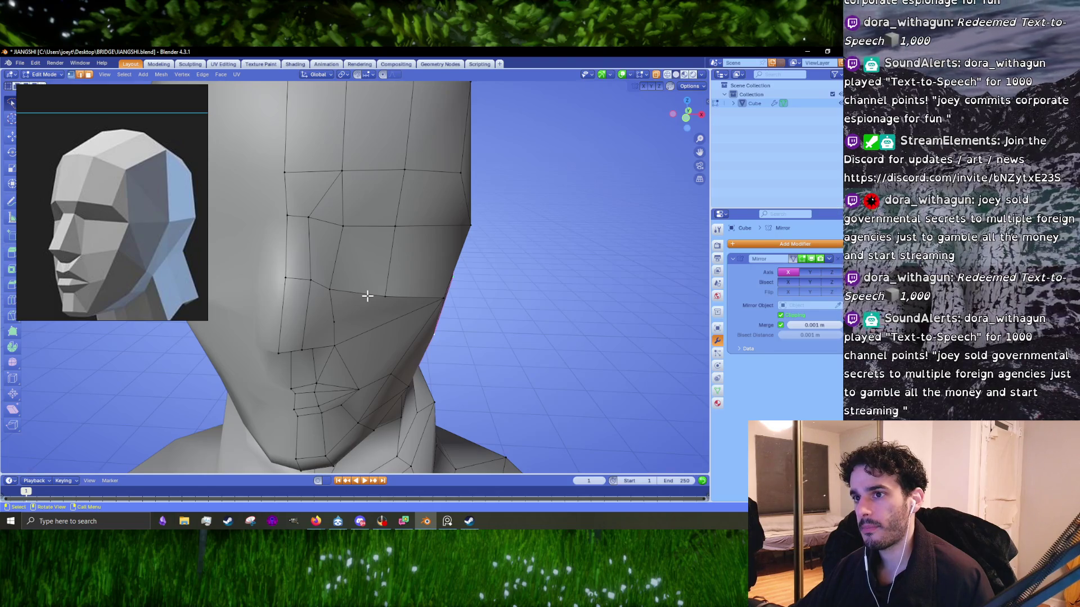
{"action": "middle_click_drag", "start_coordinate": [399, 251], "coordinate": [386, 320]}
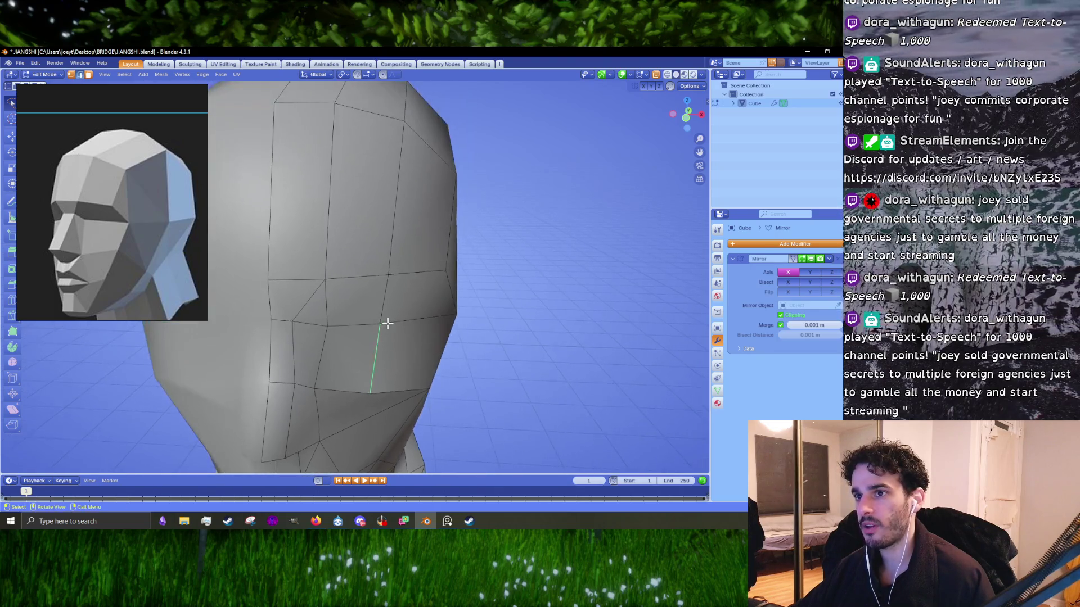
{"action": "scroll", "coordinate": [386, 308], "scroll_direction": "down", "scroll_amount": 1}
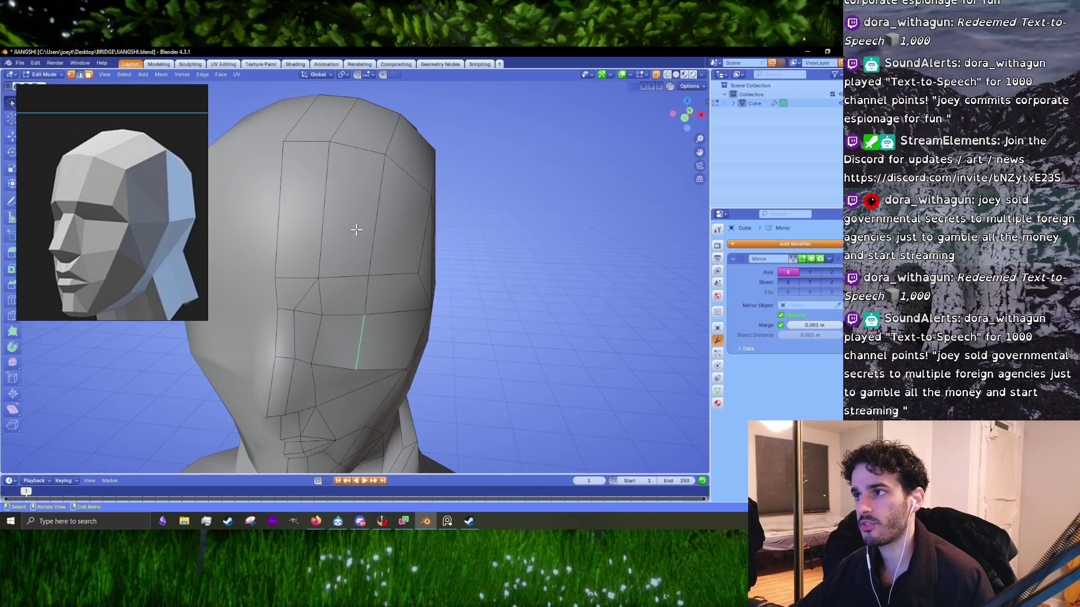
{"action": "mouse_move", "coordinate": [423, 234]}
{"action": "middle_mouse_down"}
{"action": "mouse_move", "coordinate": [325, 238]}
{"action": "mouse_move", "coordinate": [409, 249]}
{"action": "middle_mouse_up"}
{"action": "key", "text": "x"}
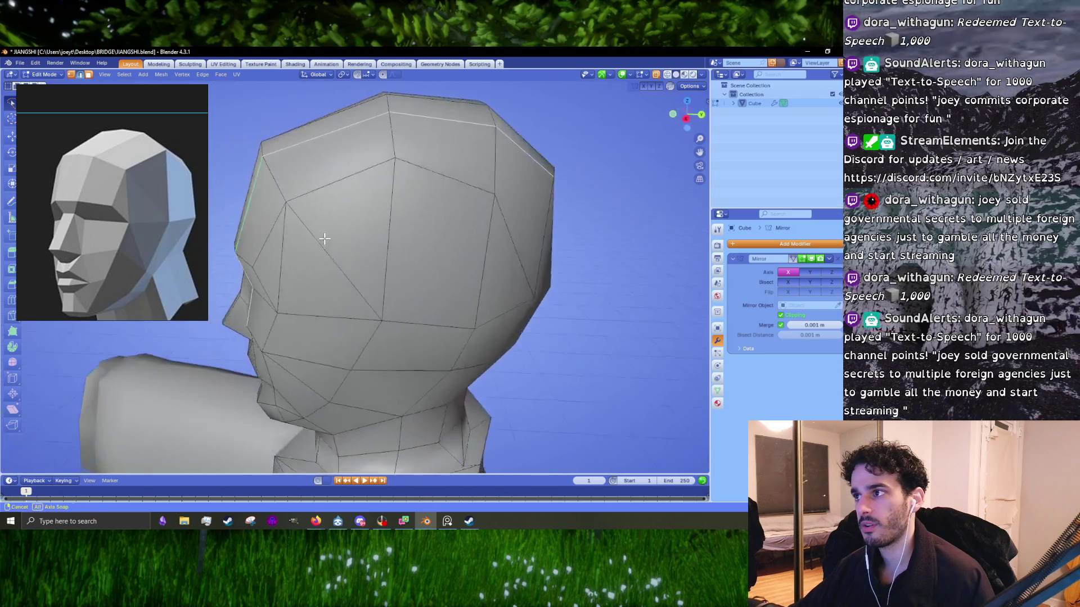
{"action": "left_click", "coordinate": [311, 248]}
- In front orthographic view, move and re-angle the remaining selected cranium edge
{"action": "key", "text": "KP_1"}
{"action": "scroll", "coordinate": [363, 218], "scroll_direction": "up", "scroll_amount": 2}
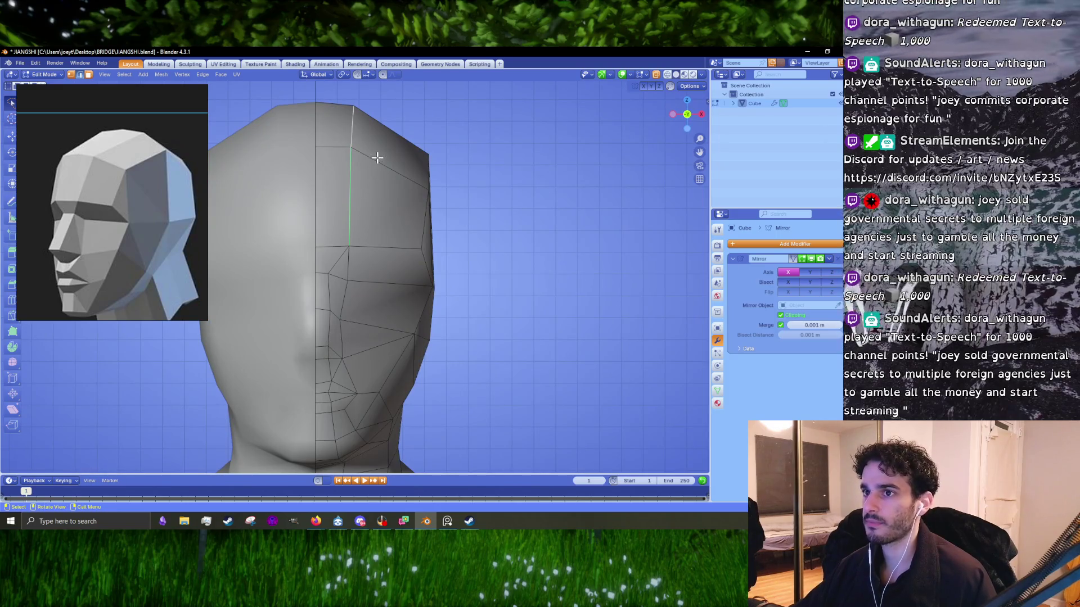
{"action": "key", "text": "g"}
{"action": "left_click", "coordinate": [396, 158]}
{"action": "key", "text": "g"}
{"action": "left_click", "coordinate": [457, 183]}
{"action": "key", "text": "g"}
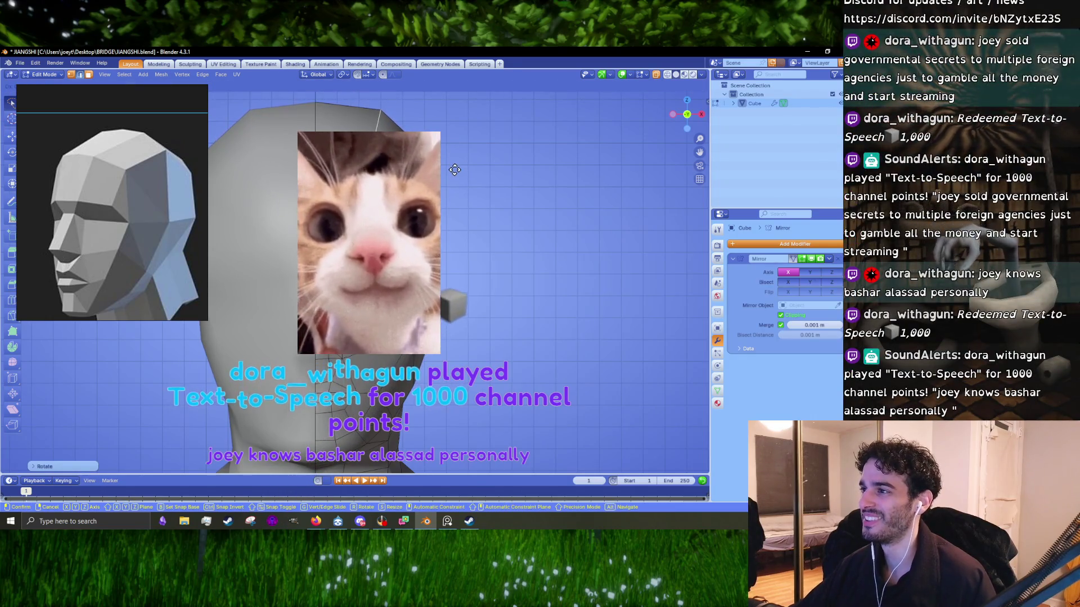
{"action": "key", "text": "Escape"}
- Knife two new cranium edges, one up to the crown vertex and one down to the lower vertex
{"action": "middle_click_drag", "start_coordinate": [506, 169], "coordinate": [461, 185]}
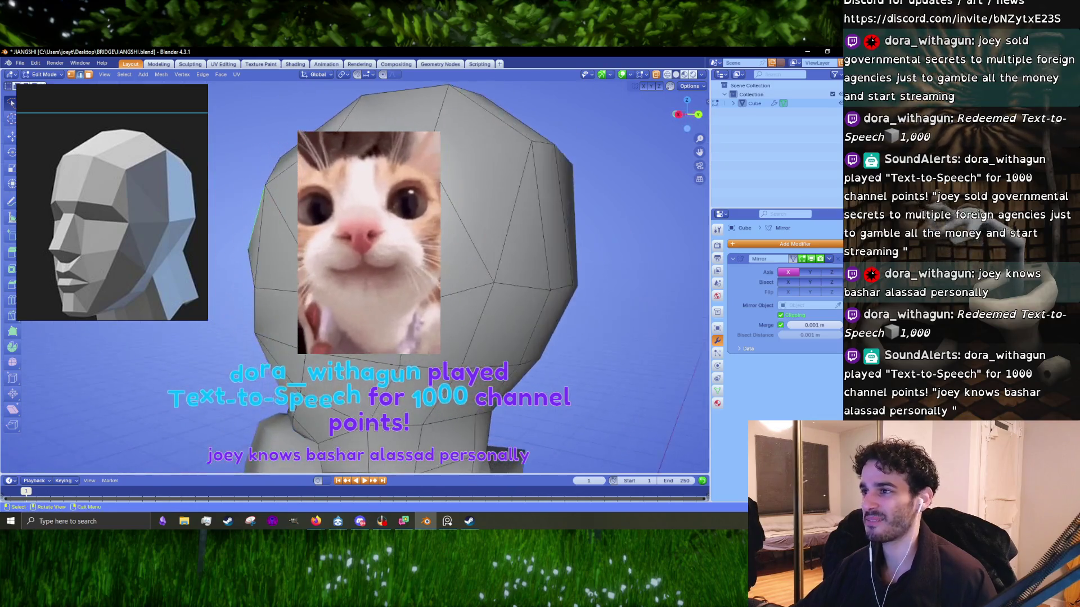
{"action": "middle_click_drag", "start_coordinate": [506, 225], "coordinate": [461, 231]}
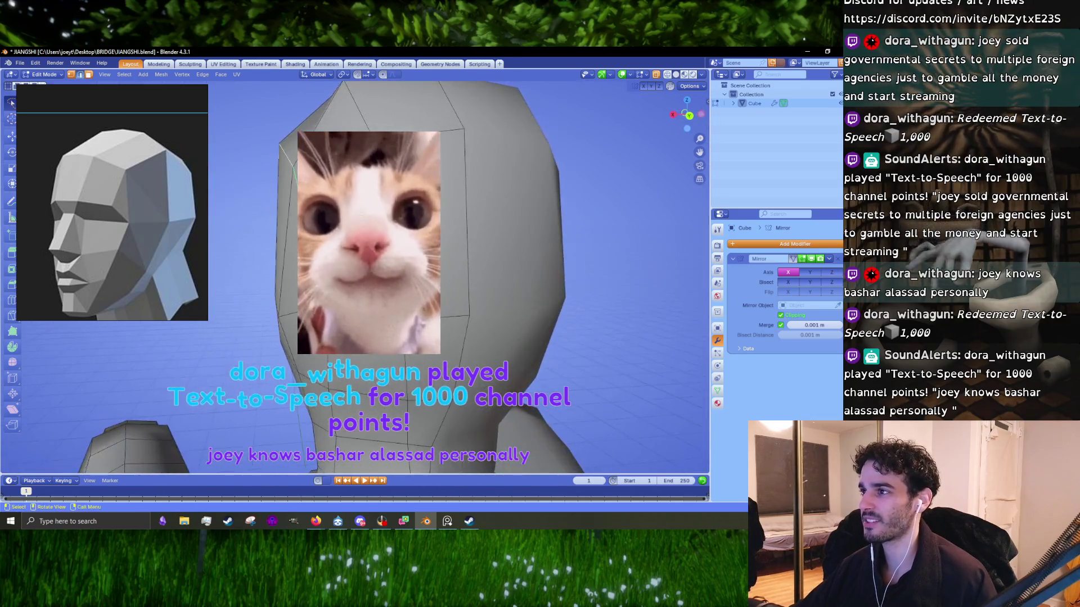
{"action": "middle_click_drag", "start_coordinate": [506, 186], "coordinate": [359, 236]}
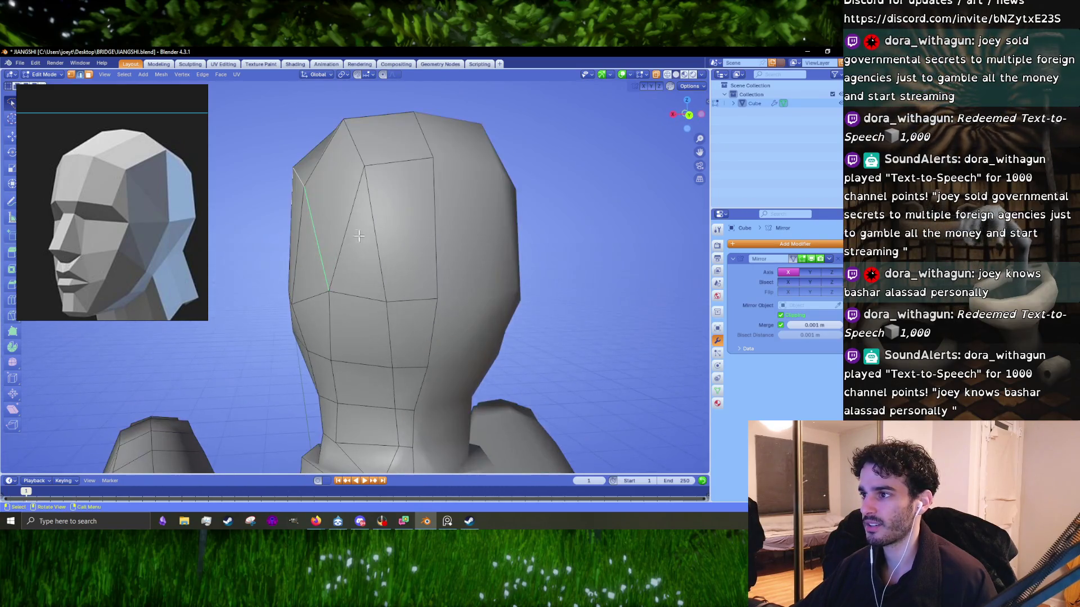
{"action": "mouse_move", "coordinate": [400, 177]}
{"action": "middle_mouse_down"}
{"action": "mouse_move", "coordinate": [465, 260]}
{"action": "mouse_move", "coordinate": [477, 234]}
{"action": "middle_mouse_up"}
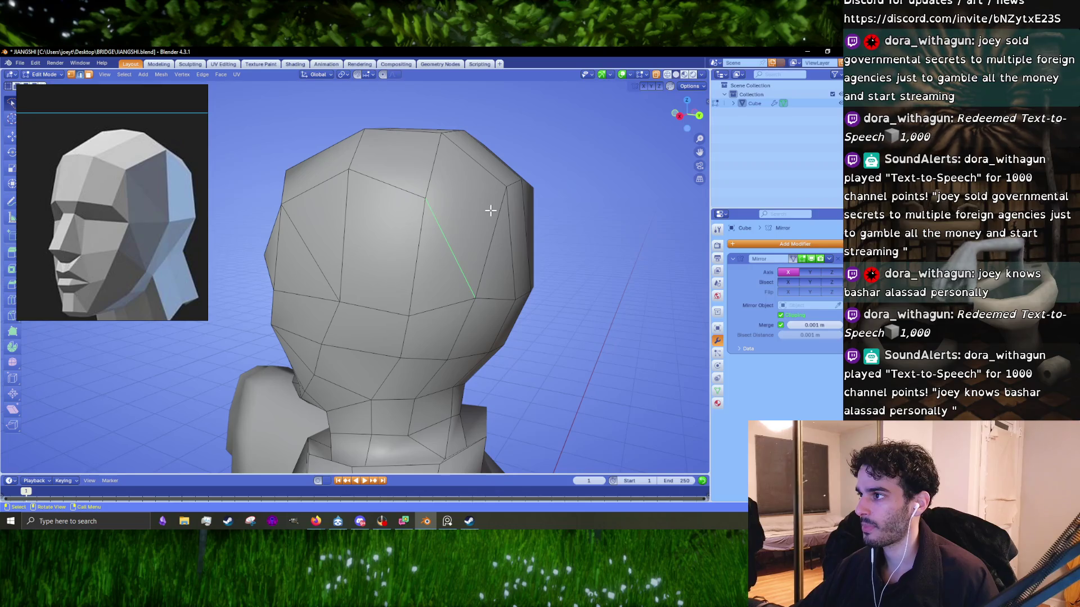
{"action": "key", "text": "k"}
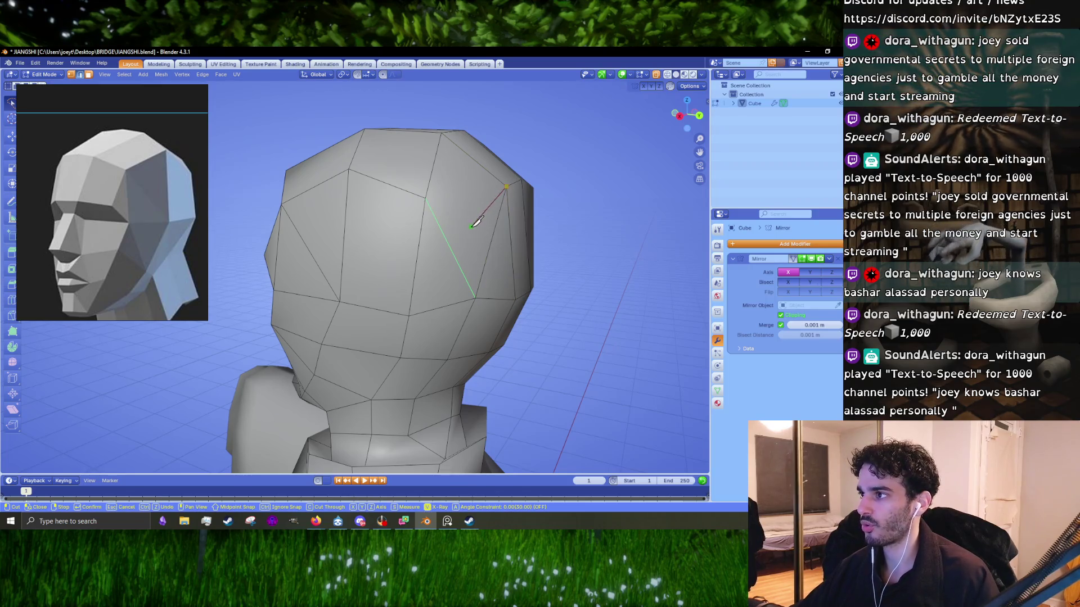
{"action": "left_click", "coordinate": [427, 198]}
{"action": "key", "text": "Return"}
{"action": "key", "text": "k"}
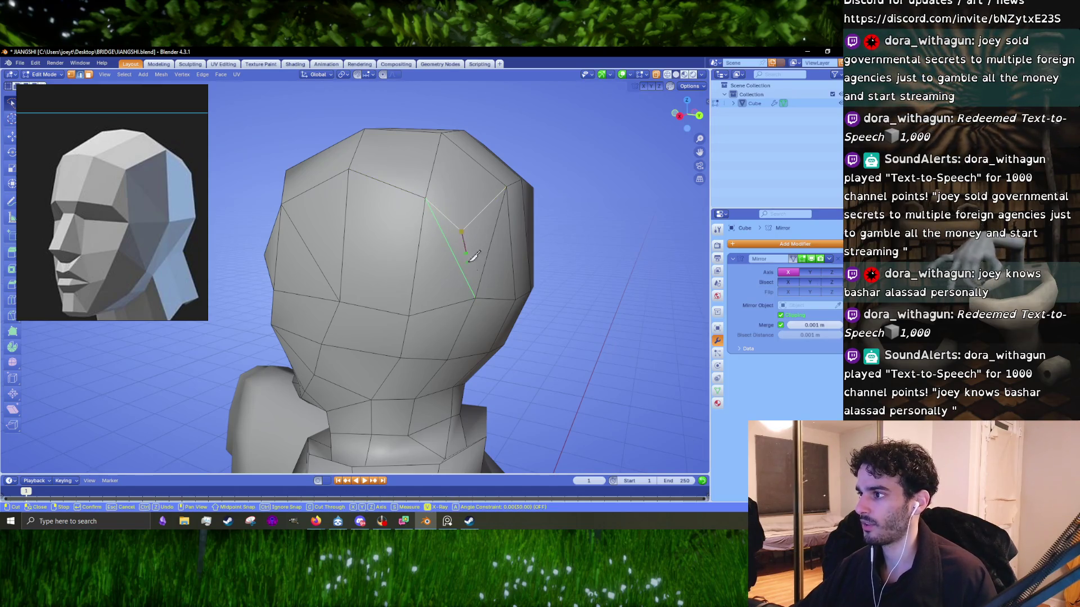
{"action": "left_click", "coordinate": [476, 297]}
{"action": "key", "text": "Return"}
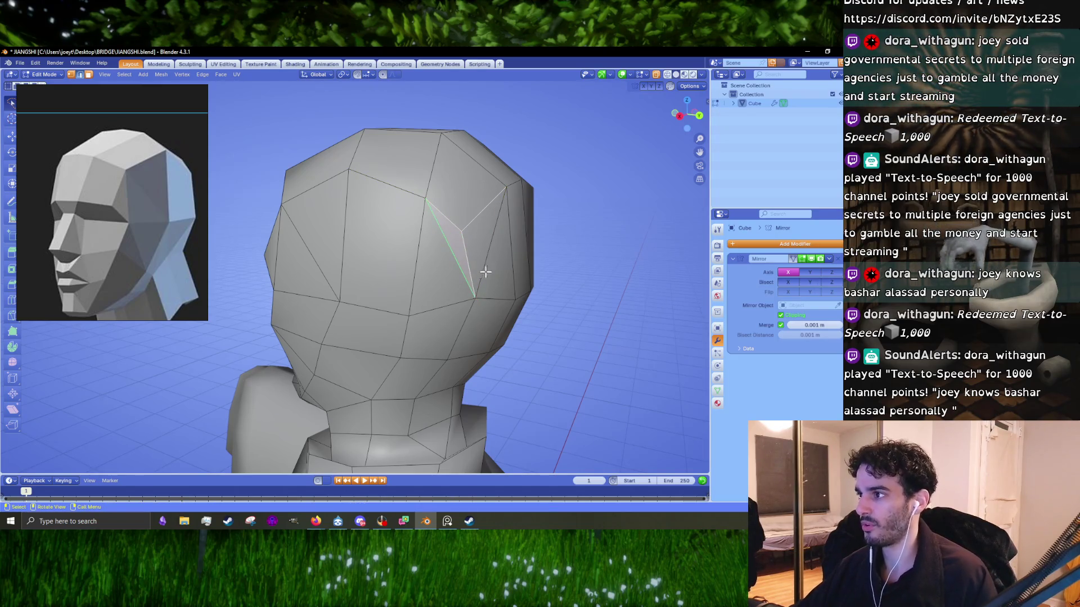
- Dissolve the old diagonal edge so the crown's edge flow follows the new cuts
{"action": "key", "text": "x"}
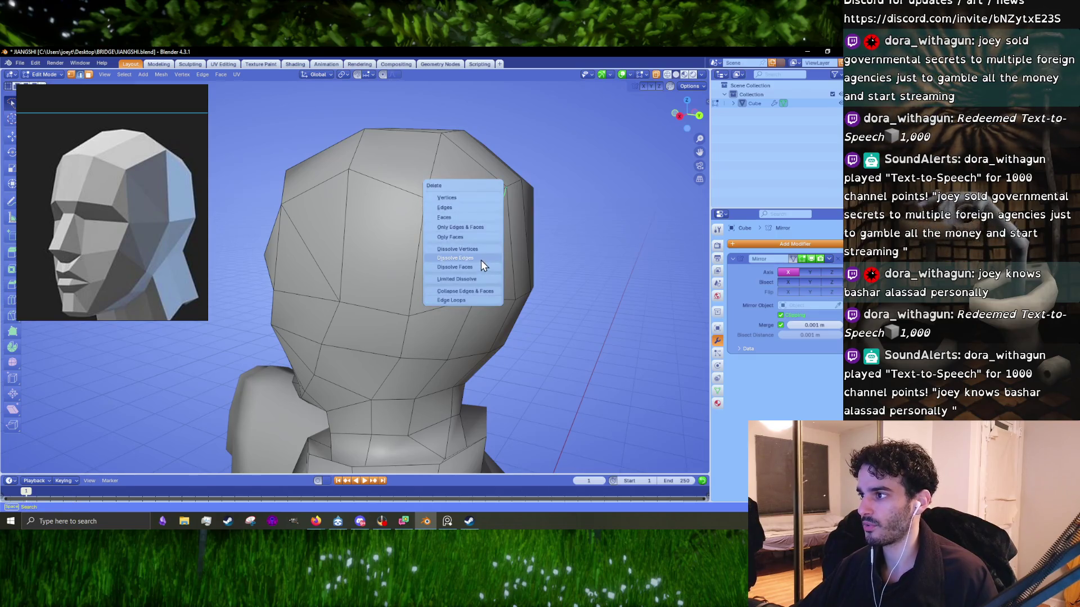
{"action": "left_click", "coordinate": [481, 258]}
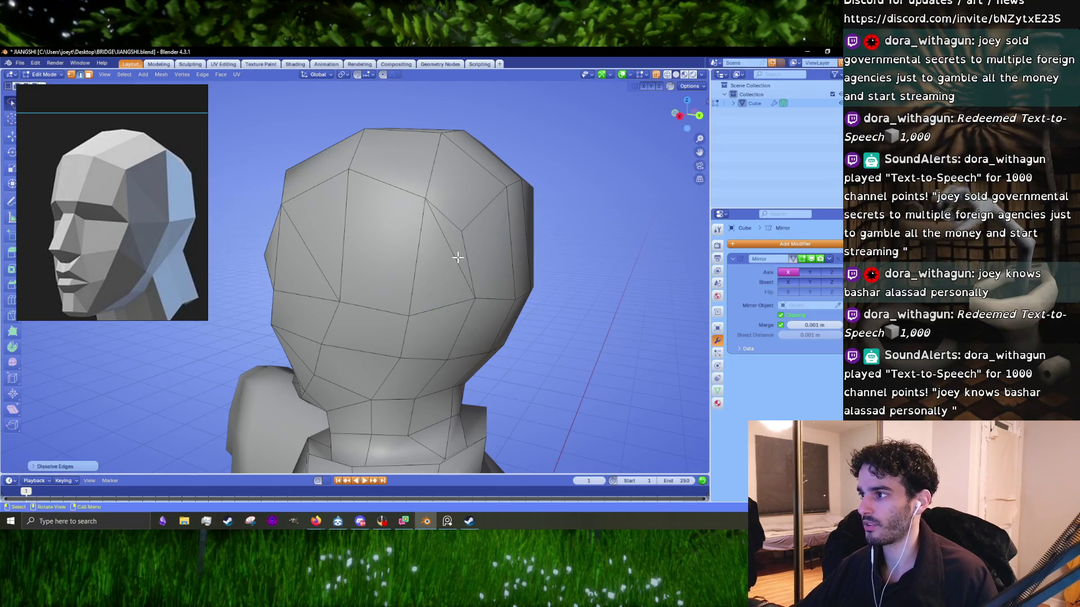
{"action": "middle_click_drag", "start_coordinate": [480, 260], "coordinate": [455, 257]}
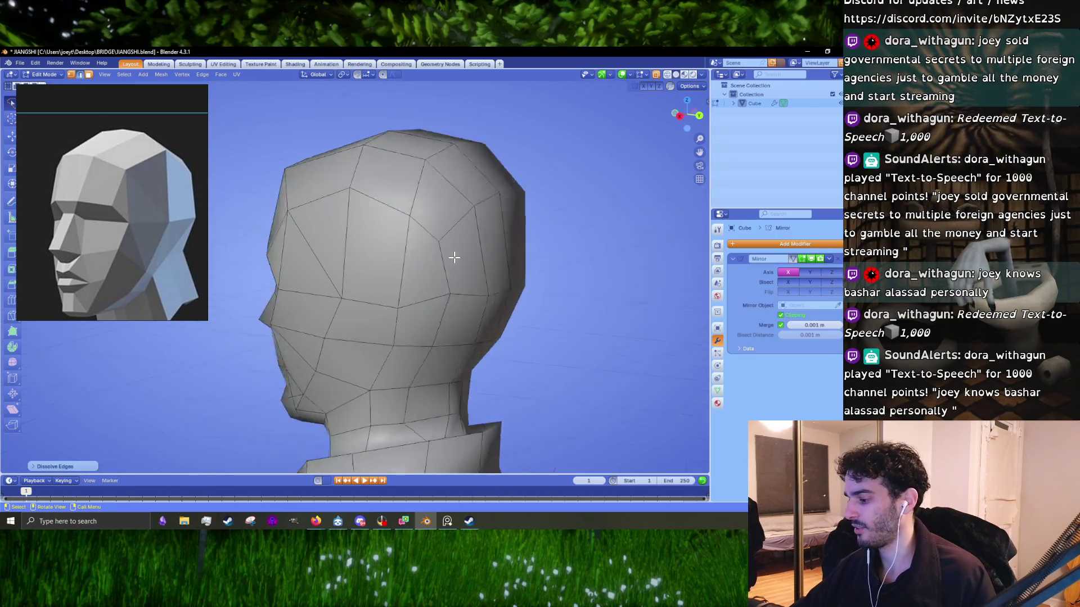
{"action": "key", "text": "KP_1"}
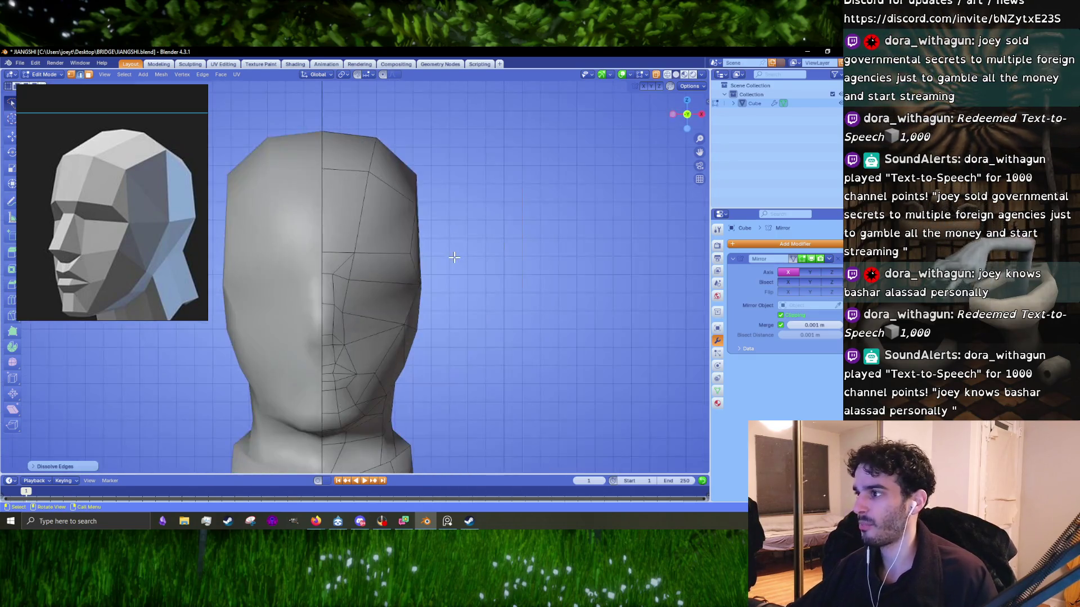
- In right side view, rotate and move the back-of-skull edge into a new position
{"action": "key", "text": "KP_3"}
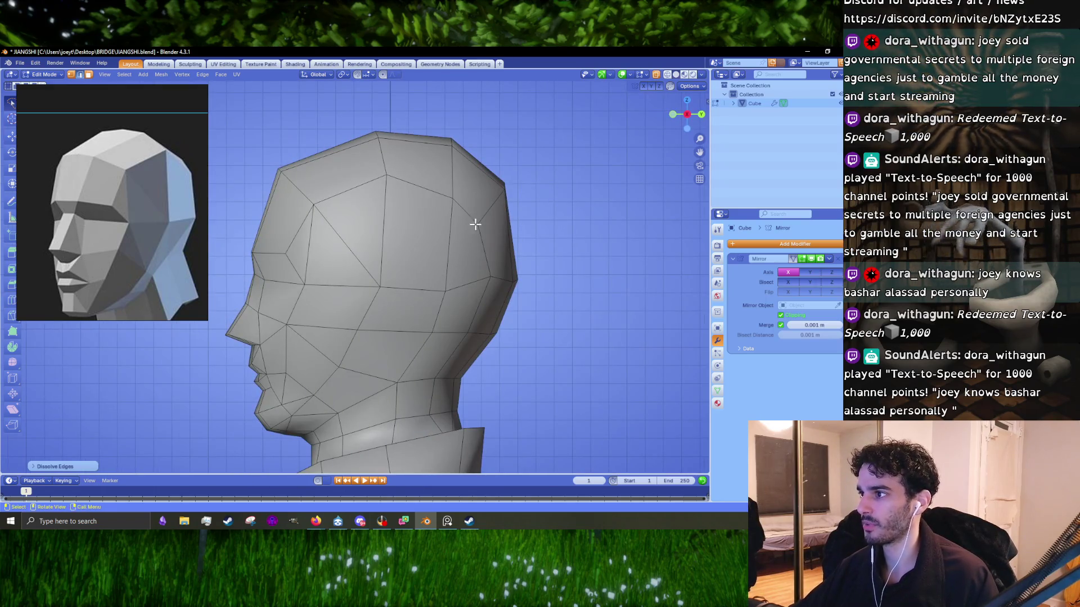
{"action": "left_click", "coordinate": [486, 220], "text": "alt"}
{"action": "middle_click_drag", "start_coordinate": [489, 224], "coordinate": [427, 258], "text": "shift"}
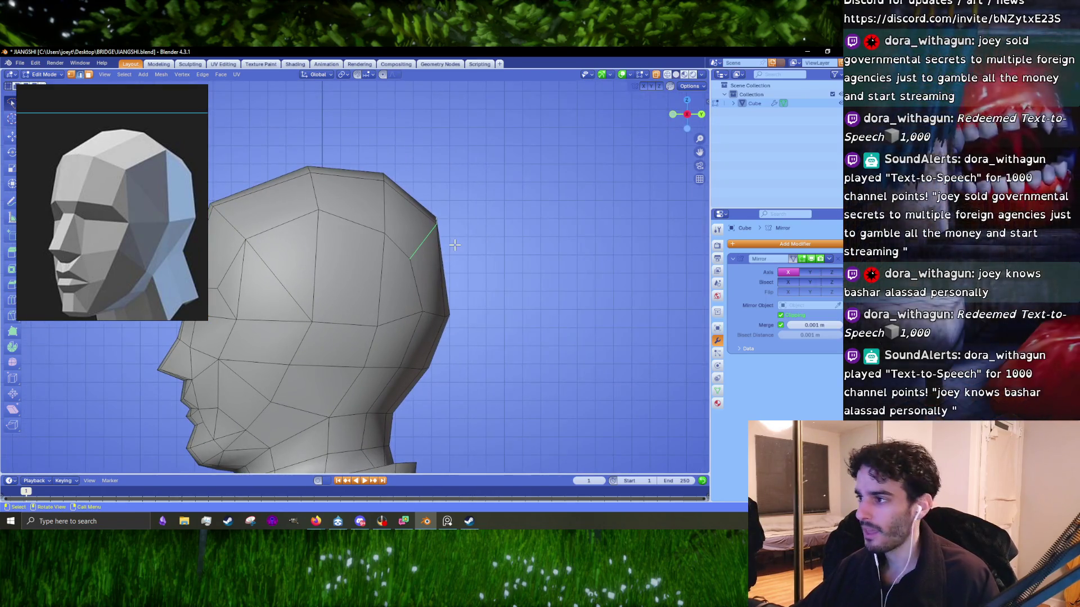
{"action": "key", "text": "r"}
{"action": "left_click", "coordinate": [456, 241]}
{"action": "key", "text": "g"}
{"action": "left_click", "coordinate": [493, 249]}
{"action": "middle_click_drag", "start_coordinate": [539, 310], "coordinate": [405, 323]}
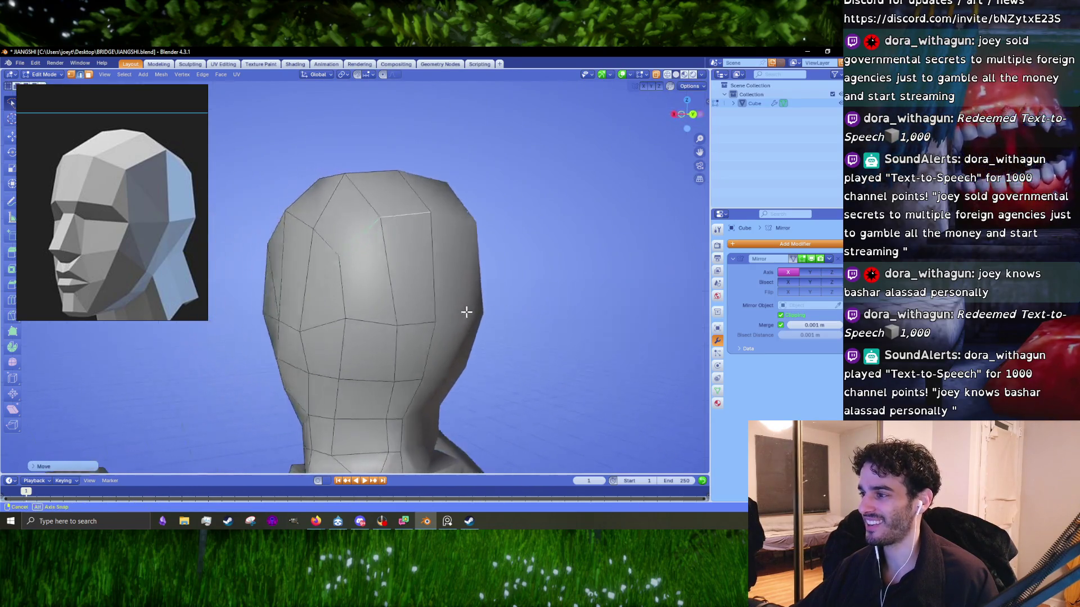
{"action": "key", "text": "KP_3"}
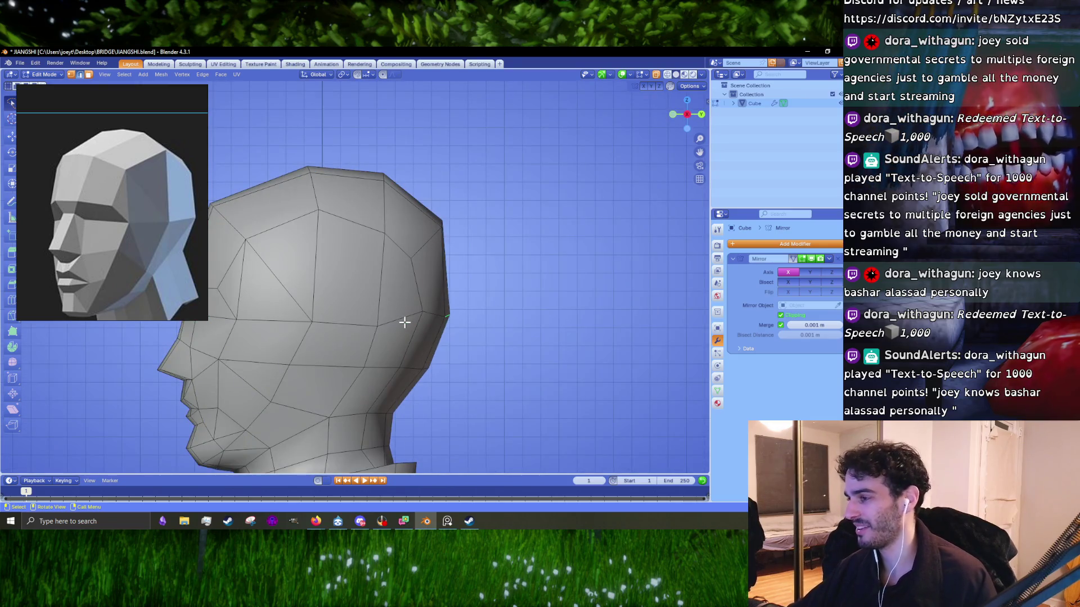
- Flatten the brow-level edge loop along Z and shift it slightly into place
{"action": "mouse_move", "coordinate": [394, 319]}
{"action": "middle_mouse_down"}
{"action": "mouse_move", "coordinate": [550, 229]}
{"action": "mouse_move", "coordinate": [506, 405]}
{"action": "middle_mouse_up"}
{"action": "key", "text": "g"}
{"action": "key", "text": "z"}
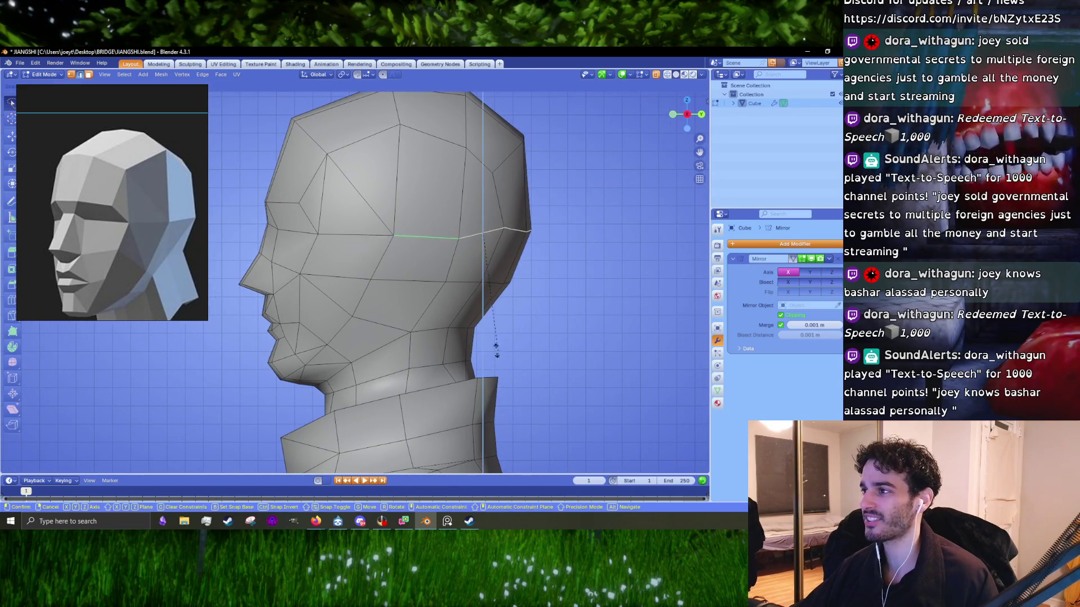
{"action": "left_click", "coordinate": [487, 241]}
{"action": "key", "text": "g"}
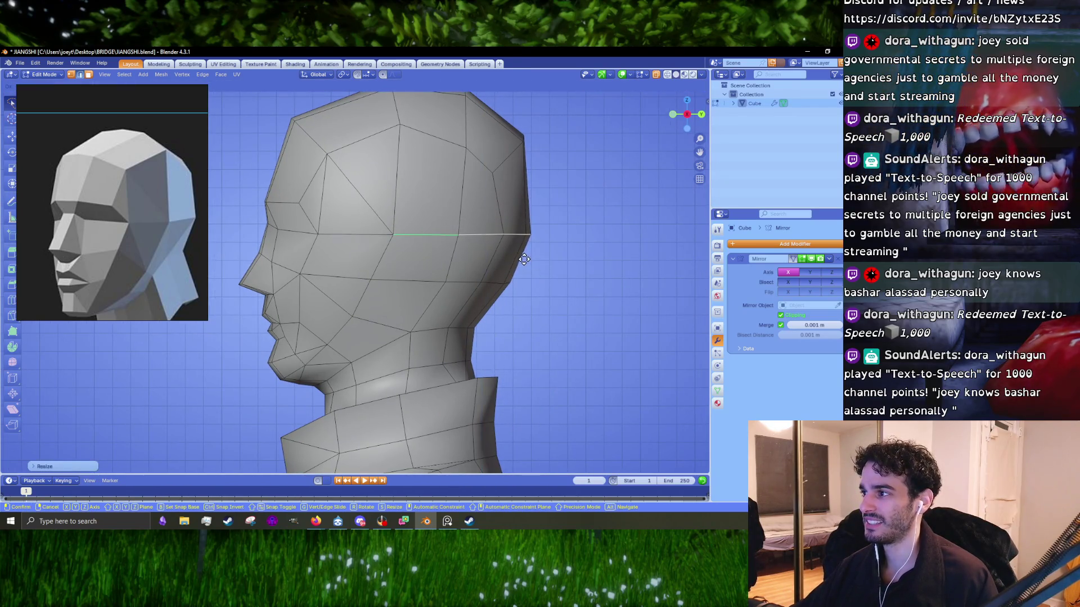
{"action": "left_click", "coordinate": [523, 256]}
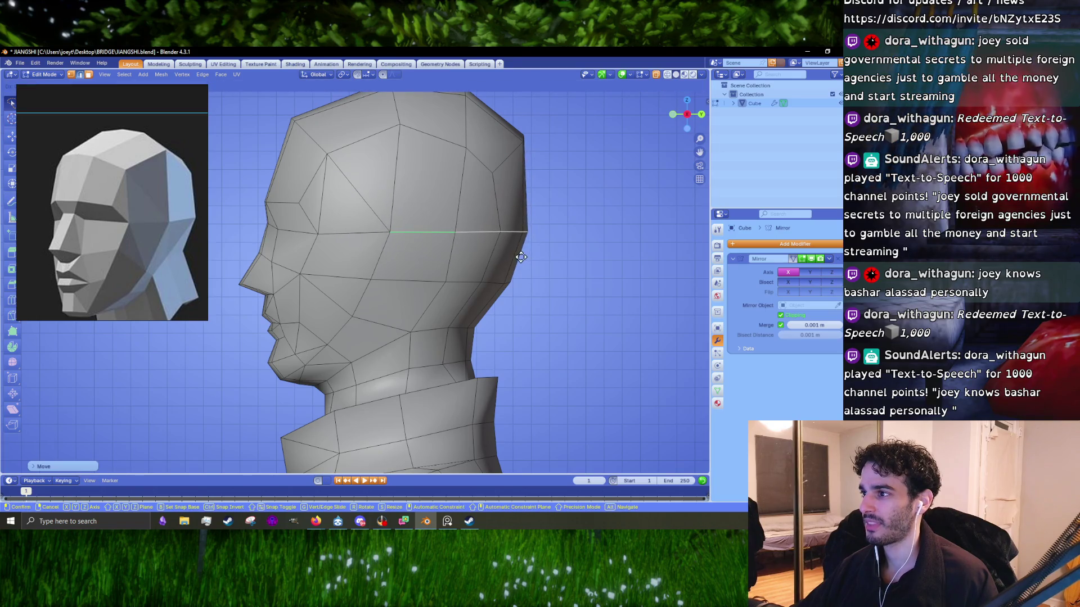
{"action": "key", "text": "g"}
{"action": "left_click", "coordinate": [523, 256]}
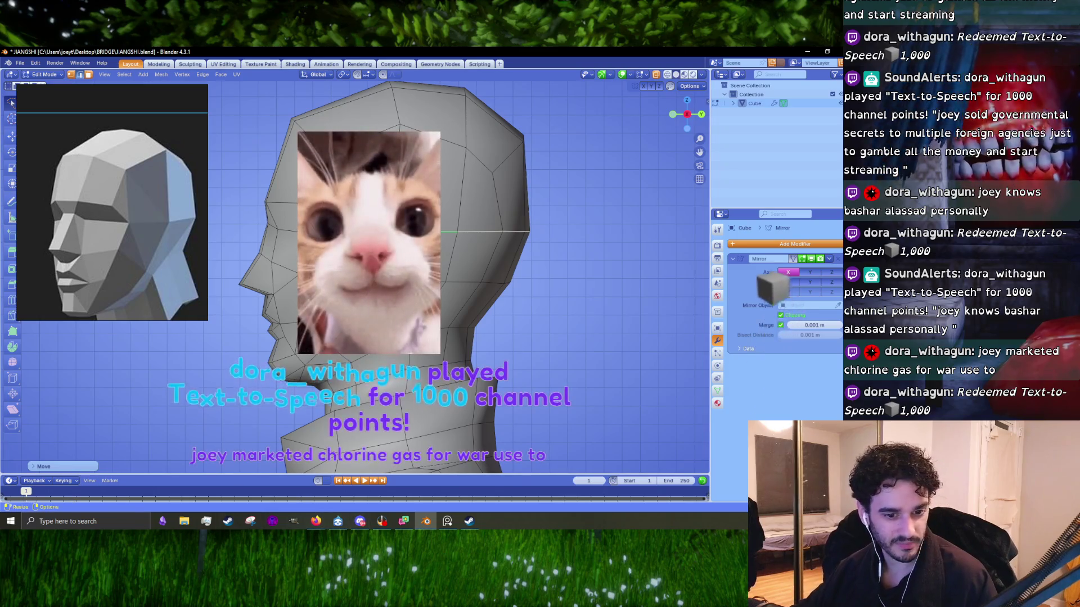
- Rescale the horizontal brow-level loop slightly to match the reference skull profile
{"action": "key", "text": "s"}
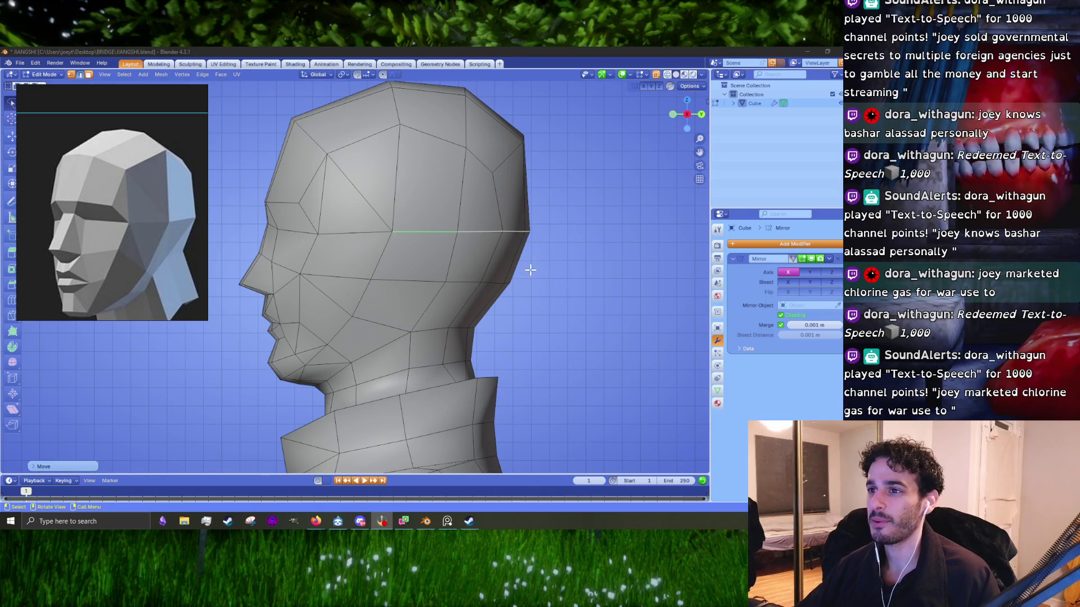
{"action": "middle_click_drag", "start_coordinate": [530, 270], "coordinate": [586, 331], "text": "shift"}
{"action": "key", "text": "s"}
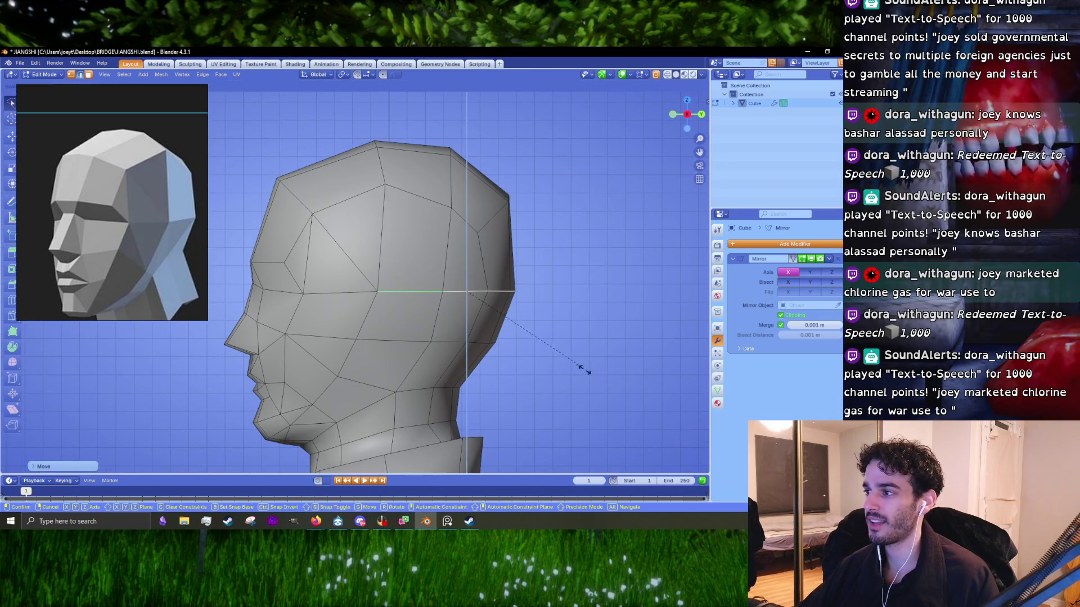
{"action": "left_click", "coordinate": [527, 325]}
{"action": "middle_click_drag", "start_coordinate": [496, 227], "coordinate": [388, 260]}
- Raise a vertex on the front of the head higher onto the forehead
{"action": "left_click", "coordinate": [370, 188], "text": "alt"}
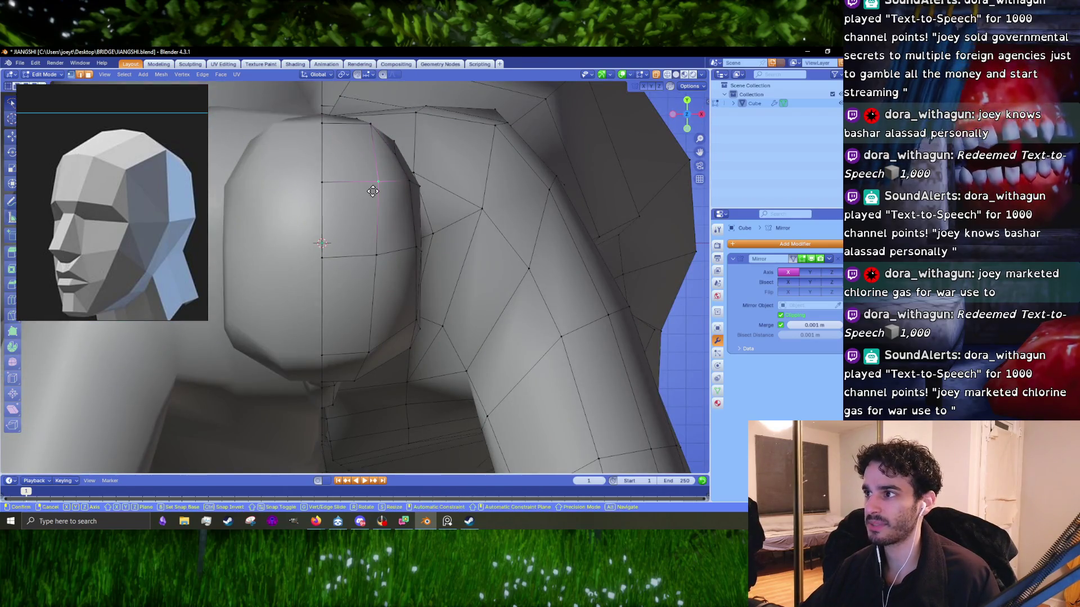
{"action": "key", "text": "g"}
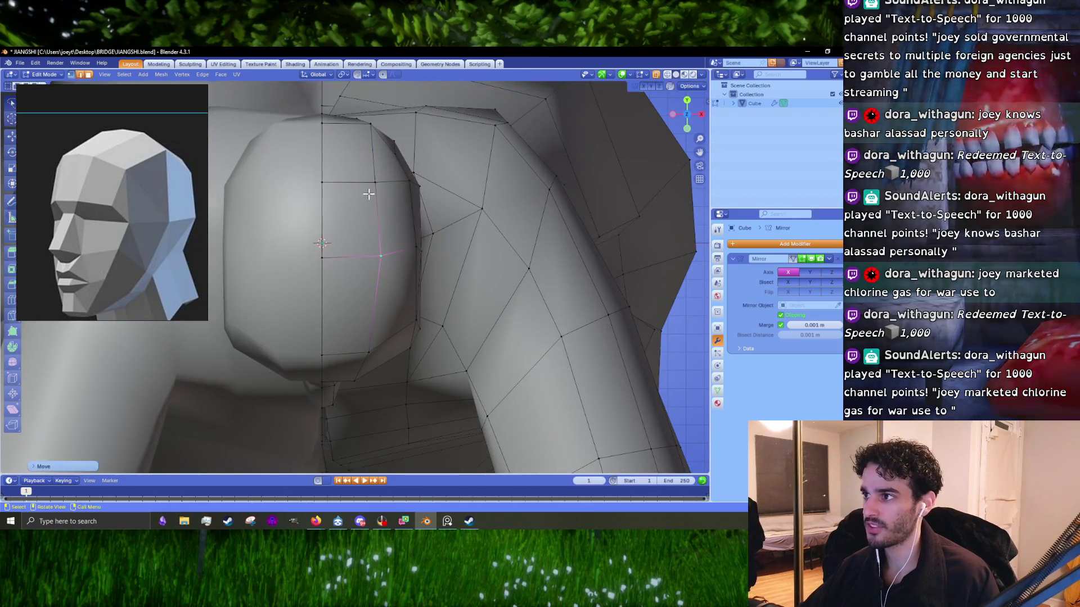
{"action": "left_click", "coordinate": [371, 193]}
{"action": "key", "text": "g"}
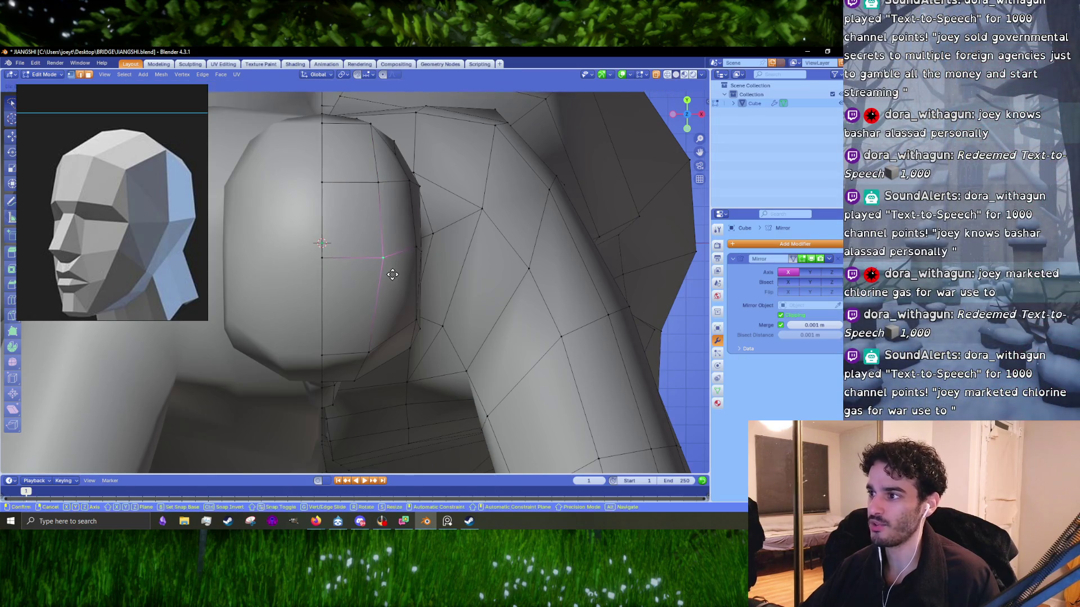
{"action": "left_click", "coordinate": [382, 261]}
- Nudge the neighbouring forehead and centreline vertices into a smoother curve
{"action": "key", "text": "g"}
{"action": "left_click", "coordinate": [376, 200]}
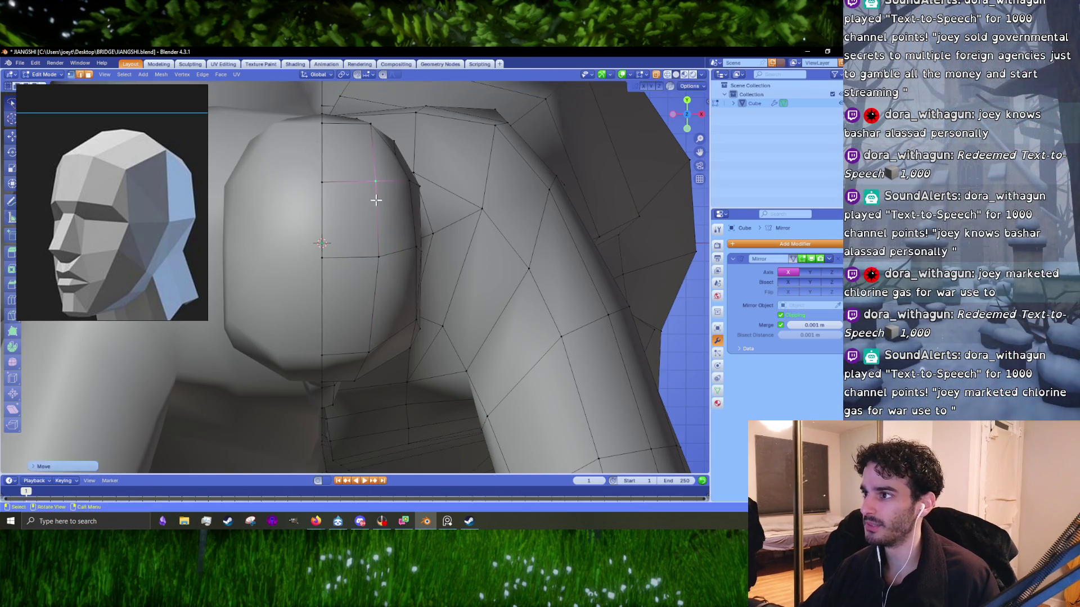
{"action": "key", "text": "g"}
{"action": "left_click", "coordinate": [381, 244]}
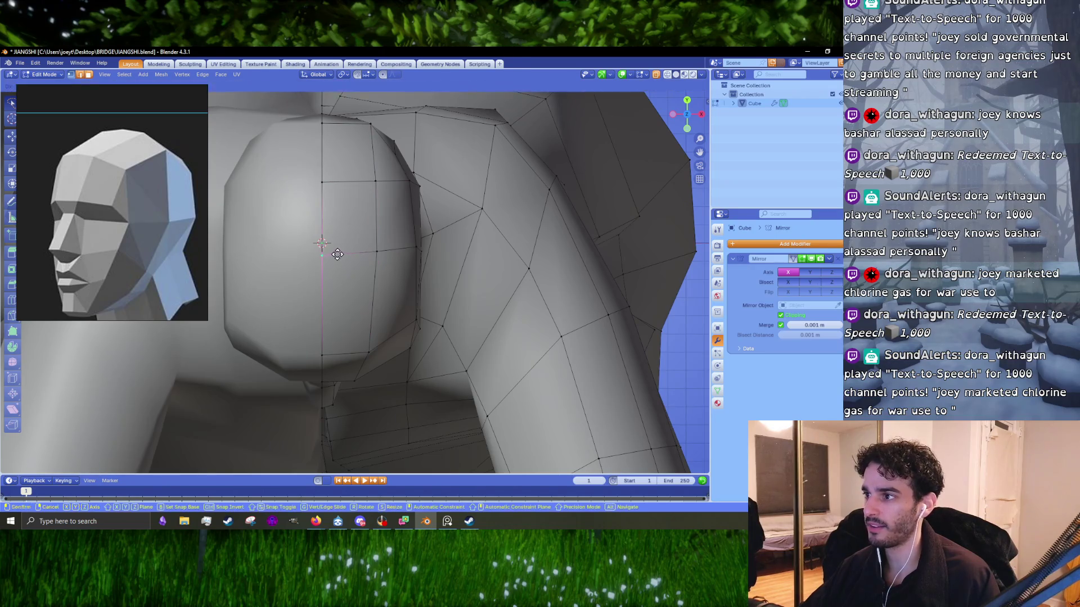
{"action": "key", "text": "g"}
{"action": "left_click", "coordinate": [320, 247]}
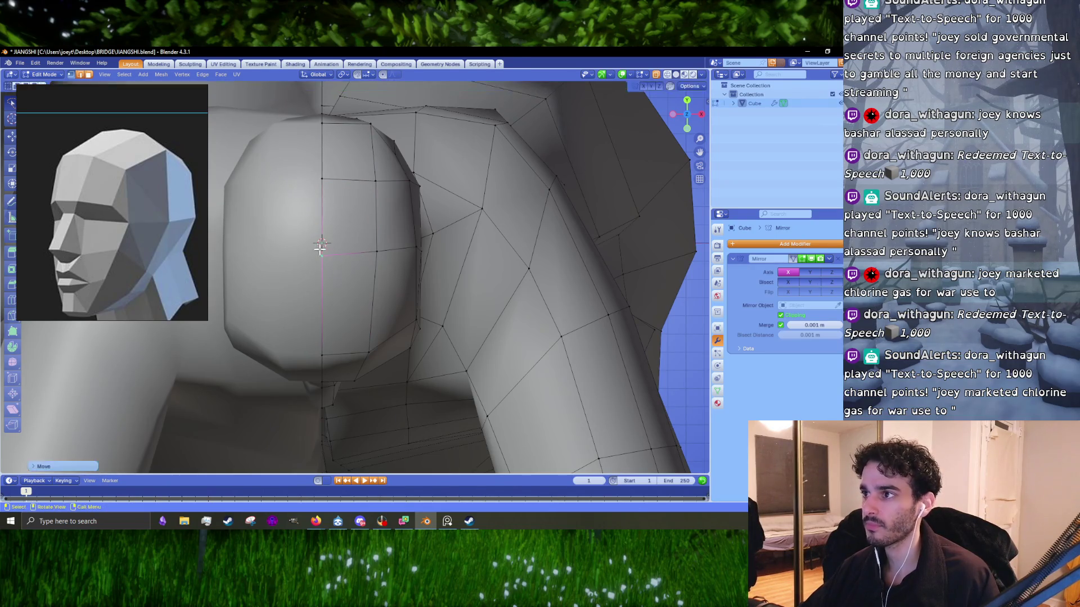
{"action": "key", "text": "g"}
{"action": "left_click", "coordinate": [320, 197]}
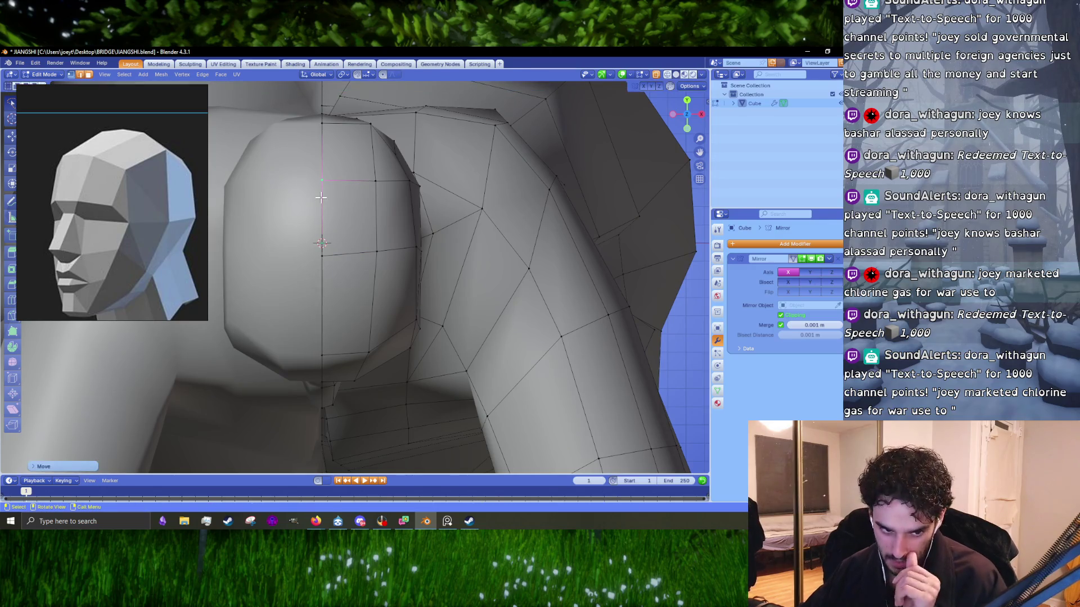
- Reposition the edge on the head's right side from the front view
{"action": "key", "text": "shift+KP_6"}
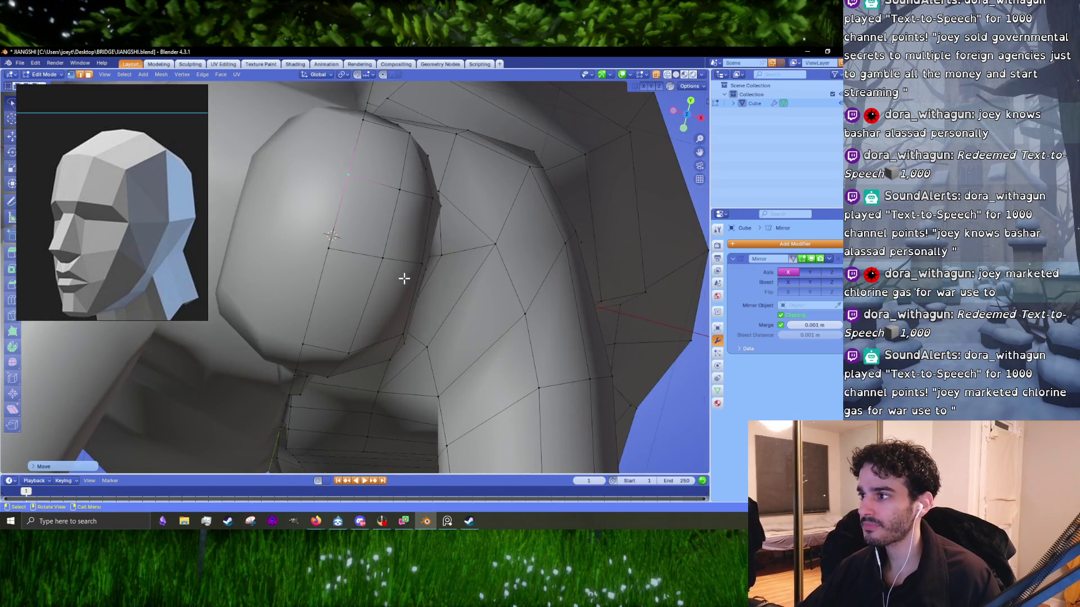
{"action": "middle_click_drag", "start_coordinate": [405, 278], "coordinate": [404, 253]}
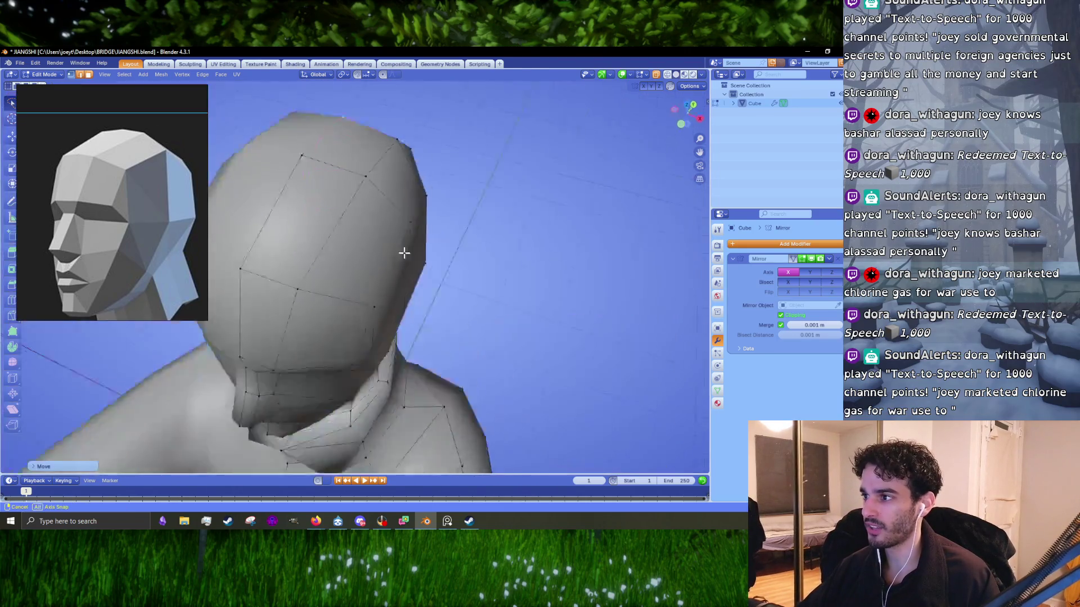
{"action": "middle_click_drag", "start_coordinate": [404, 254], "coordinate": [414, 290]}
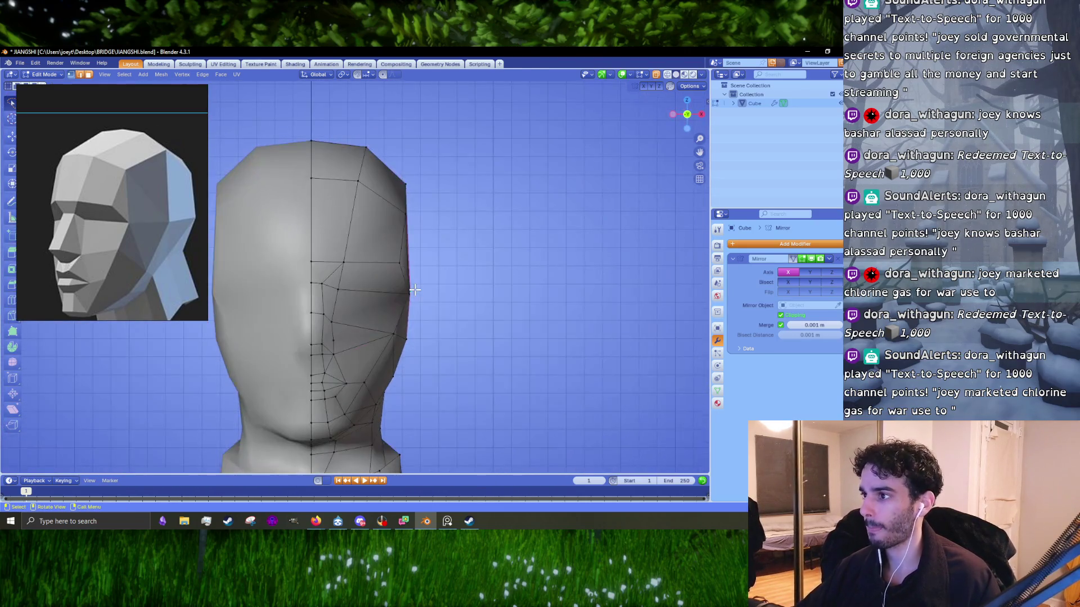
{"action": "key", "text": "g"}
{"action": "left_click", "coordinate": [441, 286]}
- Review the head from side and three-quarter views, then return to Object Mode
{"action": "key", "text": "KP_3"}
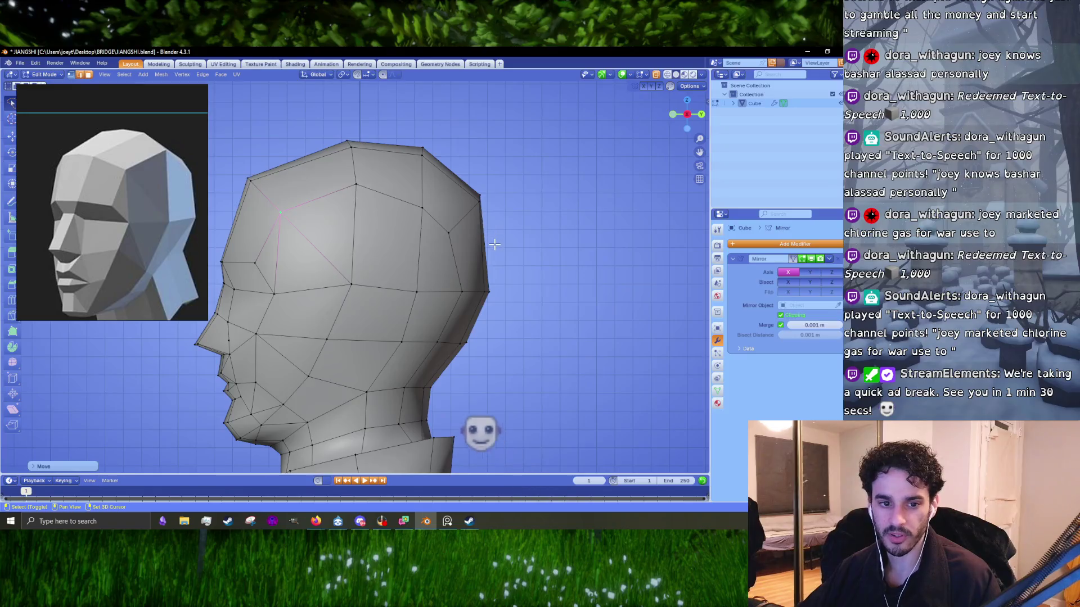
{"action": "scroll", "coordinate": [450, 288], "scroll_direction": "up", "scroll_amount": 2}
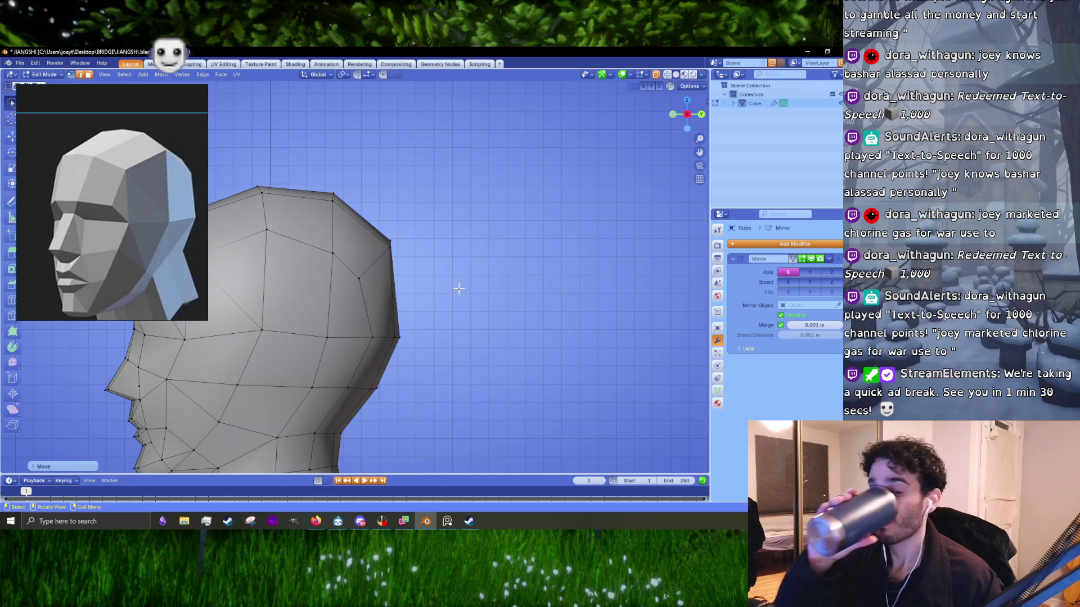
{"action": "mouse_move", "coordinate": [459, 288]}
{"action": "middle_mouse_down"}
{"action": "mouse_move", "coordinate": [404, 253]}
{"action": "mouse_move", "coordinate": [403, 264]}
{"action": "middle_mouse_up"}
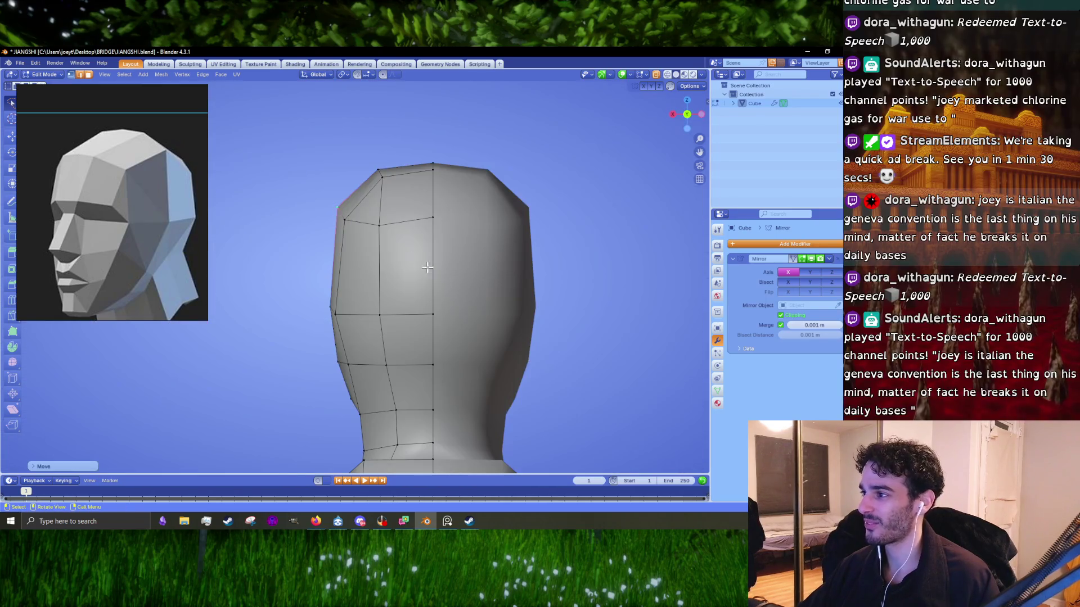
{"action": "mouse_move", "coordinate": [403, 263]}
{"action": "middle_mouse_down"}
{"action": "mouse_move", "coordinate": [499, 260]}
{"action": "mouse_move", "coordinate": [450, 305]}
{"action": "mouse_move", "coordinate": [426, 304]}
{"action": "middle_mouse_up"}
{"action": "key", "text": "Tab"}
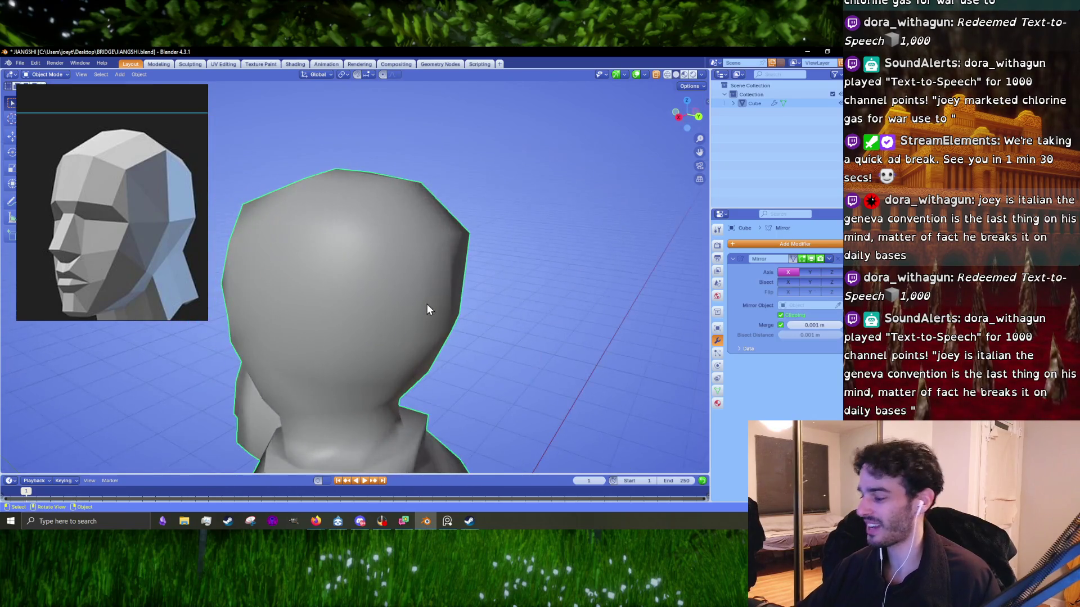
- Back in Edit Mode from side view, move the vertex at the top back of the skull
{"action": "key", "text": "KP_1"}
{"action": "key", "text": "KP_3"}
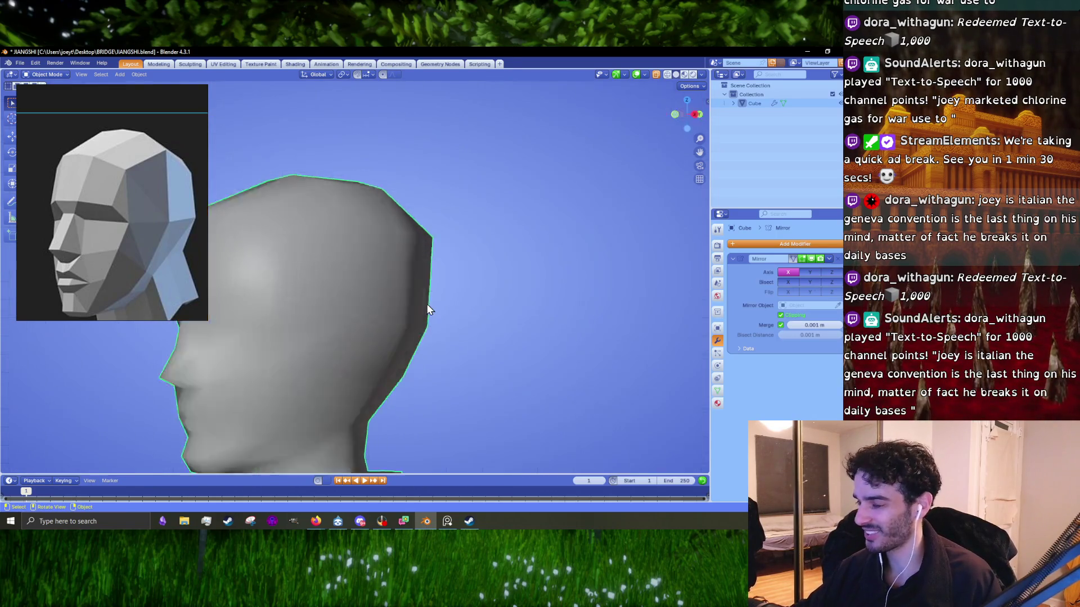
{"action": "key", "text": "Tab"}
{"action": "left_click", "coordinate": [422, 242]}
{"action": "key", "text": "g"}
{"action": "left_click", "coordinate": [411, 240]}
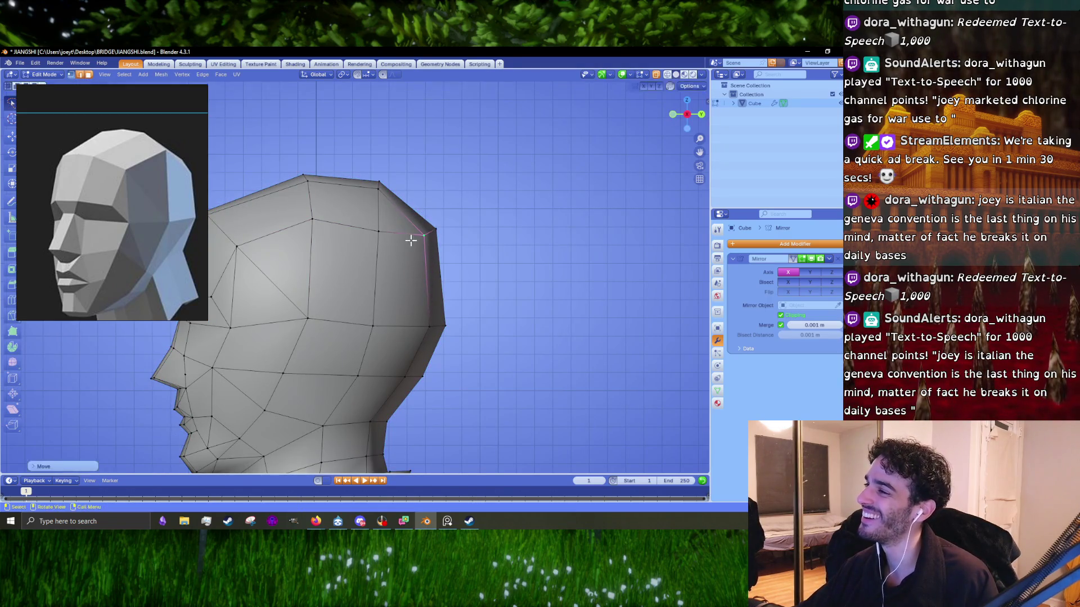
- Raise the vertex on top of the head and shift the back-of-skull vertex
{"action": "scroll", "coordinate": [446, 273], "scroll_direction": "up", "scroll_amount": 1}
{"action": "left_click", "coordinate": [366, 221]}
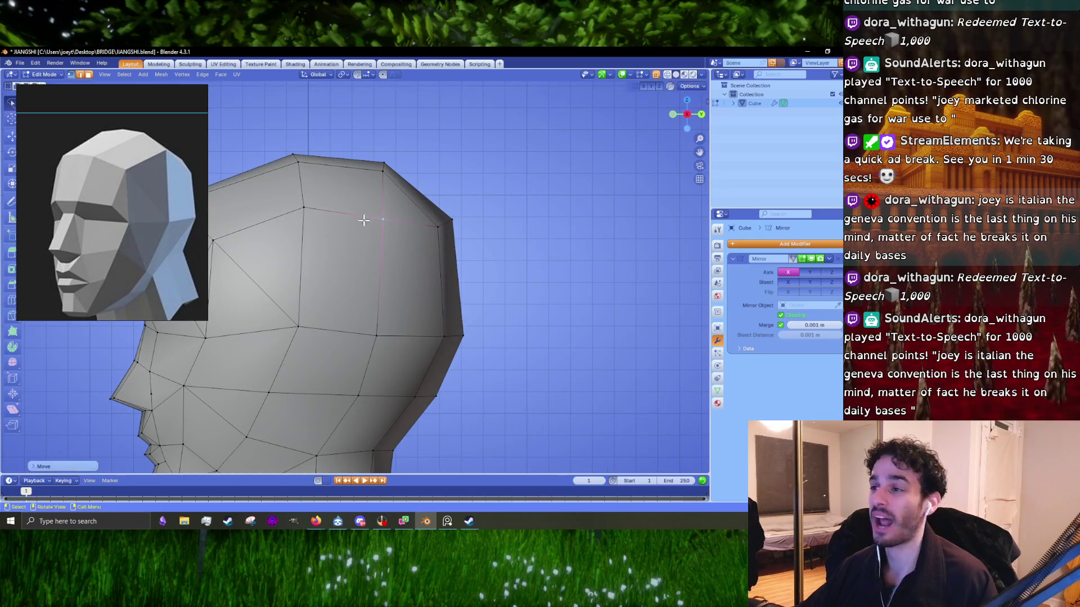
{"action": "left_click", "coordinate": [320, 223]}
{"action": "key", "text": "g"}
{"action": "left_click", "coordinate": [318, 218]}
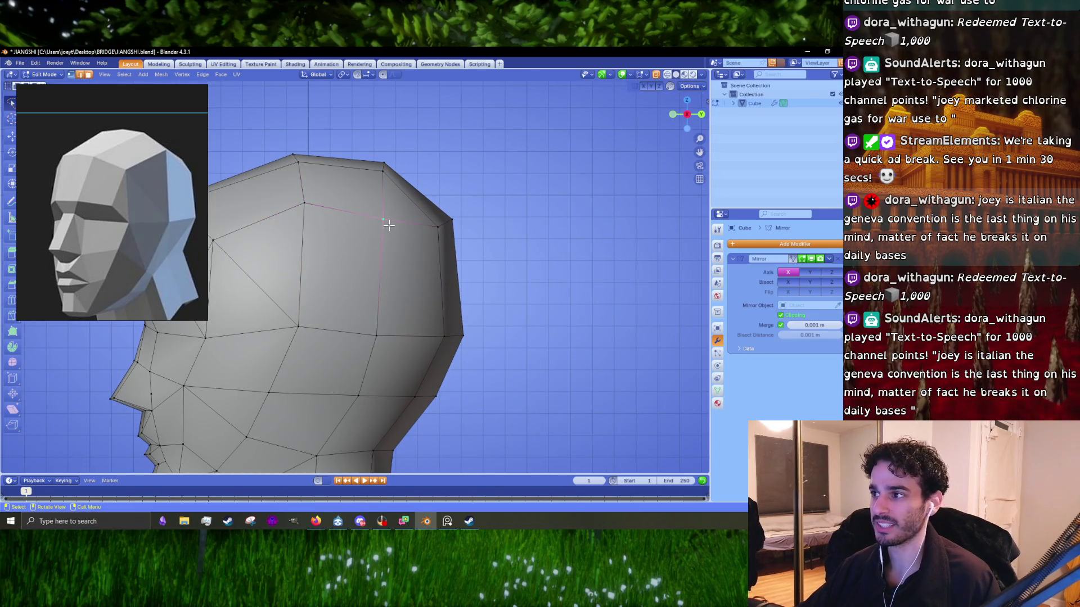
{"action": "left_click", "coordinate": [462, 217]}
{"action": "key", "text": "g"}
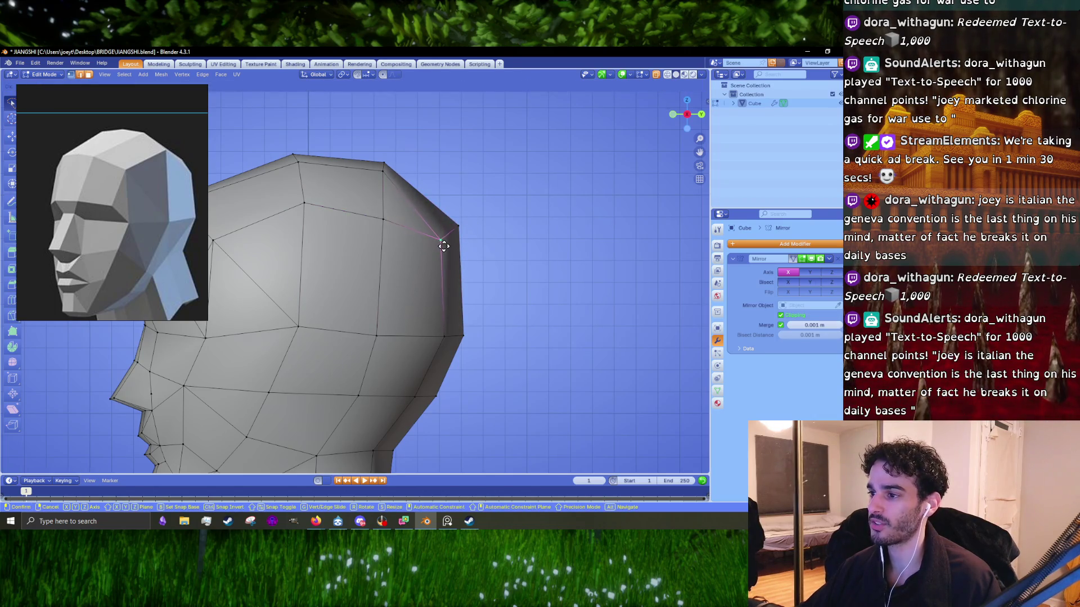
{"action": "left_click", "coordinate": [442, 242]}
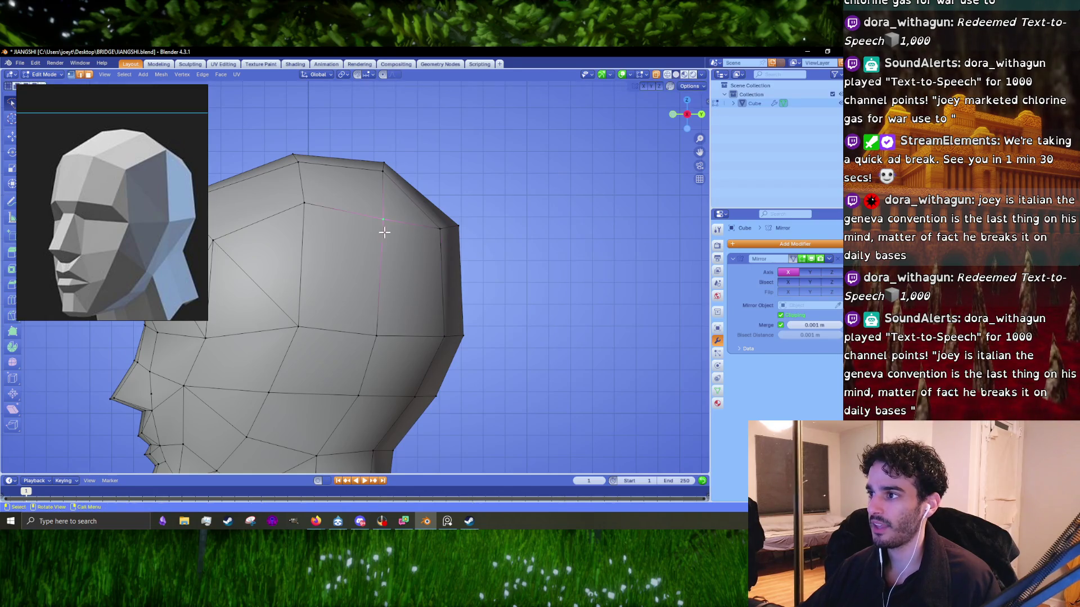
- Move two more side-of-head vertices, checking them from front-side angles
{"action": "middle_click_drag", "start_coordinate": [382, 231], "coordinate": [416, 236]}
{"action": "key", "text": "g"}
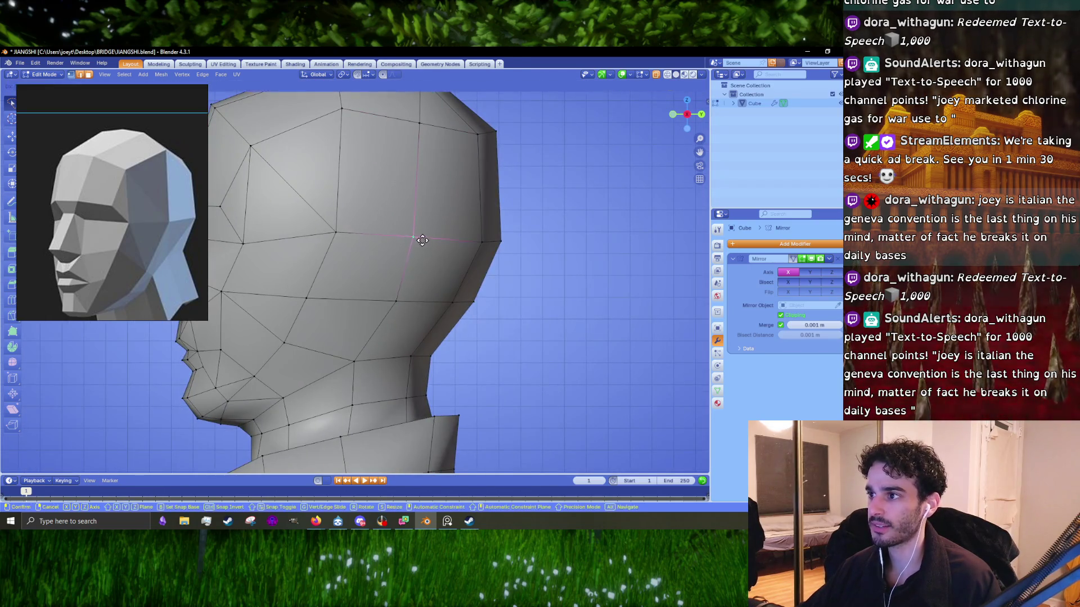
{"action": "left_click", "coordinate": [337, 252]}
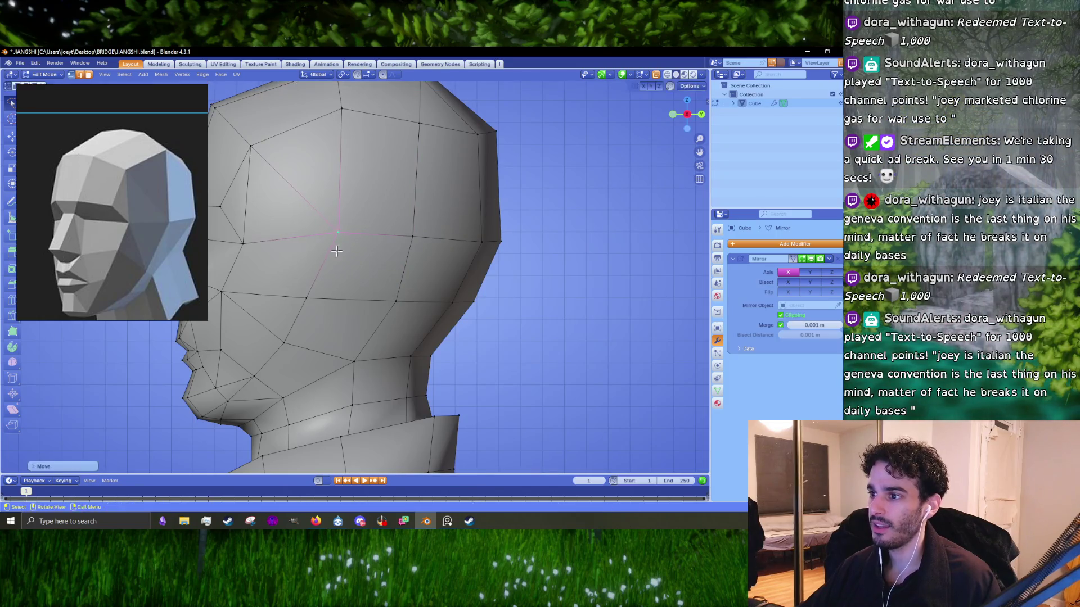
{"action": "scroll", "coordinate": [343, 252], "scroll_direction": "up", "scroll_amount": 3}
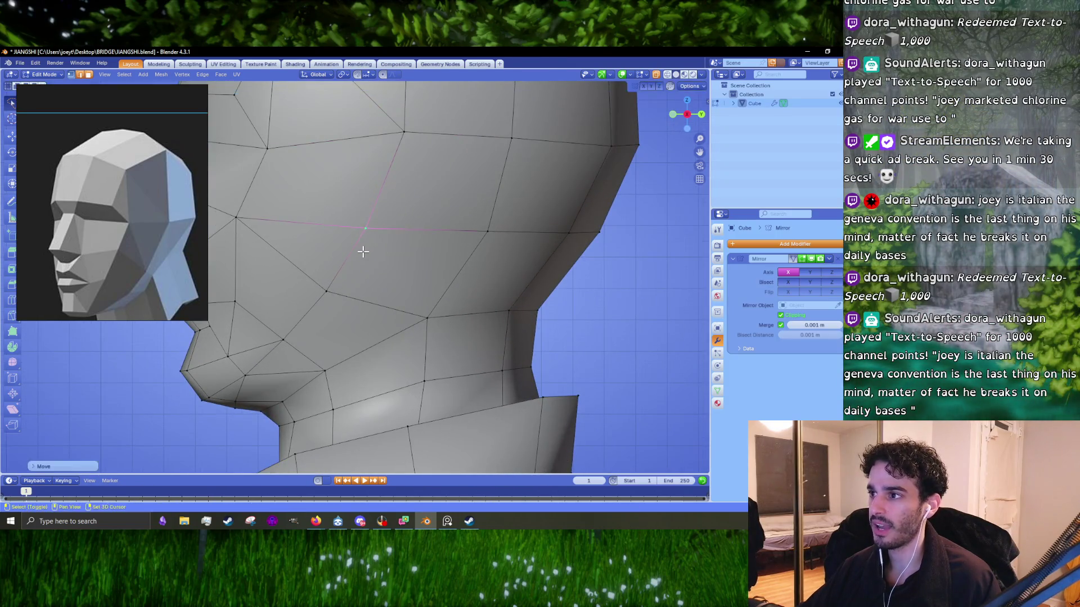
{"action": "middle_click_drag", "start_coordinate": [363, 252], "coordinate": [397, 269]}
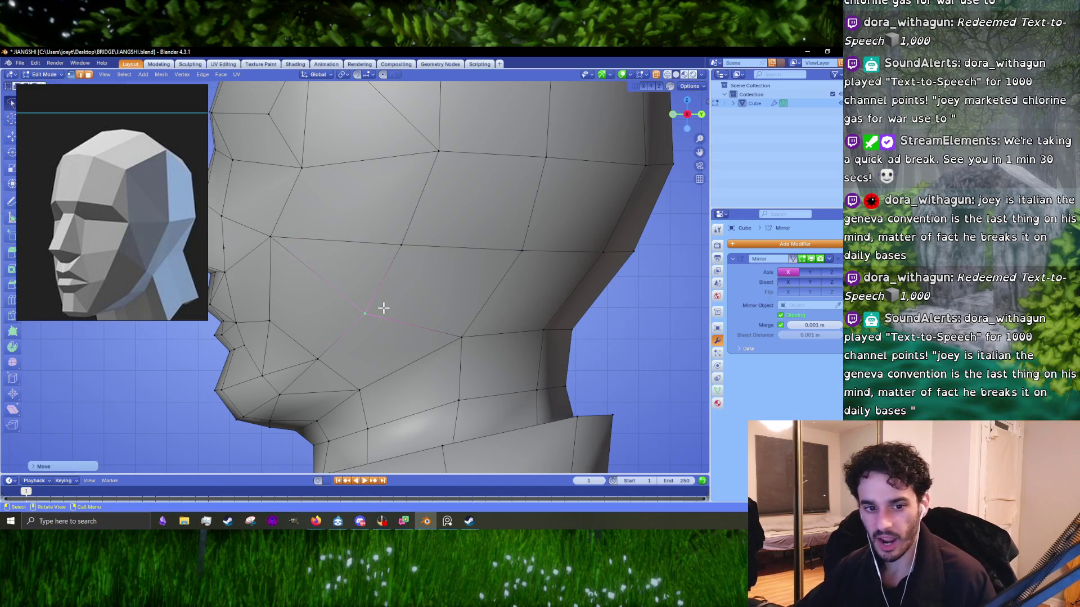
{"action": "mouse_move", "coordinate": [410, 303]}
{"action": "middle_mouse_down"}
{"action": "mouse_move", "coordinate": [506, 301]}
{"action": "mouse_move", "coordinate": [393, 244]}
{"action": "mouse_move", "coordinate": [359, 255]}
{"action": "middle_mouse_up"}
{"action": "key", "text": "g"}
{"action": "left_click", "coordinate": [509, 301]}
- Review the finished head object from a slightly angled side view
{"action": "key", "text": "Tab"}
{"action": "key", "text": "Tab"}
{"action": "key", "text": "KP_3"}
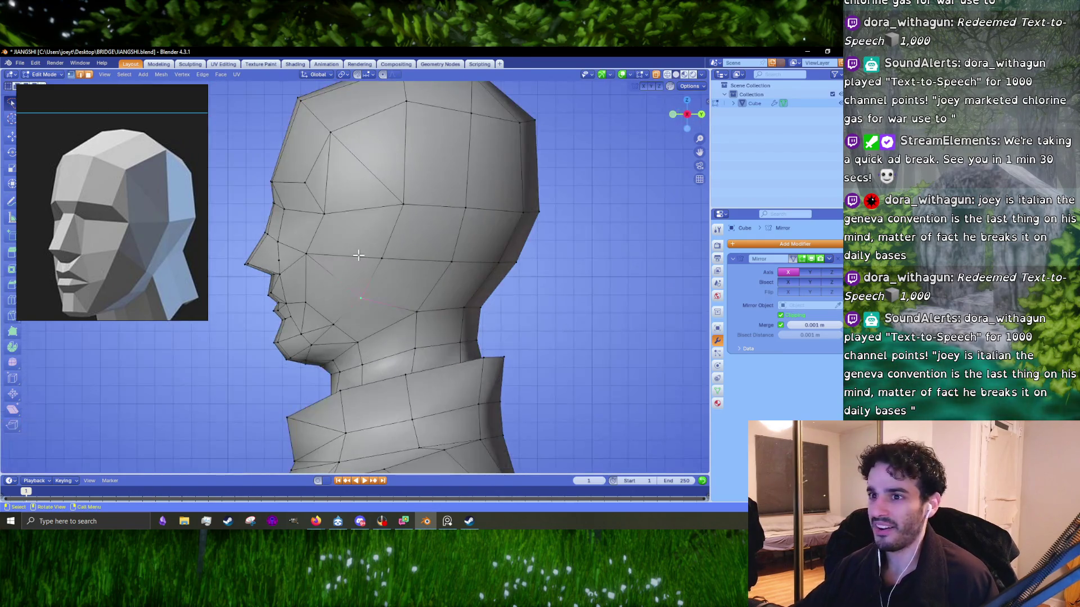
{"action": "middle_click_drag", "start_coordinate": [289, 275], "coordinate": [315, 280]}
{"action": "scroll", "coordinate": [328, 285], "scroll_direction": "up", "scroll_amount": 4}
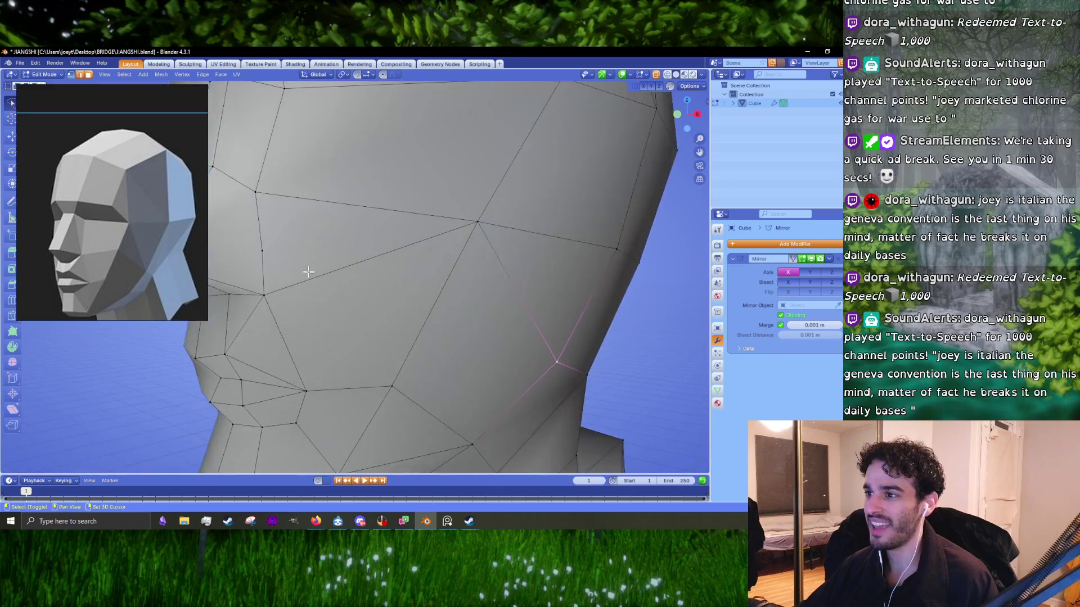
{"action": "scroll", "coordinate": [328, 285], "scroll_direction": "up", "scroll_amount": 3}
- Dissolve the extra vertex on the cheek and inspect the result
{"action": "key", "text": "x"}
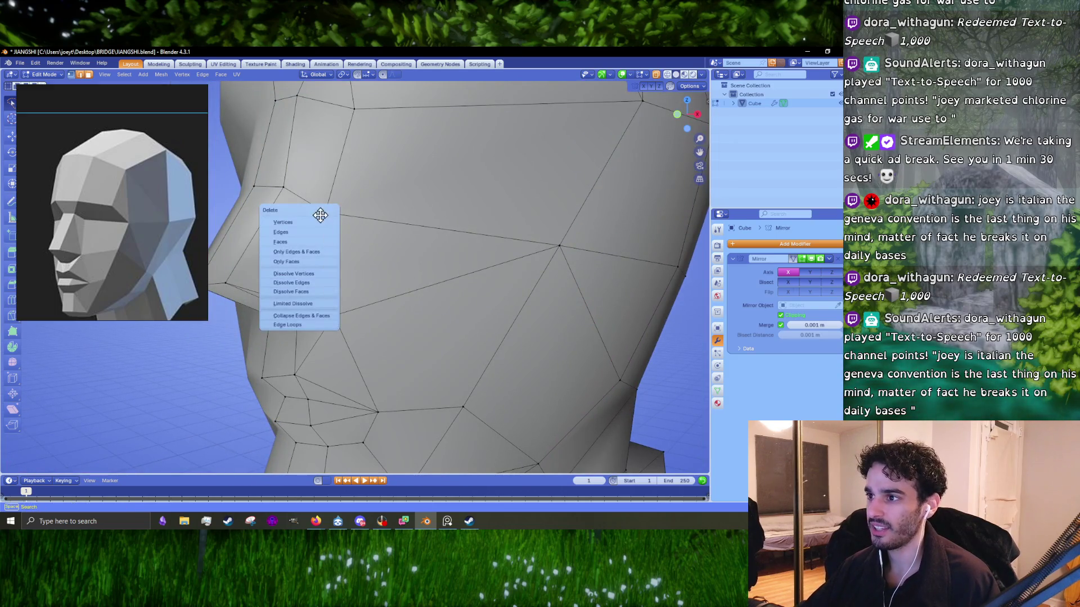
{"action": "left_click", "coordinate": [299, 273]}
{"action": "scroll", "coordinate": [338, 270], "scroll_direction": "down", "scroll_amount": 5}
{"action": "mouse_move", "coordinate": [337, 269]}
{"action": "middle_mouse_down"}
{"action": "mouse_move", "coordinate": [354, 270]}
{"action": "mouse_move", "coordinate": [332, 307]}
{"action": "middle_mouse_up"}
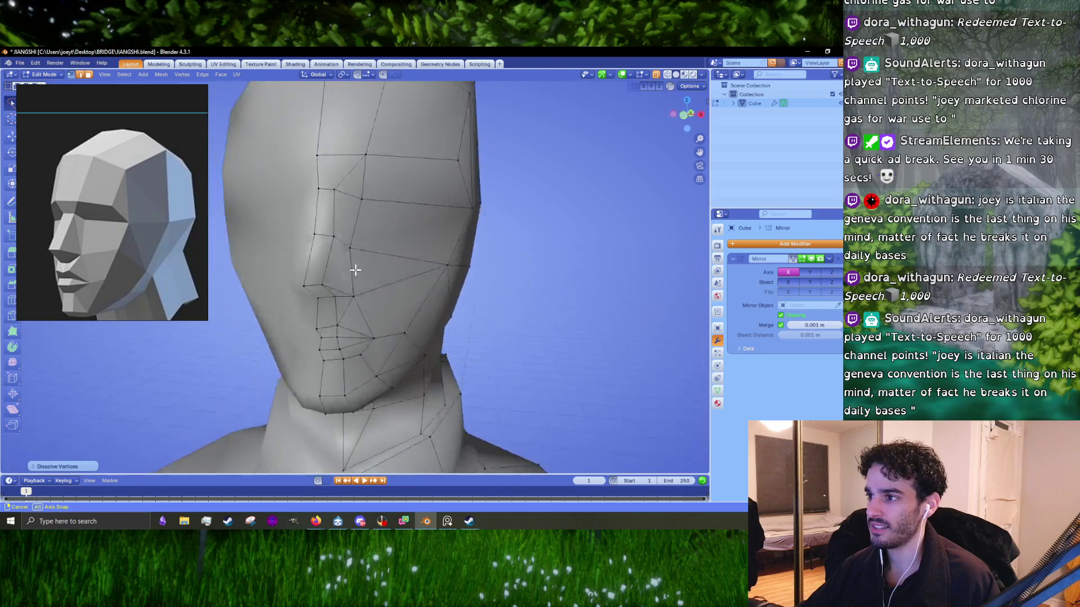
{"action": "scroll", "coordinate": [332, 307], "scroll_direction": "up", "scroll_amount": 2}
{"action": "scroll", "coordinate": [332, 308], "scroll_direction": "up", "scroll_amount": 2}
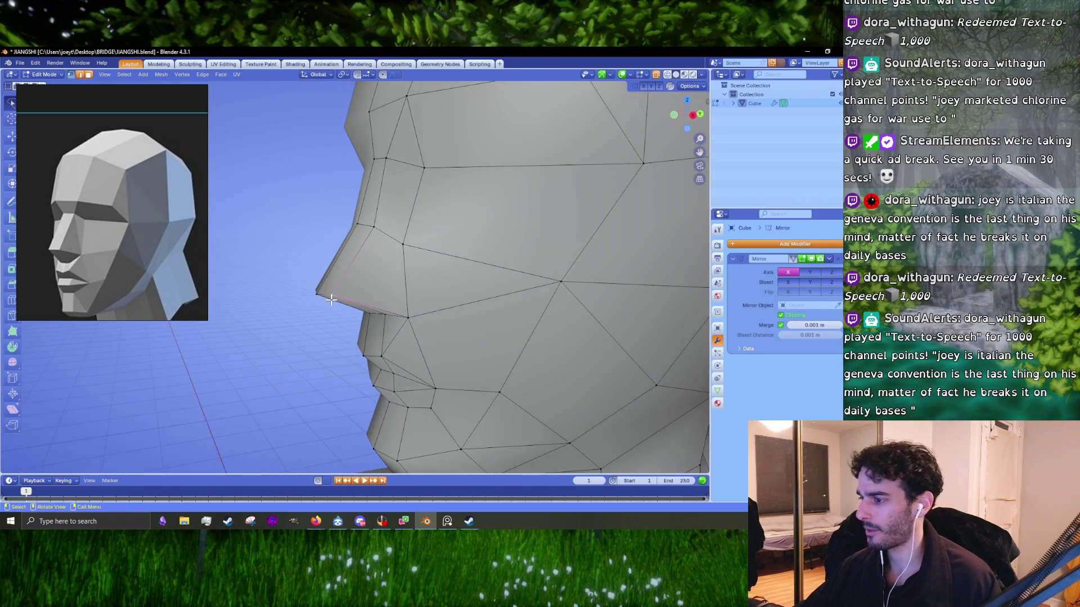
- From the overhead view, move a face vertex into place and compare in Object Mode
{"action": "key", "text": "KP_7"}
{"action": "key", "text": "g"}
{"action": "left_click", "coordinate": [424, 348]}
{"action": "mouse_move", "coordinate": [368, 338]}
{"action": "middle_mouse_down"}
{"action": "mouse_move", "coordinate": [394, 278]}
{"action": "mouse_move", "coordinate": [415, 324]}
{"action": "mouse_move", "coordinate": [345, 315]}
{"action": "mouse_move", "coordinate": [437, 315]}
{"action": "middle_mouse_up"}
{"action": "key", "text": "Tab"}
{"action": "scroll", "coordinate": [438, 315], "scroll_direction": "up", "scroll_amount": 2}
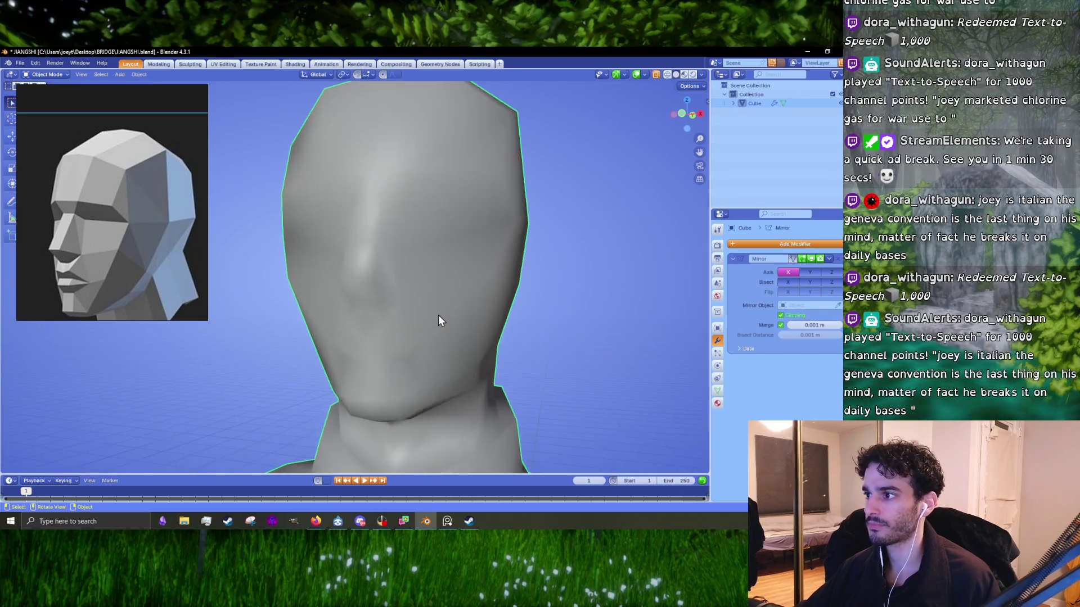
{"action": "key", "text": "Tab"}
- In front view, turn on X-ray and select the horizontal loop across the brow
{"action": "mouse_move", "coordinate": [408, 268]}
{"action": "middle_mouse_down"}
{"action": "mouse_move", "coordinate": [380, 290]}
{"action": "mouse_move", "coordinate": [359, 233]}
{"action": "mouse_move", "coordinate": [421, 208]}
{"action": "mouse_move", "coordinate": [420, 233]}
{"action": "middle_mouse_up"}
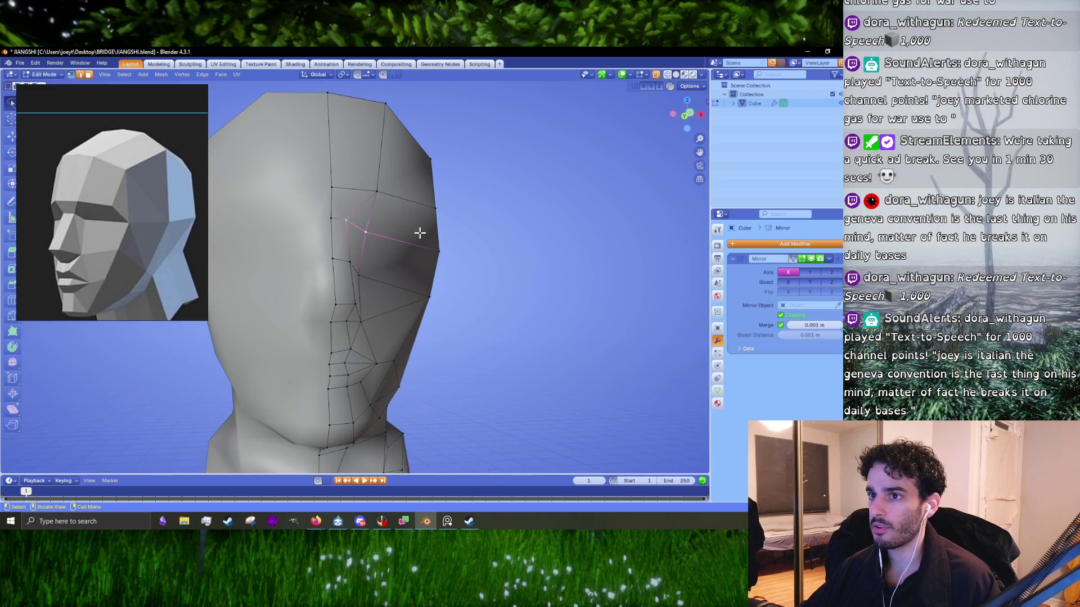
{"action": "scroll", "coordinate": [419, 234], "scroll_direction": "up", "scroll_amount": 3}
{"action": "key", "text": "KP_1"}
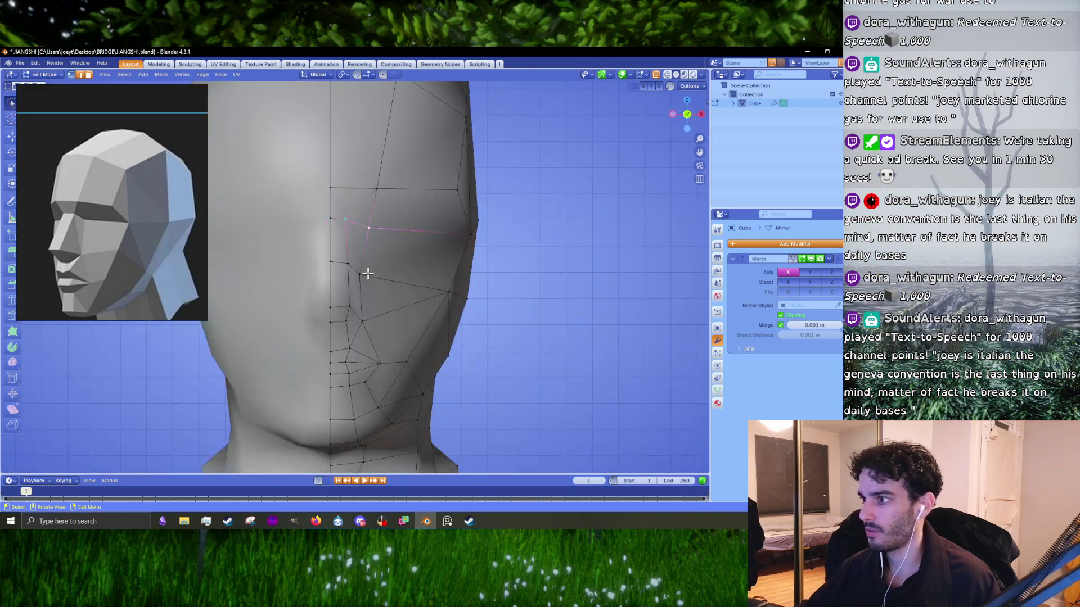
{"action": "scroll", "coordinate": [340, 294], "scroll_direction": "up", "scroll_amount": 2}
{"action": "scroll", "coordinate": [374, 285], "scroll_direction": "down", "scroll_amount": 3}
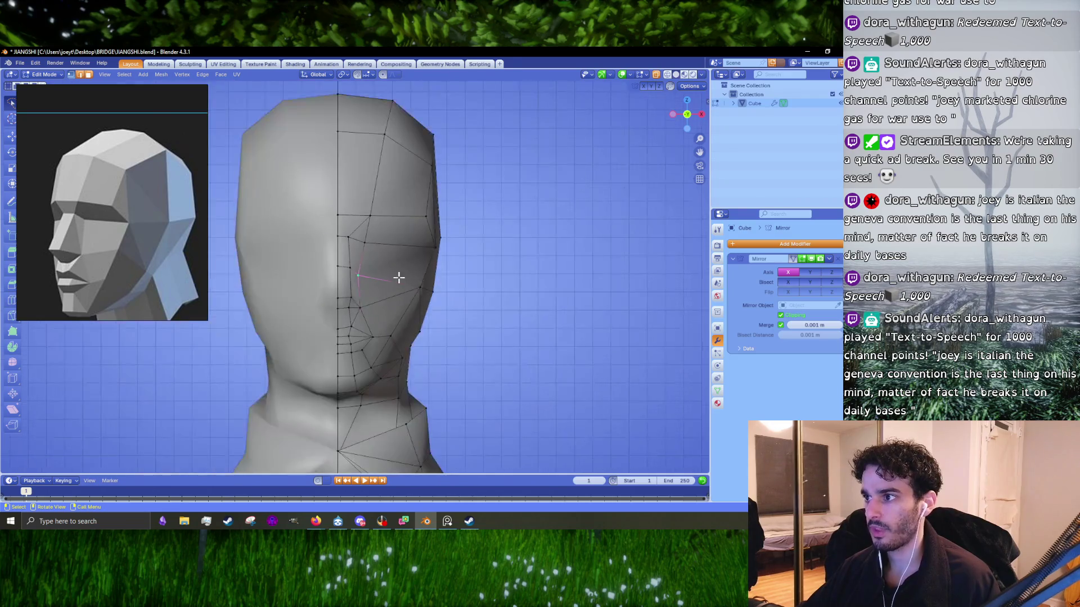
{"action": "scroll", "coordinate": [371, 265], "scroll_direction": "up", "scroll_amount": 3}
{"action": "scroll", "coordinate": [429, 285], "scroll_direction": "down", "scroll_amount": 5}
{"action": "scroll", "coordinate": [471, 281], "scroll_direction": "down", "scroll_amount": 2}
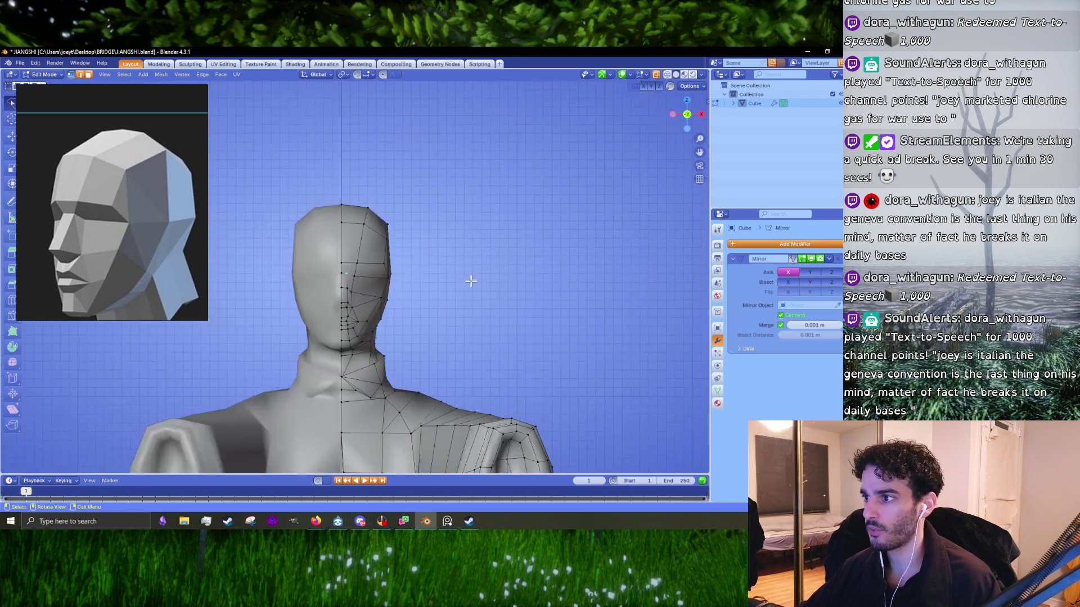
{"action": "left_click", "coordinate": [656, 76]}
{"action": "scroll", "coordinate": [386, 289], "scroll_direction": "up", "scroll_amount": 2}
{"action": "mouse_move", "coordinate": [475, 281]}
{"action": "left_mouse_down"}
{"action": "mouse_move", "coordinate": [322, 283]}
{"action": "mouse_move", "coordinate": [332, 286]}
{"action": "left_mouse_up"}
- Flatten the brow edge loop vertically and raise it to a new height
{"action": "key", "text": "s"}
{"action": "key", "text": "z"}
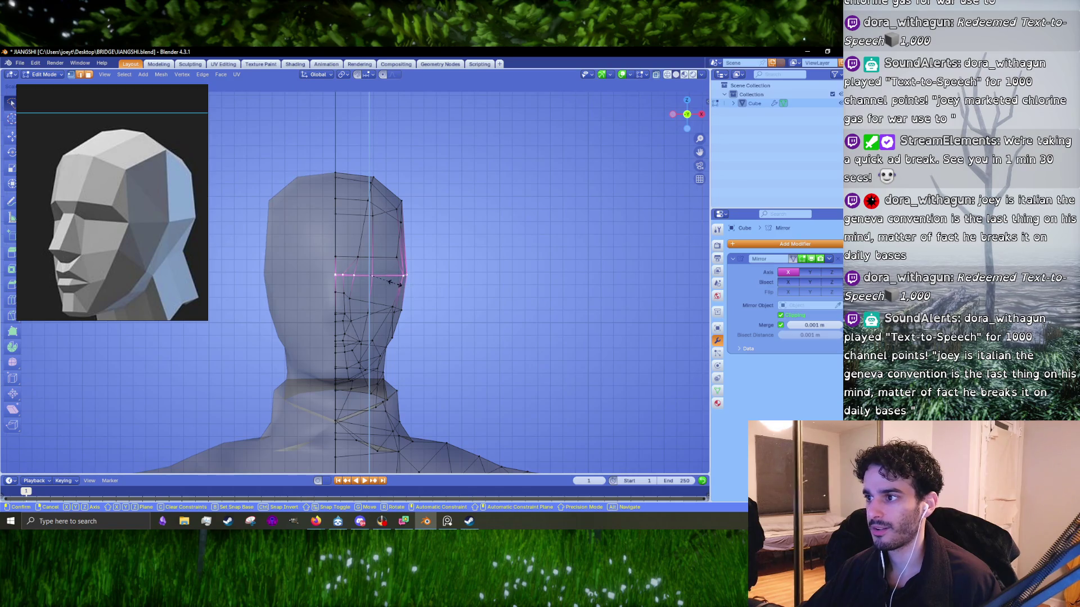
{"action": "left_click", "coordinate": [402, 285]}
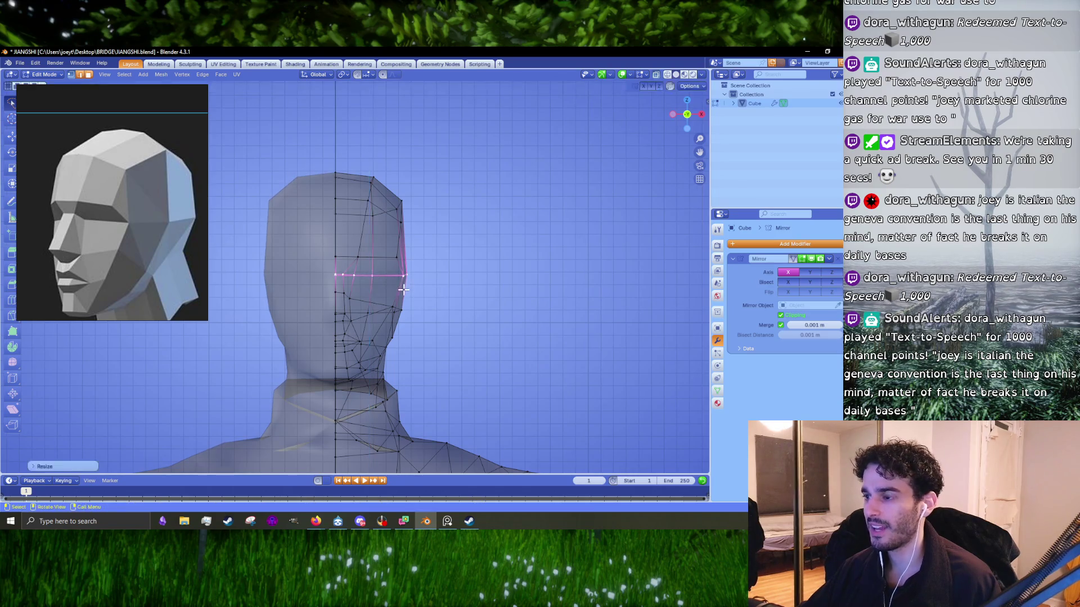
{"action": "scroll", "coordinate": [411, 298], "scroll_direction": "up", "scroll_amount": 5}
{"action": "key", "text": "g"}
{"action": "key", "text": "z"}
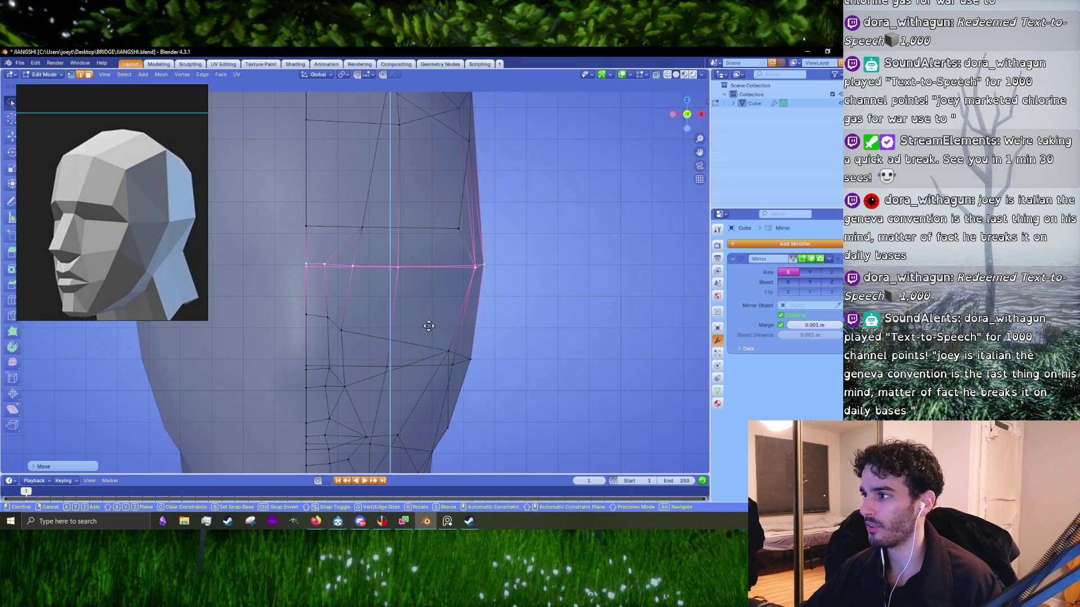
{"action": "left_click", "coordinate": [429, 326]}
- Extrude the brow loop into a new strip and move it vertically into place
{"action": "scroll", "coordinate": [427, 323], "scroll_direction": "down", "scroll_amount": 5}
{"action": "key", "text": "e"}
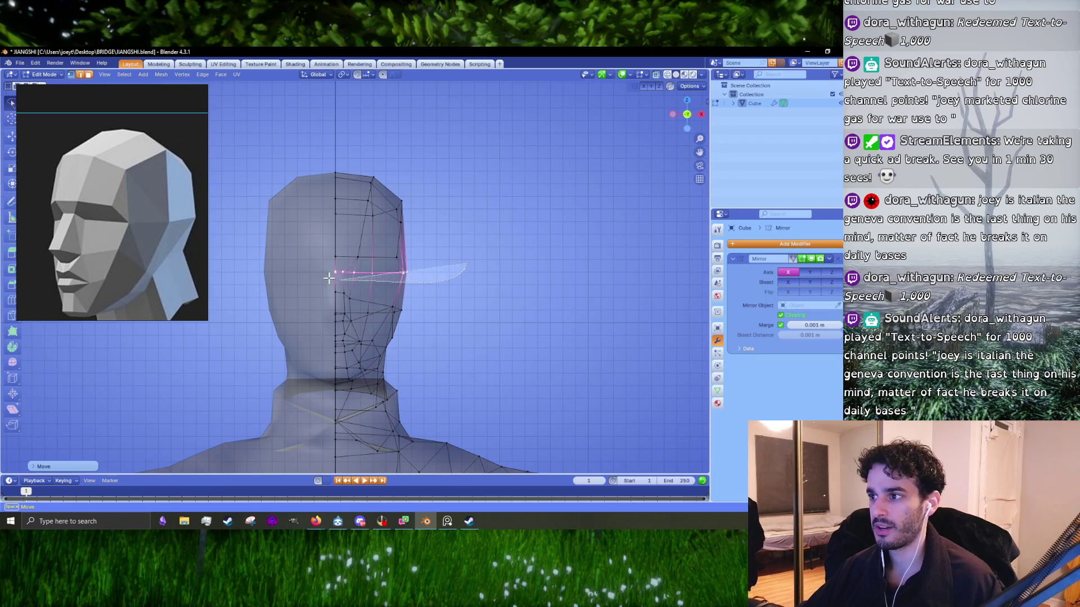
{"action": "left_click", "coordinate": [441, 250]}
{"action": "scroll", "coordinate": [428, 263], "scroll_direction": "up", "scroll_amount": 1}
{"action": "key", "text": "g"}
{"action": "key", "text": "z"}
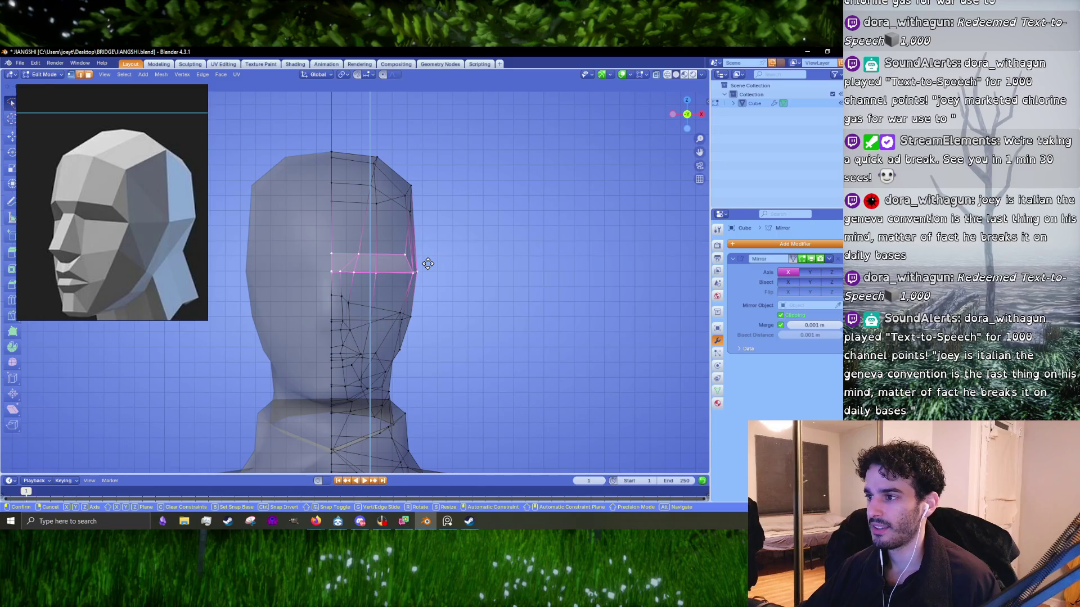
{"action": "left_click", "coordinate": [428, 264]}
- Turn off X-ray and inspect the head from the straight side view
{"action": "left_click", "coordinate": [656, 75]}
{"action": "scroll", "coordinate": [445, 316], "scroll_direction": "up", "scroll_amount": 2}
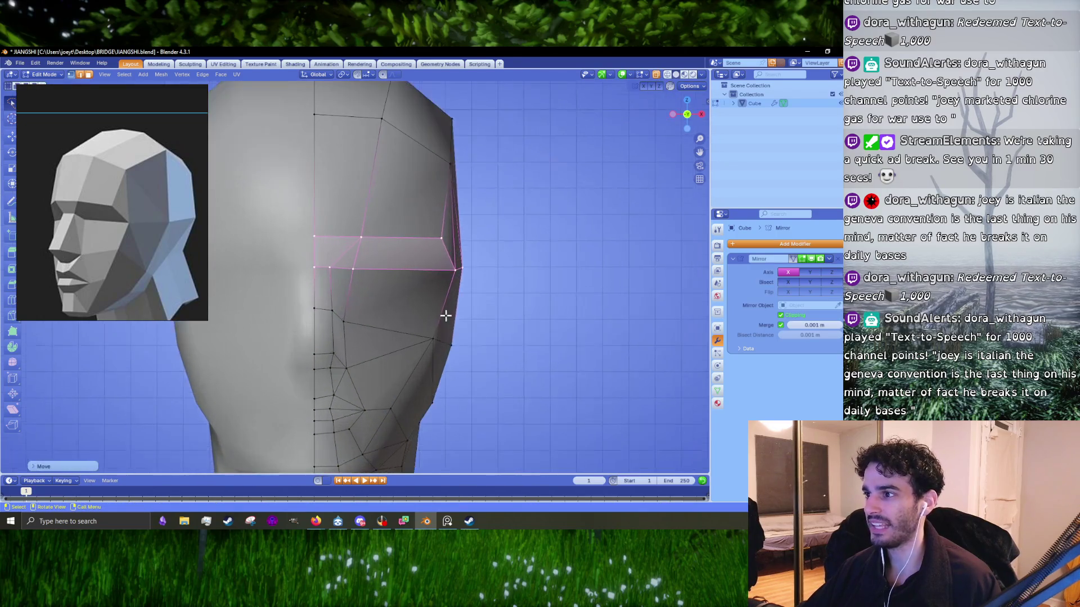
{"action": "middle_click_drag", "start_coordinate": [486, 298], "coordinate": [378, 312]}
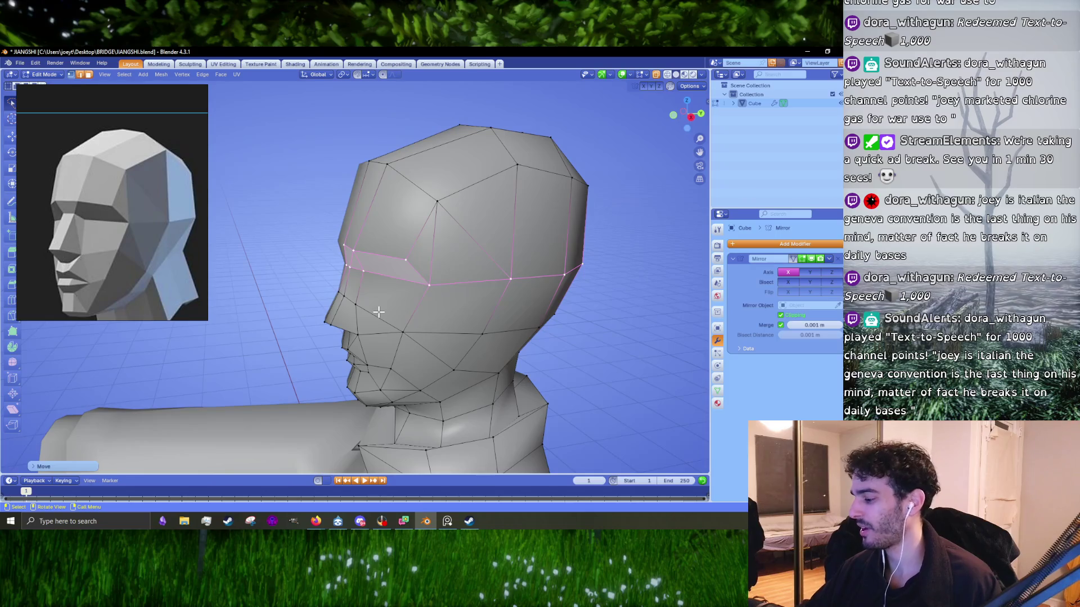
{"action": "key", "text": "KP_3"}
{"action": "key", "text": "Tab"}
{"action": "key", "text": "Tab"}
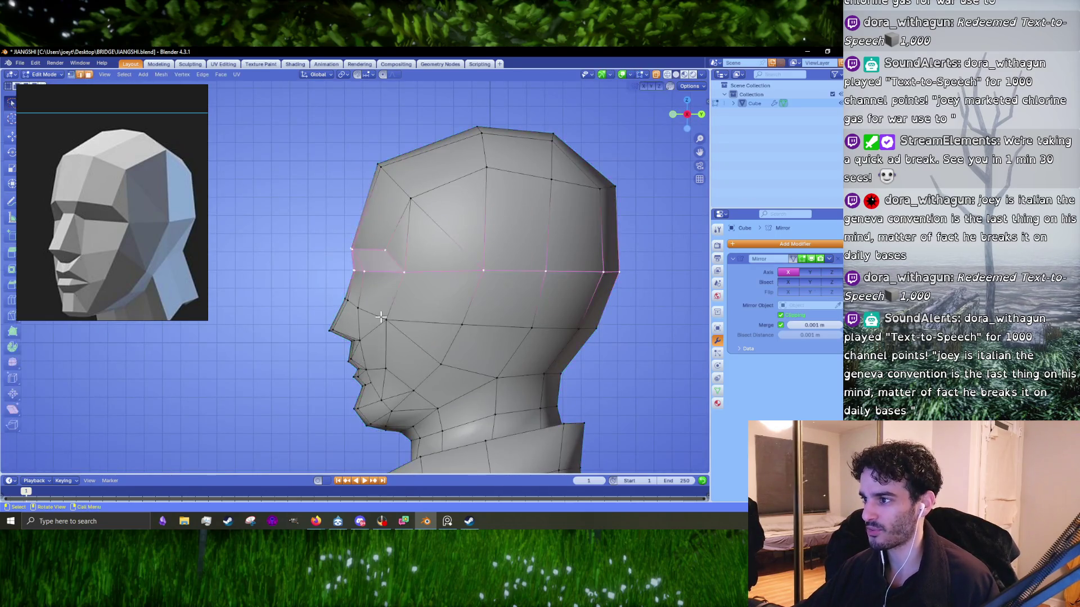
- Move a brow vertex in side view to sharpen the forehead profile
{"action": "middle_click_drag", "start_coordinate": [381, 318], "coordinate": [415, 303]}
{"action": "left_click", "coordinate": [415, 303]}
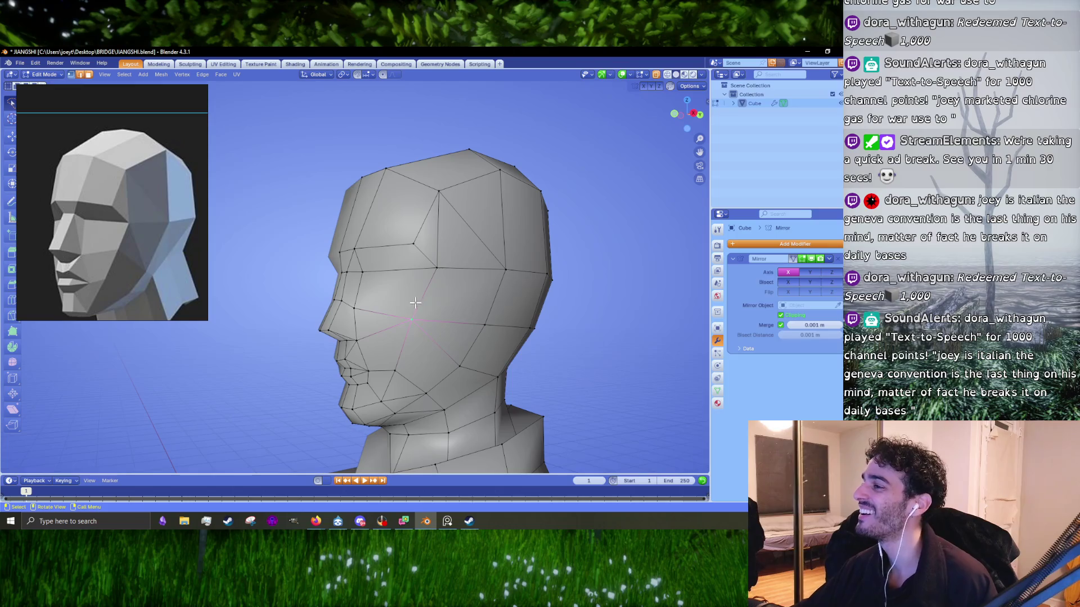
{"action": "key", "text": "KP_1"}
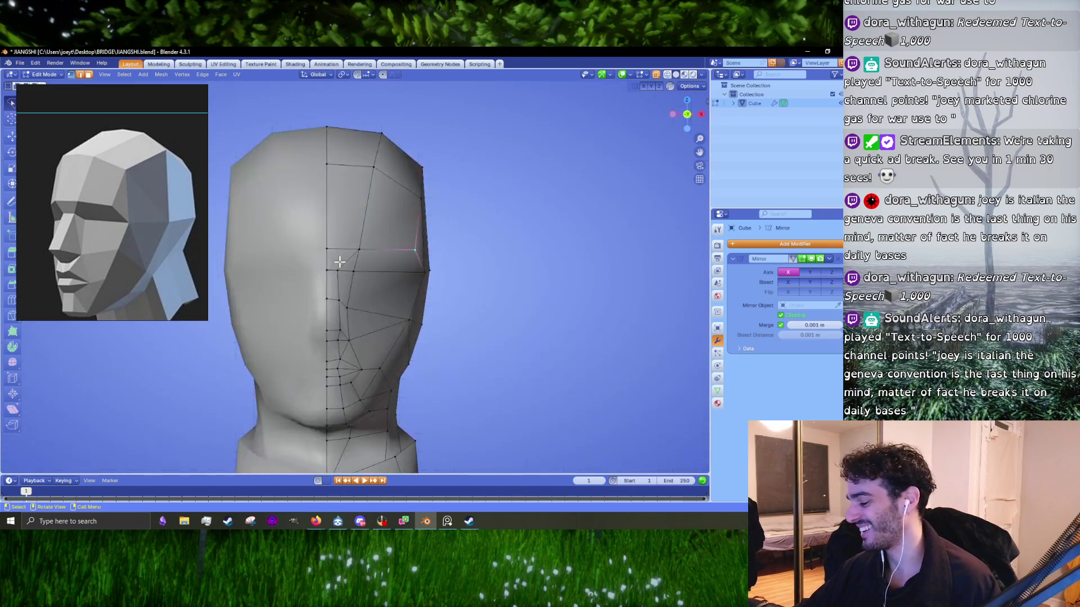
{"action": "key", "text": "KP_3"}
{"action": "scroll", "coordinate": [350, 294], "scroll_direction": "up", "scroll_amount": 4}
{"action": "key", "text": "g"}
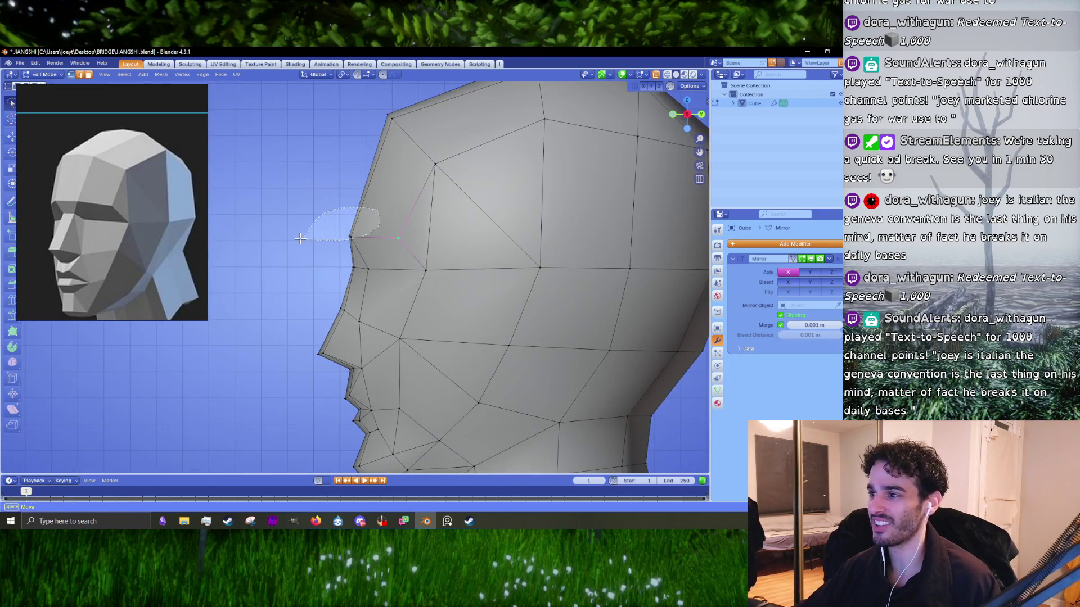
{"action": "scroll", "coordinate": [338, 231], "scroll_direction": "up", "scroll_amount": 3}
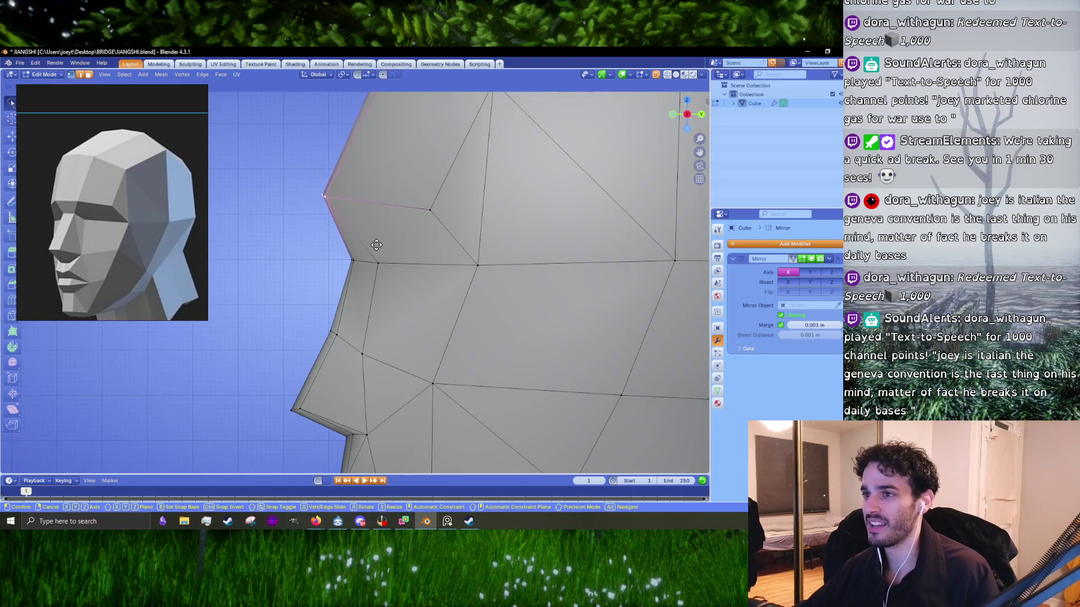
{"action": "left_click", "coordinate": [385, 250]}
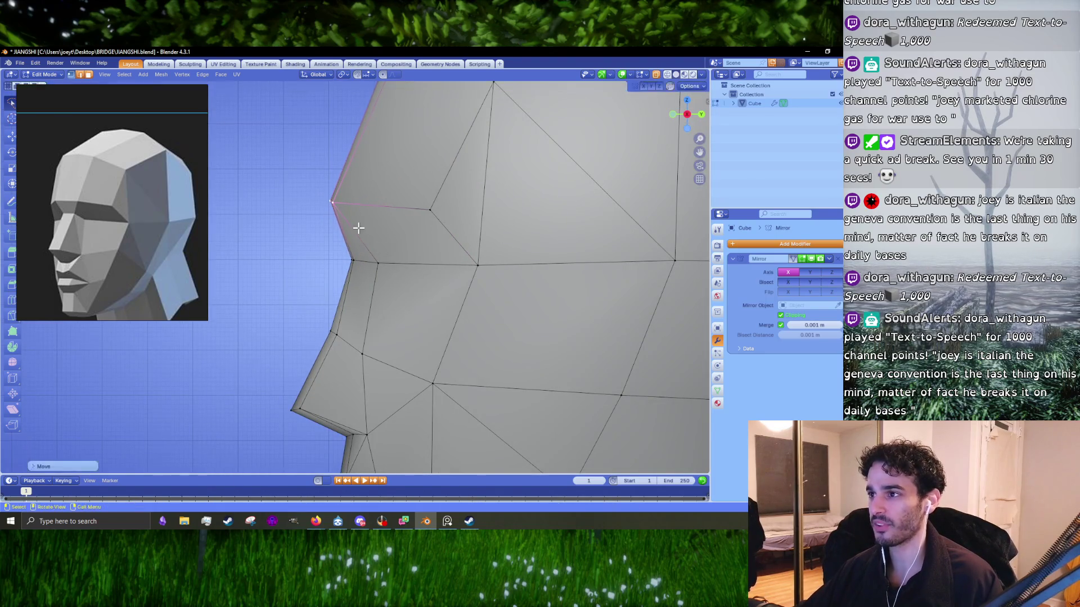
- From the top view, reposition a lower vertex near the neck base
{"action": "key", "text": "KP_7"}
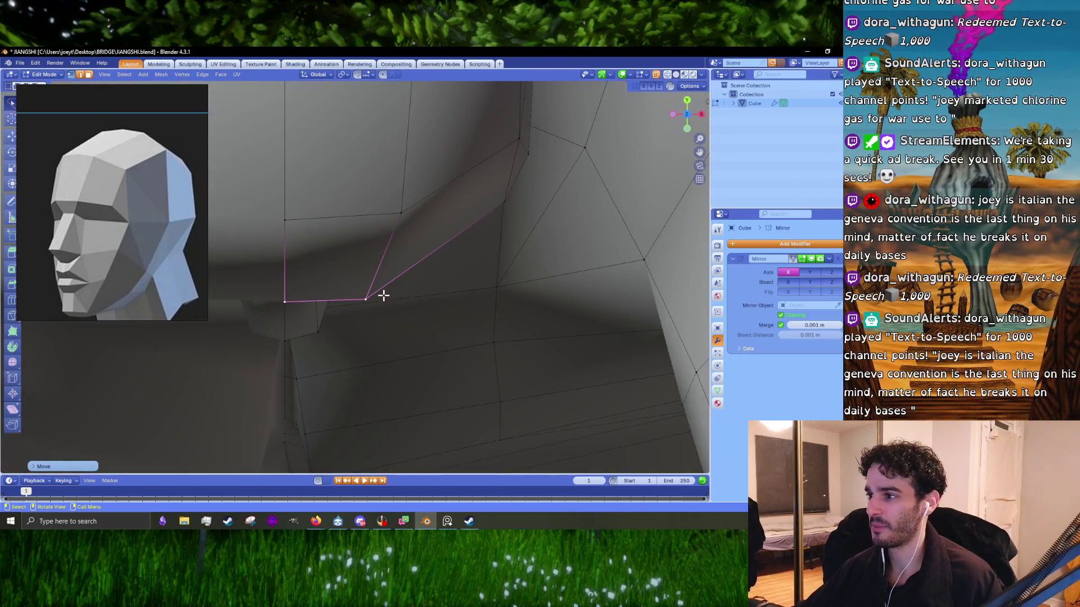
{"action": "left_click", "coordinate": [366, 299]}
{"action": "key", "text": "g"}
{"action": "left_click", "coordinate": [389, 293]}
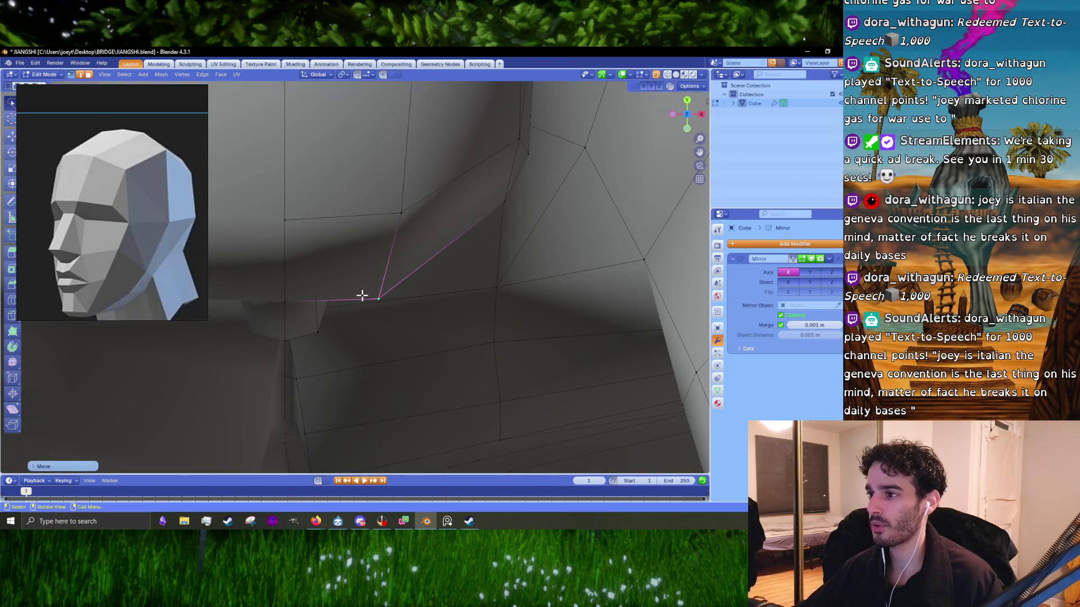
{"action": "key", "text": "g"}
{"action": "left_click", "coordinate": [366, 292]}
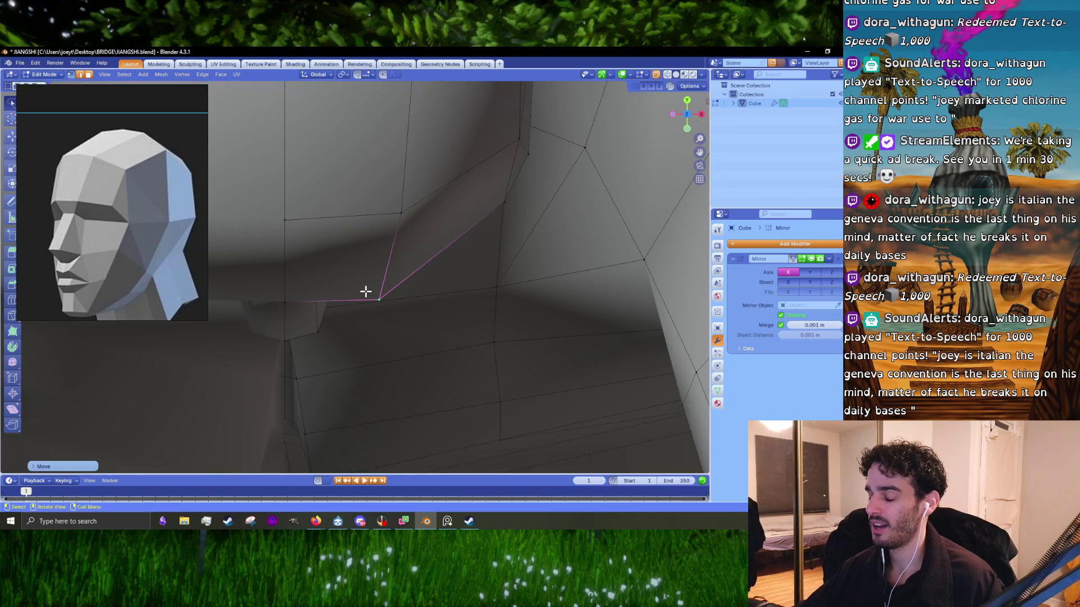
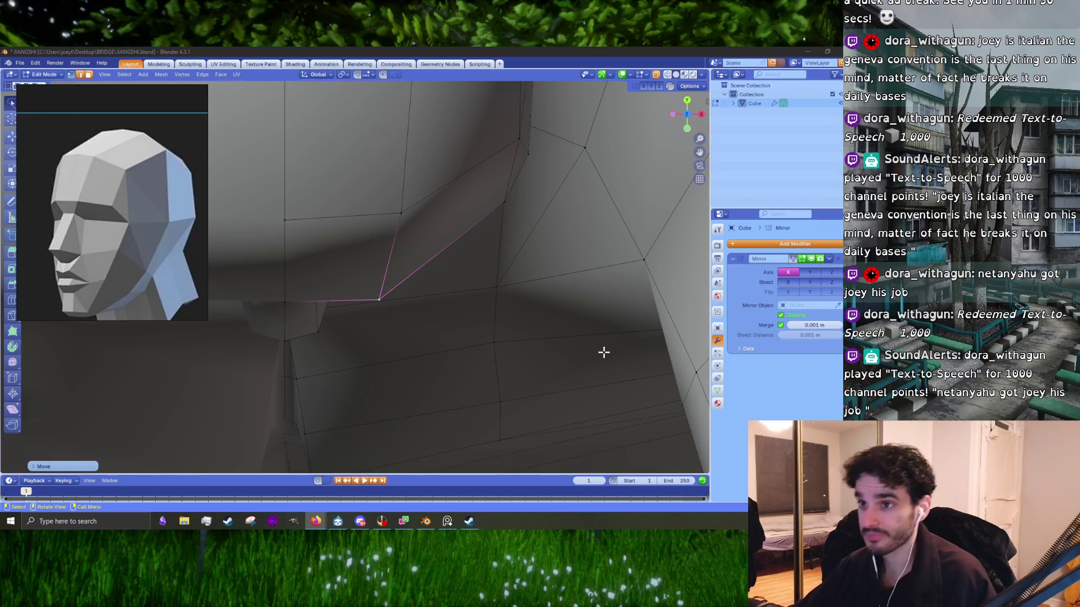
- In side profile, move the two selected brow vertices up and to the left
{"action": "mouse_move", "coordinate": [373, 272]}
{"action": "middle_mouse_down", "text": "shift"}
{"action": "mouse_move", "coordinate": [373, 320]}
{"action": "mouse_move", "coordinate": [360, 244]}
{"action": "mouse_move", "coordinate": [374, 237]}
{"action": "middle_mouse_up", "text": "shift"}
{"action": "scroll", "coordinate": [373, 320], "scroll_direction": "down", "scroll_amount": 6}
{"action": "key", "text": "KP_1"}
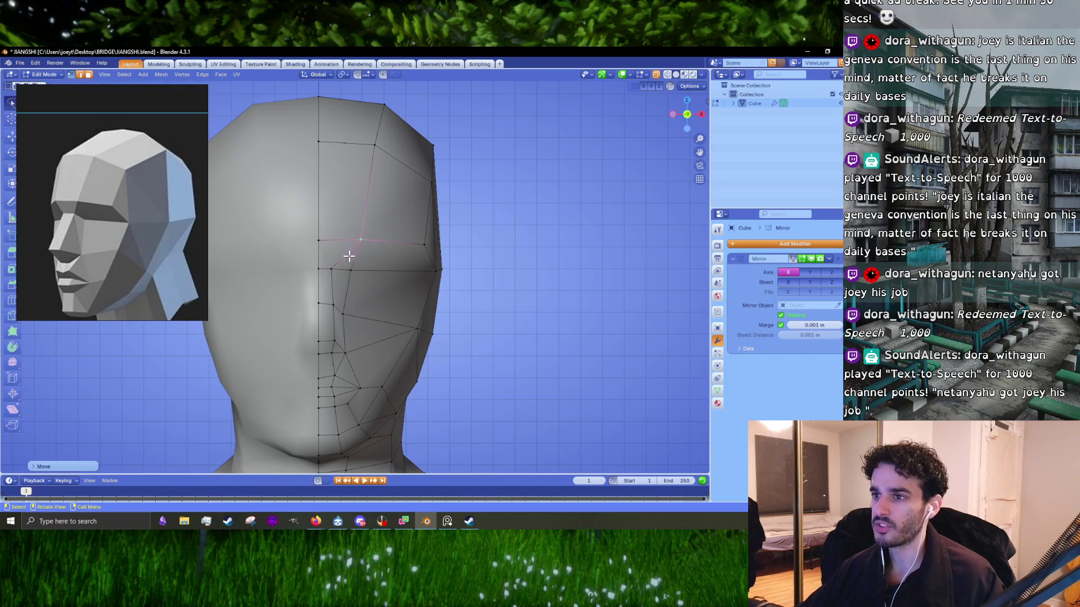
{"action": "middle_click_drag", "start_coordinate": [356, 298], "coordinate": [269, 292]}
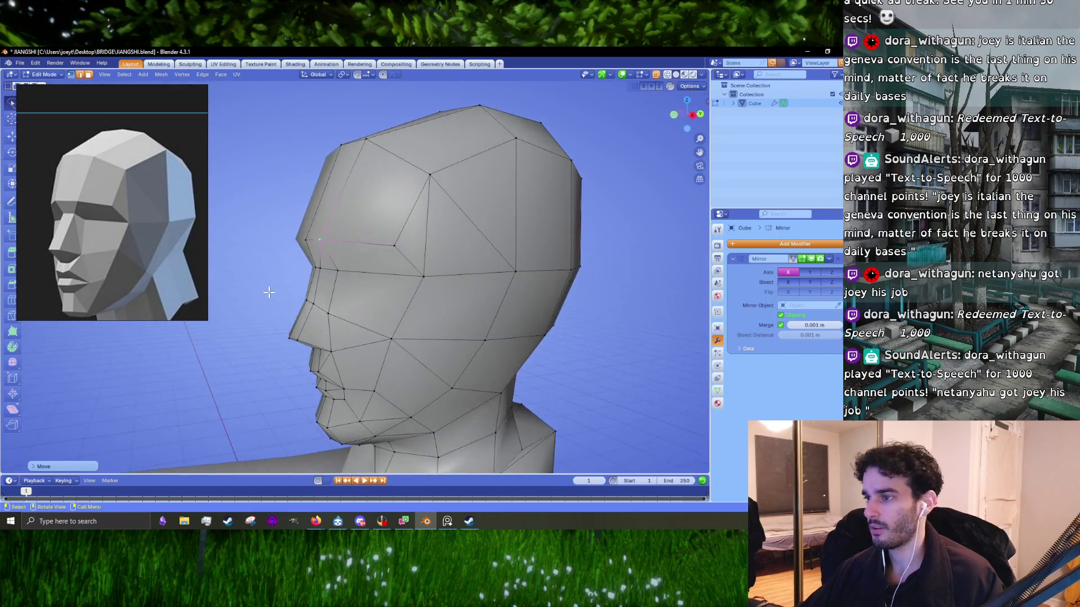
{"action": "scroll", "coordinate": [270, 292], "scroll_direction": "up", "scroll_amount": 4}
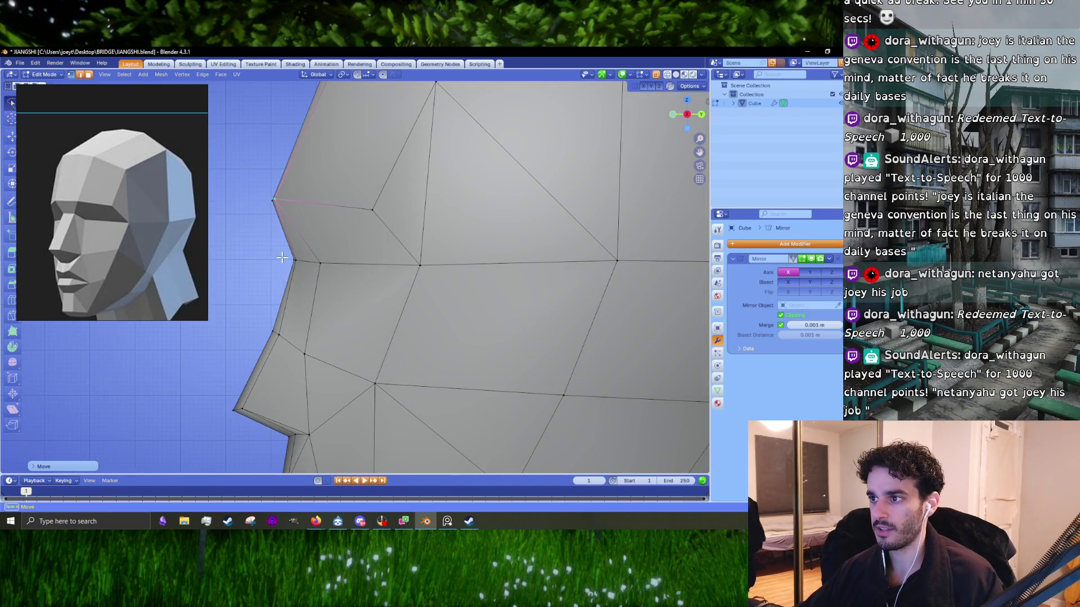
{"action": "middle_click_drag", "start_coordinate": [298, 221], "coordinate": [349, 288], "text": "shift"}
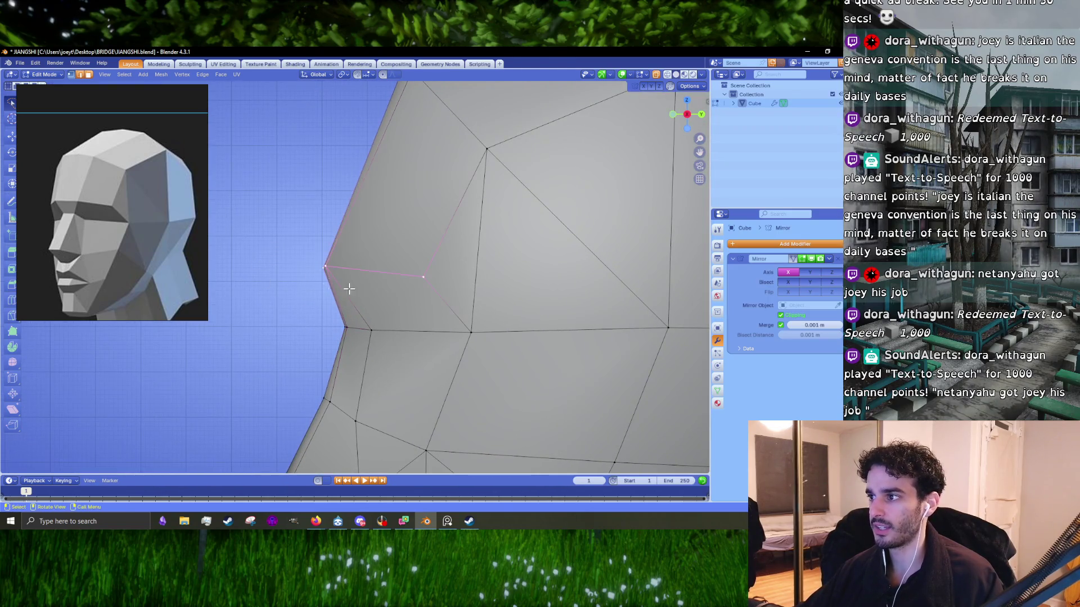
{"action": "key", "text": "g"}
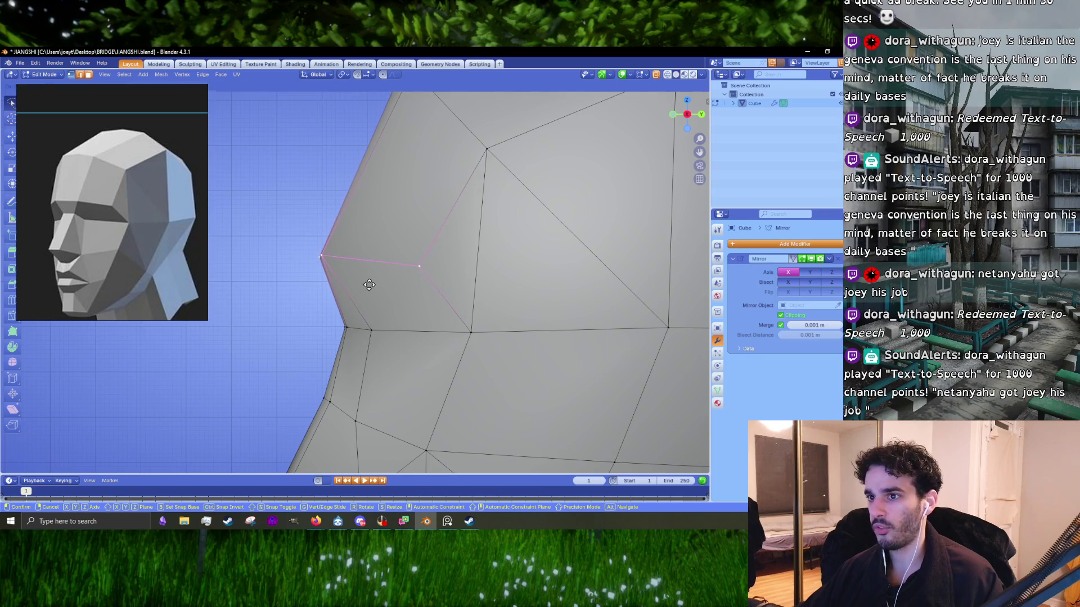
{"action": "left_click", "coordinate": [369, 286]}
- In front view, raise the temple vertex on the head's right silhouette along Z
{"action": "scroll", "coordinate": [455, 304], "scroll_direction": "down", "scroll_amount": 5}
{"action": "key", "text": "KP_1"}
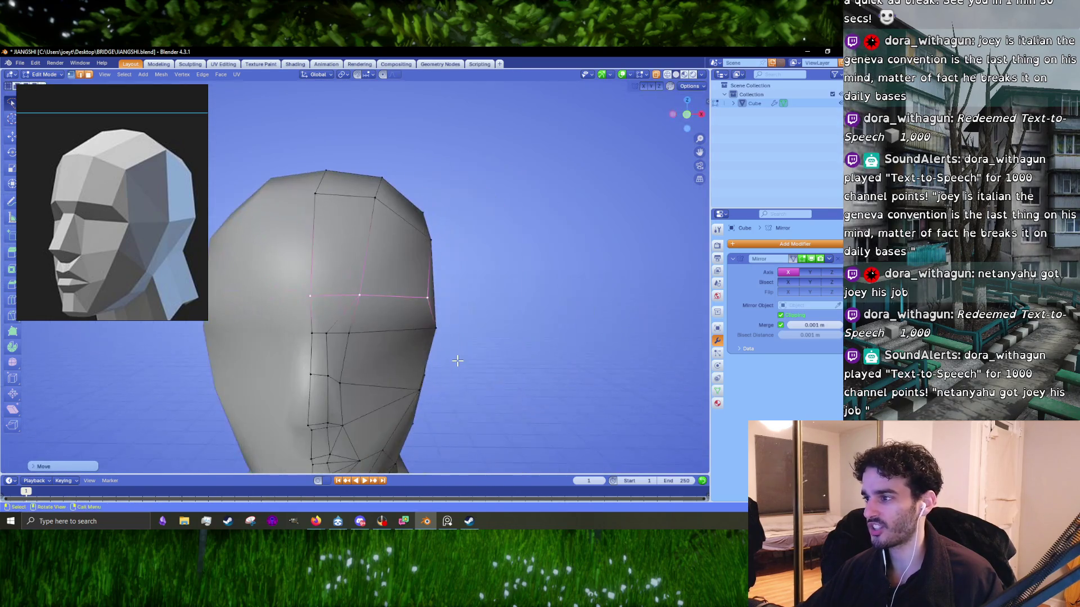
{"action": "left_click", "coordinate": [429, 326]}
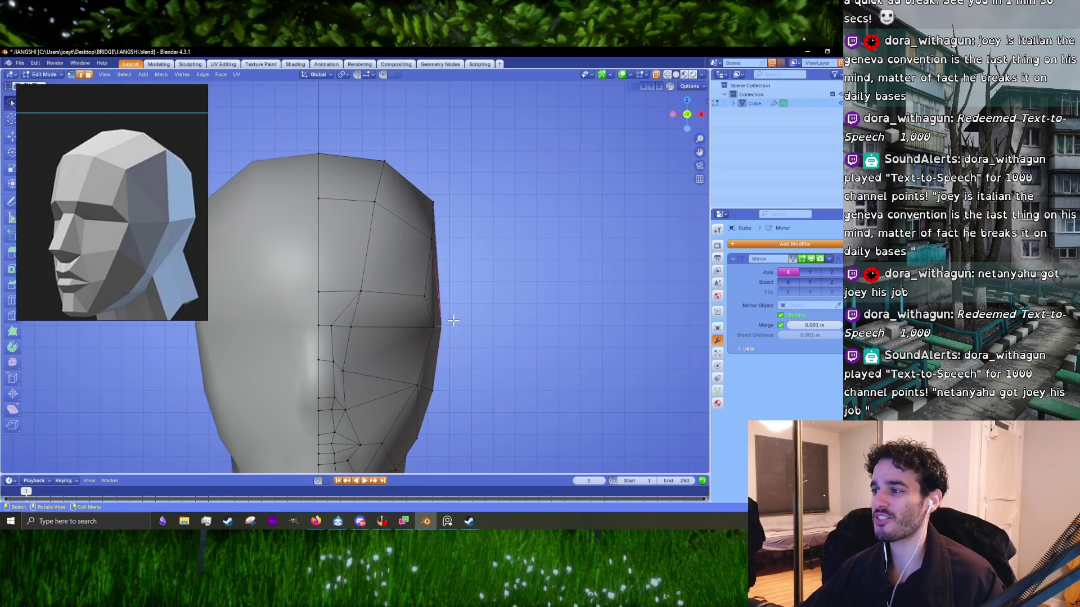
{"action": "key", "text": "g"}
{"action": "left_click_drag", "start_coordinate": [426, 220], "coordinate": [426, 221]}
{"action": "key", "text": "g"}
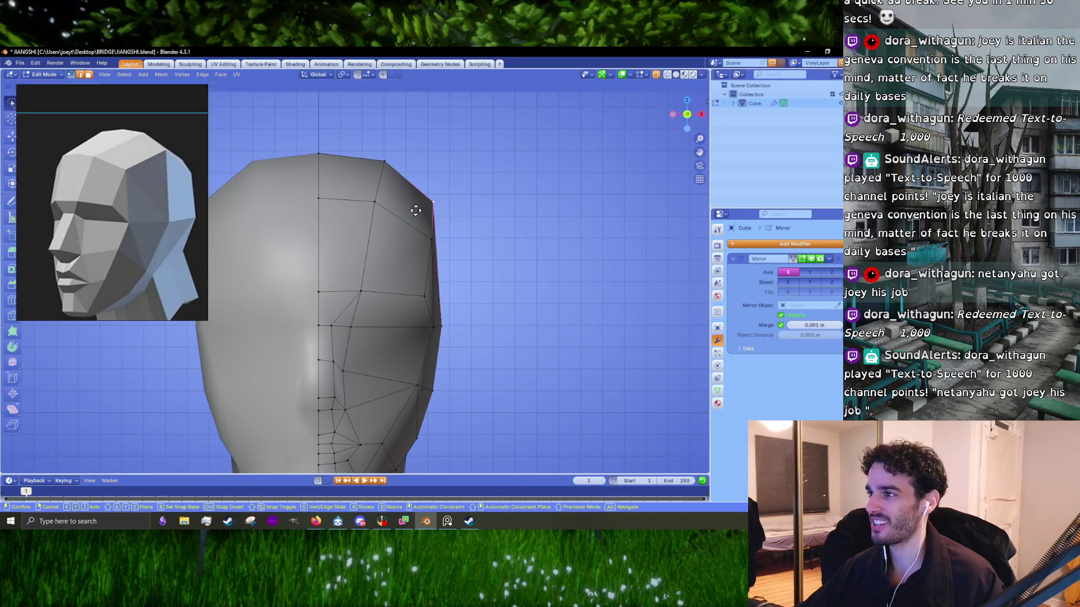
{"action": "key", "text": "z"}
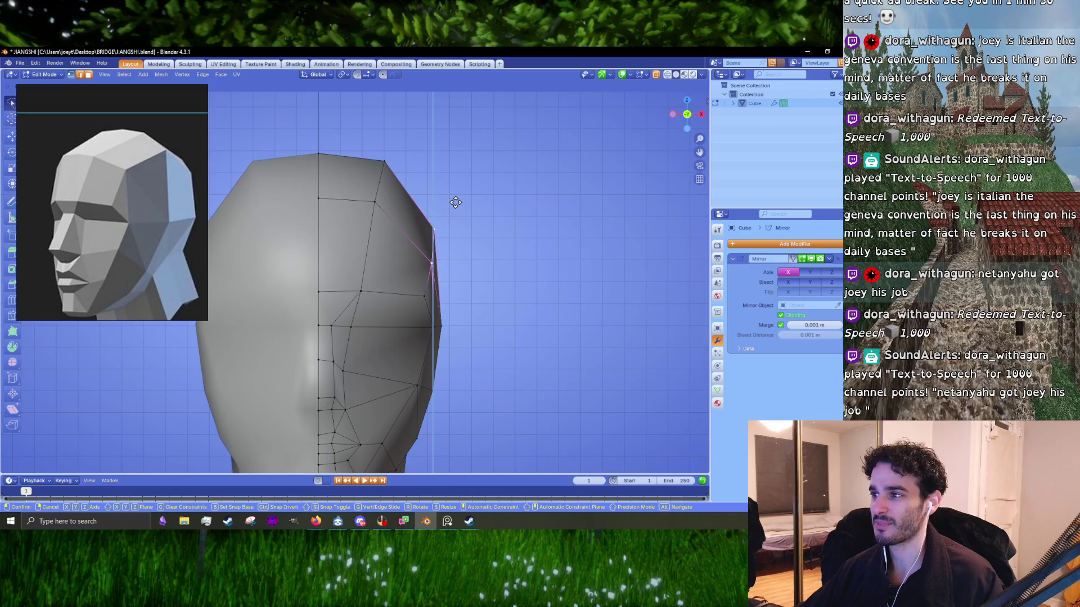
{"action": "left_click", "coordinate": [458, 195]}
{"action": "key", "text": "g"}
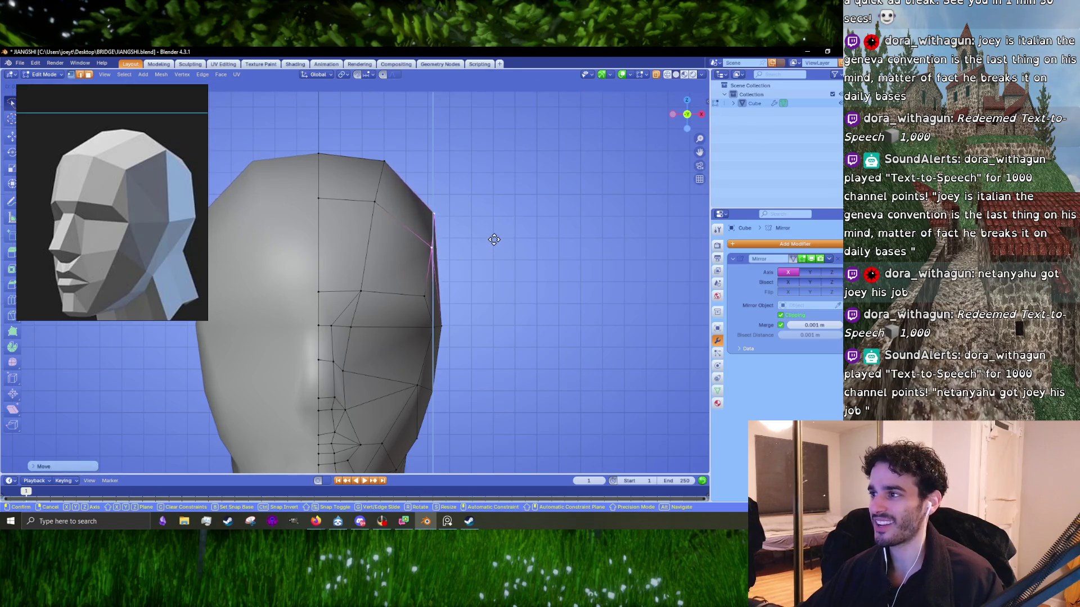
{"action": "left_click", "coordinate": [492, 240]}
{"action": "scroll", "coordinate": [478, 268], "scroll_direction": "down", "scroll_amount": 3}
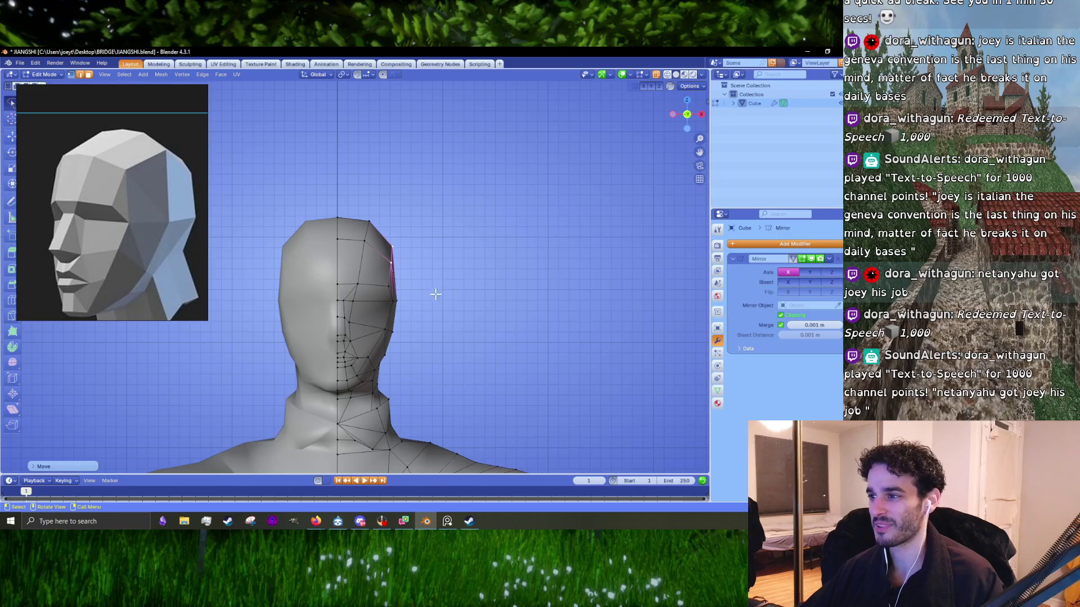
{"action": "scroll", "coordinate": [436, 294], "scroll_direction": "up", "scroll_amount": 3}
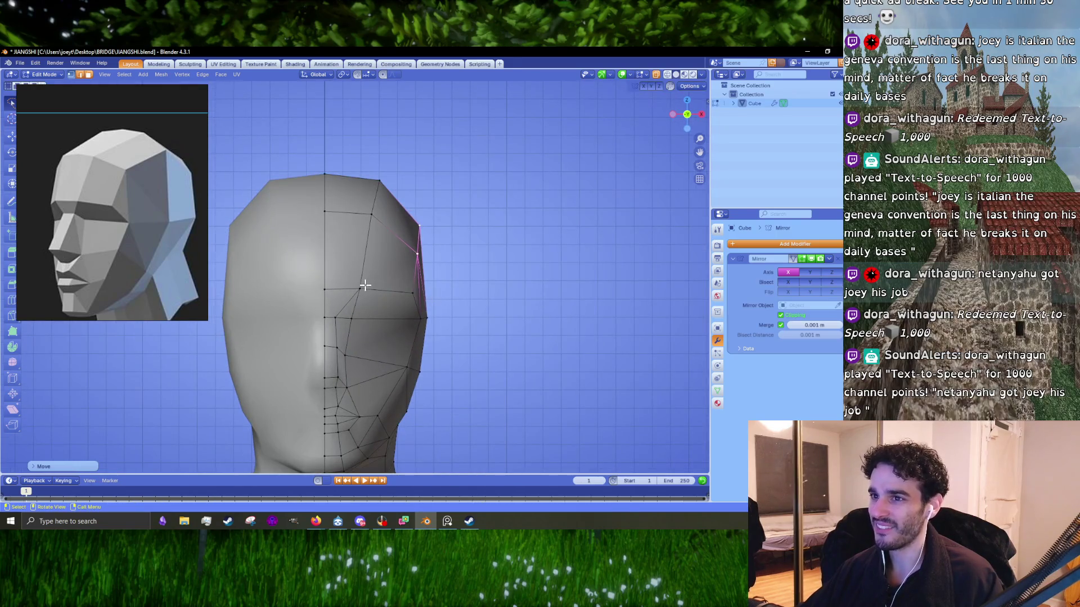
- Adjust the inner brow vertex, the nose-bridge vertex and the brow edge in front view
{"action": "mouse_move", "coordinate": [365, 286]}
{"action": "middle_mouse_down"}
{"action": "mouse_move", "coordinate": [373, 265]}
{"action": "mouse_move", "coordinate": [362, 272]}
{"action": "middle_mouse_up"}
{"action": "key", "text": "KP_1"}
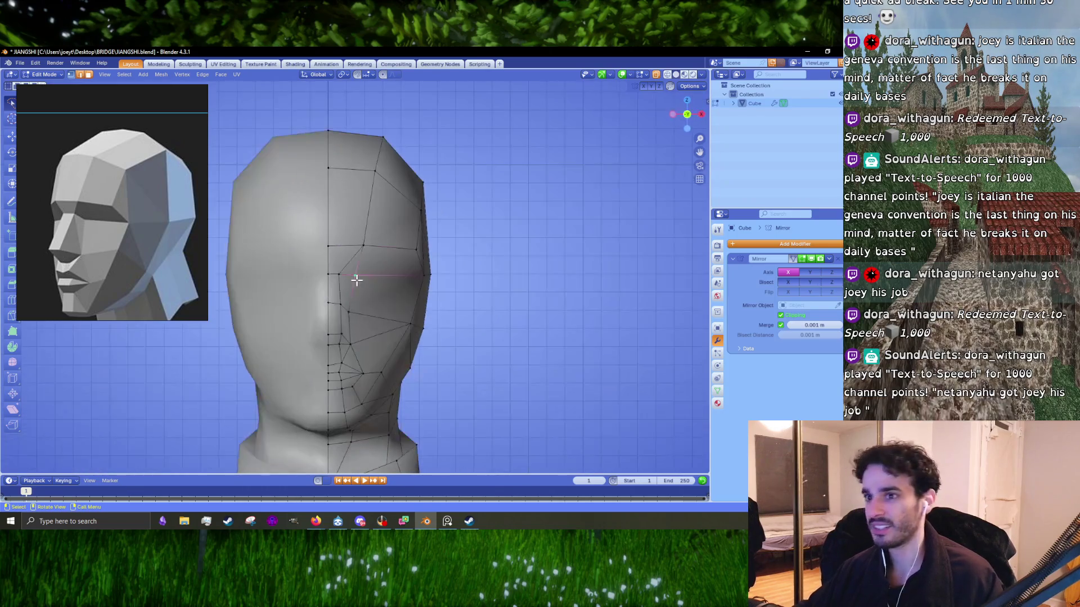
{"action": "scroll", "coordinate": [356, 280], "scroll_direction": "up", "scroll_amount": 2}
{"action": "key", "text": "g"}
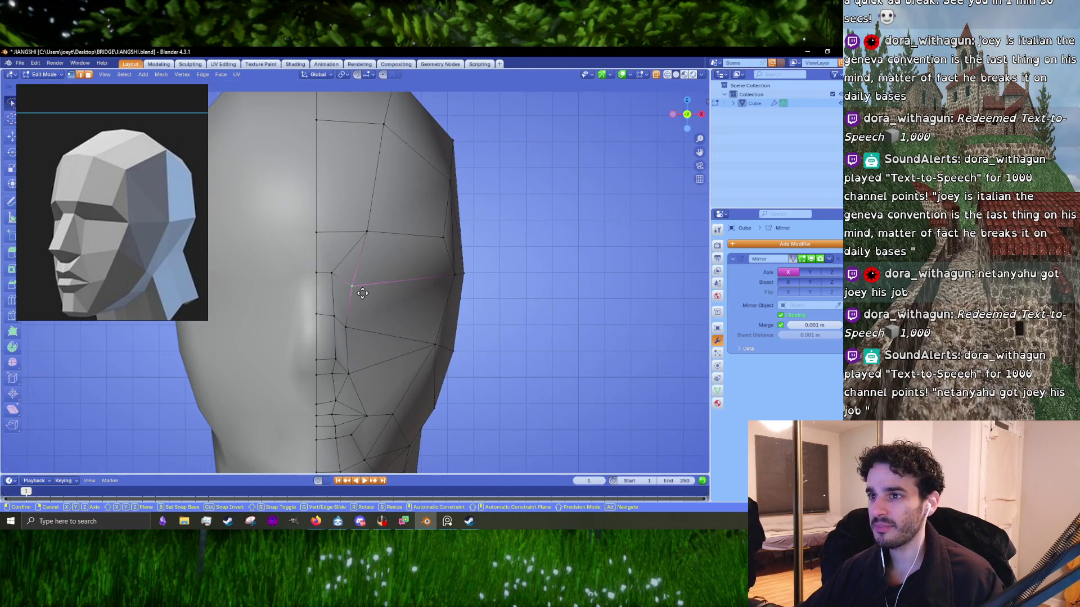
{"action": "left_click", "coordinate": [362, 293]}
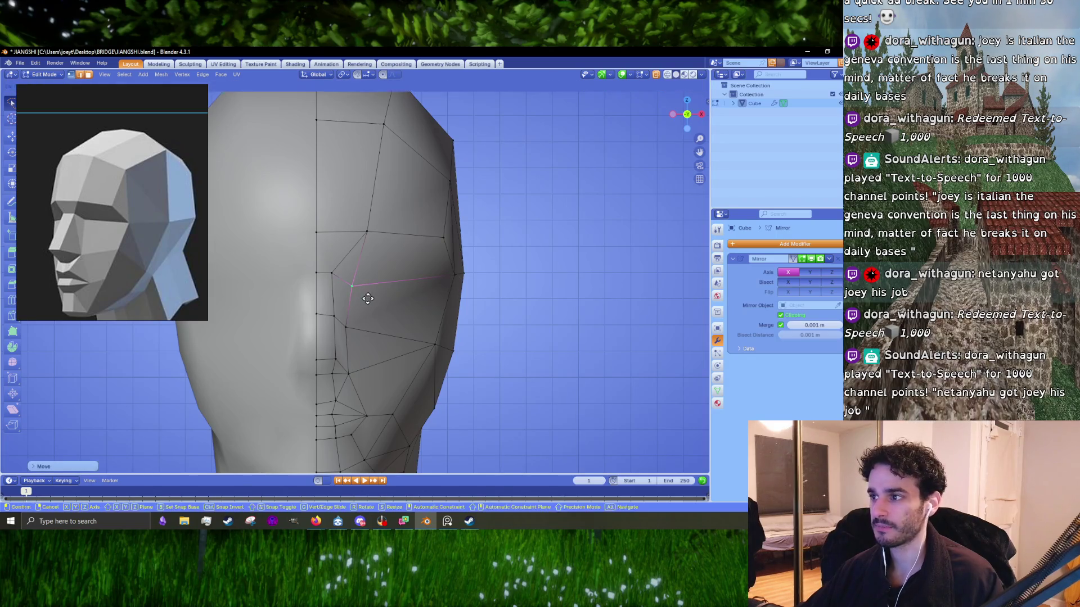
{"action": "left_click", "coordinate": [335, 275]}
{"action": "key", "text": "g"}
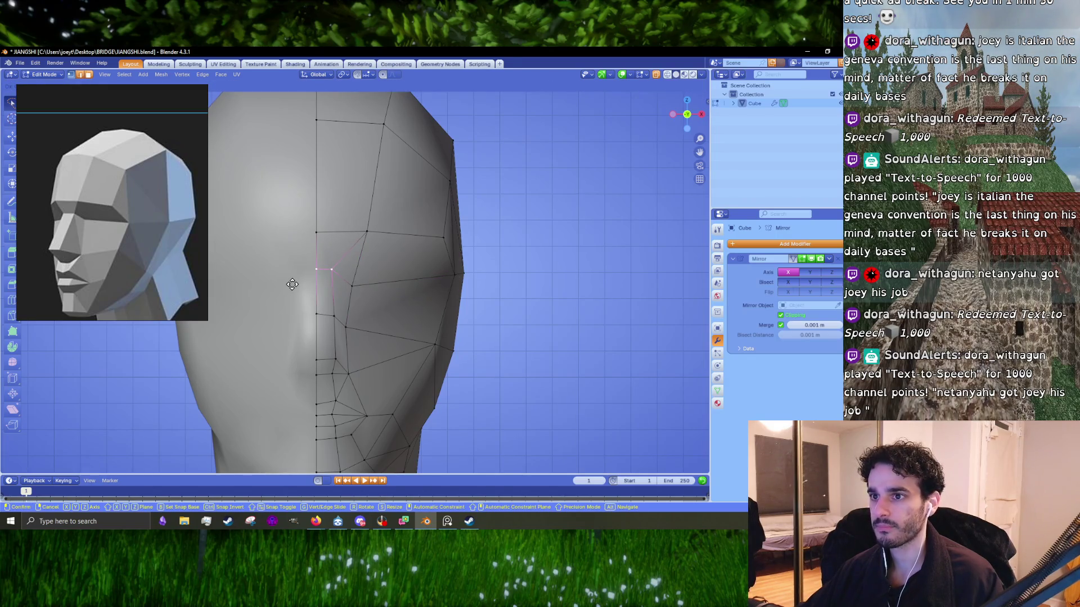
{"action": "left_click", "coordinate": [292, 285]}
{"action": "left_click", "coordinate": [357, 286]}
{"action": "key", "text": "g"}
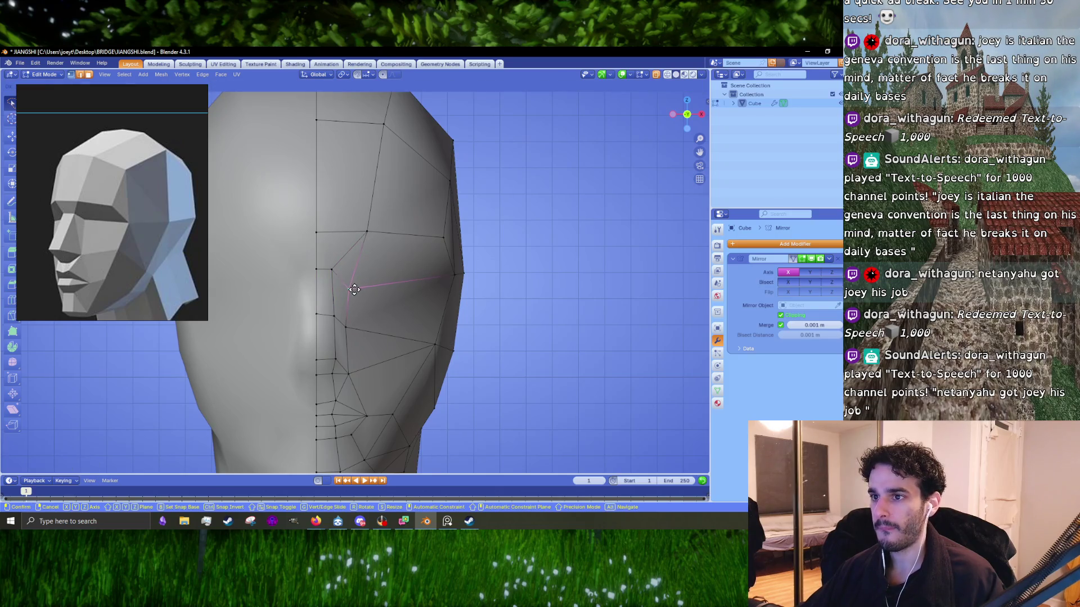
{"action": "left_click", "coordinate": [355, 289]}
- Add another brow vertex to the selection and orbit to inspect the brow
{"action": "middle_click_drag", "start_coordinate": [354, 289], "coordinate": [285, 276]}
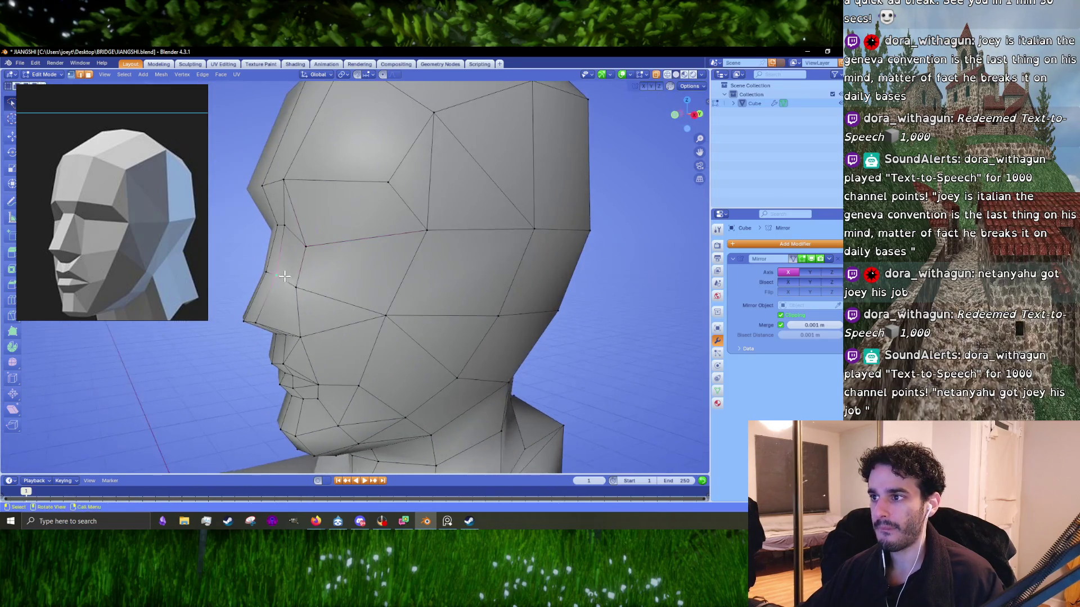
{"action": "left_click", "coordinate": [292, 282], "text": "shift"}
{"action": "middle_click_drag", "start_coordinate": [292, 281], "coordinate": [303, 302]}
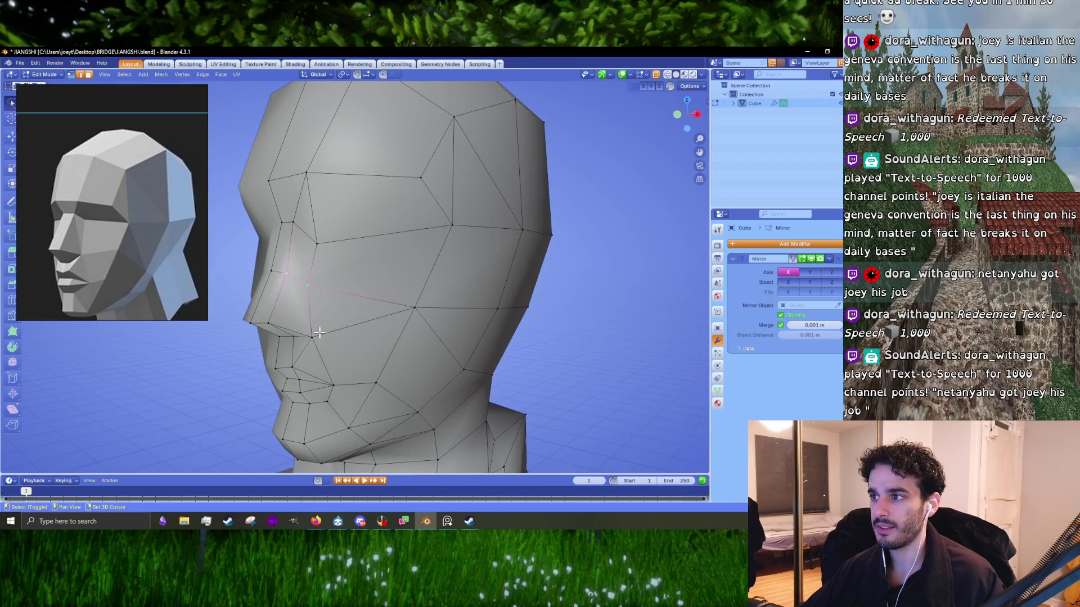
{"action": "mouse_move", "coordinate": [319, 333]}
{"action": "middle_mouse_down"}
{"action": "mouse_move", "coordinate": [406, 282]}
{"action": "mouse_move", "coordinate": [331, 291]}
{"action": "mouse_move", "coordinate": [308, 316]}
{"action": "middle_mouse_up"}
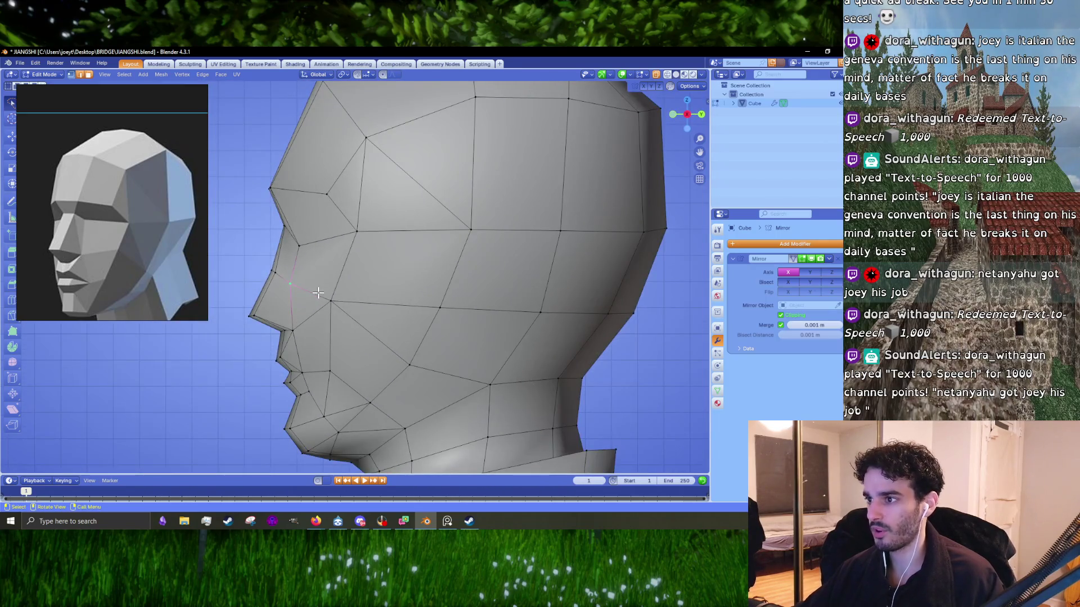
- Merge three pairs of stray nose vertices using Merge At Last
{"action": "key", "text": "m"}
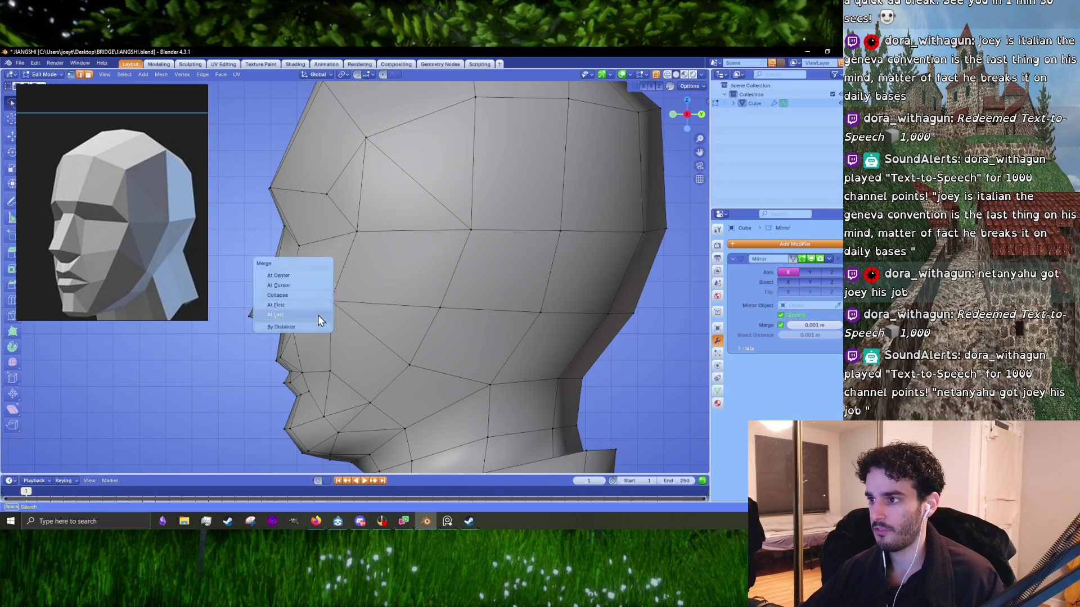
{"action": "left_click", "coordinate": [318, 315]}
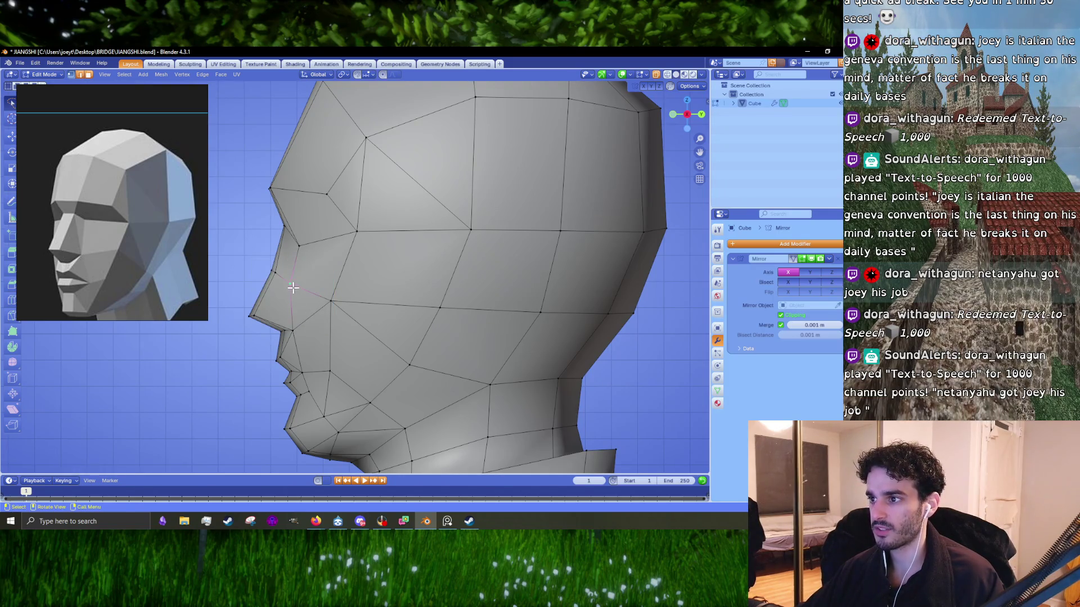
{"action": "key", "text": "m"}
{"action": "left_click", "coordinate": [299, 323]}
{"action": "mouse_move", "coordinate": [299, 323]}
{"action": "middle_mouse_down"}
{"action": "mouse_move", "coordinate": [350, 307]}
{"action": "mouse_move", "coordinate": [308, 320]}
{"action": "mouse_move", "coordinate": [314, 332]}
{"action": "mouse_move", "coordinate": [277, 269]}
{"action": "middle_mouse_up"}
{"action": "left_click", "coordinate": [309, 320], "text": "shift"}
{"action": "key", "text": "m"}
{"action": "left_click", "coordinate": [312, 329]}
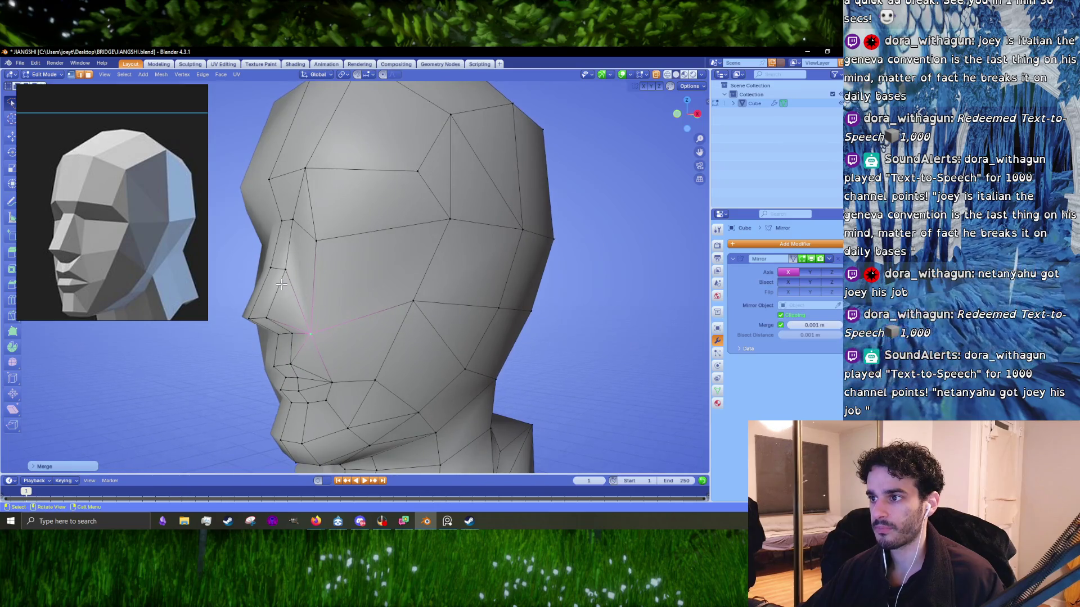
- Knife a cut along the nose, then dissolve a nose edge and a vertex beside it
{"action": "key", "text": "k"}
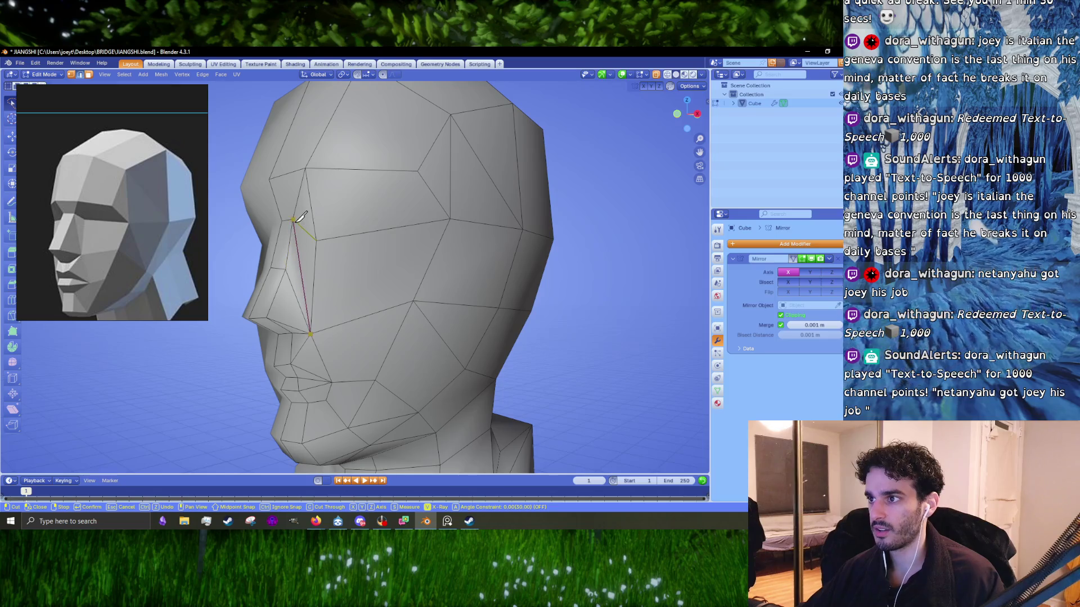
{"action": "key", "text": "Return"}
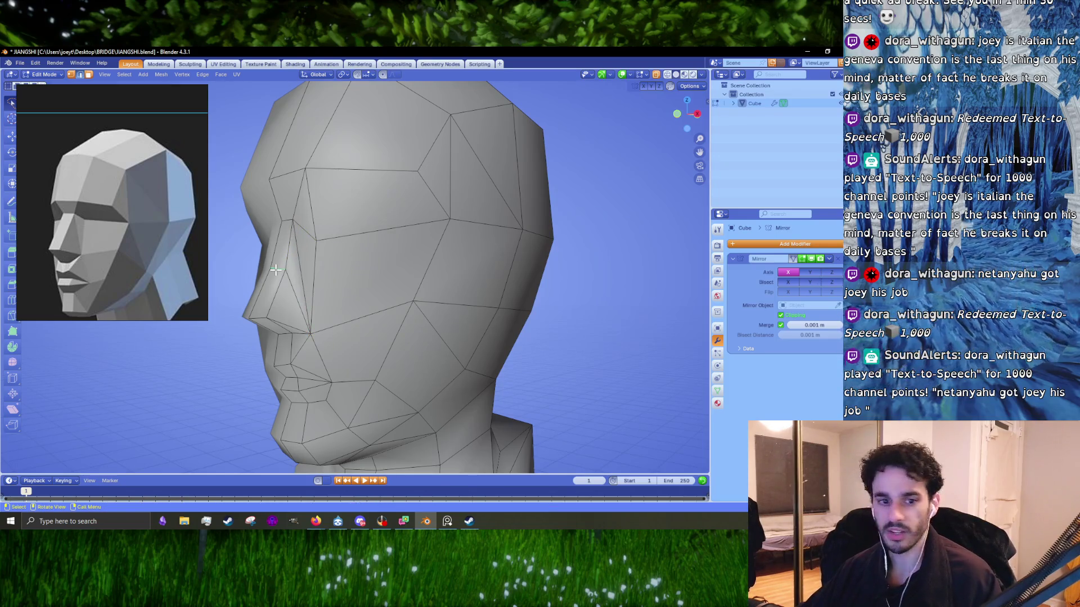
{"action": "key", "text": "x"}
{"action": "left_click", "coordinate": [289, 292]}
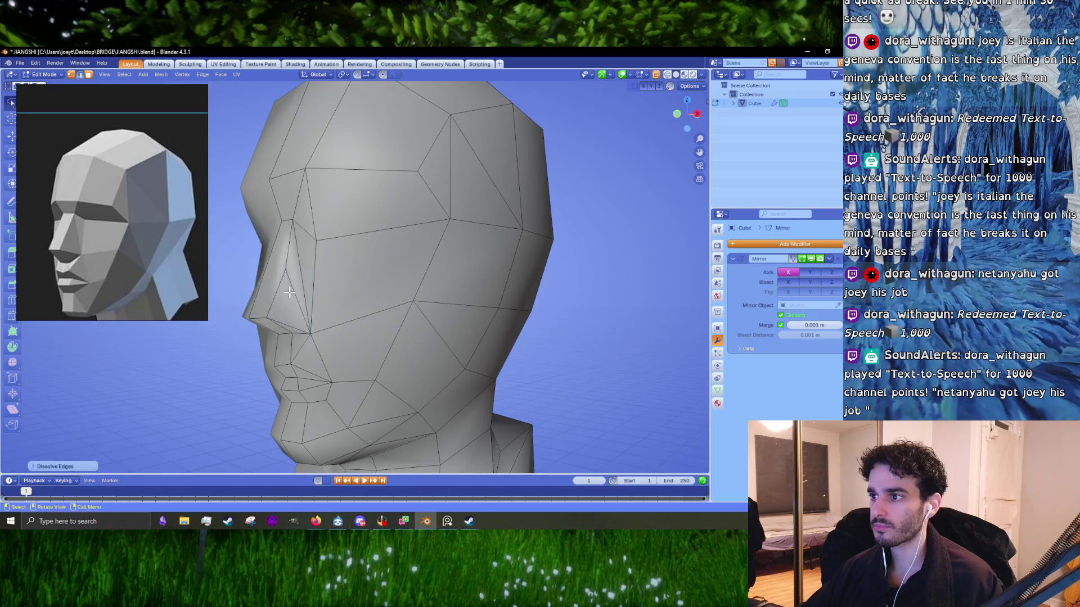
{"action": "middle_click_drag", "start_coordinate": [289, 292], "coordinate": [338, 289]}
{"action": "left_click", "coordinate": [333, 293]}
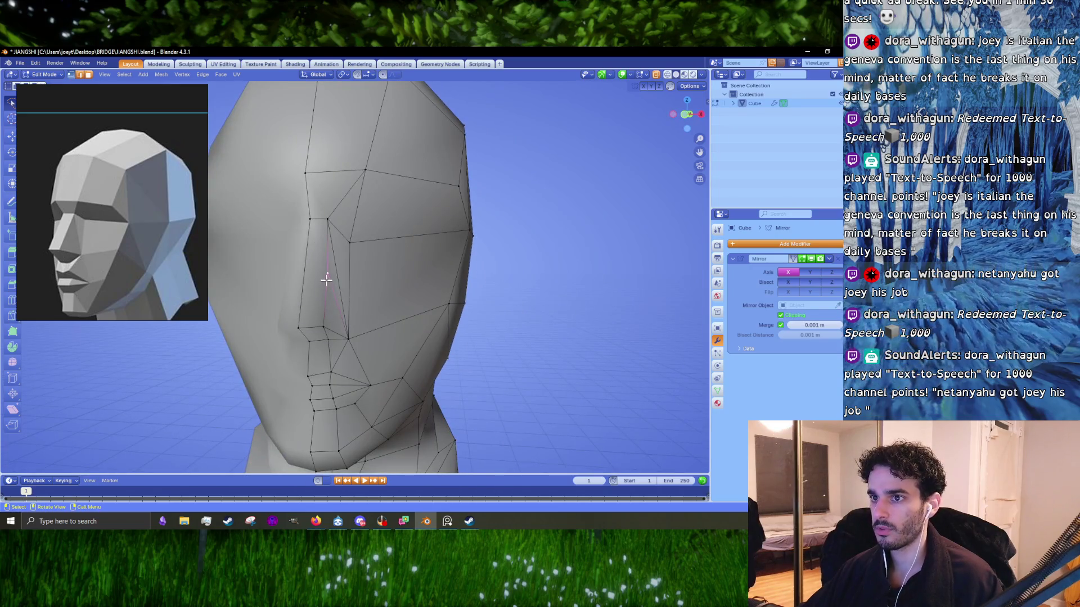
{"action": "key", "text": "x"}
{"action": "left_click", "coordinate": [311, 290]}
- Knife a new edge from beside the nose up to the nose vertex, then view the right side
{"action": "key", "text": "k"}
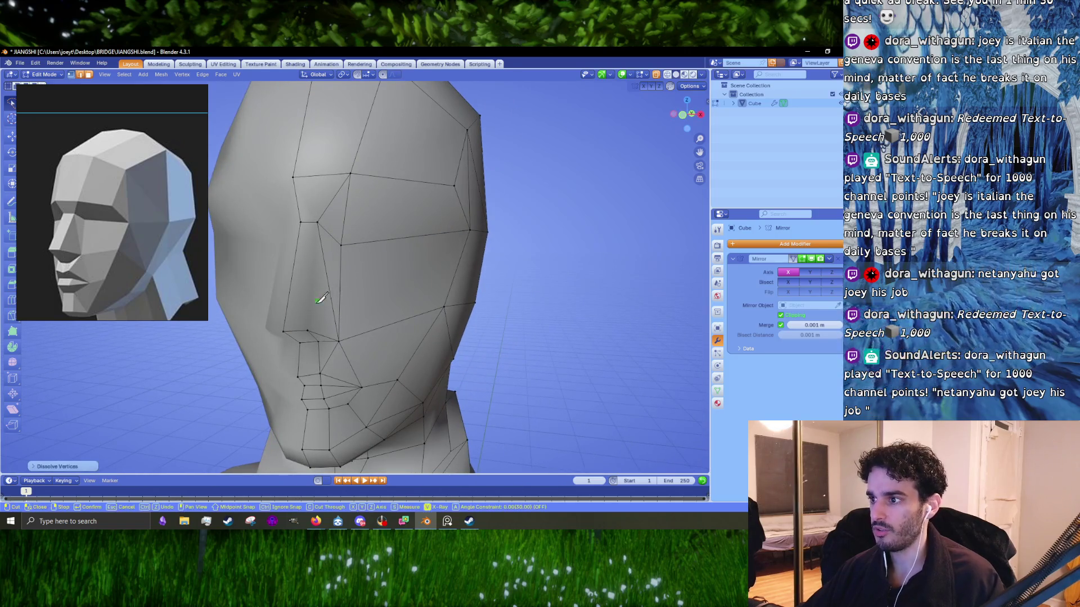
{"action": "left_click", "coordinate": [307, 330]}
{"action": "left_click", "coordinate": [318, 222]}
{"action": "key", "text": "Return"}
{"action": "mouse_move", "coordinate": [345, 268]}
{"action": "middle_mouse_down"}
{"action": "mouse_move", "coordinate": [306, 268]}
{"action": "mouse_move", "coordinate": [393, 258]}
{"action": "mouse_move", "coordinate": [354, 276]}
{"action": "middle_mouse_up"}
{"action": "key", "text": "KP_3"}
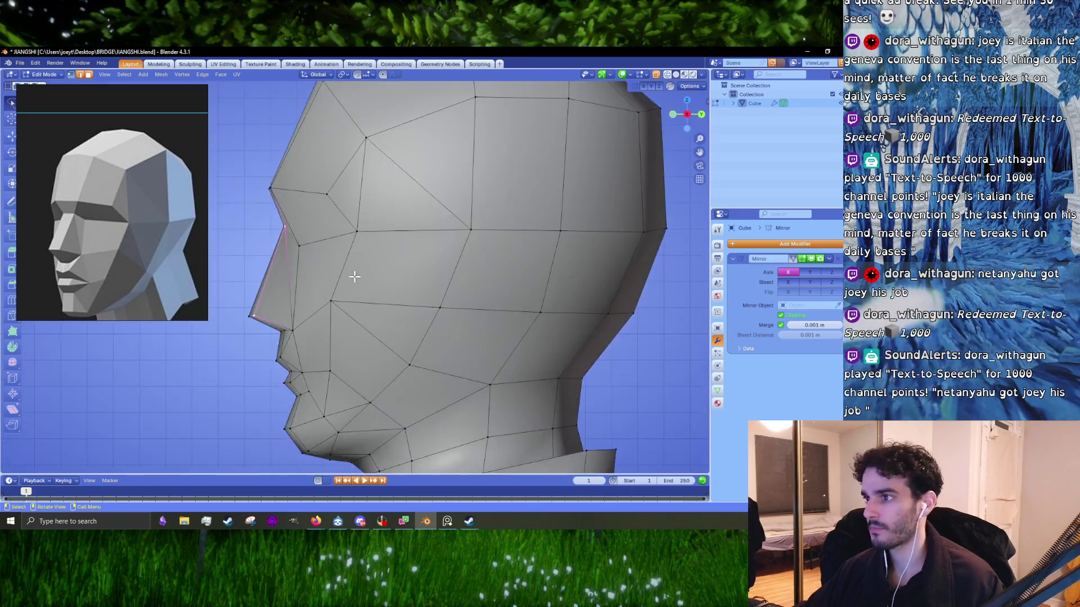
- Reposition the nose vertex and chin vertex, then select a neighbouring jaw vertex
{"action": "scroll", "coordinate": [353, 277], "scroll_direction": "up", "scroll_amount": 2}
{"action": "key", "text": "g"}
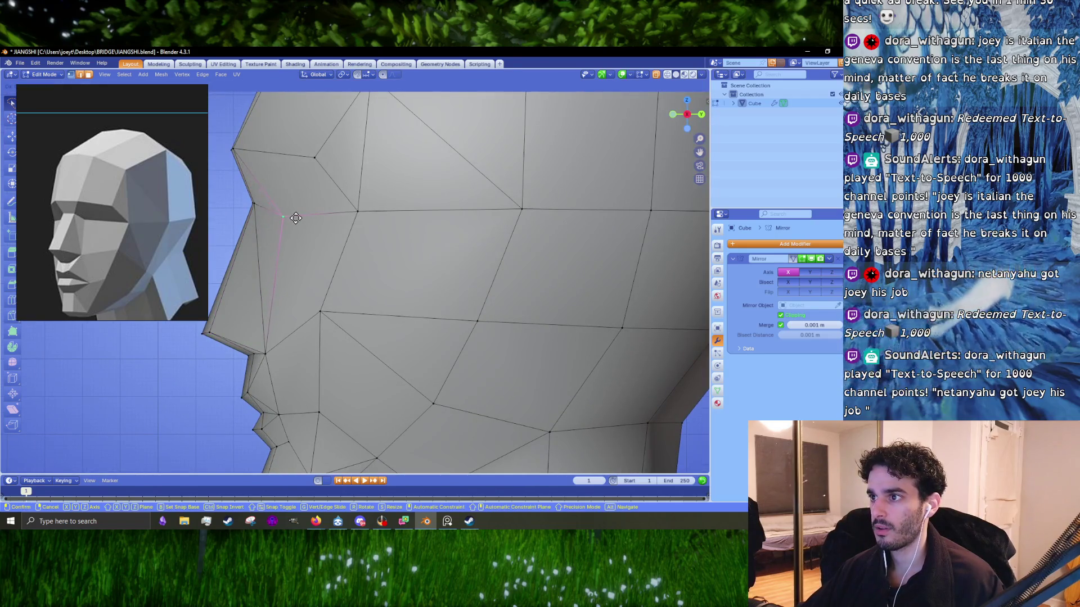
{"action": "left_click", "coordinate": [297, 217]}
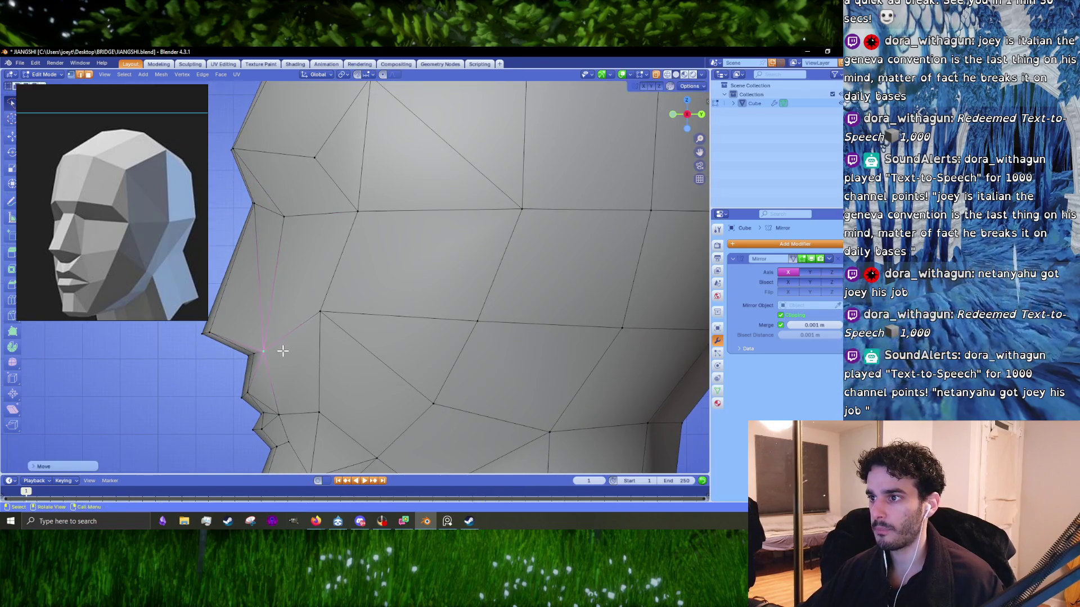
{"action": "middle_click_drag", "start_coordinate": [284, 353], "coordinate": [282, 342], "text": "alt+shift"}
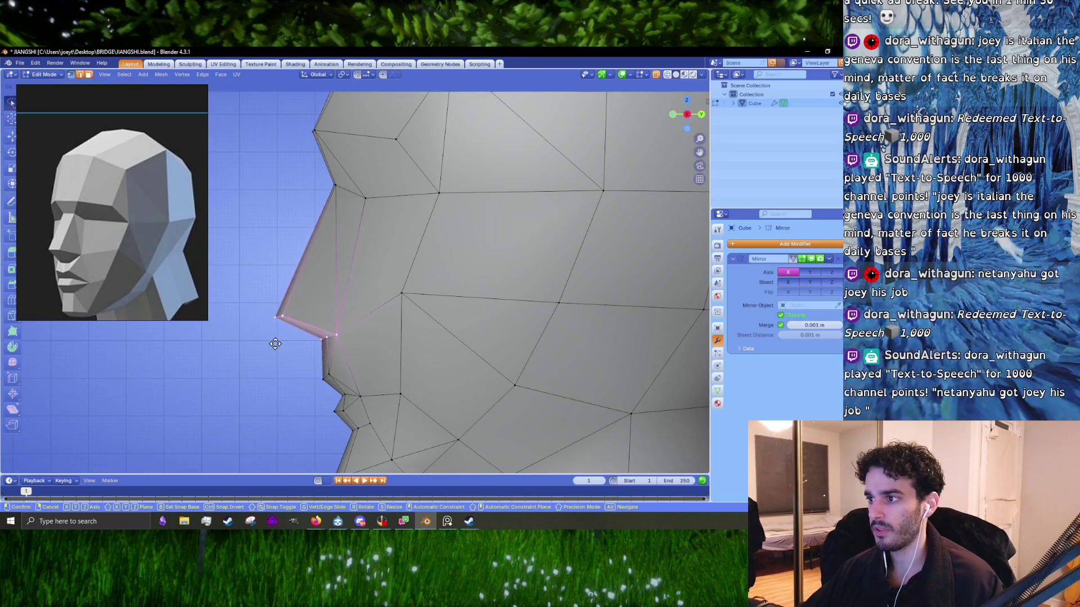
{"action": "left_click", "coordinate": [410, 289]}
{"action": "scroll", "coordinate": [310, 256], "scroll_direction": "down", "scroll_amount": 3}
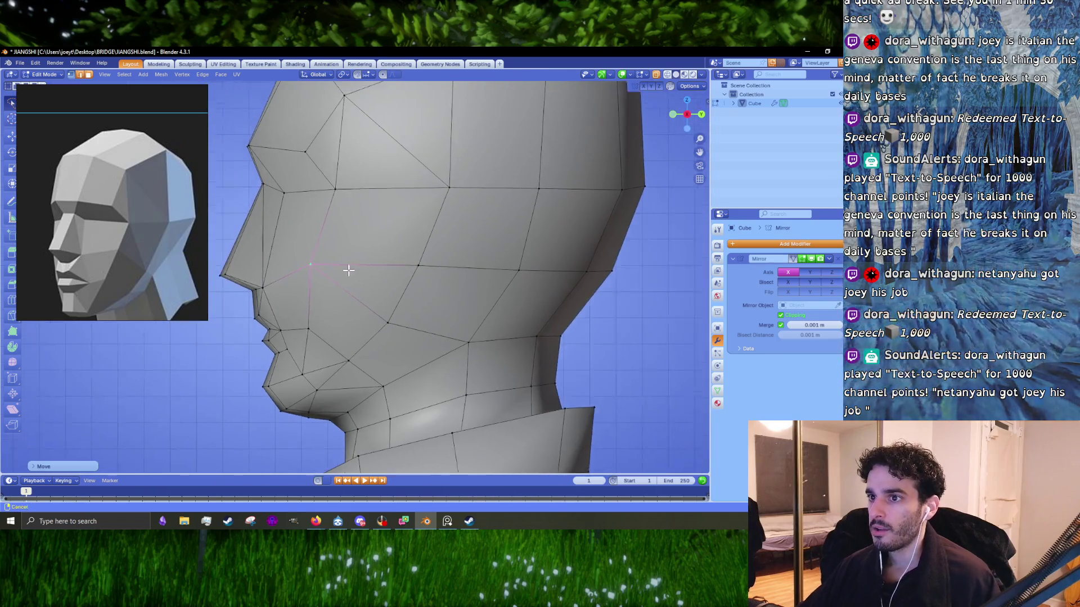
{"action": "scroll", "coordinate": [347, 267], "scroll_direction": "up", "scroll_amount": 2}
{"action": "left_click", "coordinate": [431, 276]}
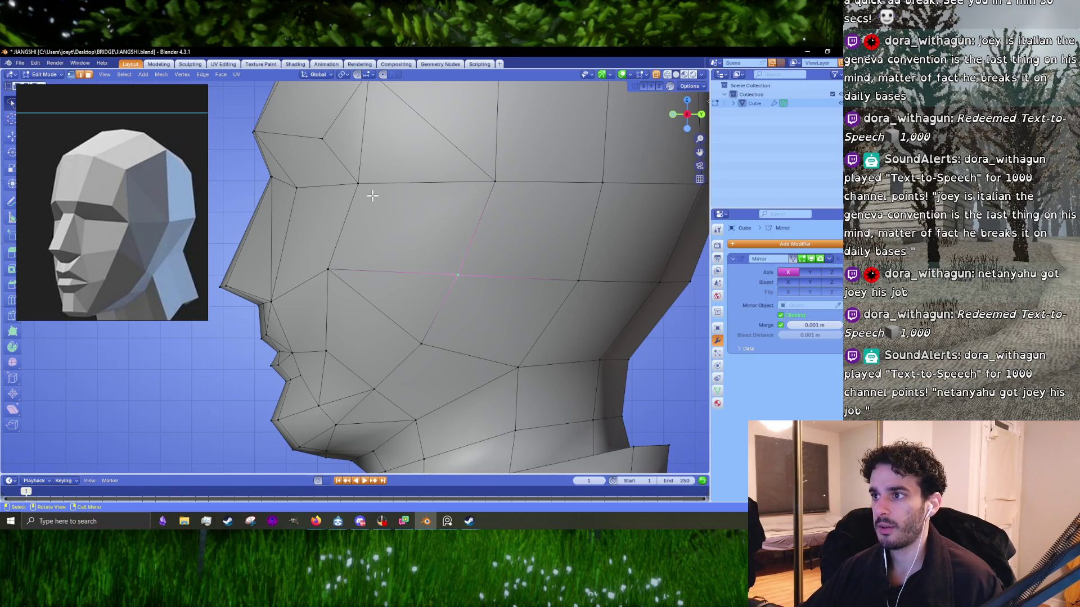
{"action": "scroll", "coordinate": [300, 242], "scroll_direction": "down", "scroll_amount": 5}
- Switch to Object Mode and orbit around the figure to inspect the head
{"action": "key", "text": "Tab"}
{"action": "mouse_move", "coordinate": [410, 262]}
{"action": "middle_mouse_down"}
{"action": "mouse_move", "coordinate": [512, 319]}
{"action": "mouse_move", "coordinate": [481, 281]}
{"action": "mouse_move", "coordinate": [457, 282]}
{"action": "middle_mouse_up"}
{"action": "scroll", "coordinate": [344, 295], "scroll_direction": "up", "scroll_amount": 5}
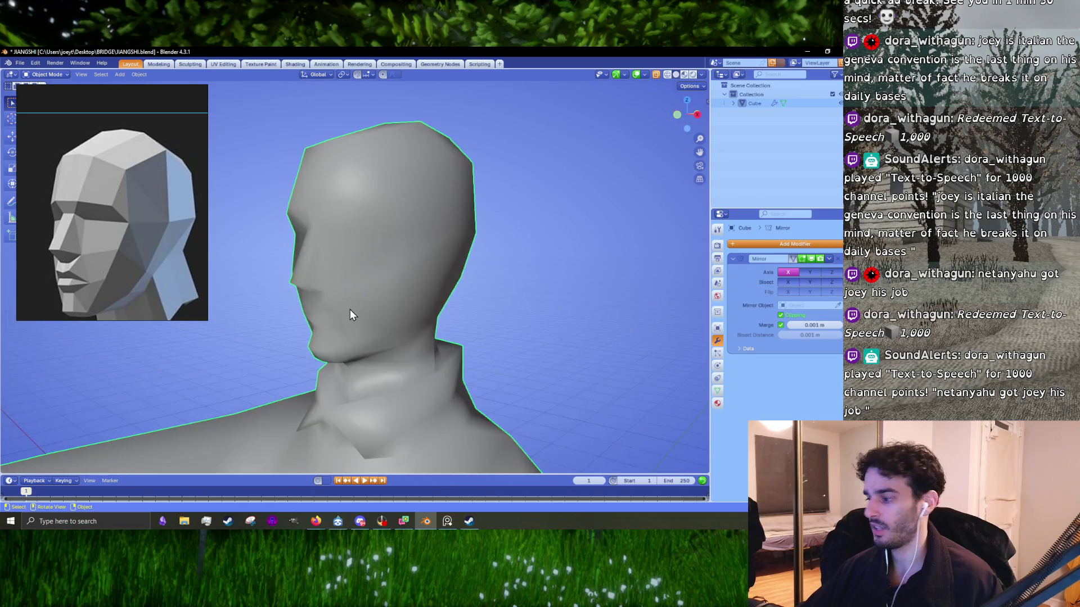
- In side view Edit Mode, nudge a forehead vertex up-left and a face vertex down-right
{"action": "key", "text": "KP_3"}
{"action": "key", "text": "Tab"}
{"action": "scroll", "coordinate": [366, 298], "scroll_direction": "up", "scroll_amount": 3}
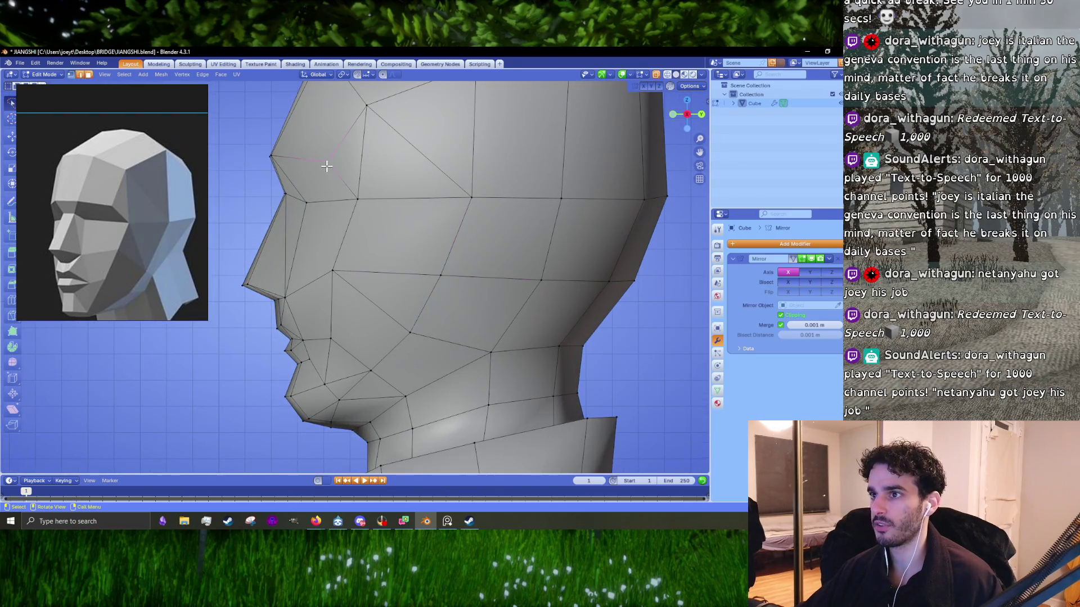
{"action": "left_click_drag", "start_coordinate": [327, 165], "coordinate": [316, 163]}
{"action": "left_click_drag", "start_coordinate": [326, 213], "coordinate": [303, 219]}
{"action": "key", "text": "r"}
{"action": "key", "text": "Escape"}
{"action": "left_click_drag", "start_coordinate": [360, 201], "coordinate": [365, 208]}
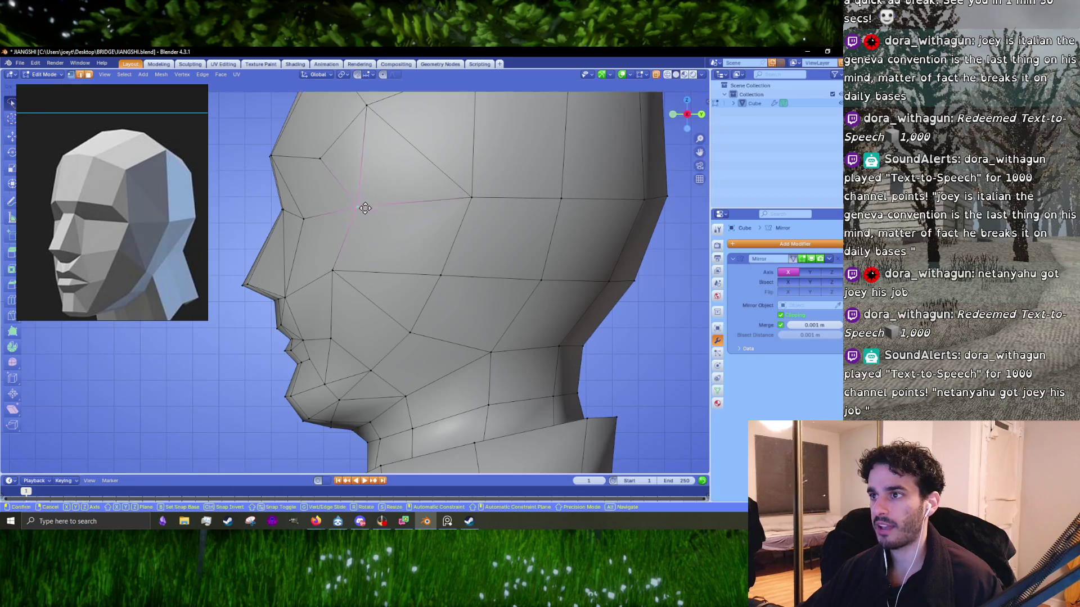
{"action": "left_click", "coordinate": [365, 214]}
{"action": "middle_click_drag", "start_coordinate": [366, 208], "coordinate": [428, 211]}
{"action": "scroll", "coordinate": [428, 211], "scroll_direction": "up", "scroll_amount": 2}
- Lasso the lower and upper rows of skull vertices and shift each vertically along Z
{"action": "left_click_drag", "start_coordinate": [565, 270], "coordinate": [358, 256]}
{"action": "key", "text": "g"}
{"action": "key", "text": "z"}
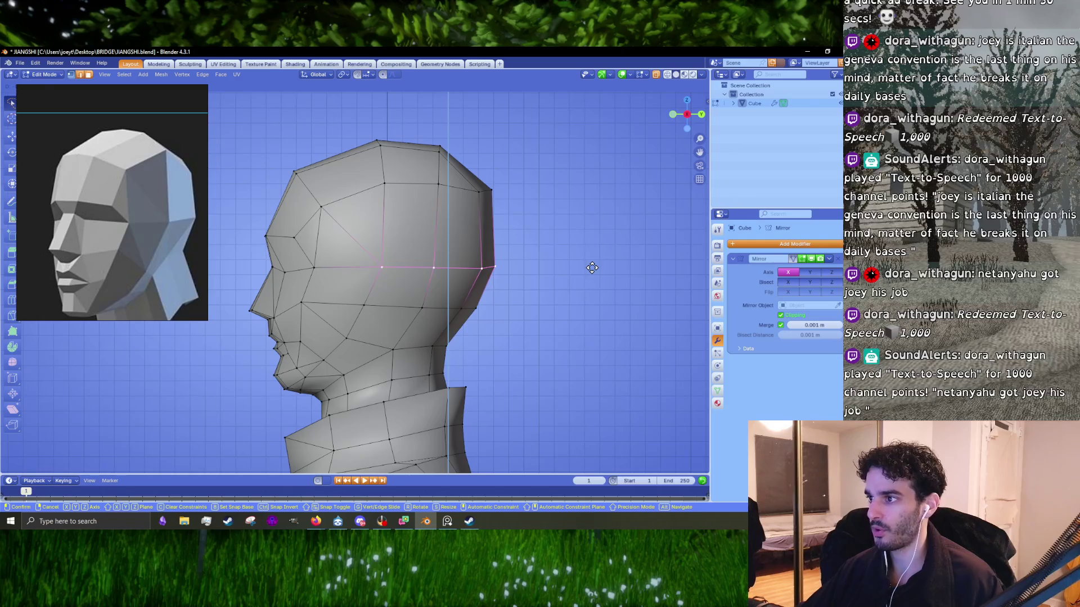
{"action": "left_click", "coordinate": [592, 268]}
{"action": "left_click_drag", "start_coordinate": [542, 204], "coordinate": [493, 173]}
{"action": "key", "text": "g"}
{"action": "key", "text": "z"}
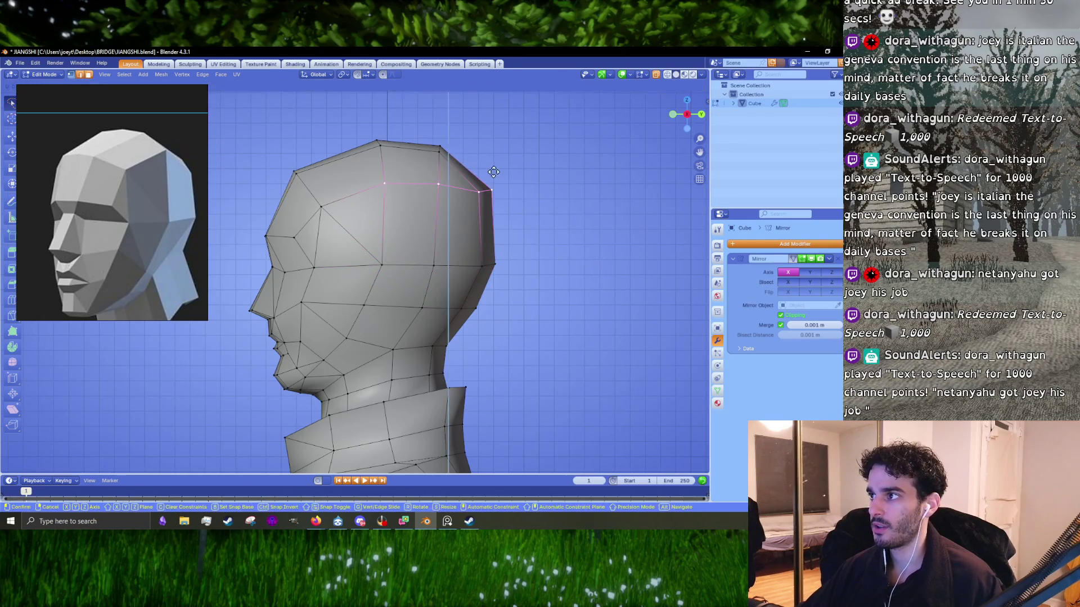
{"action": "left_click", "coordinate": [493, 172]}
{"action": "middle_click_drag", "start_coordinate": [450, 248], "coordinate": [438, 204], "text": "shift"}
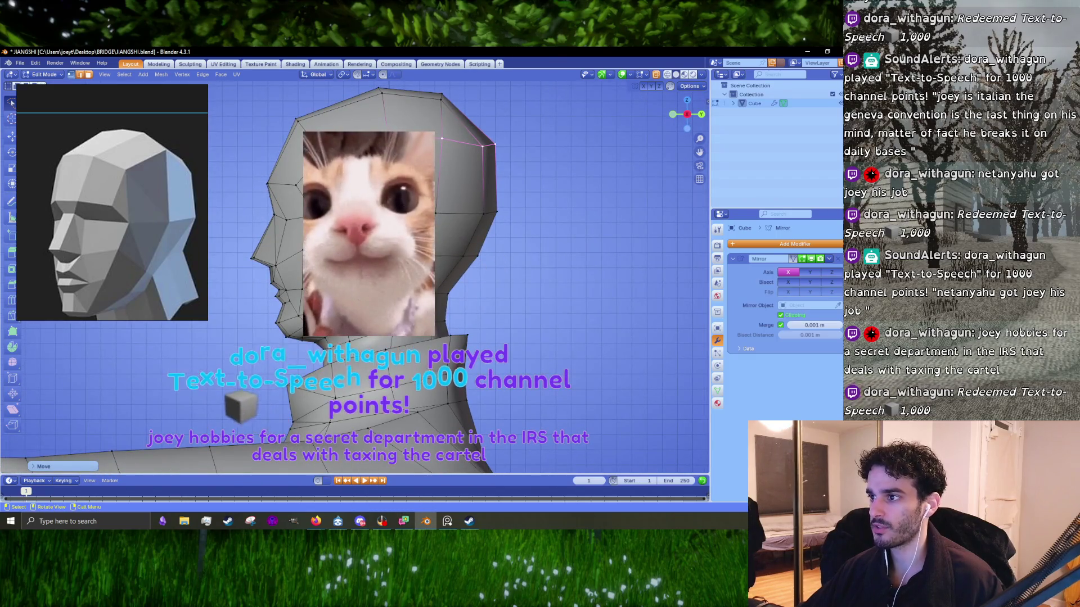
{"action": "scroll", "coordinate": [438, 204], "scroll_direction": "up", "scroll_amount": 3}
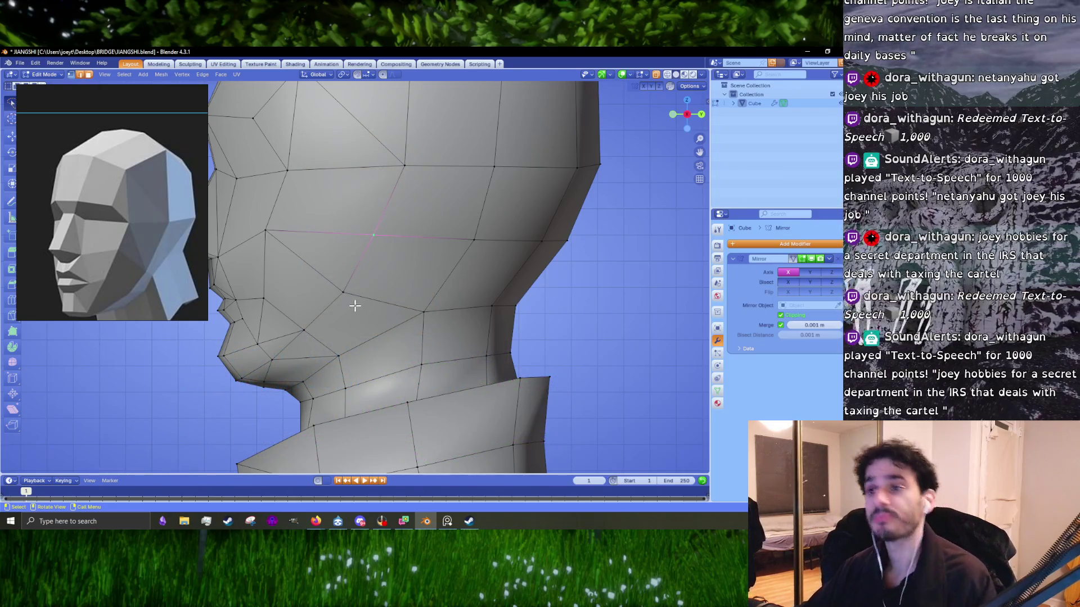
{"action": "middle_click_drag", "start_coordinate": [352, 301], "coordinate": [376, 320], "text": "shift"}
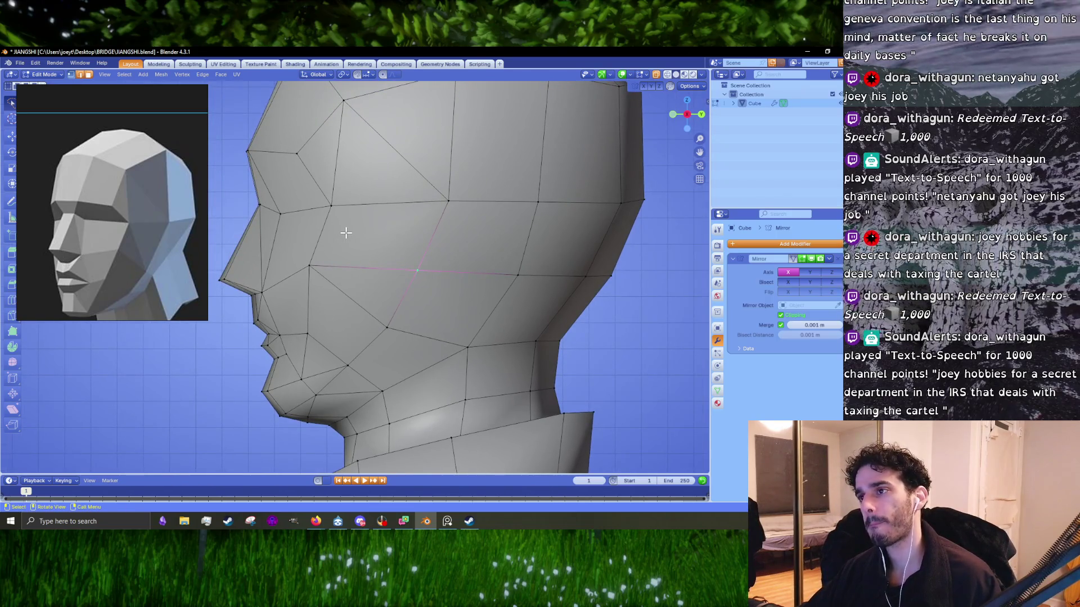
- Dissolve a newly knifed cheek edge and the horizontal edge loop across the cheek
{"action": "key", "text": "k"}
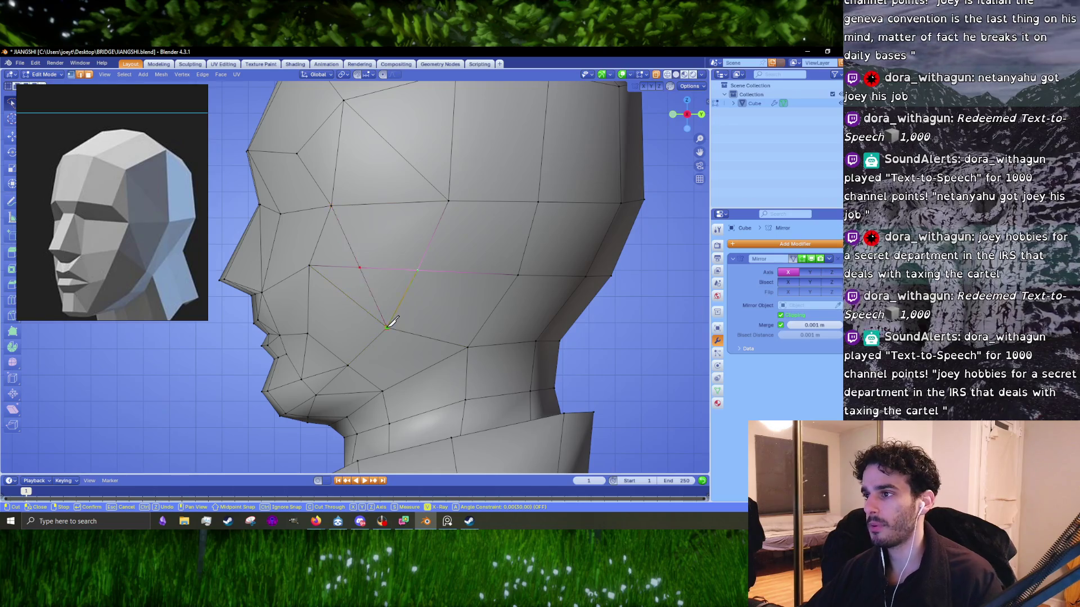
{"action": "key", "text": "Return"}
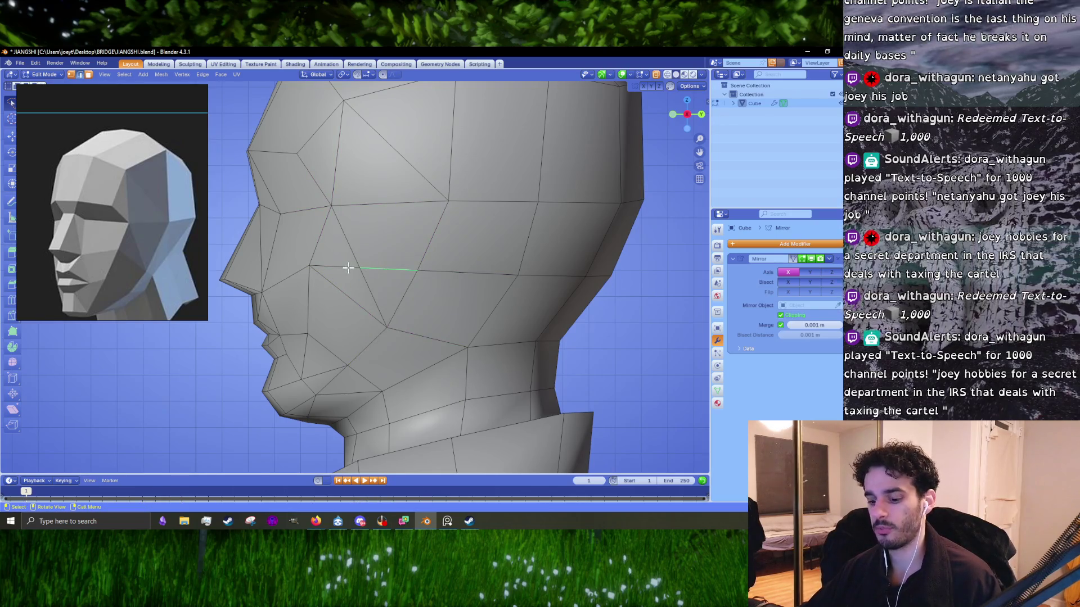
{"action": "key", "text": "x"}
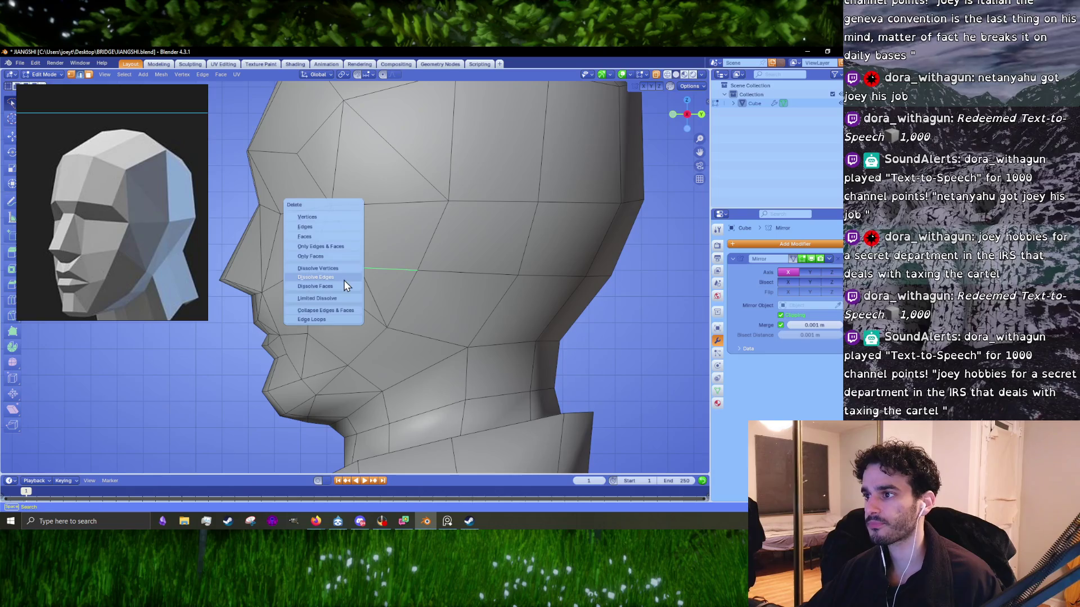
{"action": "left_click", "coordinate": [344, 279]}
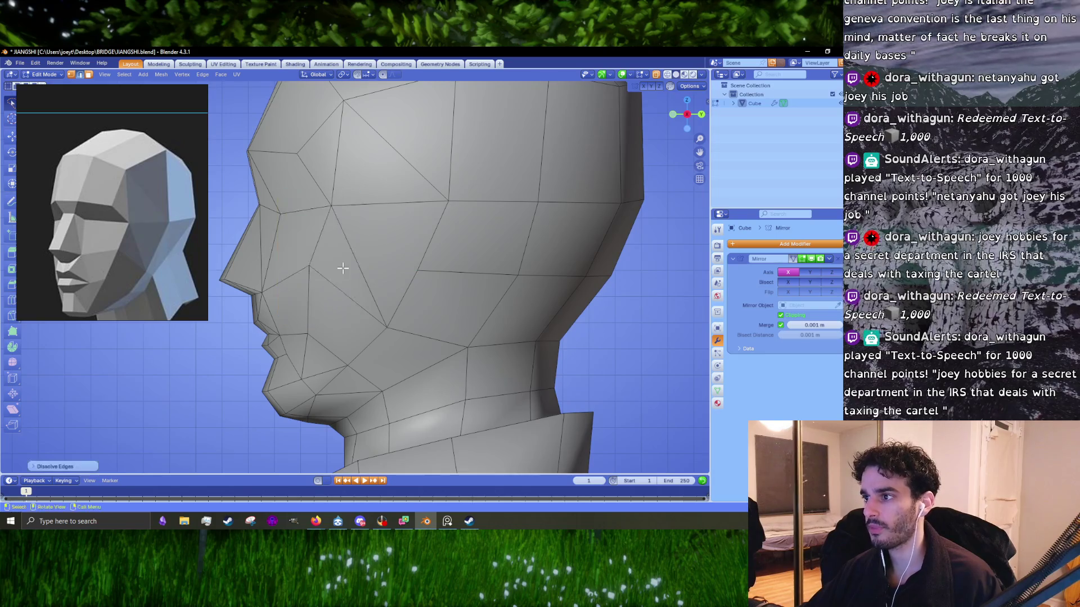
{"action": "left_click", "coordinate": [478, 277], "text": "alt"}
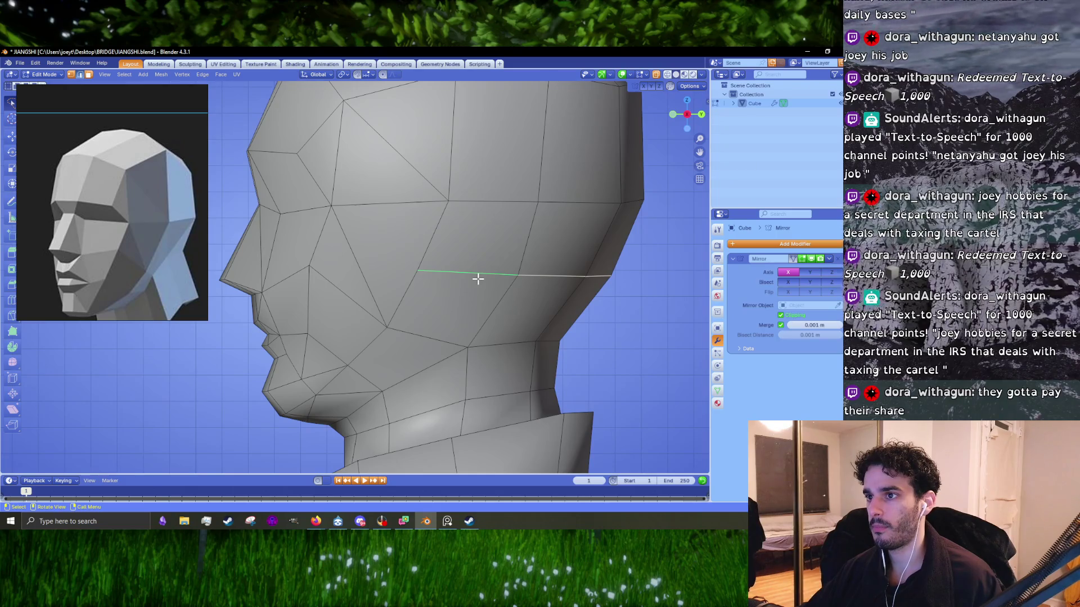
{"action": "key", "text": "KP_4"}
{"action": "key", "text": "x"}
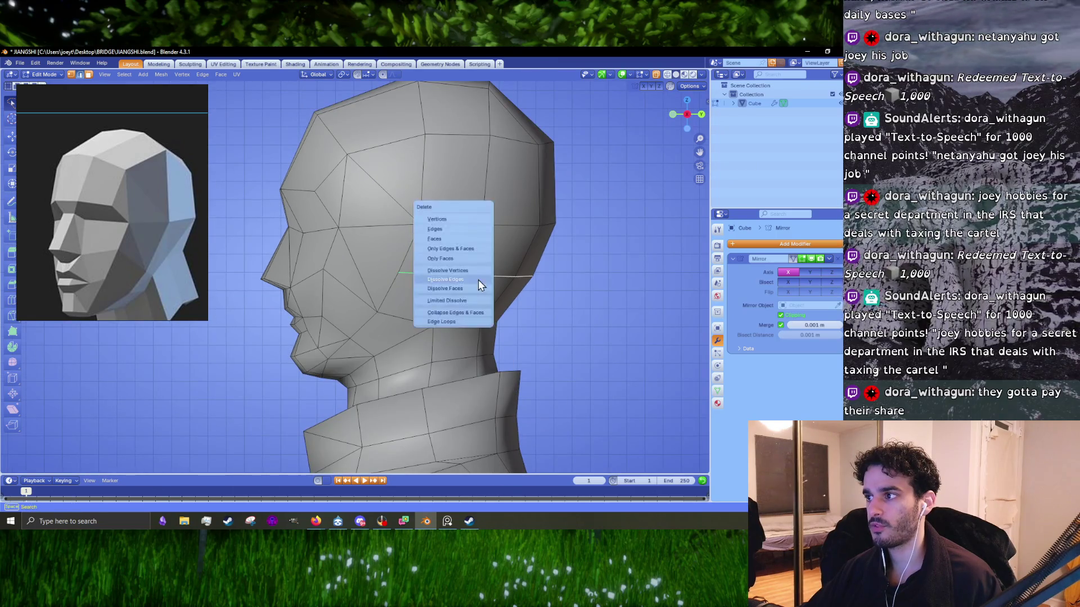
{"action": "left_click", "coordinate": [478, 279]}
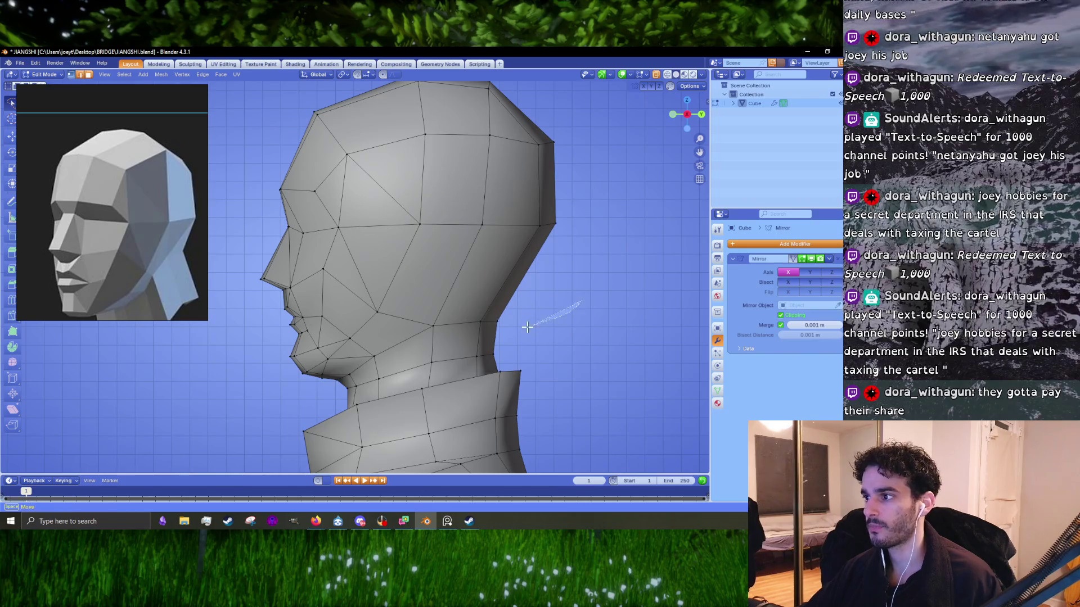
- Shift the cheek edge loop left, then move and scale the lower cheek vertices along Z
{"action": "left_click", "coordinate": [473, 318], "text": "alt"}
{"action": "key", "text": "g"}
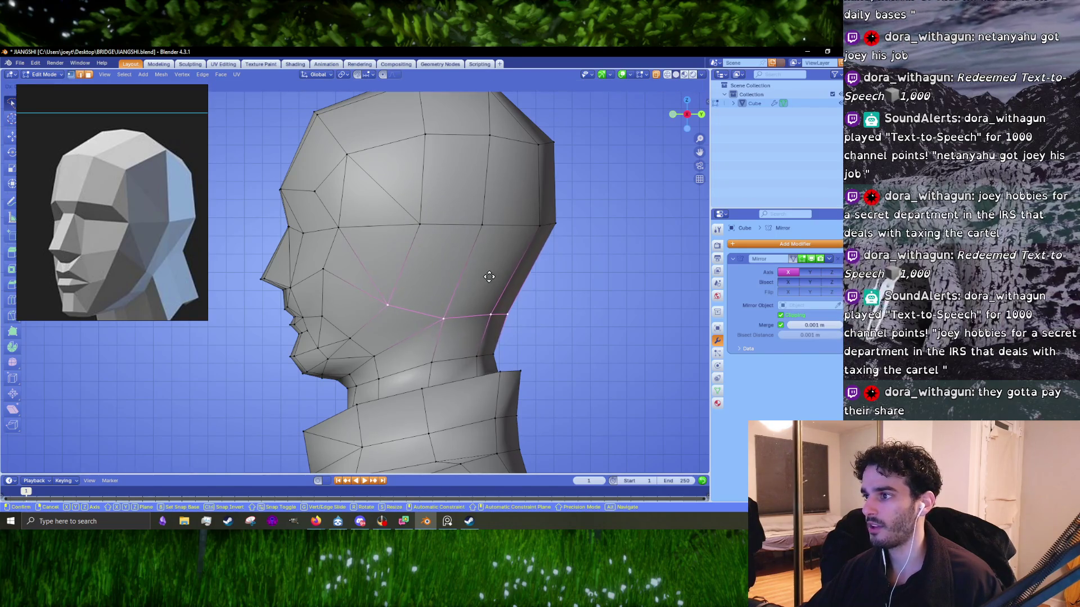
{"action": "left_click", "coordinate": [485, 274]}
{"action": "right_click_drag", "start_coordinate": [489, 360], "coordinate": [428, 352], "text": "ctrl"}
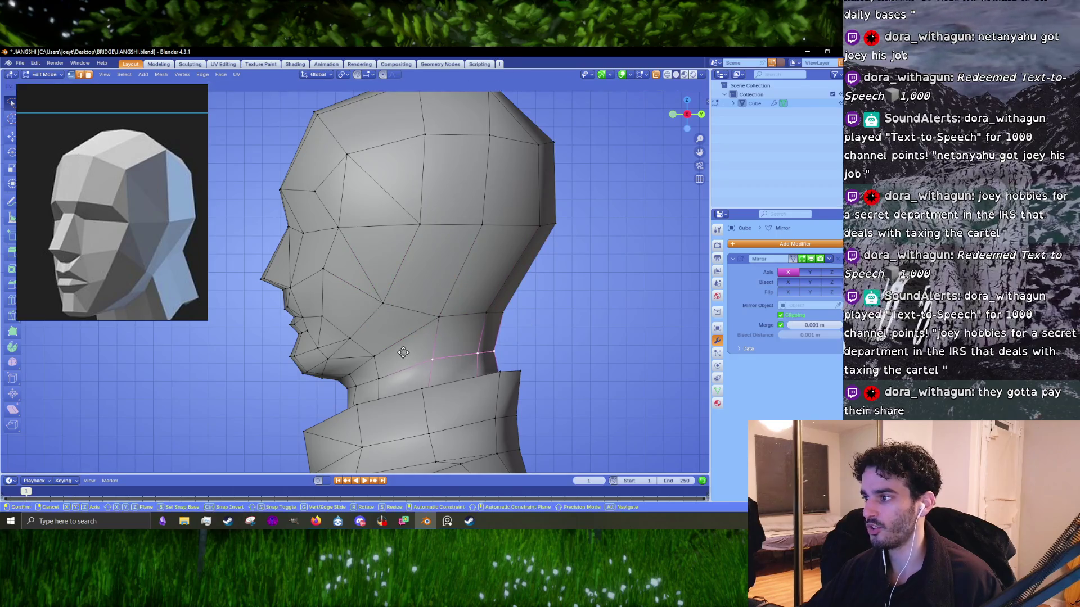
{"action": "right_click_drag", "start_coordinate": [529, 304], "coordinate": [461, 281], "text": "ctrl"}
{"action": "key", "text": "g"}
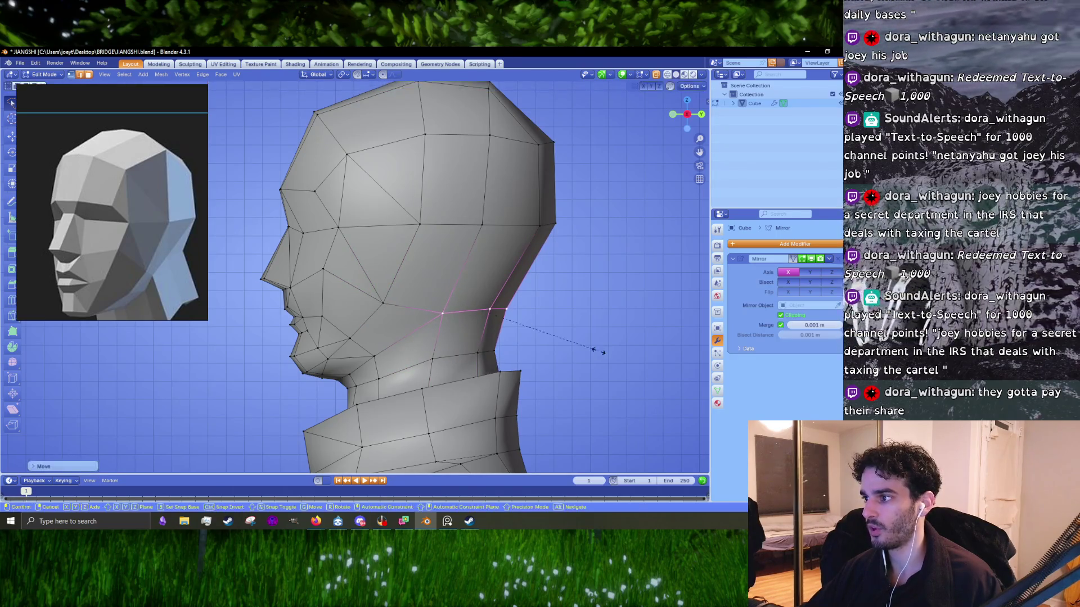
{"action": "key", "text": "z"}
{"action": "left_click", "coordinate": [583, 347]}
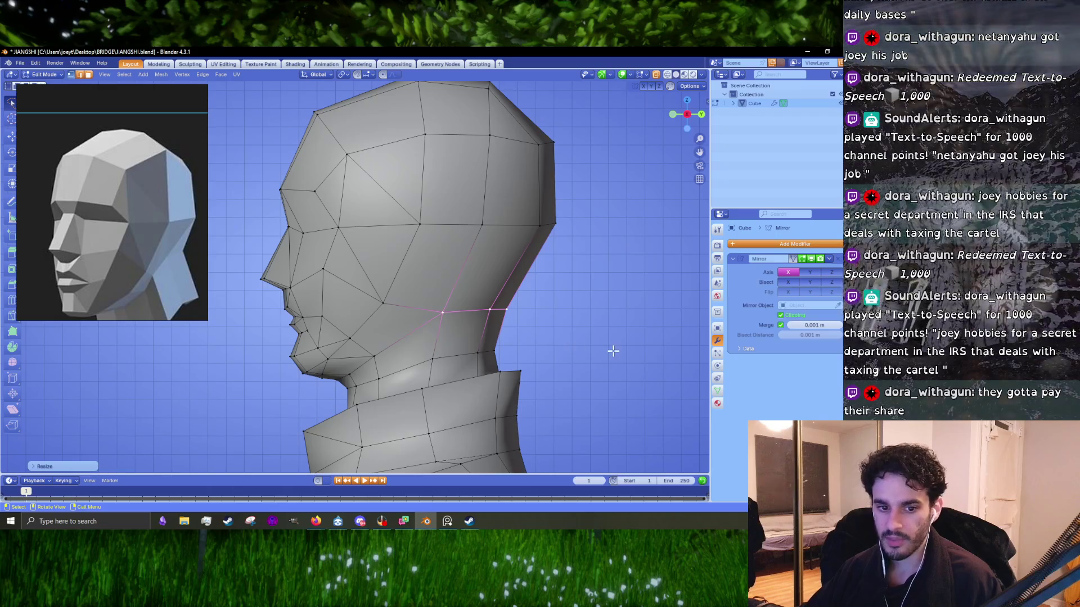
{"action": "key", "text": "s"}
{"action": "key", "text": "z"}
{"action": "key", "text": "g"}
{"action": "left_click", "coordinate": [550, 344]}
- Move the upper cheek vertices vertically along Z, then undo the last change
{"action": "right_click_drag", "start_coordinate": [596, 217], "coordinate": [603, 219], "text": "ctrl"}
{"action": "key", "text": "g"}
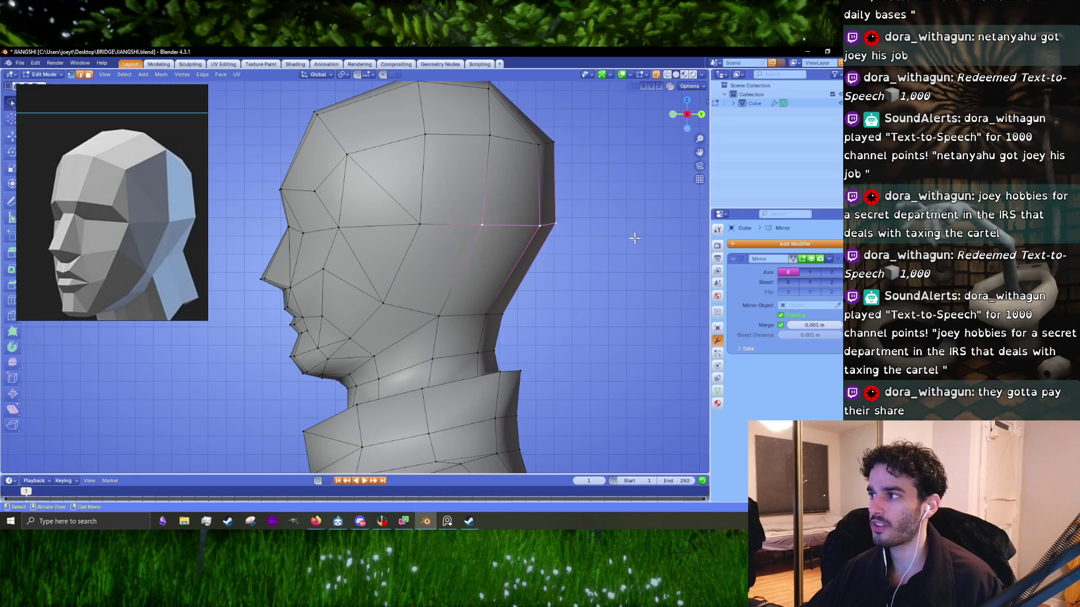
{"action": "key", "text": "z"}
{"action": "key", "text": "z"}
{"action": "key", "text": "z"}
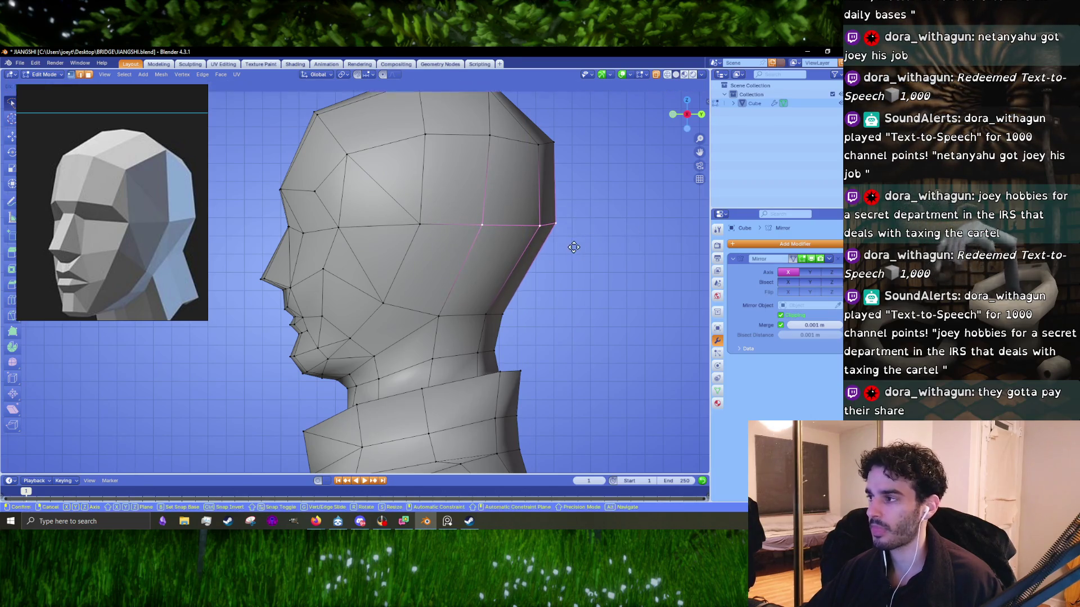
{"action": "left_click", "coordinate": [570, 261]}
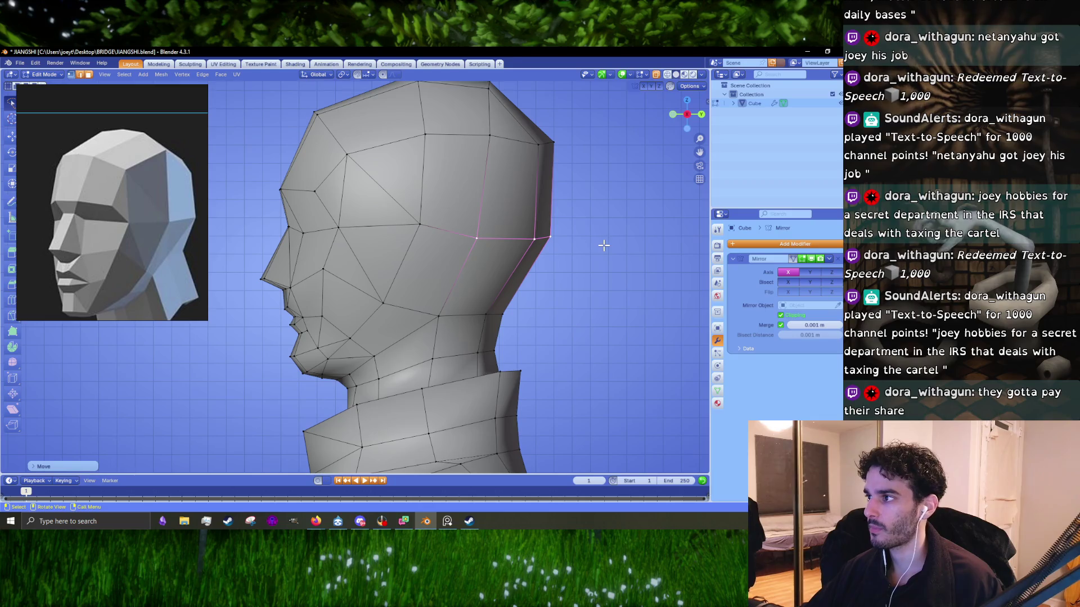
{"action": "key", "text": "ctrl+z"}
- Lower the selected edge loop and reposition the brow ridge edge
{"action": "key", "text": "g"}
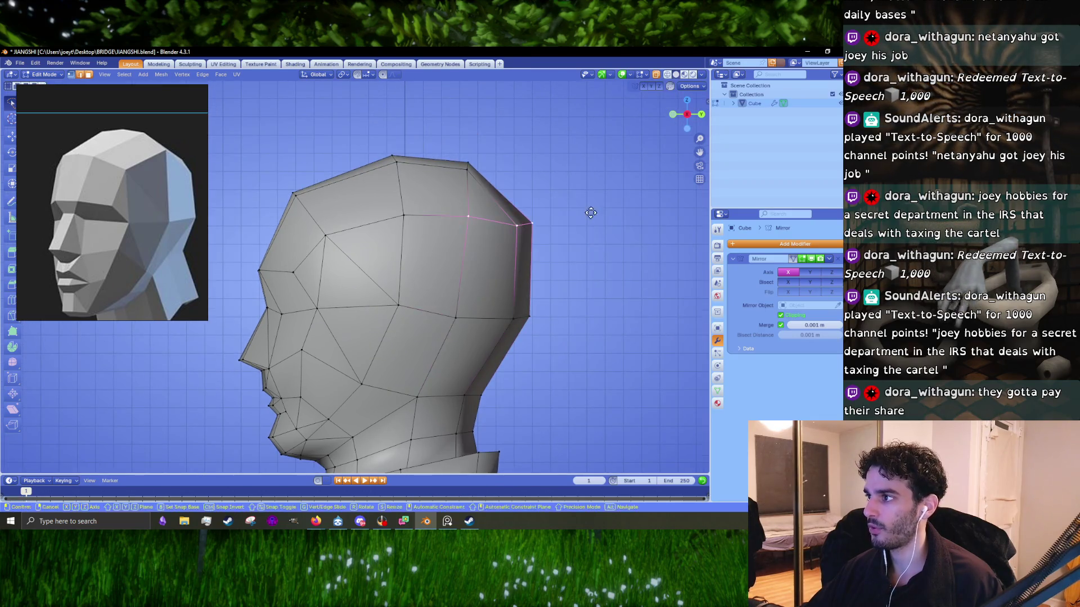
{"action": "left_click", "coordinate": [586, 226]}
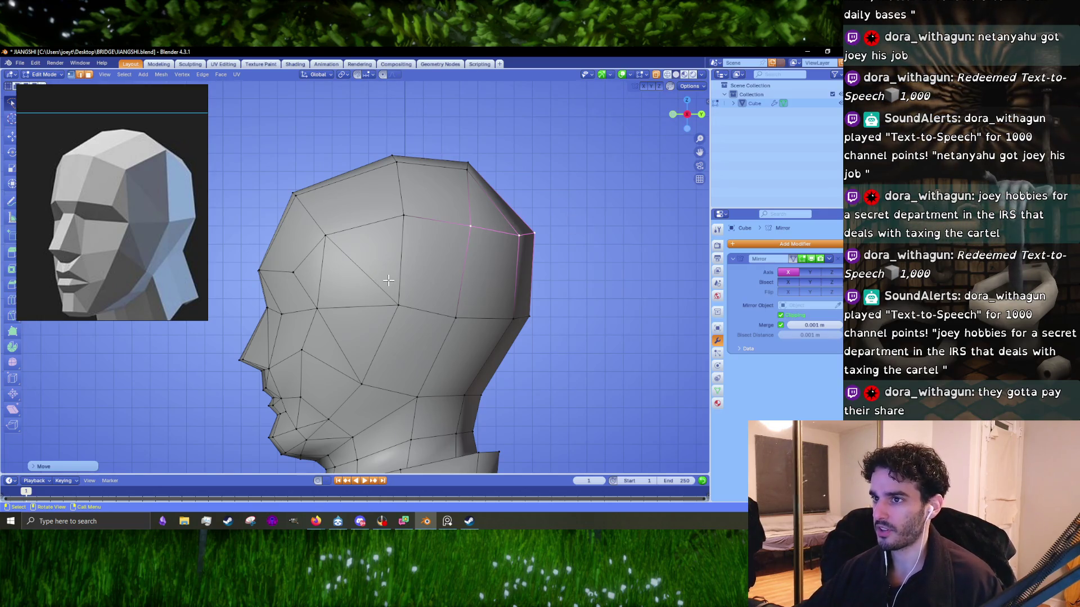
{"action": "scroll", "coordinate": [388, 280], "scroll_direction": "up", "scroll_amount": 3}
{"action": "left_click", "coordinate": [360, 309]}
{"action": "key", "text": "g"}
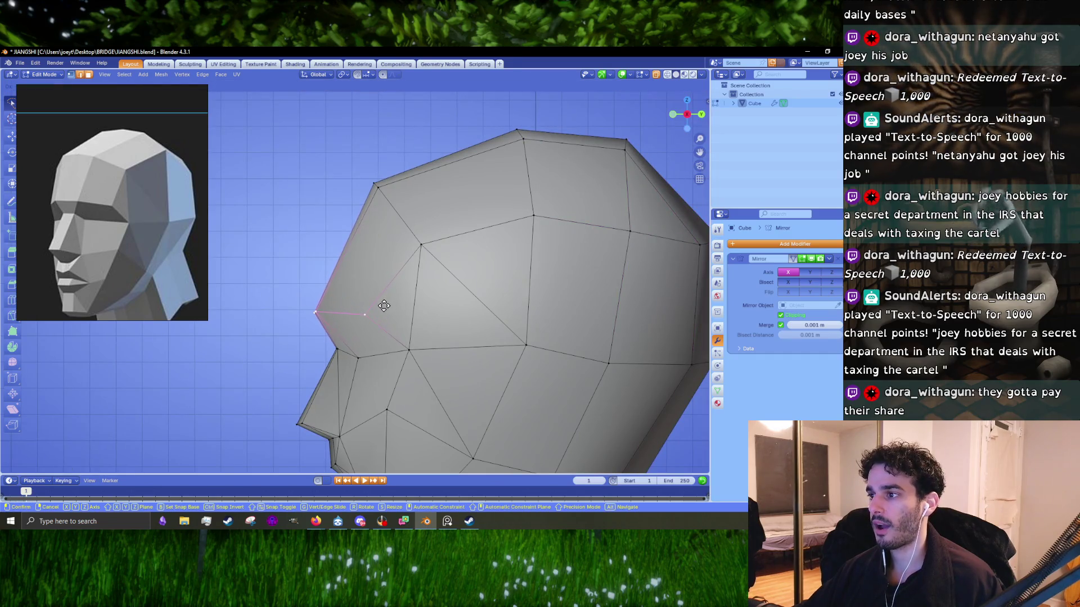
{"action": "left_click", "coordinate": [383, 305]}
- Push the upper forehead and crown edges outward, then select the back-of-head edges
{"action": "left_click", "coordinate": [395, 219]}
{"action": "key", "text": "g"}
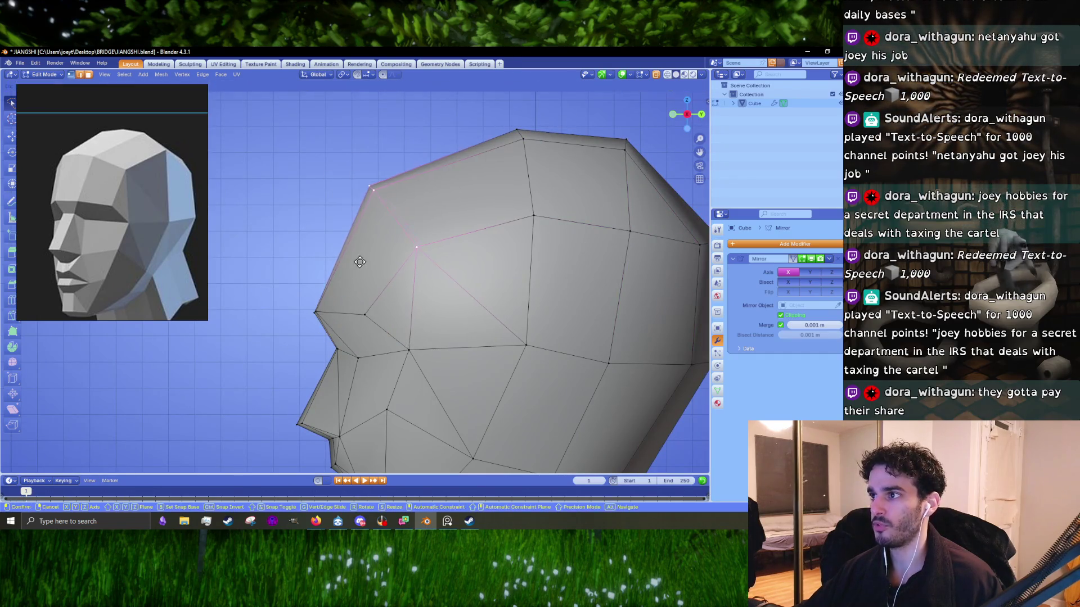
{"action": "left_click", "coordinate": [355, 256]}
{"action": "scroll", "coordinate": [355, 256], "scroll_direction": "down", "scroll_amount": 4}
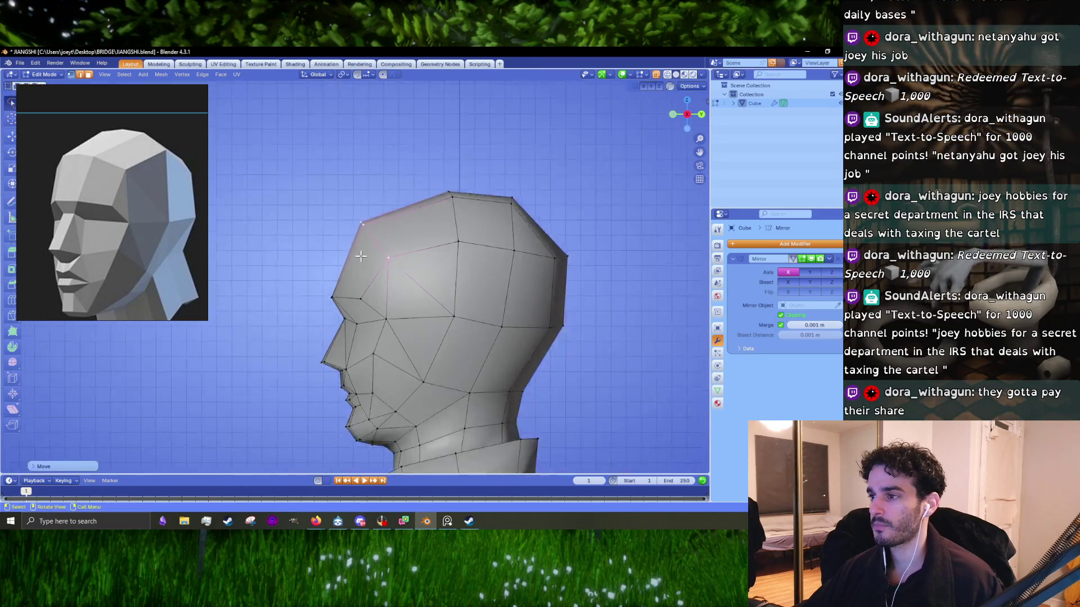
{"action": "left_click", "coordinate": [387, 195]}
{"action": "key", "text": "g"}
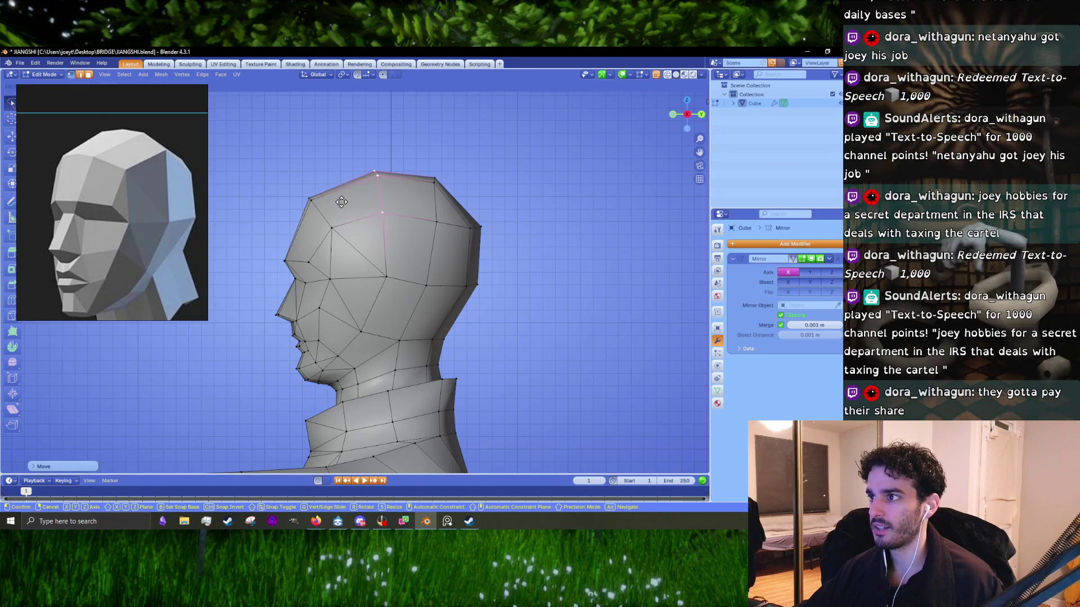
{"action": "left_click", "coordinate": [341, 201]}
{"action": "left_click", "coordinate": [437, 202]}
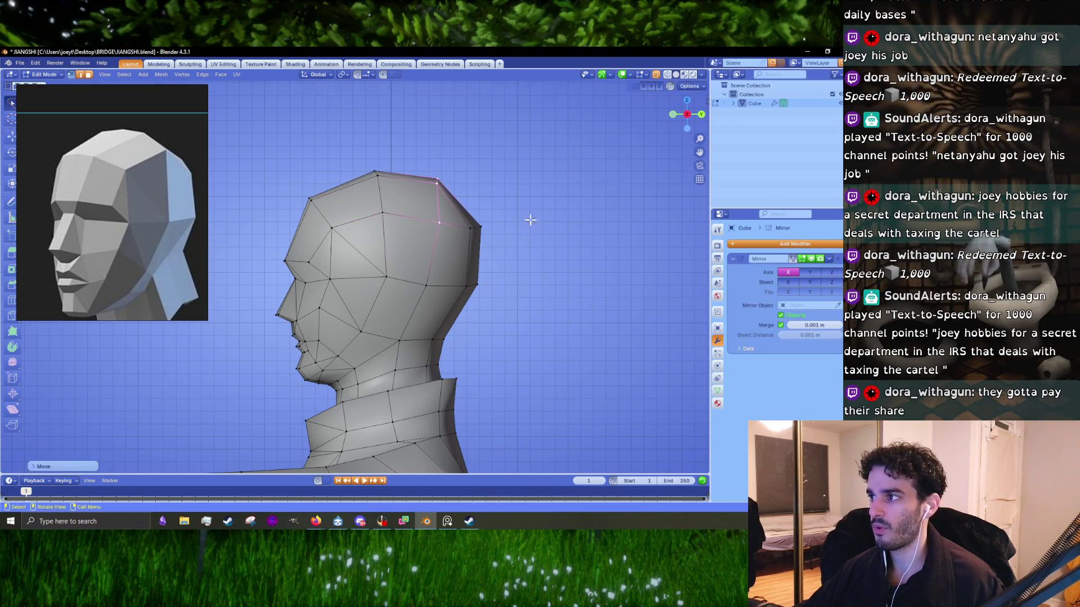
{"action": "left_click", "coordinate": [482, 191], "text": "alt"}
- Scale the back-of-head loop slightly to reshape the rear of the skull
{"action": "key", "text": "g"}
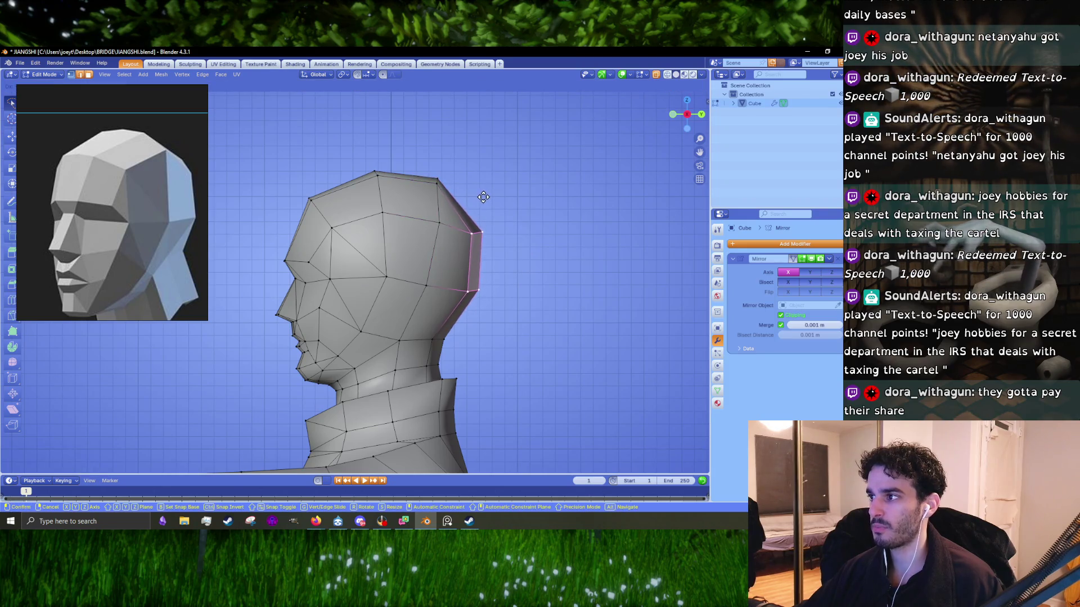
{"action": "key", "text": "s"}
{"action": "left_click", "coordinate": [493, 330]}
{"action": "key", "text": "s"}
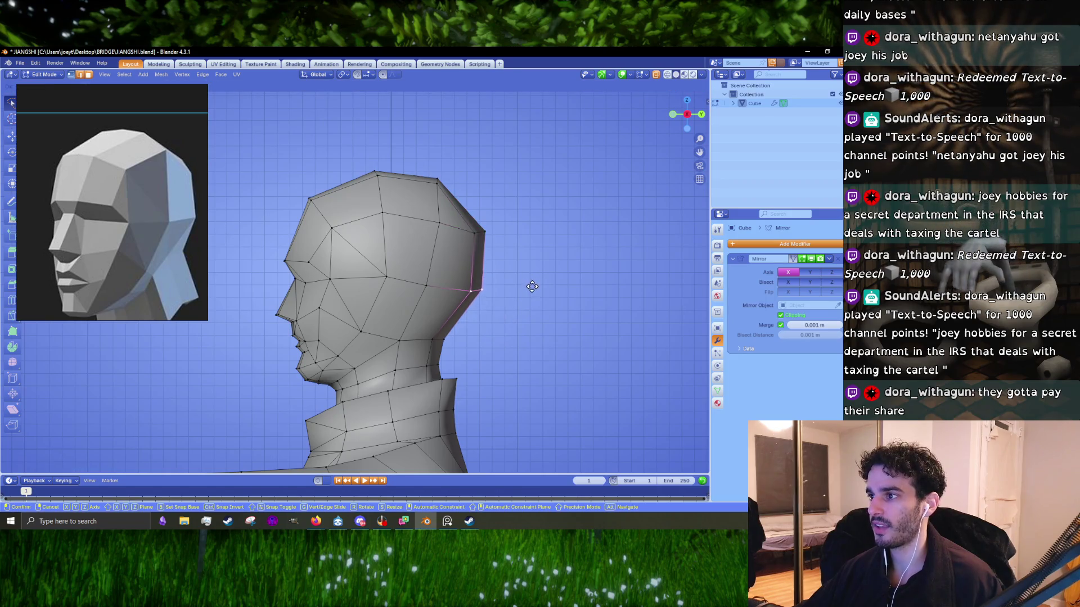
- Lasso-select the back-of-head edge loop and scale it along the Z axis
{"action": "left_click", "coordinate": [532, 287]}
{"action": "mouse_move", "coordinate": [539, 236]}
{"action": "right_mouse_down", "text": "ctrl"}
{"action": "mouse_move", "coordinate": [446, 116]}
{"action": "mouse_move", "coordinate": [466, 121]}
{"action": "right_mouse_up", "text": "ctrl"}
{"action": "key", "text": "g"}
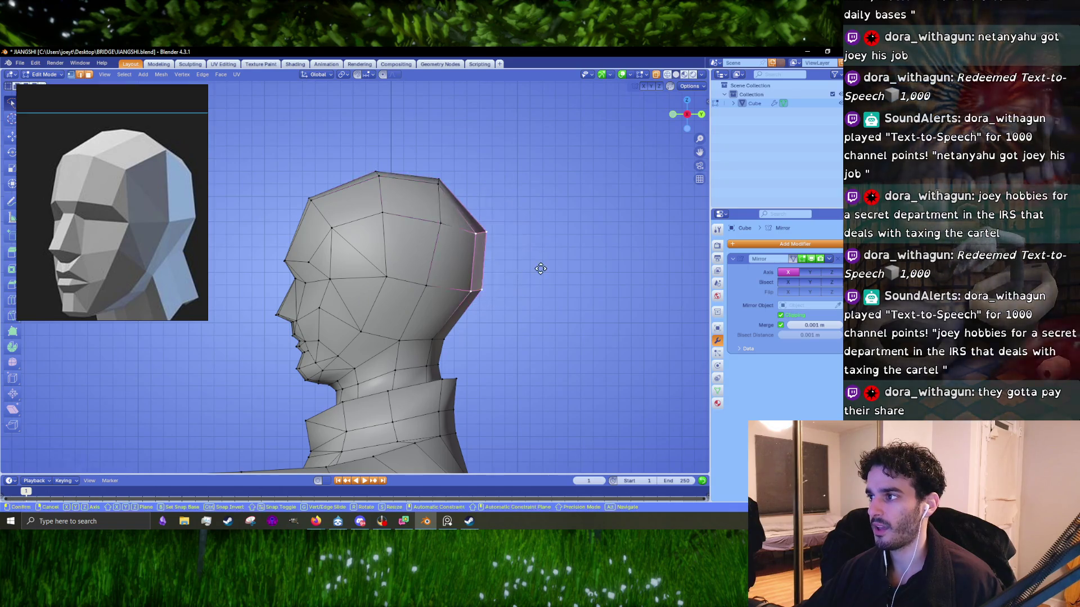
{"action": "key", "text": "s"}
{"action": "key", "text": "z"}
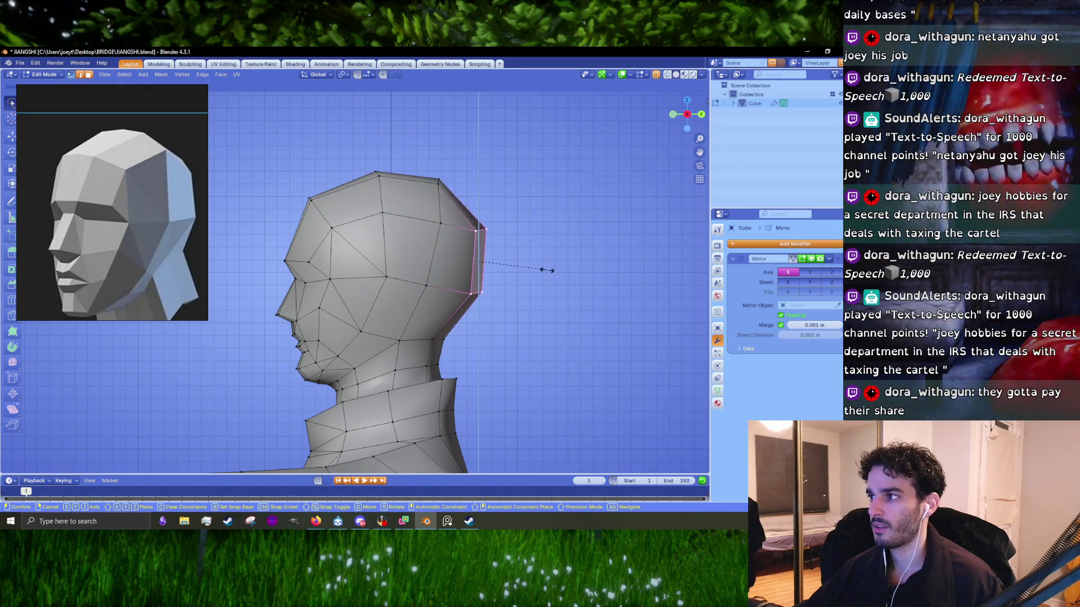
{"action": "left_click", "coordinate": [544, 270]}
- Check the head in Object Mode, then nudge the back-of-head loop into its final position
{"action": "key", "text": "Tab"}
{"action": "scroll", "coordinate": [548, 285], "scroll_direction": "down", "scroll_amount": 2}
{"action": "scroll", "coordinate": [450, 319], "scroll_direction": "up", "scroll_amount": 2}
{"action": "key", "text": "Tab"}
{"action": "key", "text": "Tab"}
{"action": "key", "text": "Tab"}
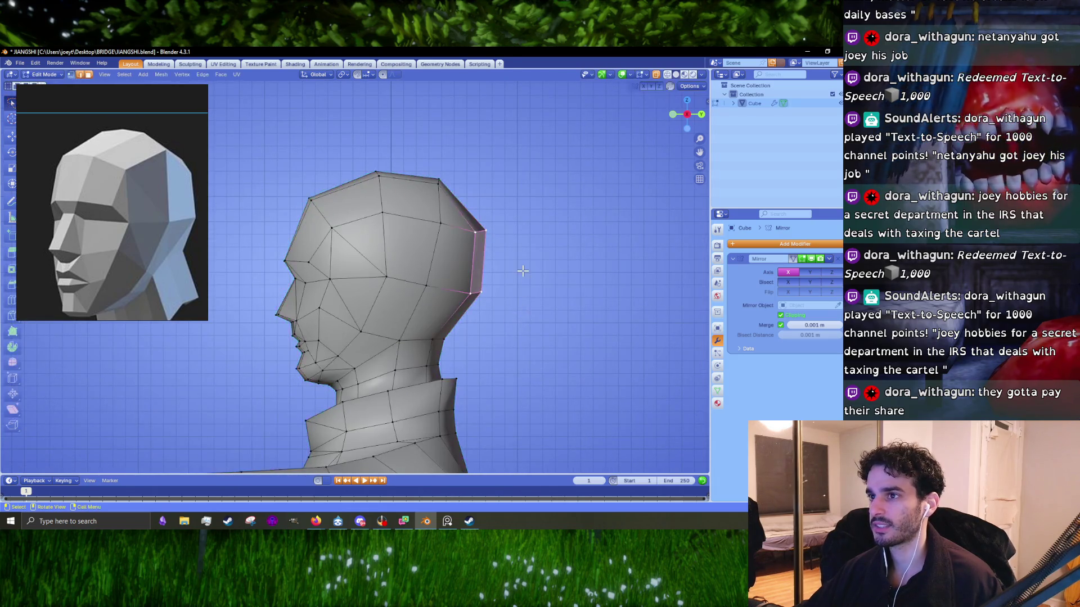
{"action": "key", "text": "g"}
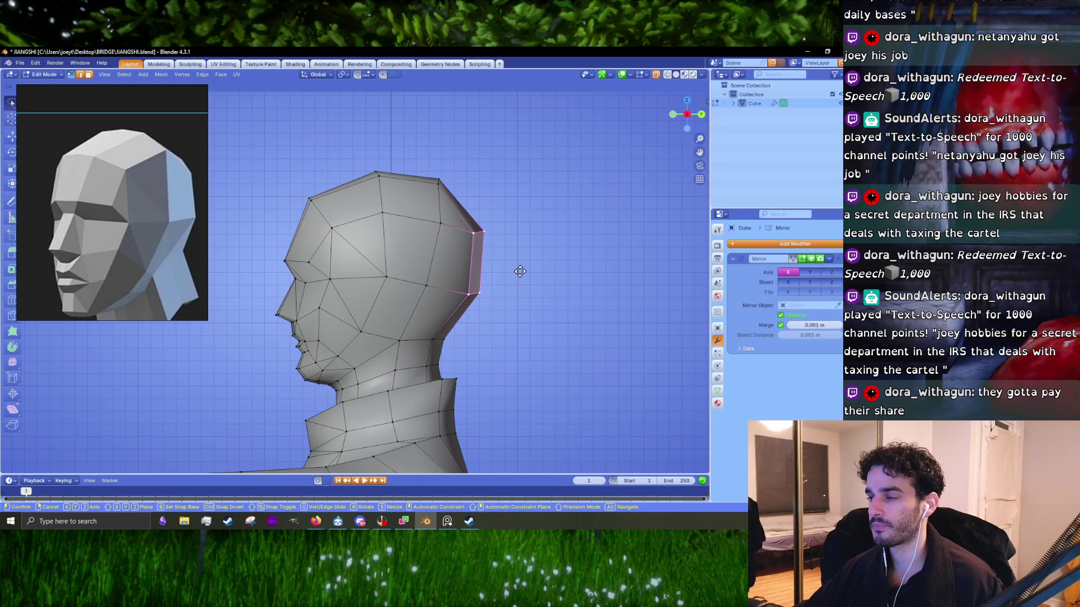
{"action": "left_click", "coordinate": [519, 272]}
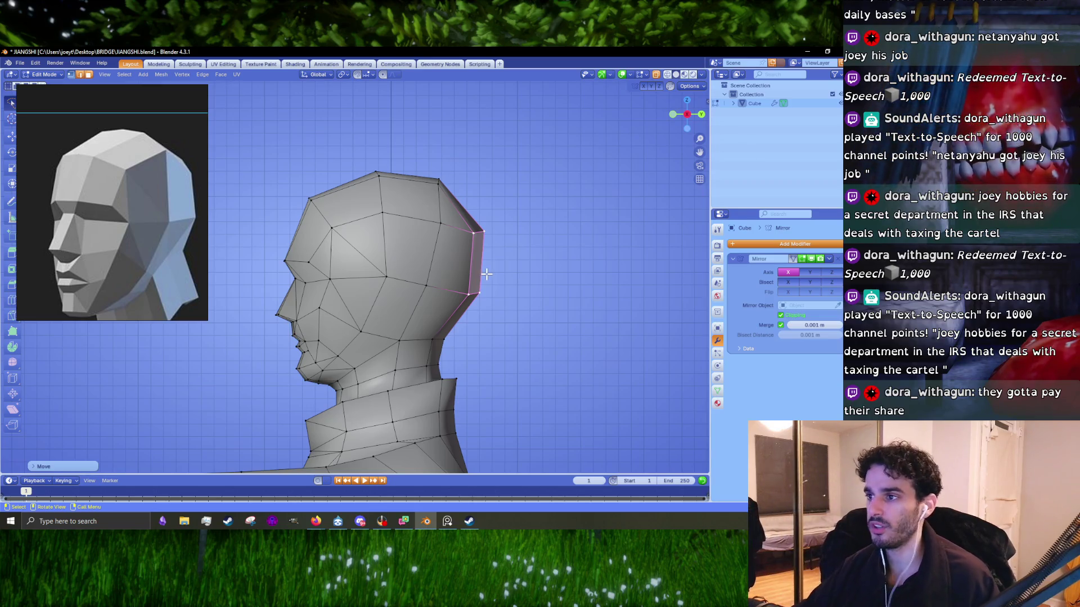
{"action": "scroll", "coordinate": [338, 255], "scroll_direction": "up", "scroll_amount": 3}
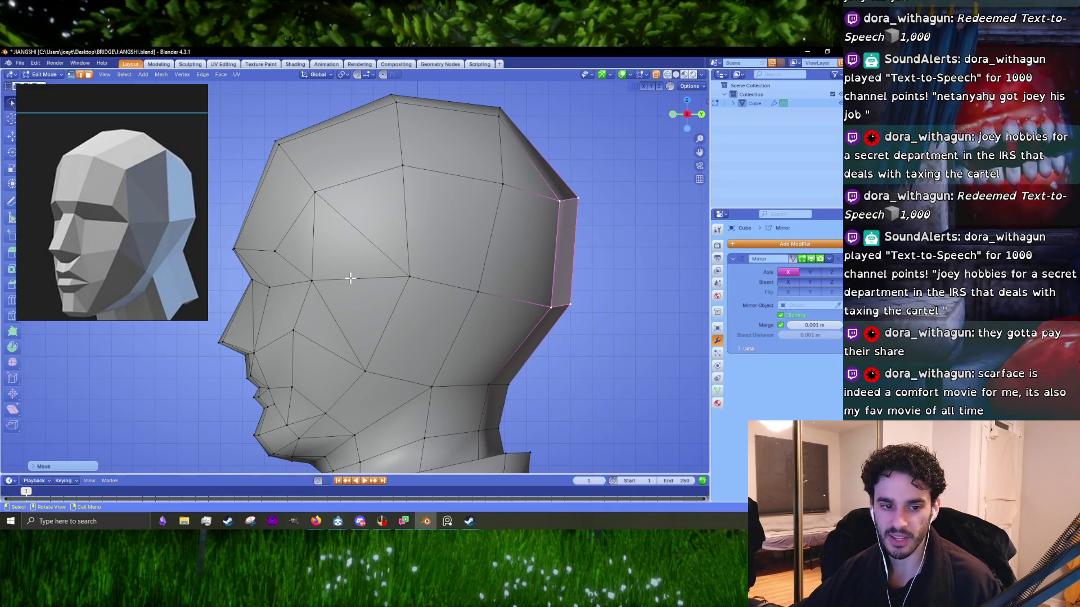
- Reposition the brow and nose vertices along the face's side profile
{"action": "scroll", "coordinate": [298, 320], "scroll_direction": "up", "scroll_amount": 2}
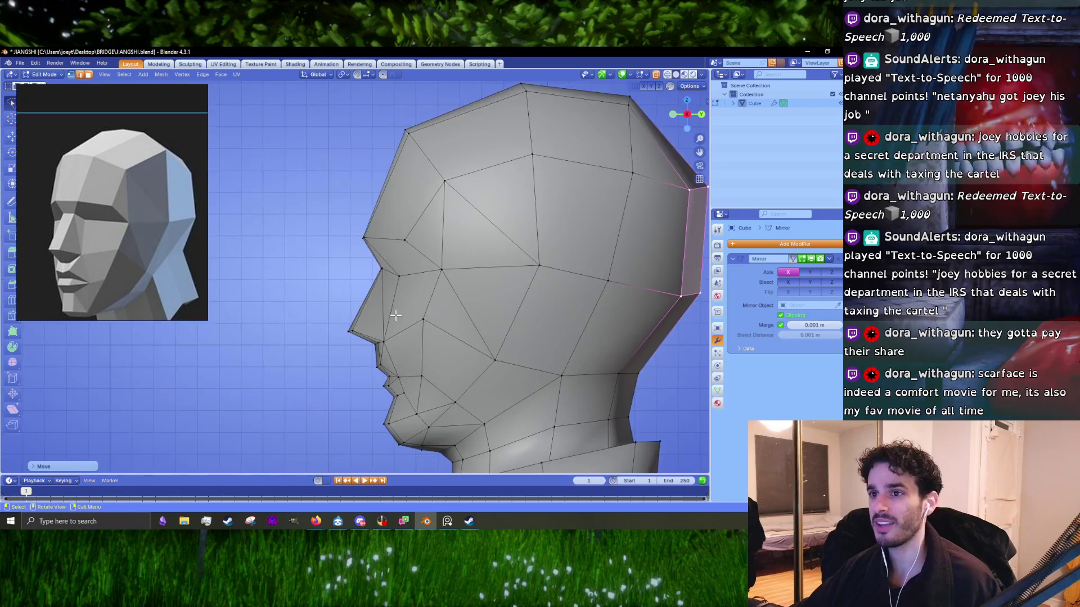
{"action": "scroll", "coordinate": [392, 289], "scroll_direction": "up", "scroll_amount": 2}
{"action": "left_click", "coordinate": [392, 264]}
{"action": "key", "text": "g"}
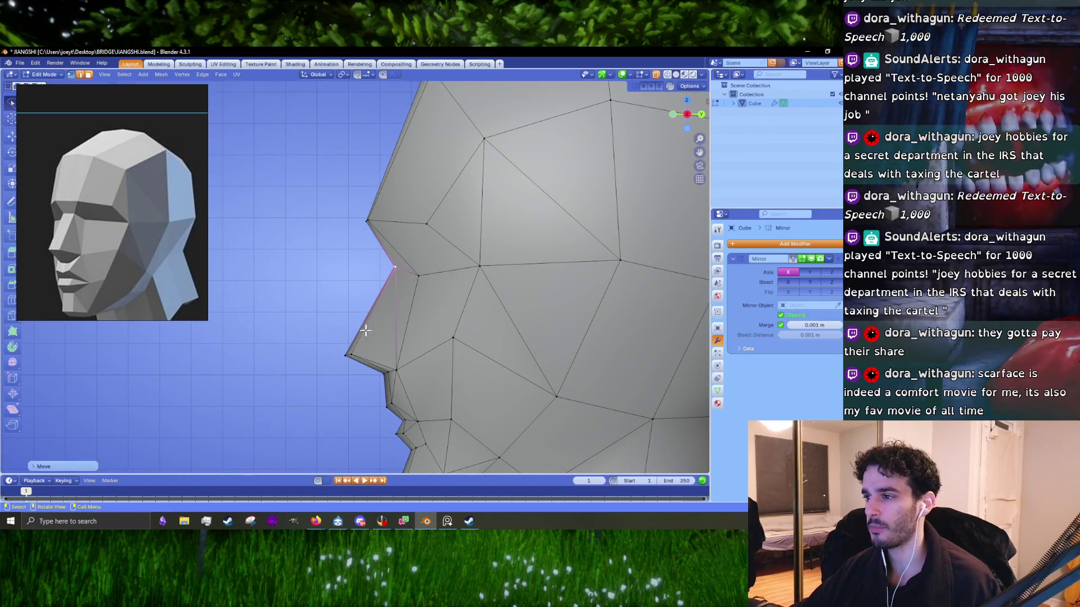
{"action": "left_click", "coordinate": [327, 368]}
{"action": "middle_click_drag", "start_coordinate": [326, 367], "coordinate": [401, 334]}
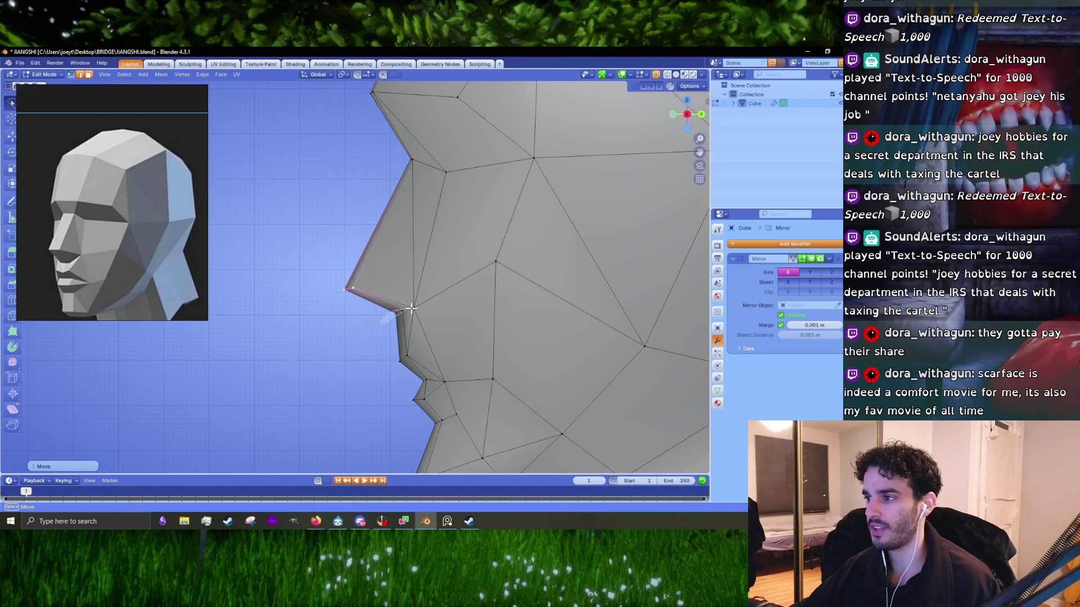
{"action": "left_click", "coordinate": [394, 316]}
{"action": "key", "text": "g"}
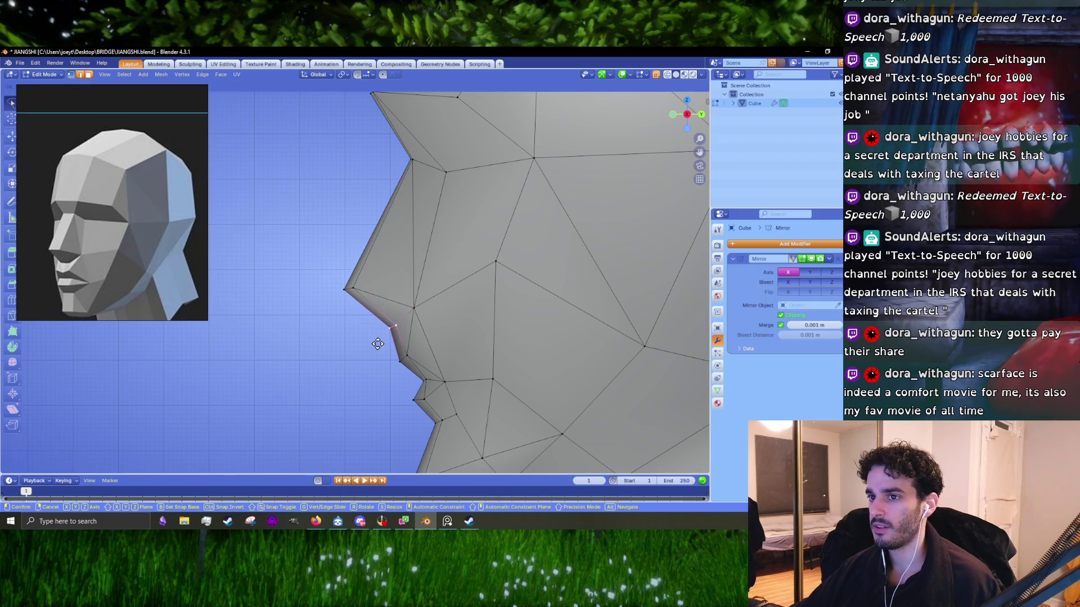
{"action": "left_click", "coordinate": [383, 346]}
- Box-select the lip and mouth vertices and move them to sharpen the mouth profile
{"action": "middle_click_drag", "start_coordinate": [383, 346], "coordinate": [359, 305]}
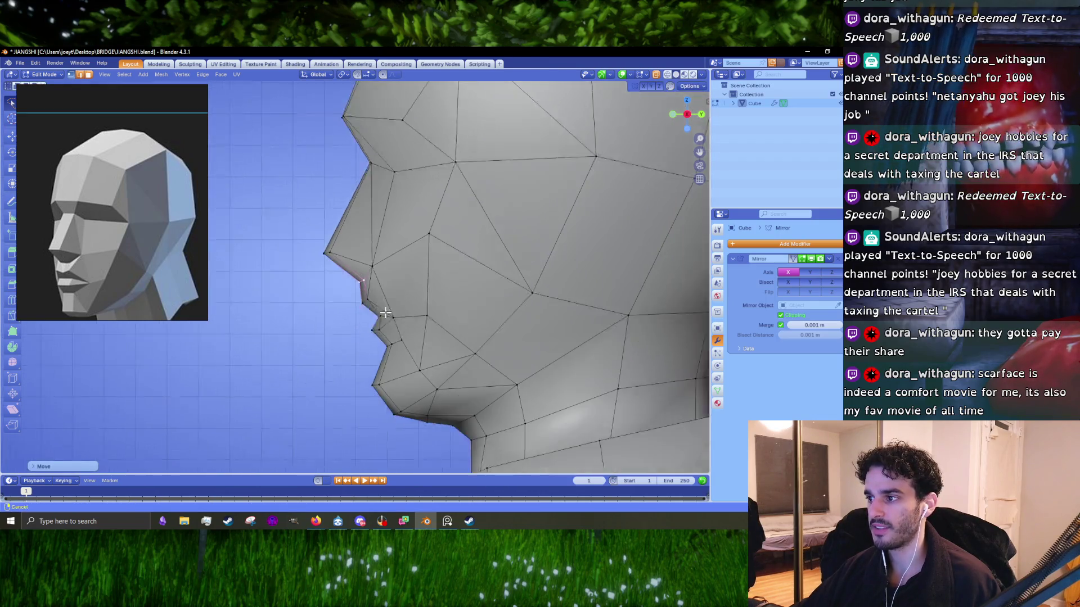
{"action": "left_click_drag", "start_coordinate": [276, 239], "coordinate": [382, 310], "text": "shift"}
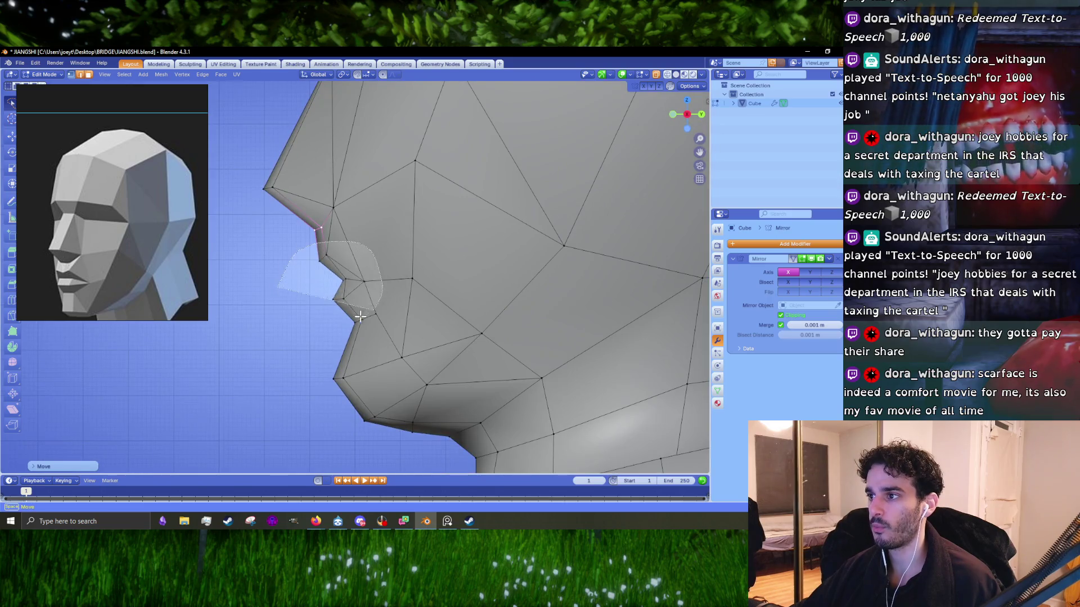
{"action": "key", "text": "g"}
{"action": "left_click", "coordinate": [321, 323]}
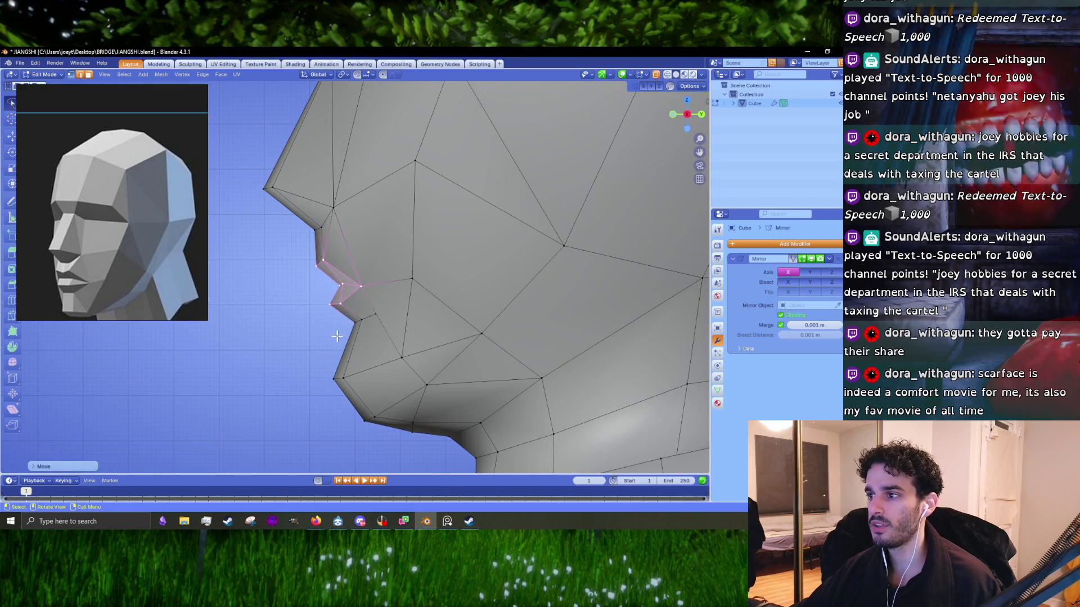
{"action": "key", "text": "alt+a"}
- From the front view, shift a jaw vertex to match the reference
{"action": "key", "text": "KP_1"}
{"action": "left_click", "coordinate": [382, 313]}
{"action": "key", "text": "g"}
{"action": "left_click", "coordinate": [395, 314]}
{"action": "scroll", "coordinate": [394, 314], "scroll_direction": "down", "scroll_amount": 3}
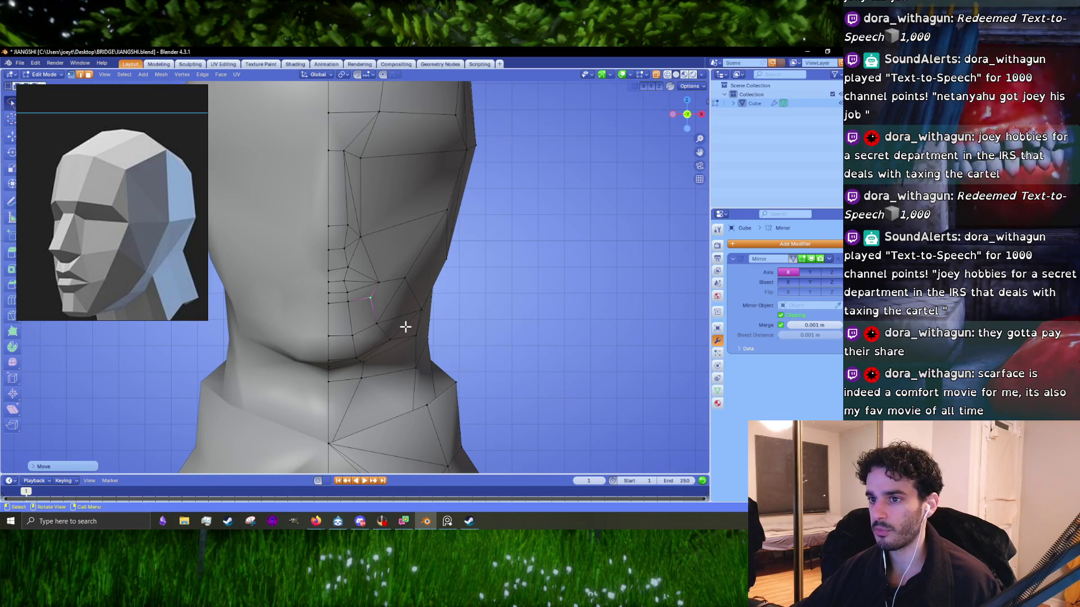
- Merge the selected cheek vertices At Last into a single point
{"action": "key", "text": "KP_3"}
{"action": "scroll", "coordinate": [405, 326], "scroll_direction": "up", "scroll_amount": 3}
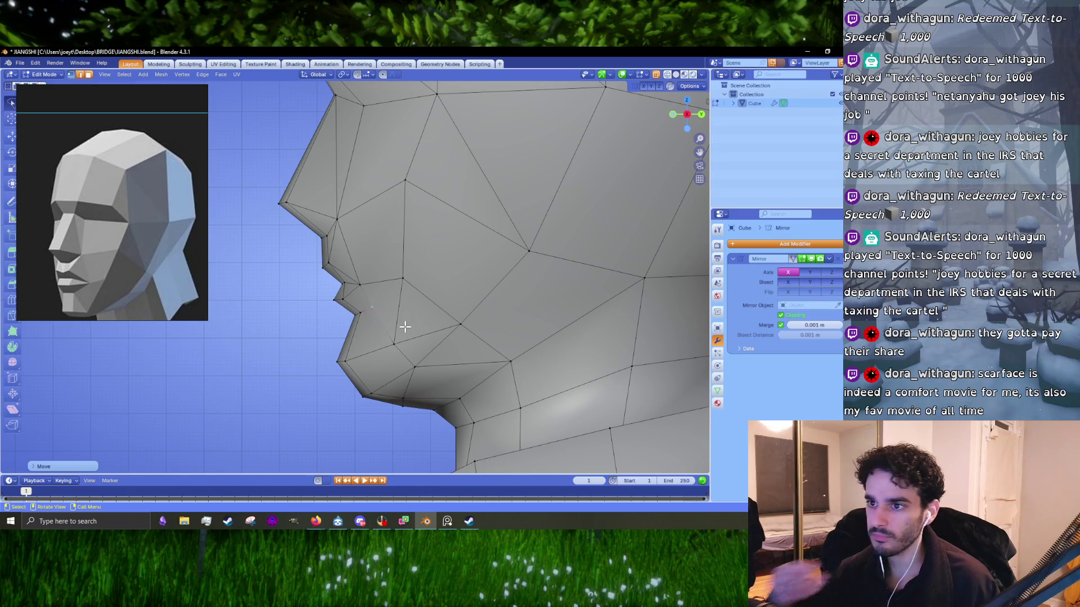
{"action": "middle_click_drag", "start_coordinate": [405, 326], "coordinate": [455, 304]}
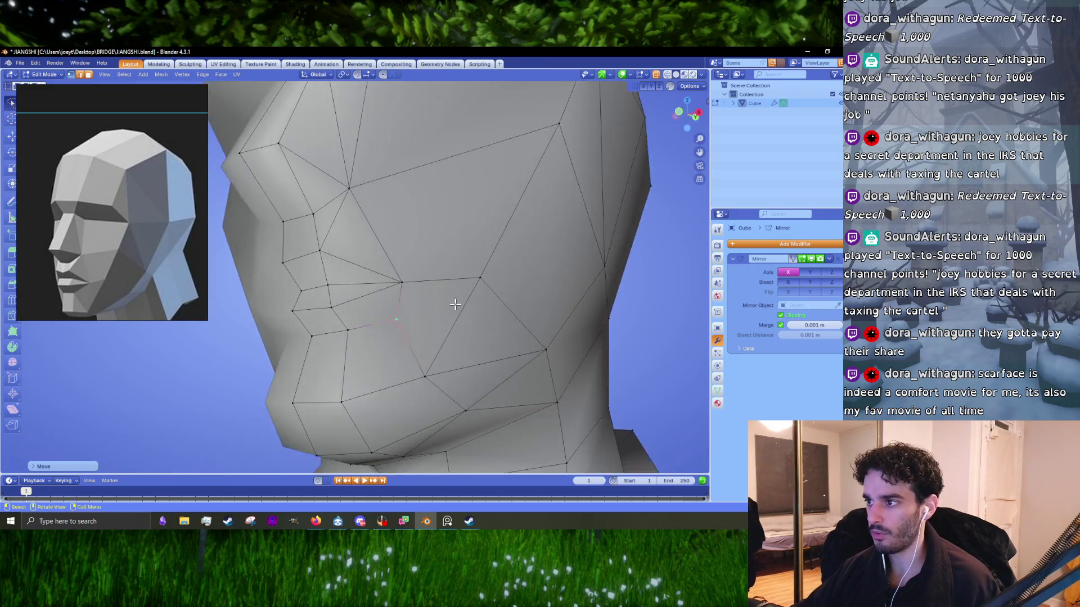
{"action": "left_click", "coordinate": [404, 285], "text": "shift"}
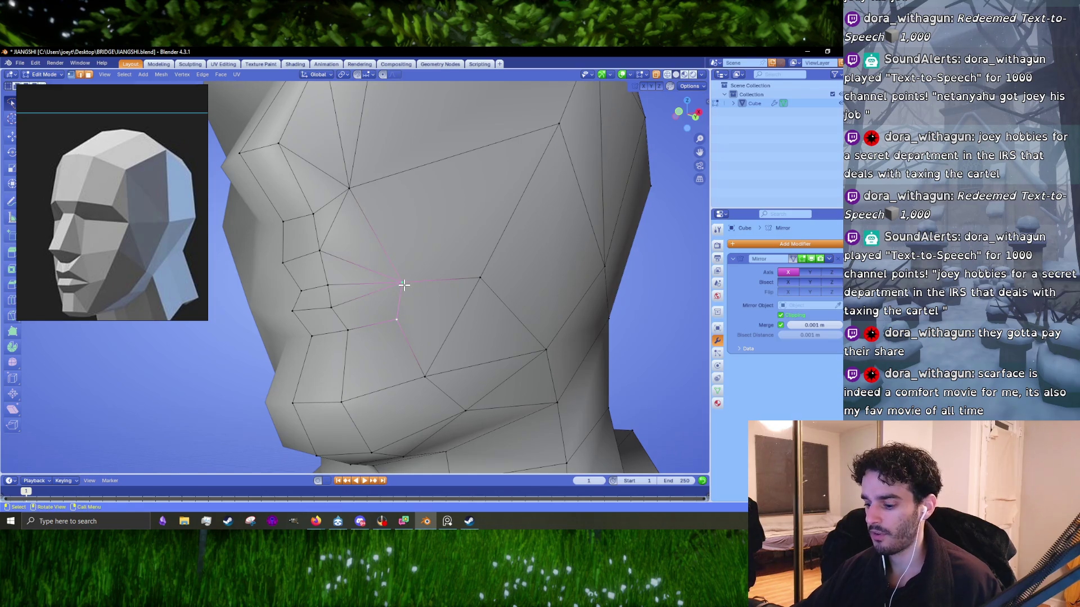
{"action": "key", "text": "m"}
{"action": "left_click", "coordinate": [404, 286]}
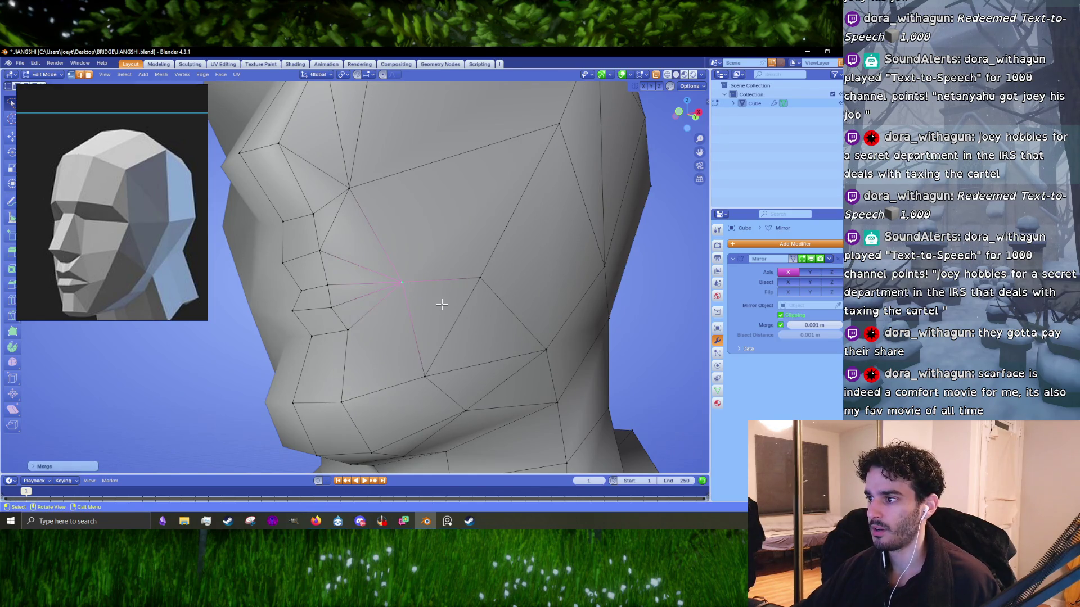
- Knife-cut new edges across the cheek
{"action": "middle_click_drag", "start_coordinate": [441, 304], "coordinate": [437, 322]}
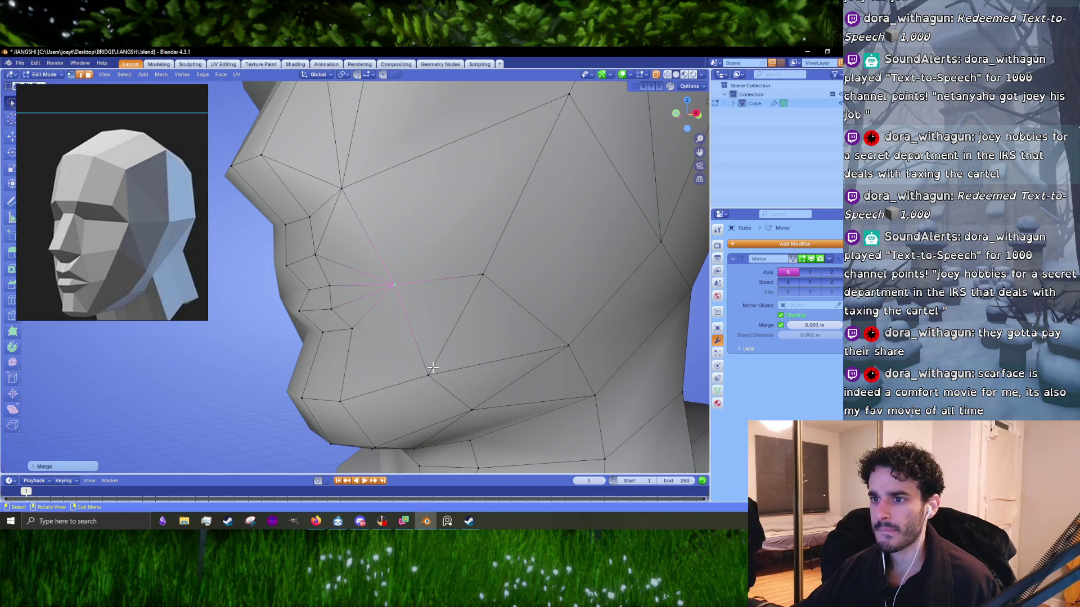
{"action": "mouse_move", "coordinate": [430, 357]}
{"action": "middle_mouse_down", "text": "shift"}
{"action": "mouse_move", "coordinate": [429, 308]}
{"action": "mouse_move", "coordinate": [444, 305]}
{"action": "middle_mouse_up", "text": "shift"}
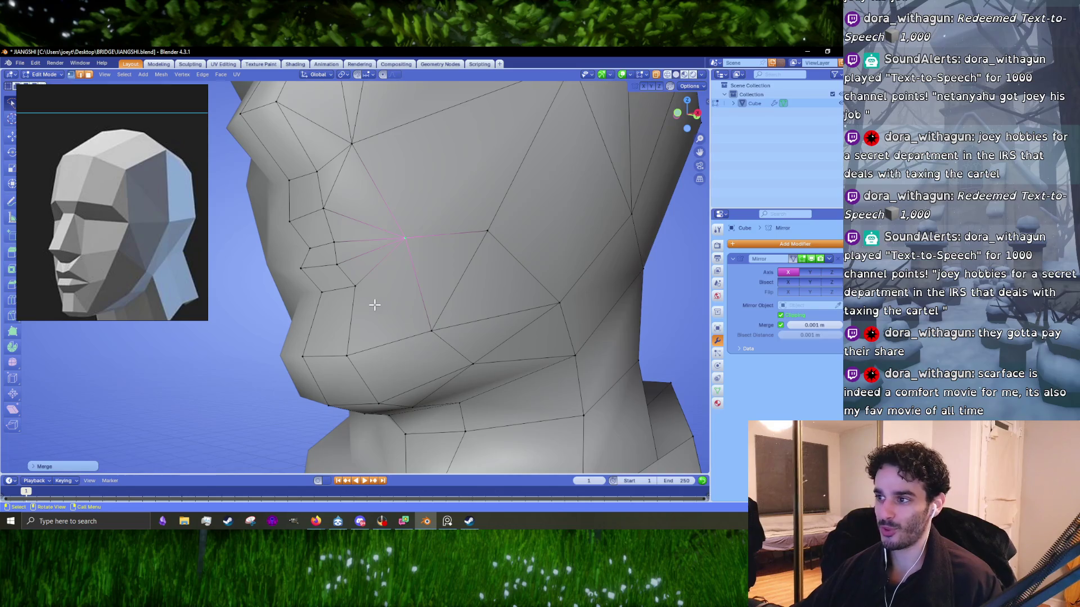
{"action": "key", "text": "k"}
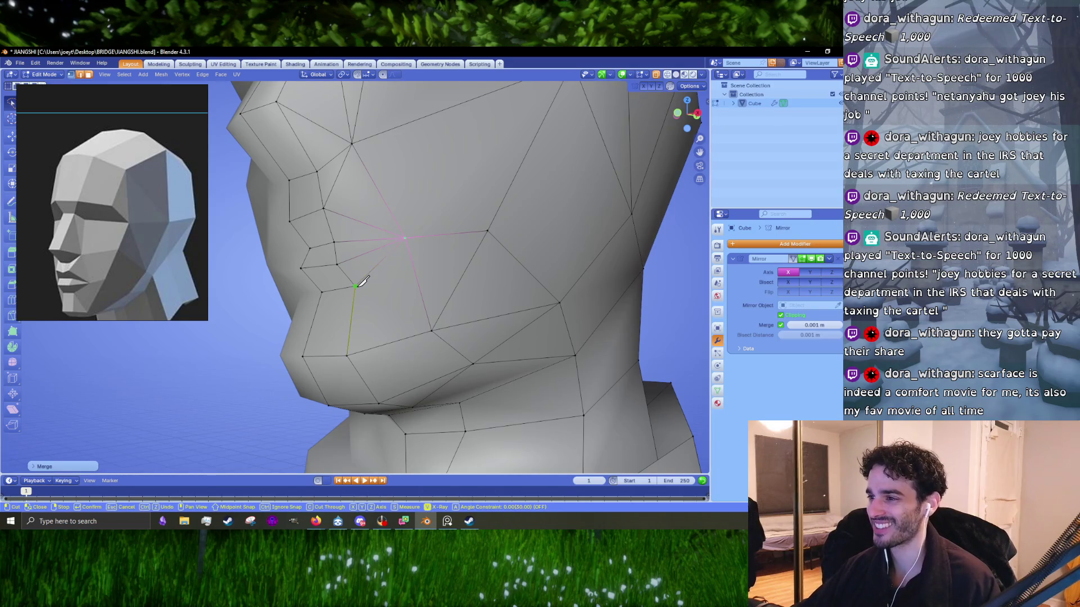
{"action": "key", "text": "Return"}
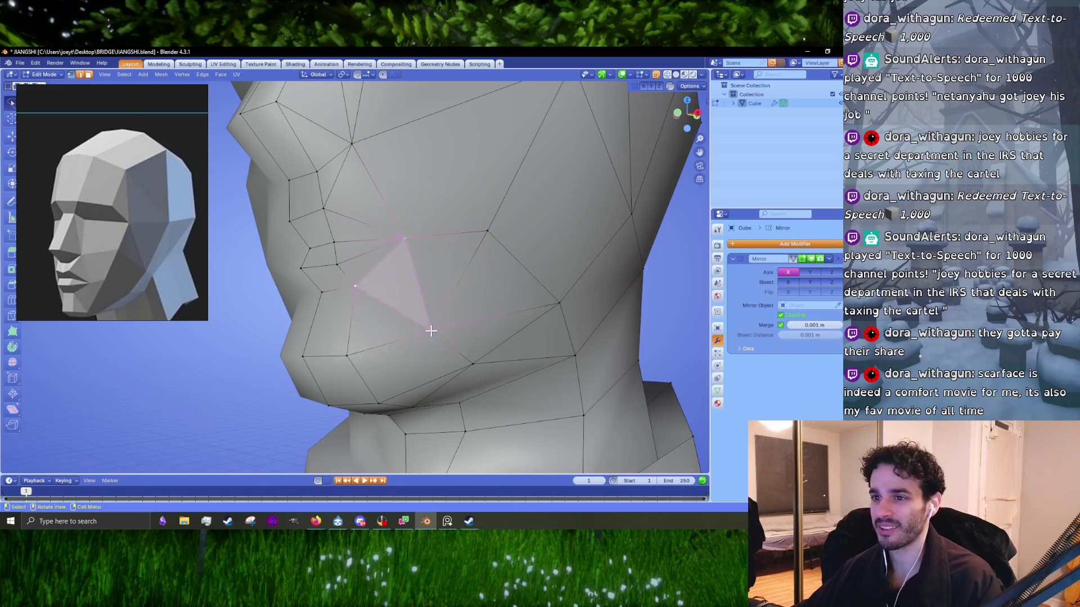
- Dissolve the leftover triangle edges on the cheek and inspect the shaded head in Object Mode
{"action": "key", "text": "x"}
{"action": "left_click", "coordinate": [417, 283]}
{"action": "middle_click_drag", "start_coordinate": [417, 283], "coordinate": [434, 309]}
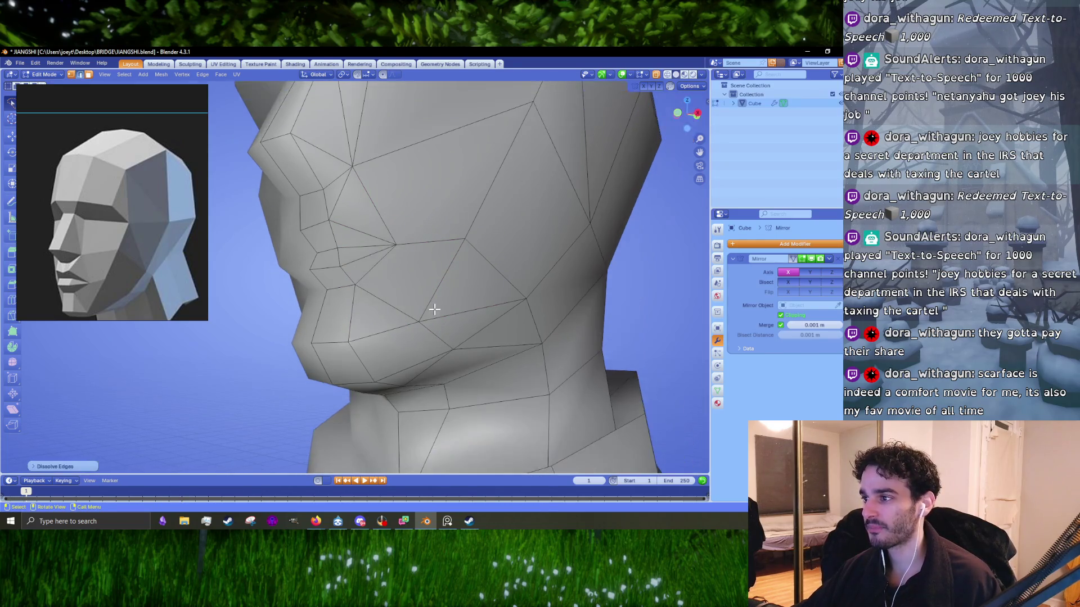
{"action": "key", "text": "ctrl+z"}
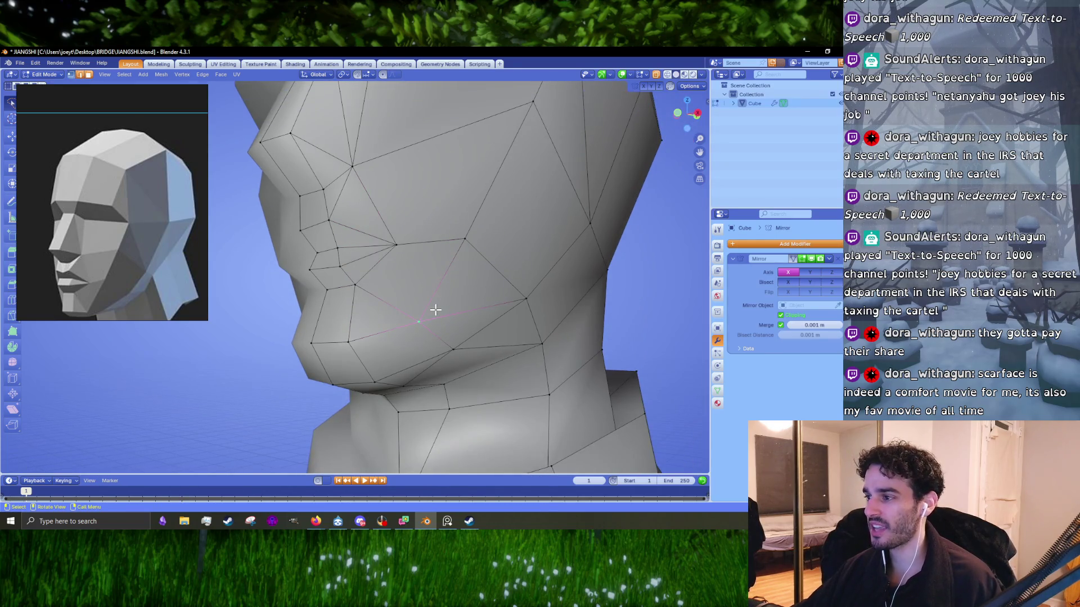
{"action": "key", "text": "KP_1"}
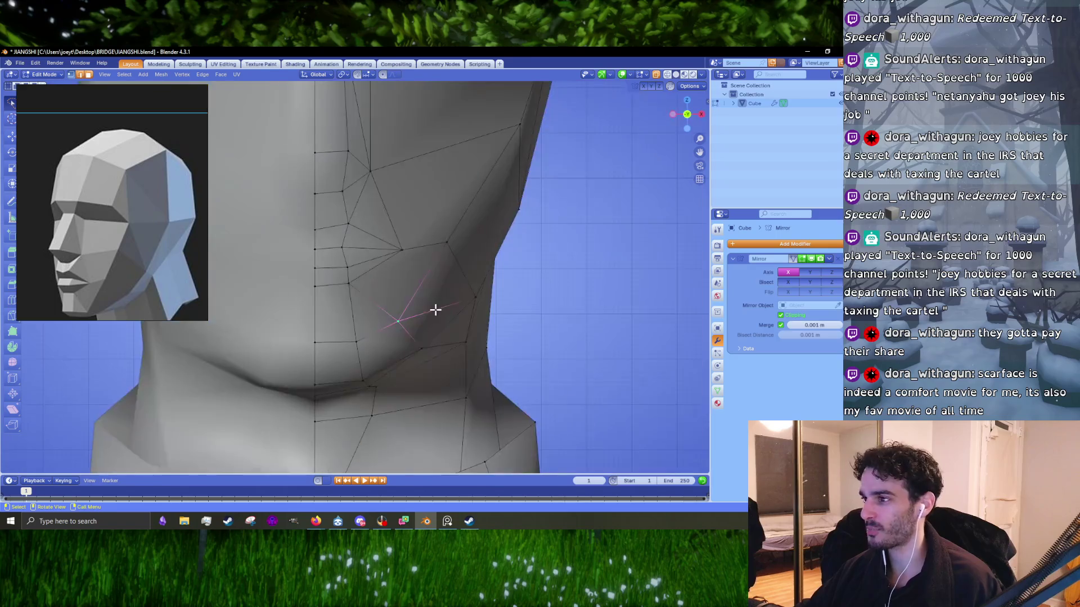
{"action": "middle_click_drag", "start_coordinate": [435, 310], "coordinate": [399, 304]}
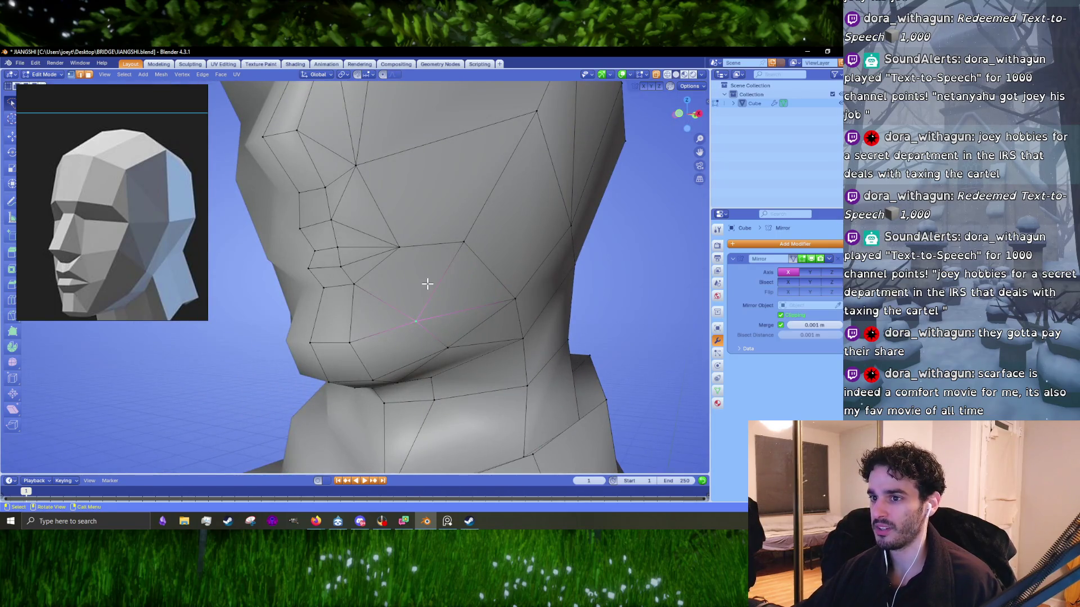
{"action": "key", "text": "Tab"}
{"action": "middle_click_drag", "start_coordinate": [451, 275], "coordinate": [423, 297]}
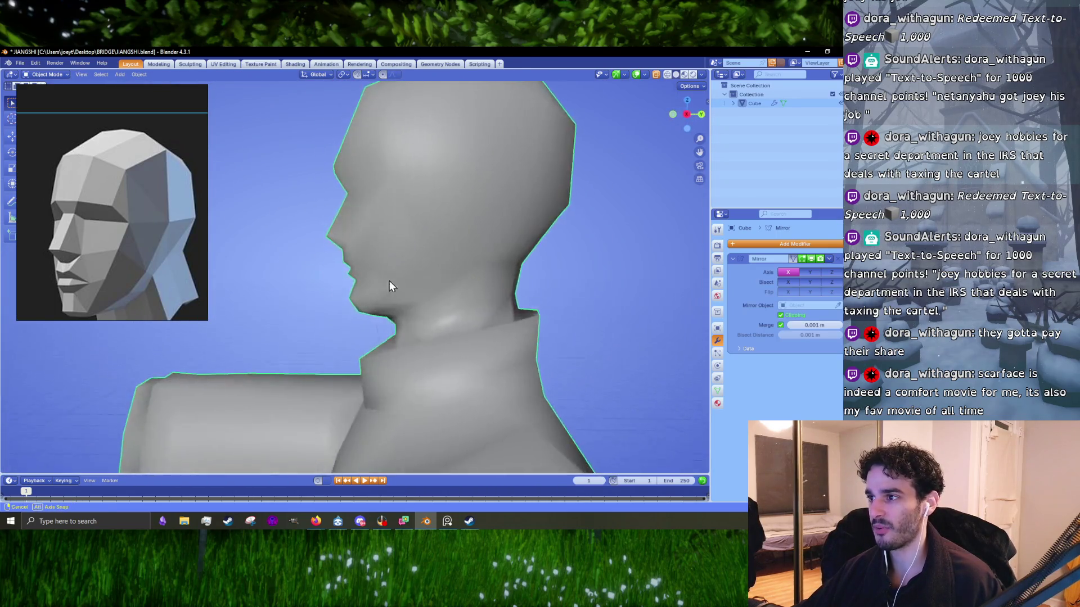
- From the side view, dissolve the stray edge along the chin
{"action": "key", "text": "Tab"}
{"action": "key", "text": "KP_3"}
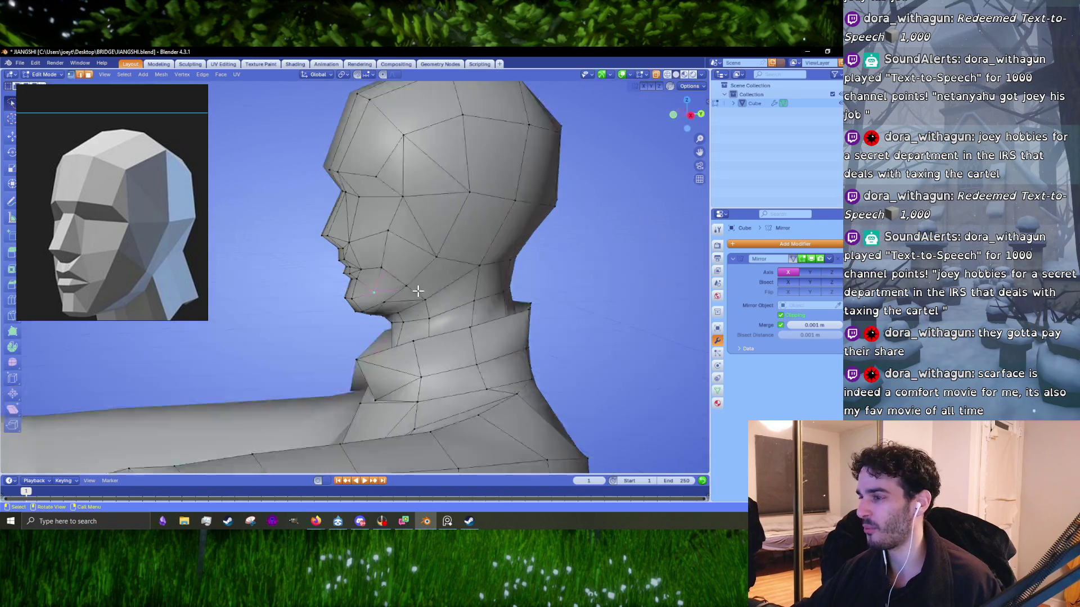
{"action": "scroll", "coordinate": [417, 289], "scroll_direction": "up", "scroll_amount": 2}
{"action": "scroll", "coordinate": [407, 292], "scroll_direction": "up", "scroll_amount": 3}
{"action": "scroll", "coordinate": [407, 292], "scroll_direction": "down", "scroll_amount": 2}
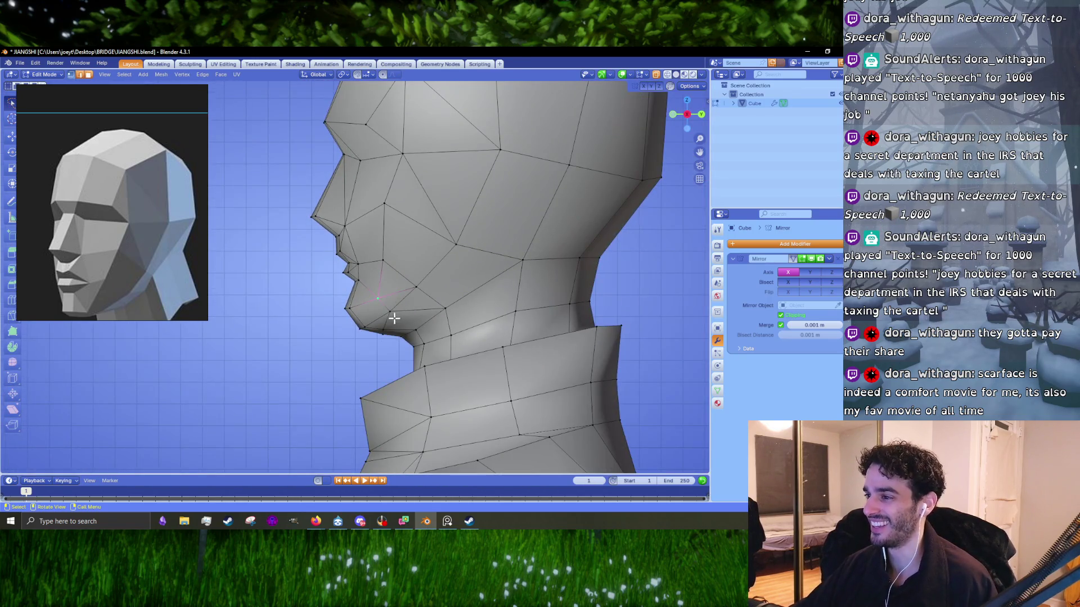
{"action": "middle_click_drag", "start_coordinate": [398, 345], "coordinate": [365, 315]}
{"action": "scroll", "coordinate": [337, 280], "scroll_direction": "up", "scroll_amount": 3}
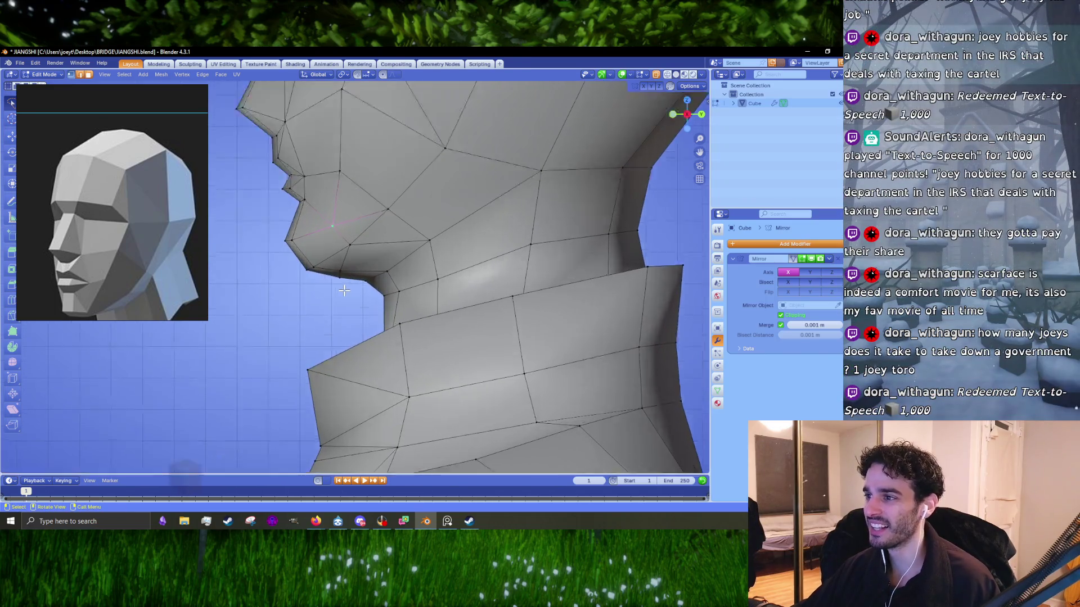
{"action": "key", "text": "KP_3"}
{"action": "left_click", "coordinate": [335, 276], "text": "alt"}
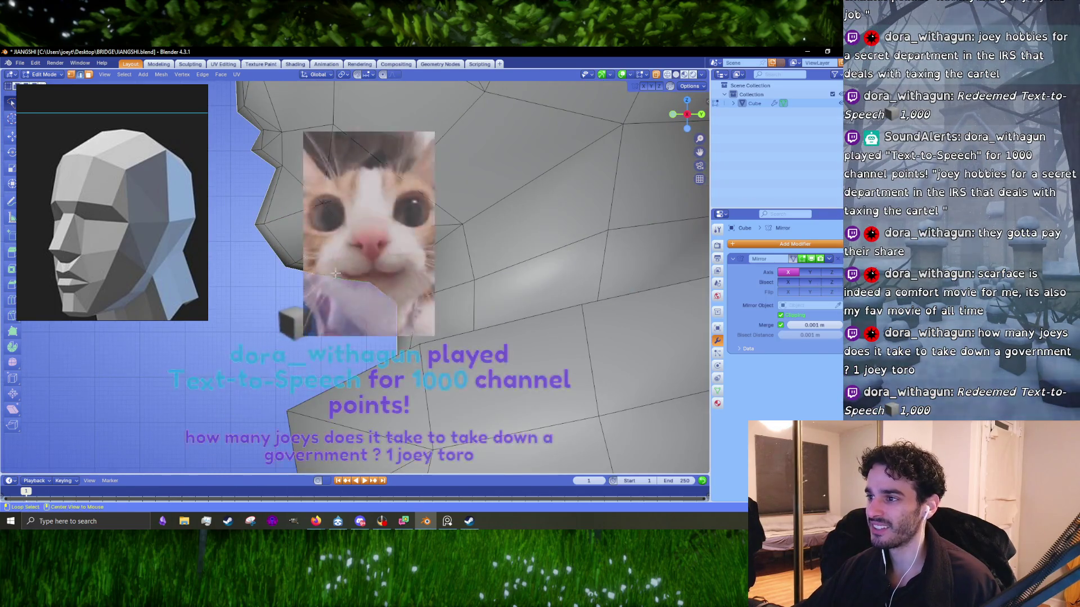
{"action": "key", "text": "x"}
{"action": "left_click", "coordinate": [335, 273]}
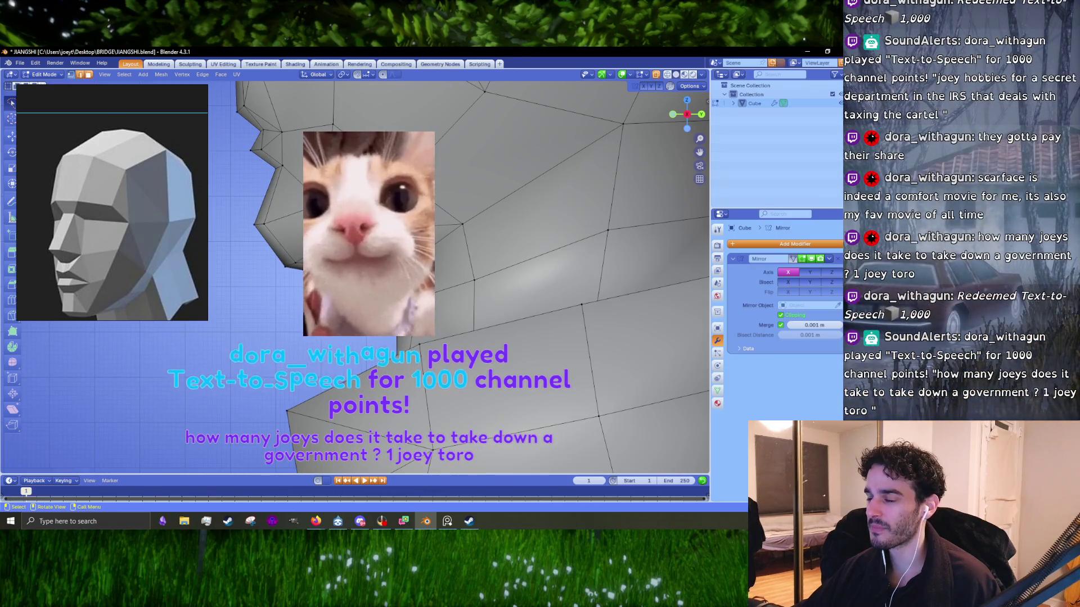
- Move the jaw vertex into place, rechecking its position from the front view
{"action": "key", "text": "g"}
{"action": "left_click", "coordinate": [305, 284]}
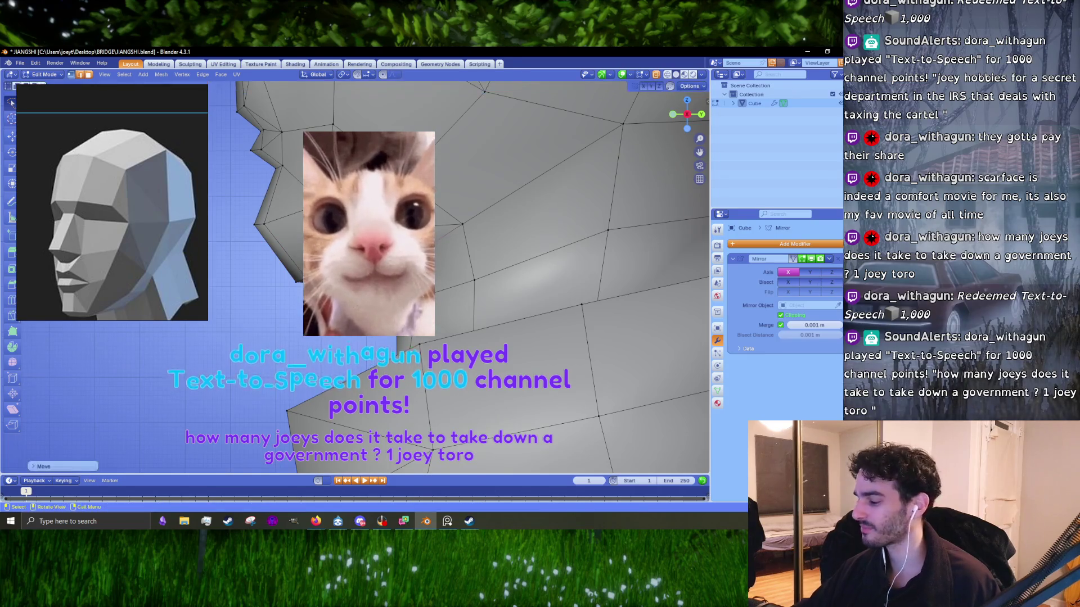
{"action": "key", "text": "KP_1"}
{"action": "key", "text": "g"}
{"action": "left_click", "coordinate": [388, 279]}
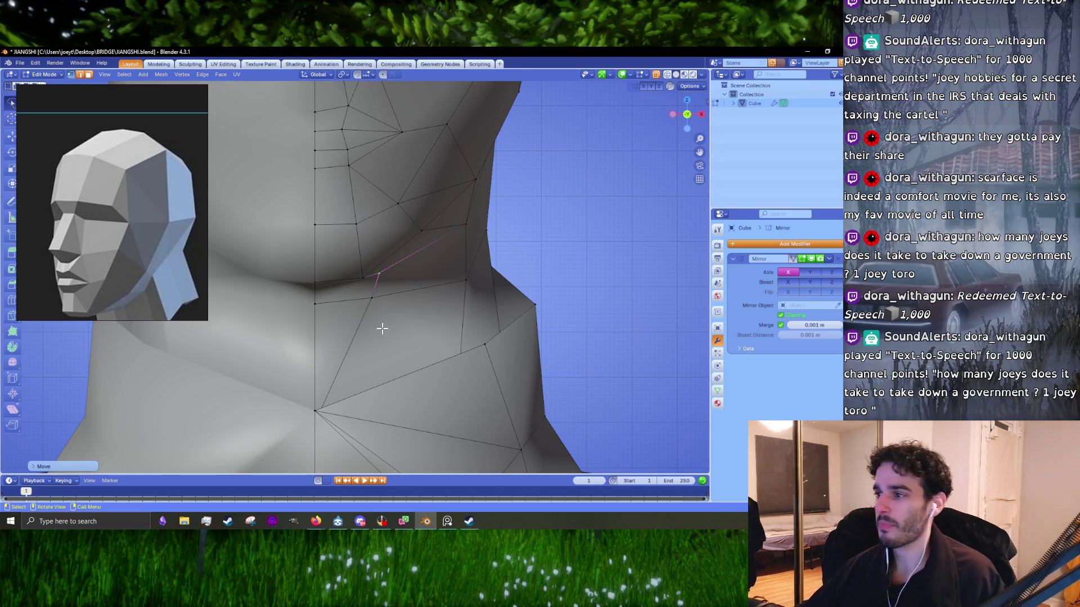
- Inspect the jaw and neck, toggling between shaded Object Mode and Edit Mode
{"action": "middle_click_drag", "start_coordinate": [375, 330], "coordinate": [417, 294]}
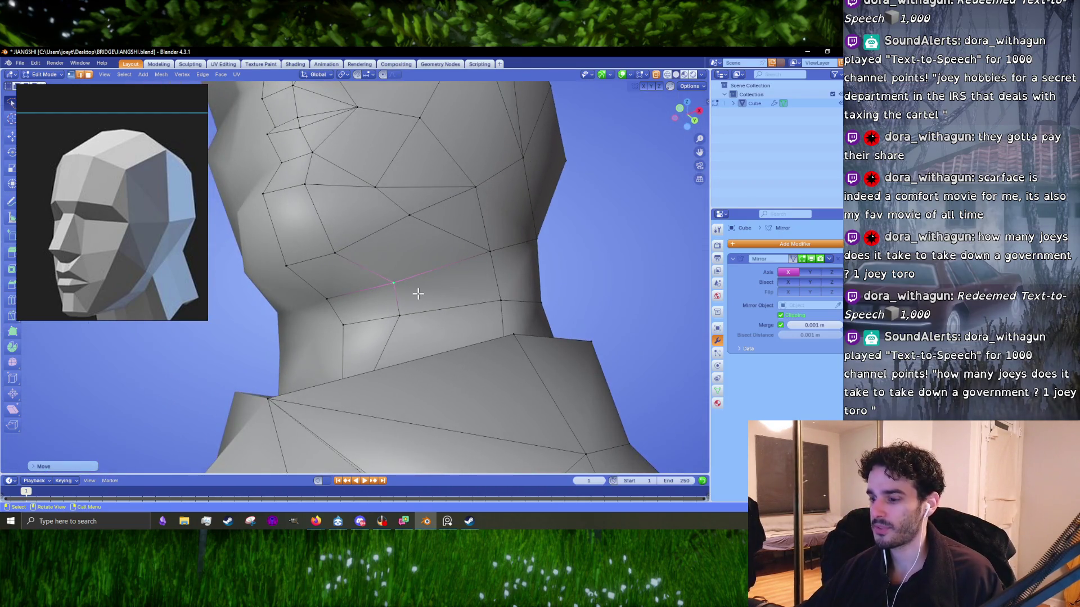
{"action": "mouse_move", "coordinate": [461, 284]}
{"action": "middle_mouse_down"}
{"action": "mouse_move", "coordinate": [486, 280]}
{"action": "mouse_move", "coordinate": [470, 298]}
{"action": "middle_mouse_up"}
{"action": "scroll", "coordinate": [469, 298], "scroll_direction": "up", "scroll_amount": 5}
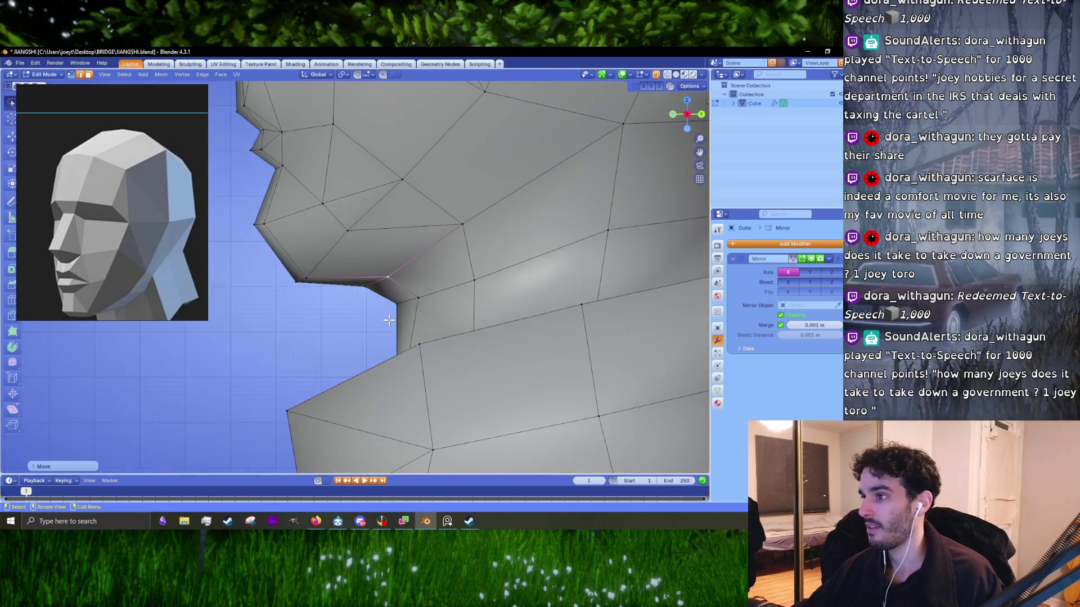
{"action": "key", "text": "Tab"}
{"action": "scroll", "coordinate": [400, 329], "scroll_direction": "down", "scroll_amount": 3}
{"action": "scroll", "coordinate": [397, 326], "scroll_direction": "up", "scroll_amount": 2}
{"action": "key", "text": "Tab"}
{"action": "scroll", "coordinate": [385, 259], "scroll_direction": "up", "scroll_amount": 3}
{"action": "scroll", "coordinate": [410, 288], "scroll_direction": "down", "scroll_amount": 3}
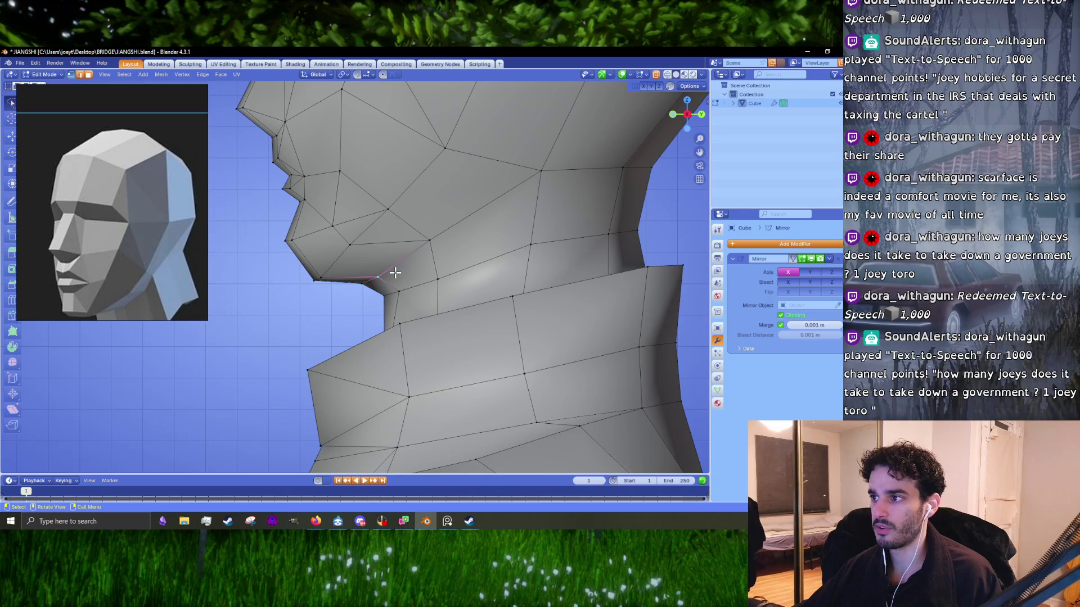
{"action": "scroll", "coordinate": [396, 272], "scroll_direction": "down", "scroll_amount": 3}
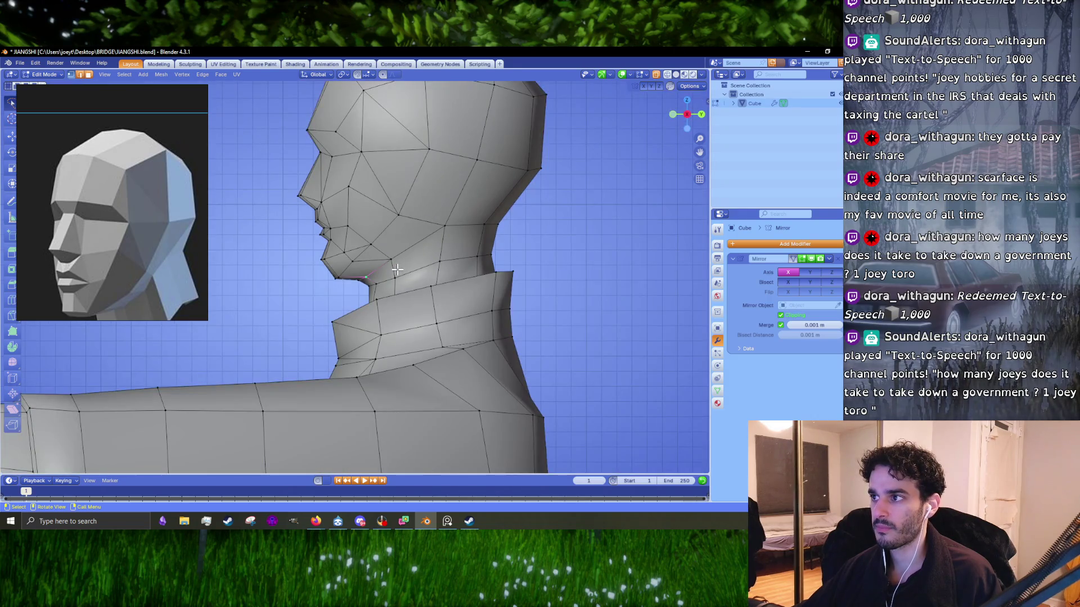
{"action": "scroll", "coordinate": [397, 269], "scroll_direction": "up", "scroll_amount": 2}
{"action": "scroll", "coordinate": [388, 284], "scroll_direction": "up", "scroll_amount": 2}
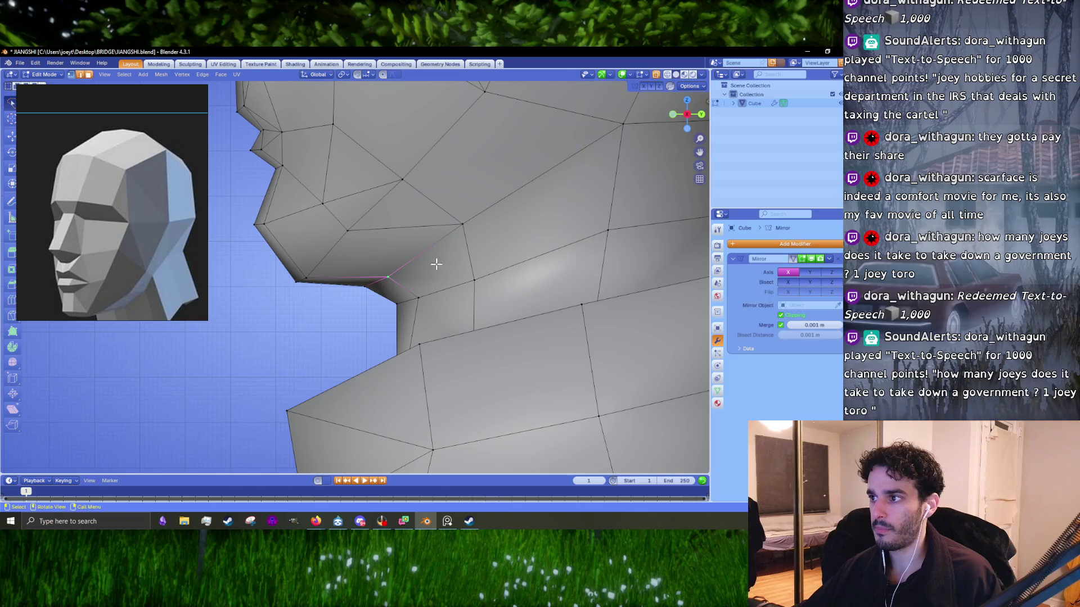
{"action": "scroll", "coordinate": [422, 260], "scroll_direction": "down", "scroll_amount": 1}
{"action": "scroll", "coordinate": [398, 289], "scroll_direction": "down", "scroll_amount": 2}
{"action": "scroll", "coordinate": [395, 300], "scroll_direction": "down", "scroll_amount": 2}
{"action": "key", "text": "Tab"}
{"action": "mouse_move", "coordinate": [396, 301]}
{"action": "middle_mouse_down"}
{"action": "mouse_move", "coordinate": [381, 310]}
{"action": "mouse_move", "coordinate": [407, 310]}
{"action": "middle_mouse_up"}
{"action": "key", "text": "Tab"}
{"action": "scroll", "coordinate": [407, 303], "scroll_direction": "up", "scroll_amount": 5}
- Pull the selected jaw edges down toward the neck to tighten the jawline
{"action": "key", "text": "g"}
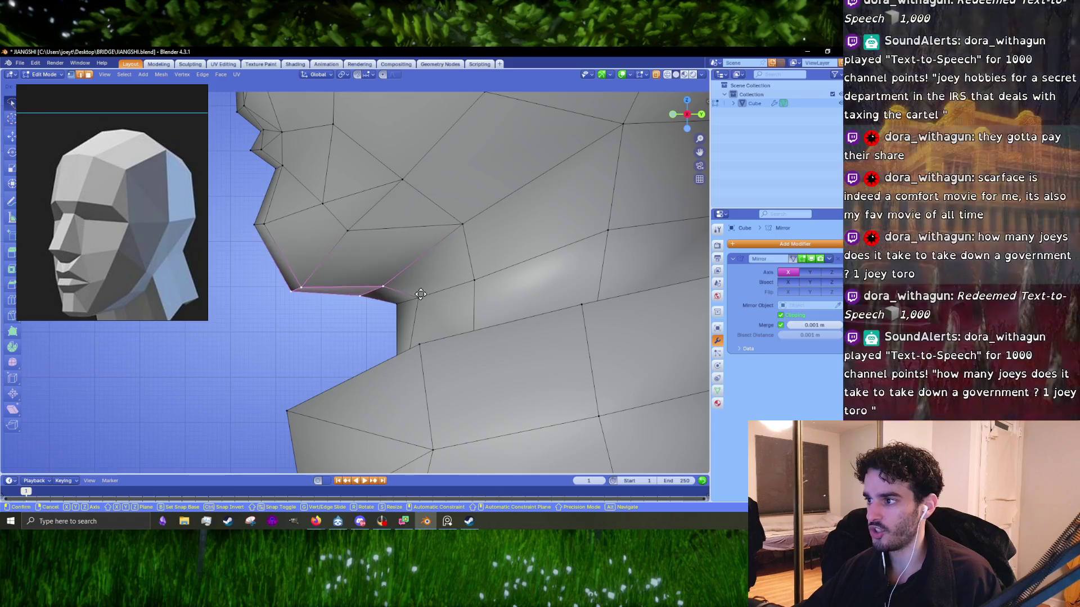
{"action": "left_click", "coordinate": [426, 284]}
{"action": "scroll", "coordinate": [433, 315], "scroll_direction": "down", "scroll_amount": 3}
{"action": "scroll", "coordinate": [384, 309], "scroll_direction": "up", "scroll_amount": 2}
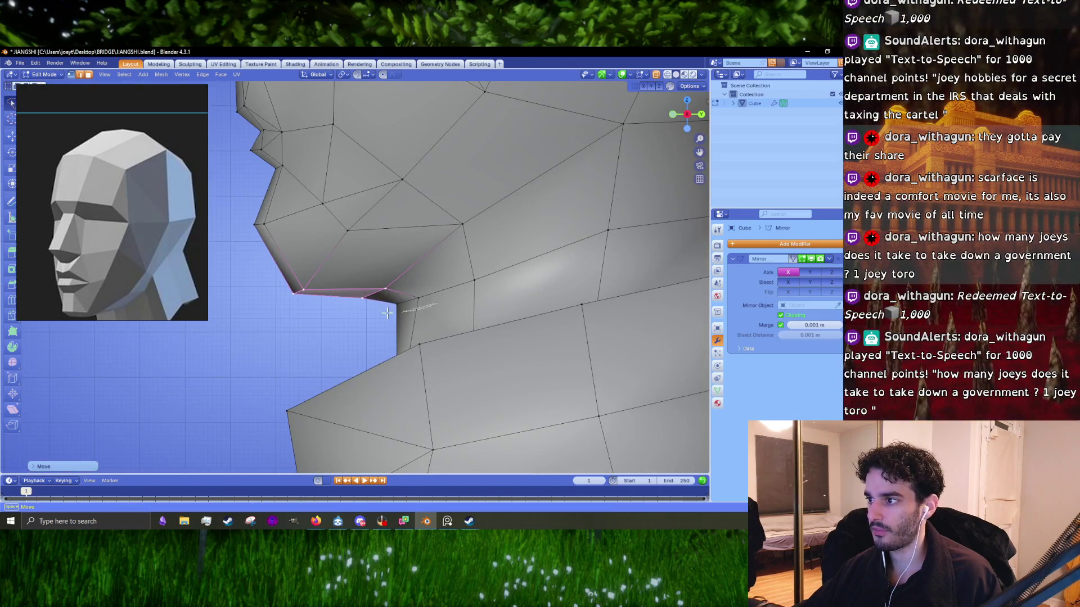
{"action": "left_click", "coordinate": [429, 292]}
{"action": "middle_click_drag", "start_coordinate": [422, 300], "coordinate": [389, 286]}
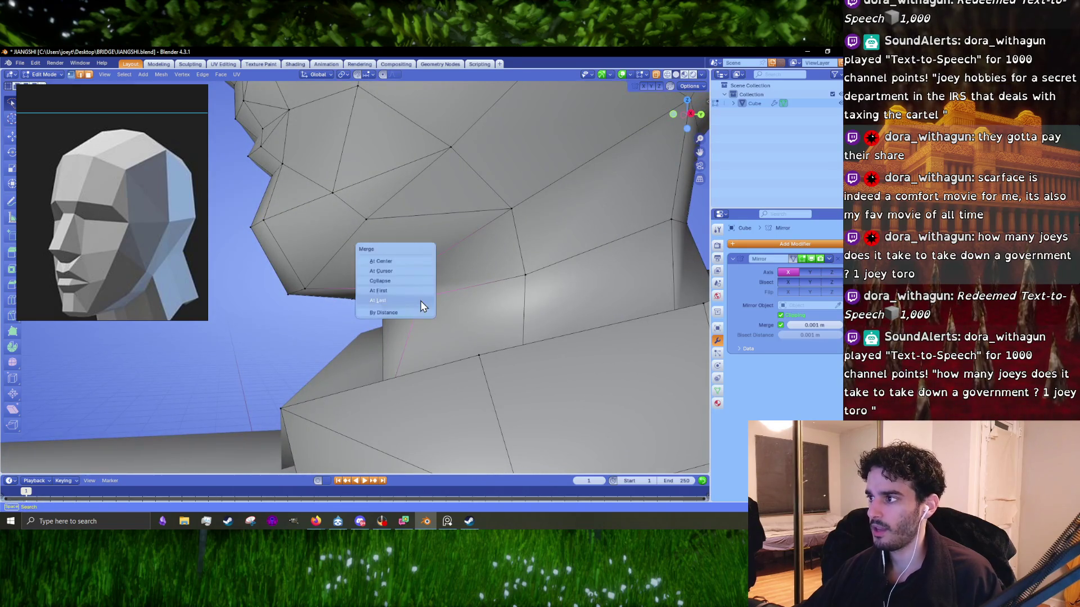
- Inspect the whole figure in Object Mode, then return to a side view of the jaw
{"action": "mouse_move", "coordinate": [420, 300]}
{"action": "middle_mouse_down"}
{"action": "mouse_move", "coordinate": [398, 308]}
{"action": "mouse_move", "coordinate": [416, 313]}
{"action": "middle_mouse_up"}
{"action": "scroll", "coordinate": [399, 308], "scroll_direction": "down", "scroll_amount": 3}
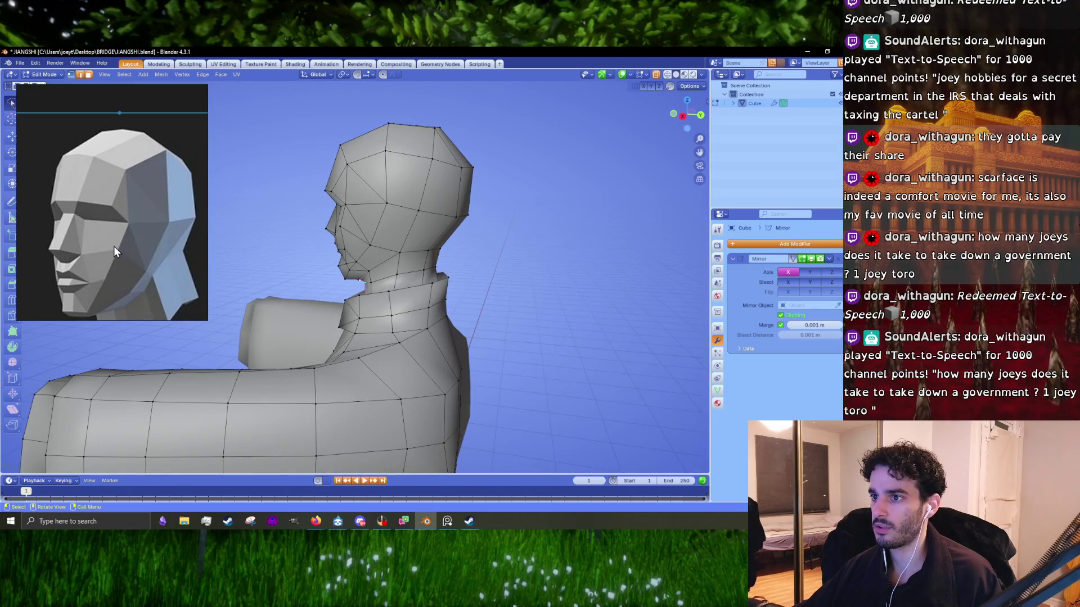
{"action": "key", "text": "Tab"}
{"action": "scroll", "coordinate": [402, 263], "scroll_direction": "down", "scroll_amount": 5}
{"action": "mouse_move", "coordinate": [417, 266]}
{"action": "middle_mouse_down"}
{"action": "mouse_move", "coordinate": [457, 266]}
{"action": "mouse_move", "coordinate": [429, 266]}
{"action": "middle_mouse_up"}
{"action": "scroll", "coordinate": [431, 271], "scroll_direction": "up", "scroll_amount": 5}
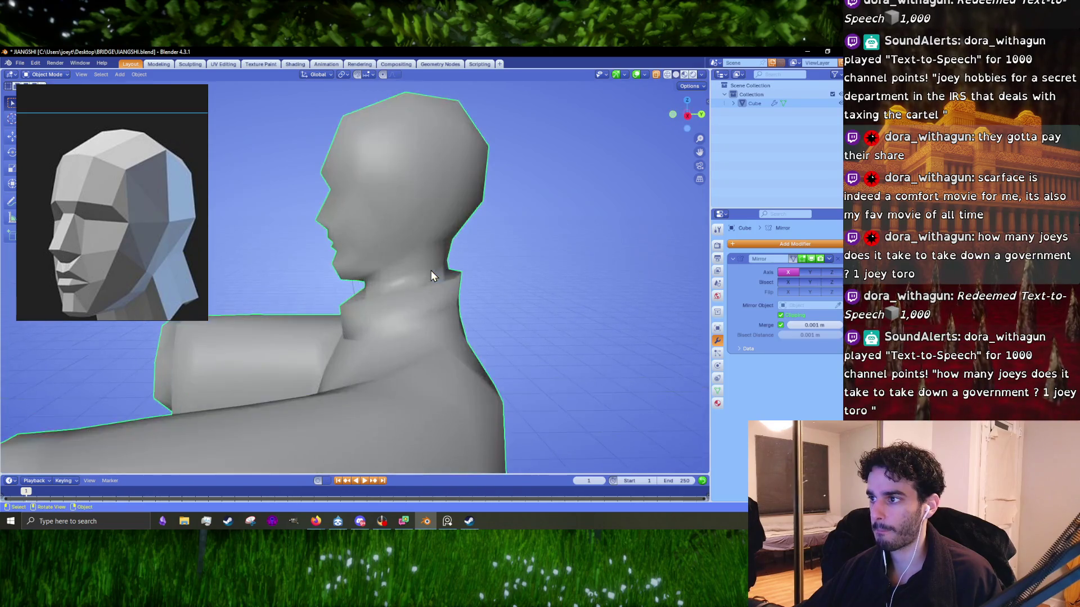
{"action": "key", "text": "Tab"}
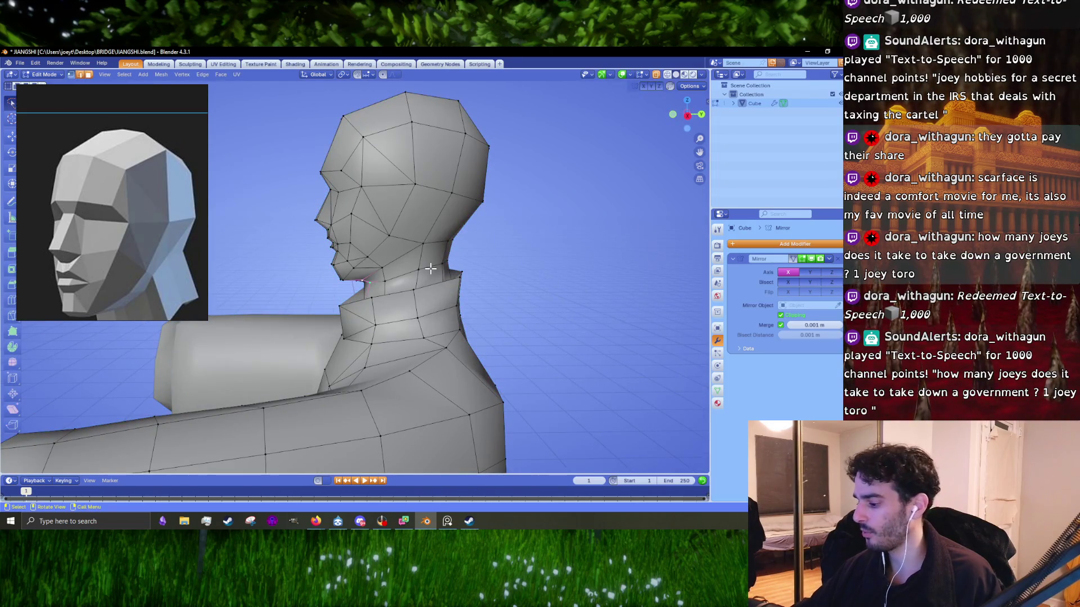
{"action": "key", "text": "KP_3"}
{"action": "scroll", "coordinate": [430, 268], "scroll_direction": "up", "scroll_amount": 2}
{"action": "scroll", "coordinate": [397, 295], "scroll_direction": "up", "scroll_amount": 3}
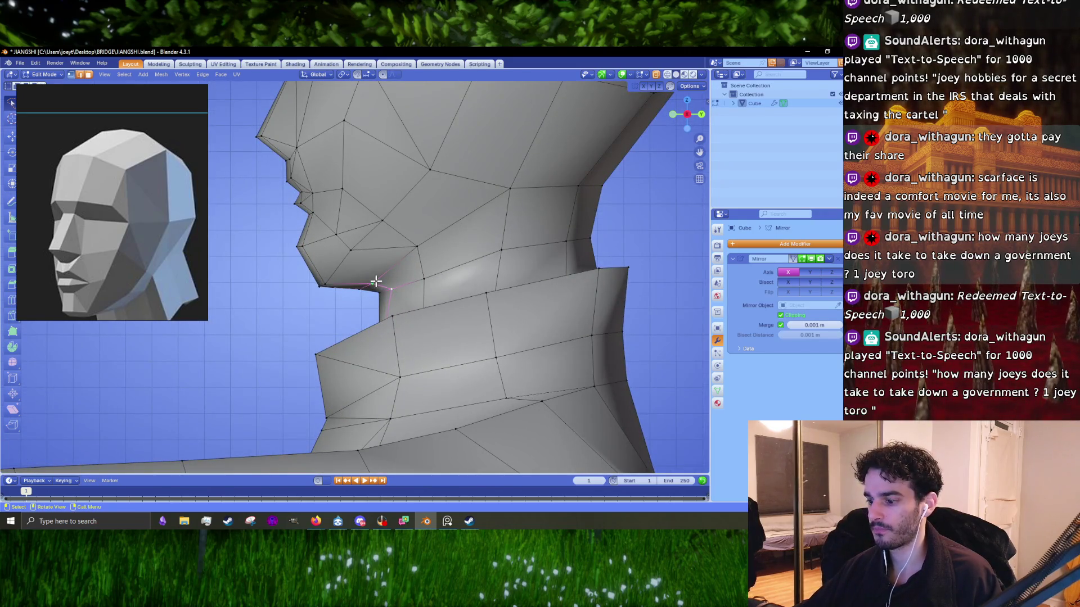
- Merge three vertex pairs under the jaw At Center
{"action": "key", "text": "m"}
{"action": "left_click", "coordinate": [337, 242]}
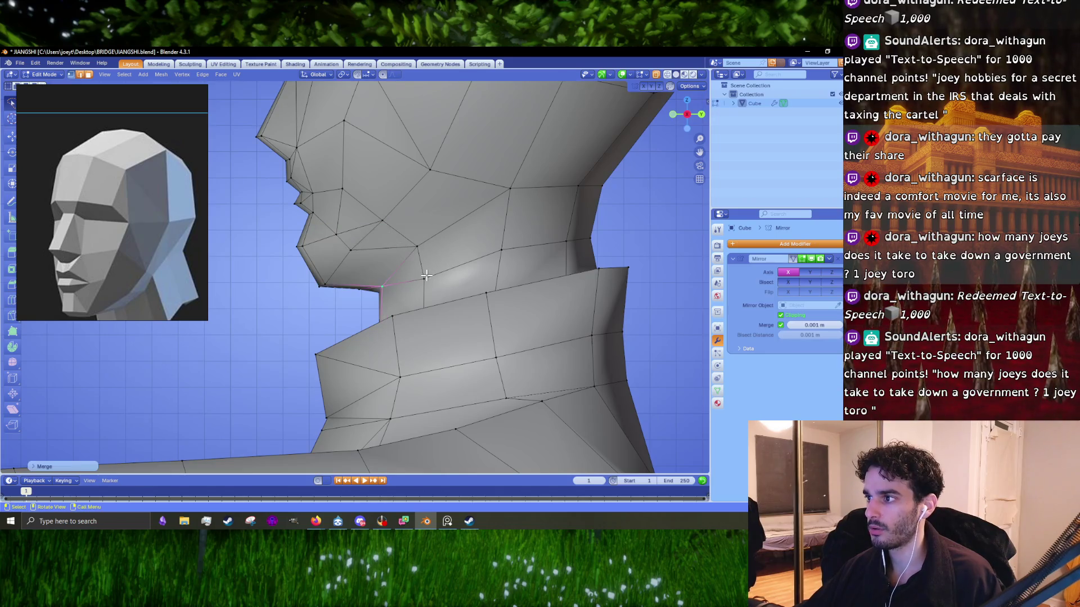
{"action": "key", "text": "m"}
{"action": "left_click", "coordinate": [423, 245]}
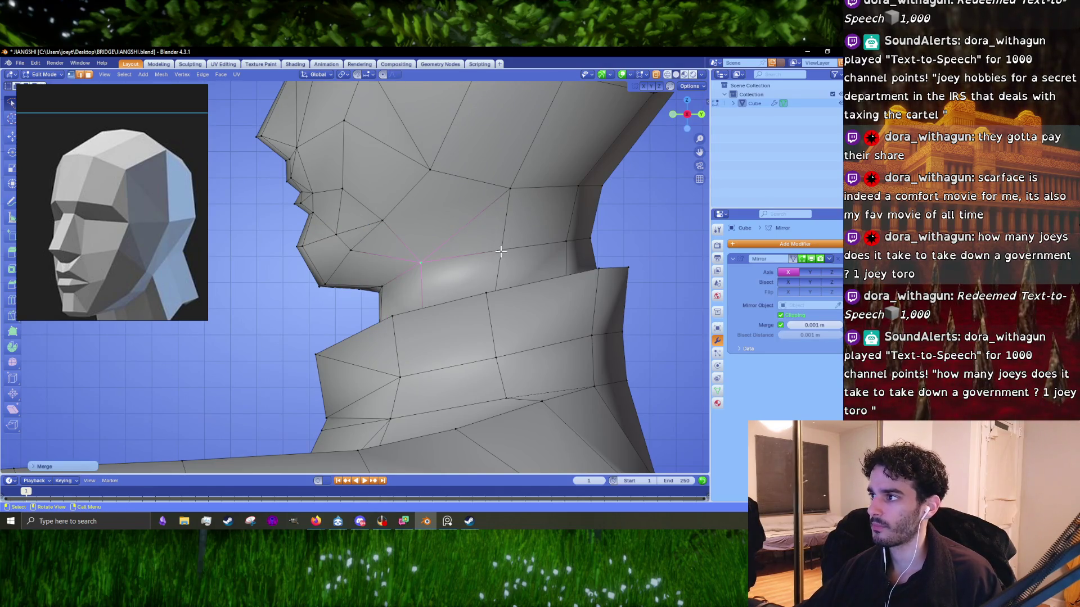
{"action": "key", "text": "m"}
{"action": "left_click", "coordinate": [508, 218]}
{"action": "middle_click_drag", "start_coordinate": [508, 218], "coordinate": [396, 254]}
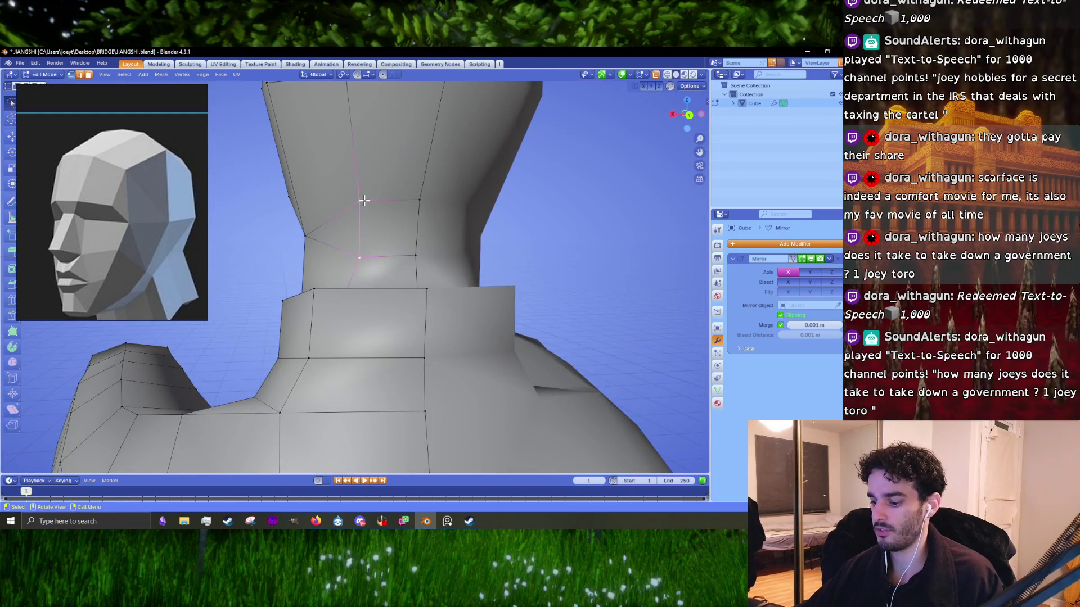
- Merge two neck vertex pairs at their centre
{"action": "key", "text": "m"}
{"action": "left_click", "coordinate": [365, 201]}
{"action": "key", "text": "m"}
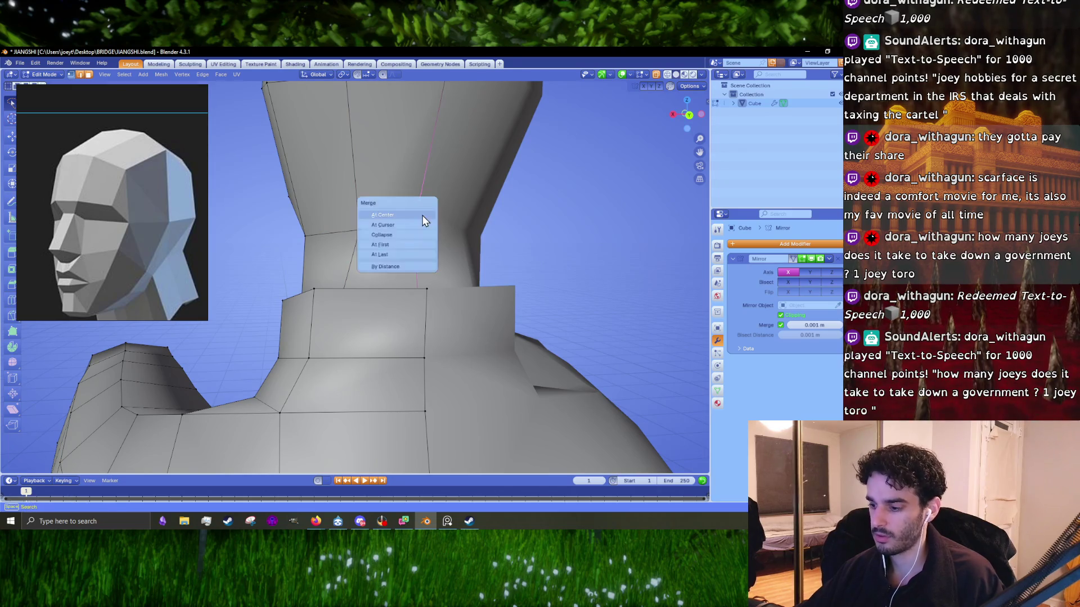
{"action": "left_click", "coordinate": [423, 215]}
- From a side view of the neck, select another neck vertex and merge it with its partner
{"action": "mouse_move", "coordinate": [423, 215]}
{"action": "middle_mouse_down"}
{"action": "mouse_move", "coordinate": [440, 231]}
{"action": "mouse_move", "coordinate": [393, 306]}
{"action": "mouse_move", "coordinate": [406, 288]}
{"action": "middle_mouse_up"}
{"action": "scroll", "coordinate": [394, 307], "scroll_direction": "up", "scroll_amount": 5}
{"action": "left_click", "coordinate": [394, 306]}
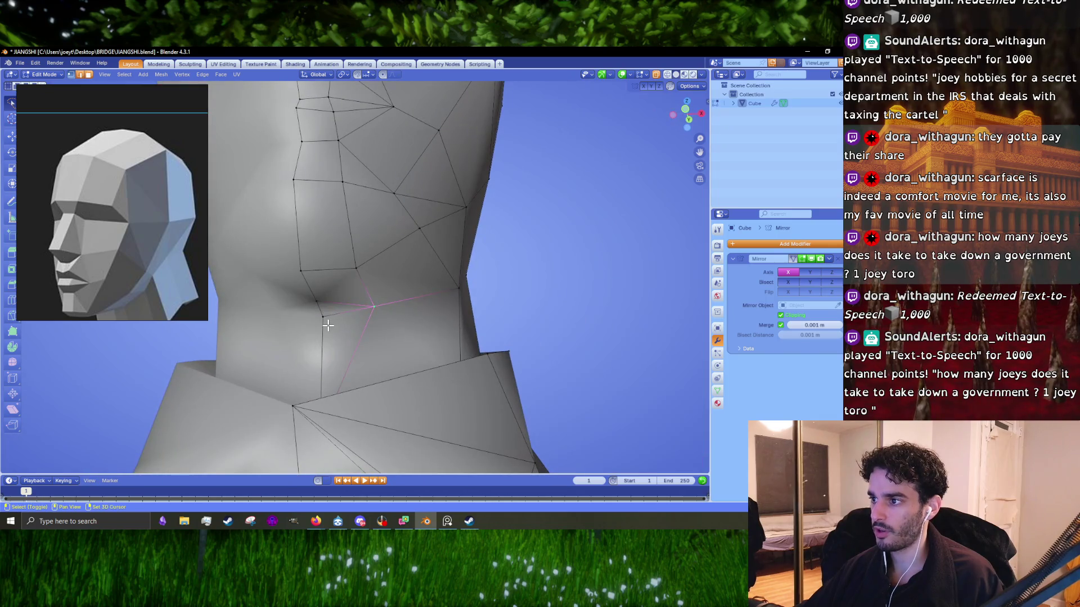
{"action": "key", "text": "m"}
{"action": "key", "text": "Escape"}
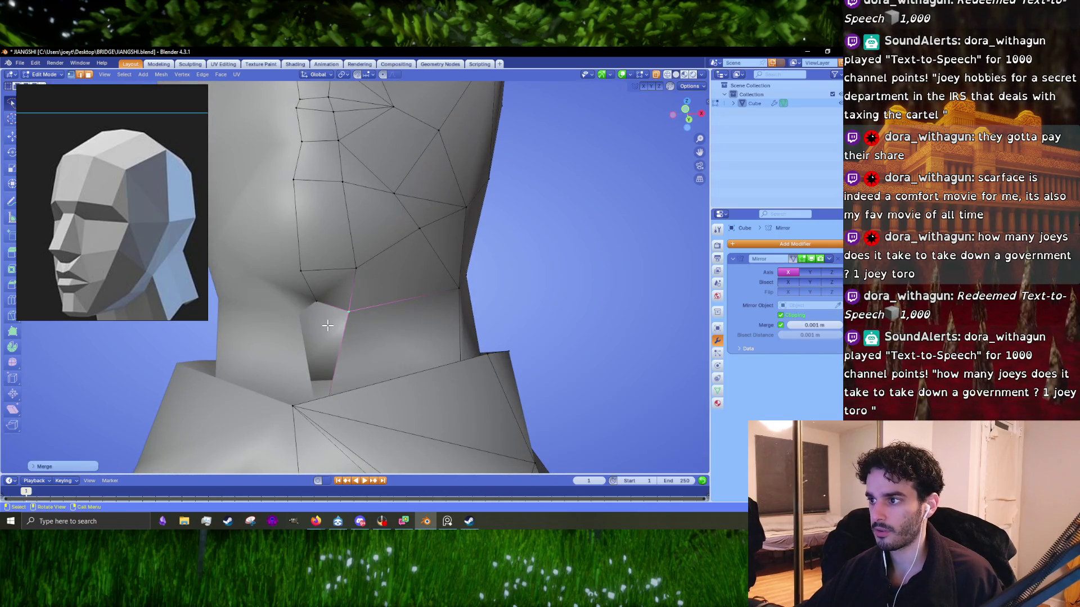
{"action": "key", "text": "m"}
{"action": "left_click", "coordinate": [294, 366]}
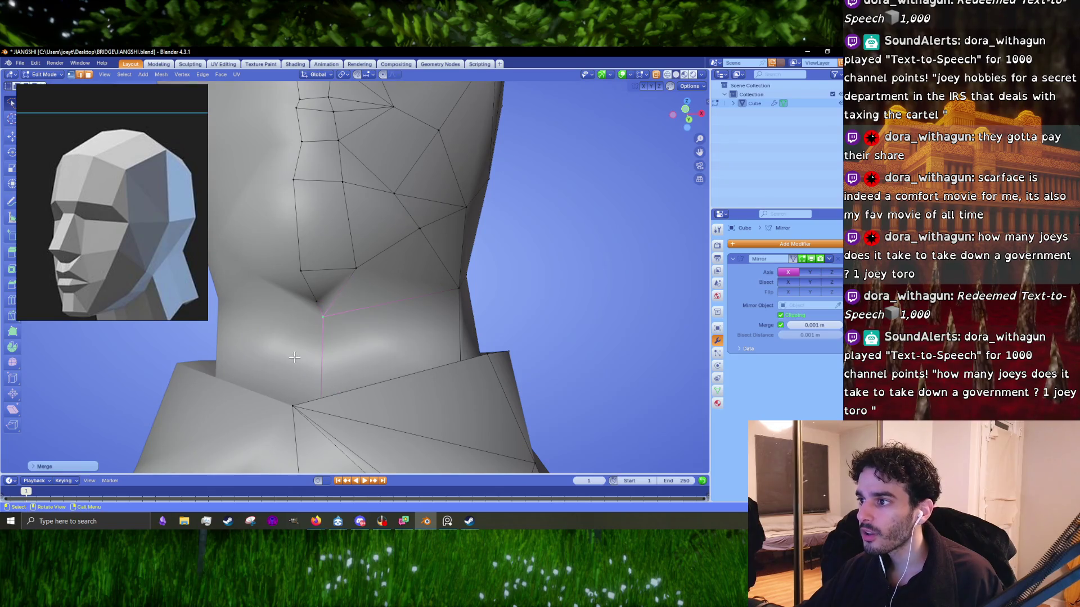
- Select the vertex under the jaw without merging it, and preview the shaded figure briefly
{"action": "middle_click_drag", "start_coordinate": [295, 365], "coordinate": [329, 314]}
{"action": "left_click", "coordinate": [334, 314]}
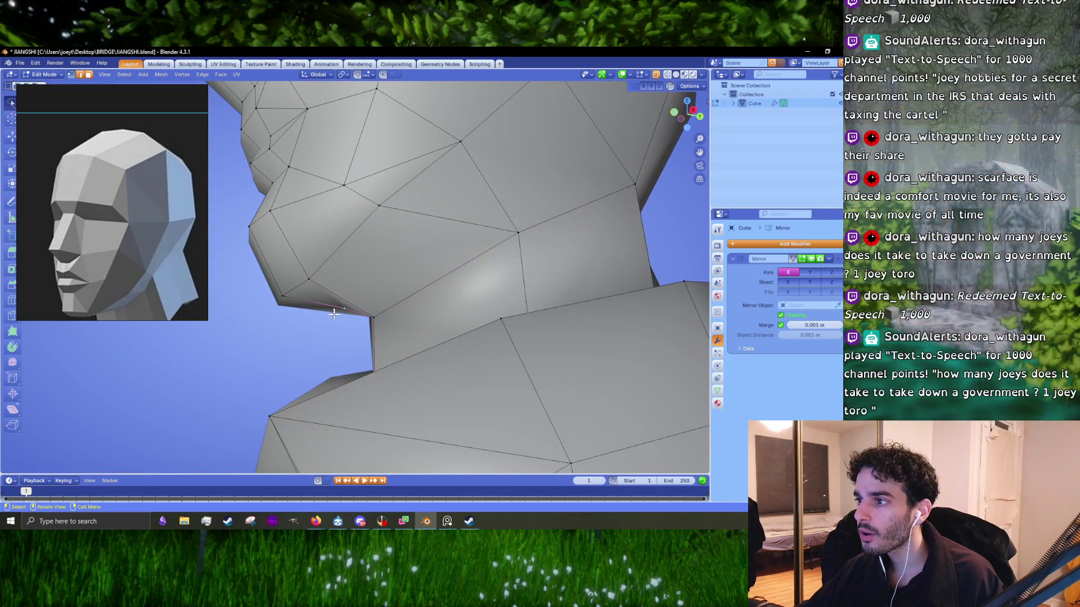
{"action": "key", "text": "m"}
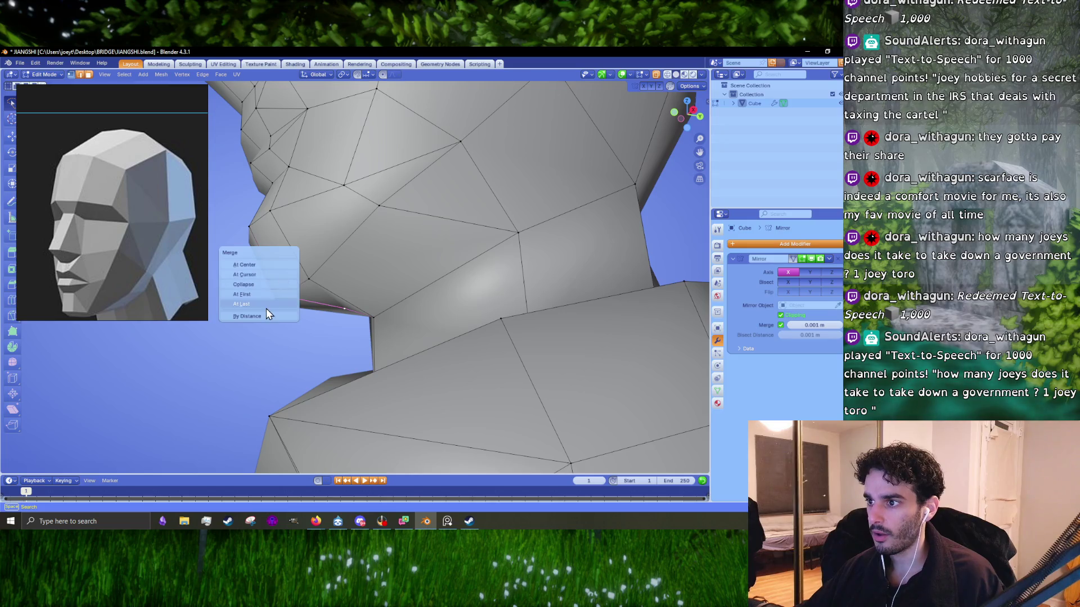
{"action": "left_click", "coordinate": [266, 310]}
{"action": "scroll", "coordinate": [323, 342], "scroll_direction": "down", "scroll_amount": 5}
{"action": "key", "text": "Tab"}
{"action": "mouse_move", "coordinate": [322, 342]}
{"action": "middle_mouse_down"}
{"action": "mouse_move", "coordinate": [454, 344]}
{"action": "mouse_move", "coordinate": [347, 339]}
{"action": "middle_mouse_up"}
{"action": "key", "text": "Tab"}
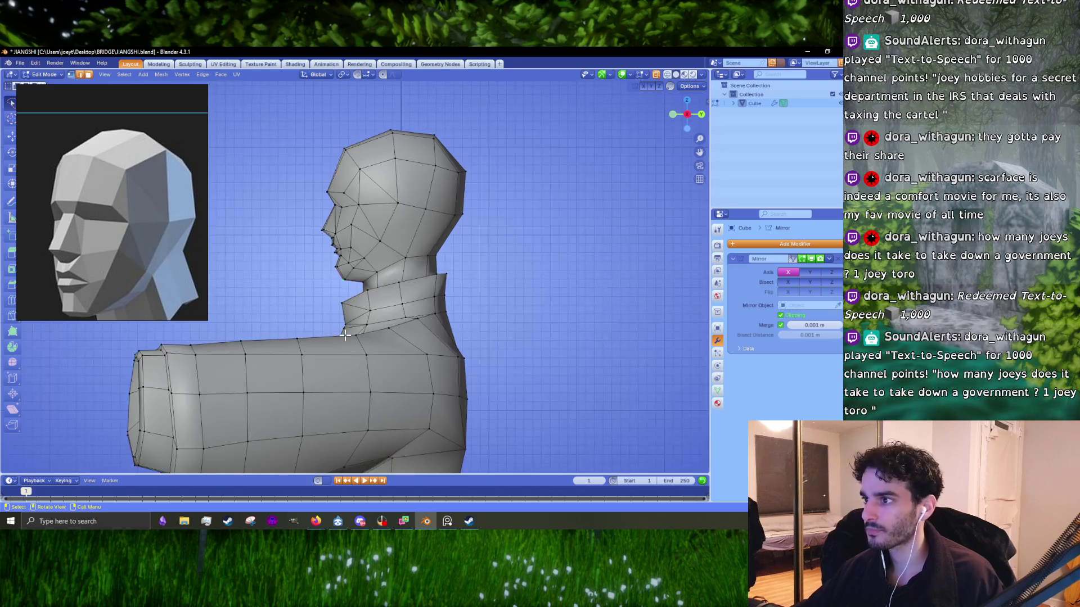
- Move the jaw vertex to the left
{"action": "scroll", "coordinate": [376, 313], "scroll_direction": "up", "scroll_amount": 5}
{"action": "key", "text": "g"}
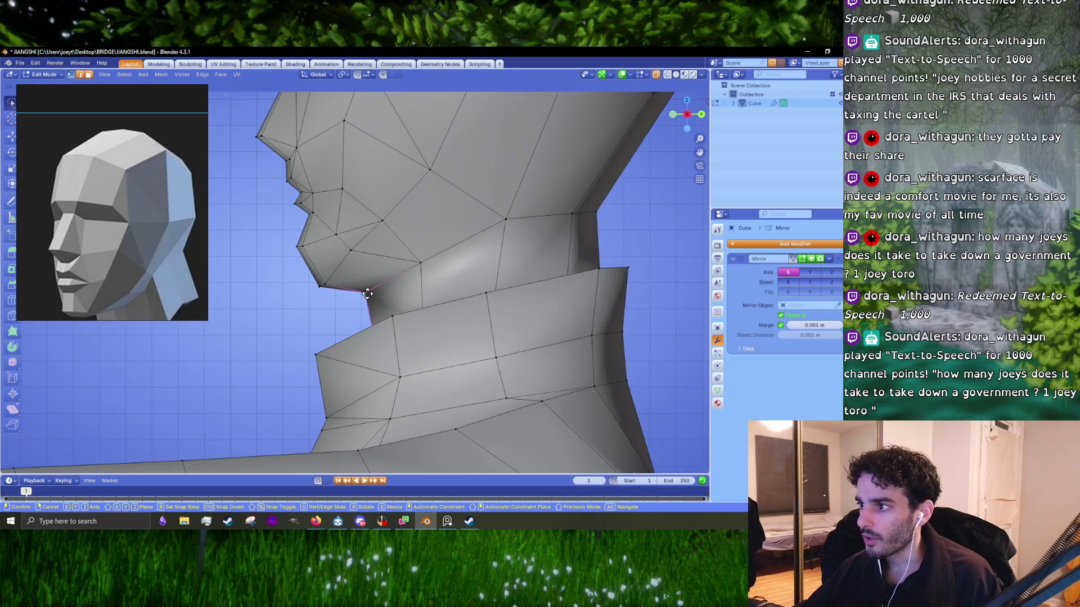
{"action": "scroll", "coordinate": [416, 281], "scroll_direction": "up", "scroll_amount": 3, "text": "alt"}
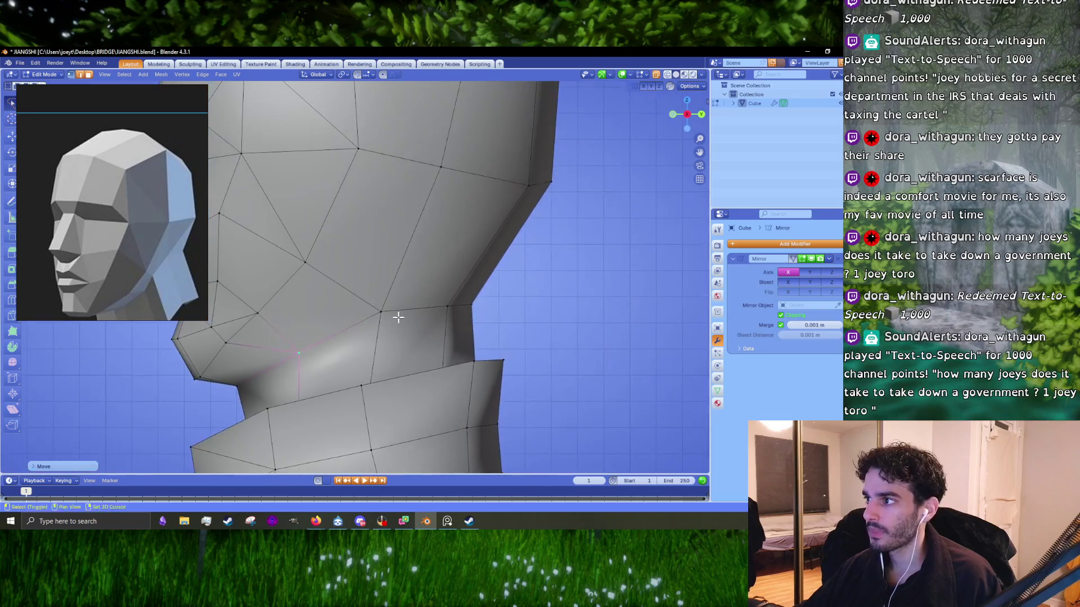
{"action": "left_click", "coordinate": [379, 326]}
- Check the neck from the top and below, then orbit the shaded figure in Object Mode
{"action": "key", "text": "KP_7"}
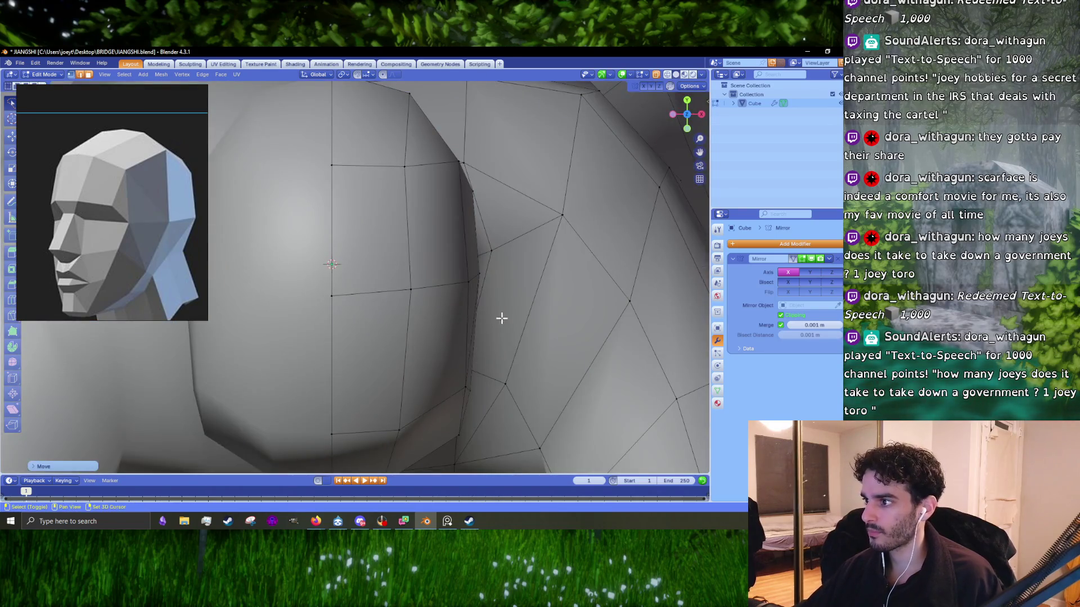
{"action": "middle_click_drag", "start_coordinate": [501, 319], "coordinate": [373, 272]}
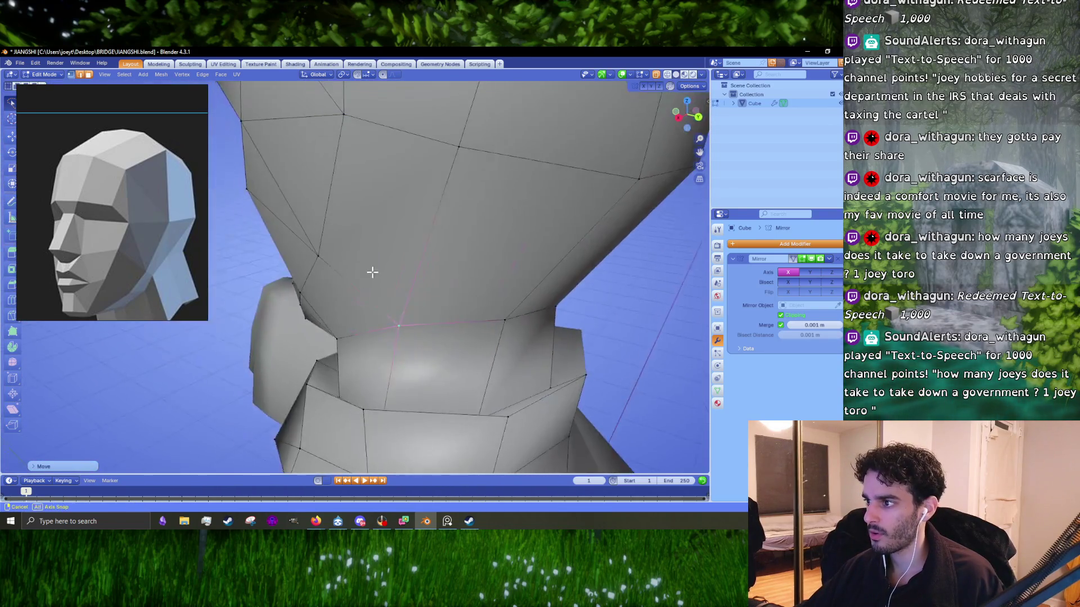
{"action": "scroll", "coordinate": [372, 272], "scroll_direction": "down", "scroll_amount": 5}
{"action": "key", "text": "Tab"}
{"action": "mouse_move", "coordinate": [446, 285]}
{"action": "middle_mouse_down"}
{"action": "mouse_move", "coordinate": [509, 287]}
{"action": "mouse_move", "coordinate": [428, 298]}
{"action": "middle_mouse_up"}
{"action": "scroll", "coordinate": [382, 303], "scroll_direction": "up", "scroll_amount": 3}
{"action": "scroll", "coordinate": [339, 312], "scroll_direction": "up", "scroll_amount": 3}
{"action": "scroll", "coordinate": [406, 302], "scroll_direction": "up", "scroll_amount": 3}
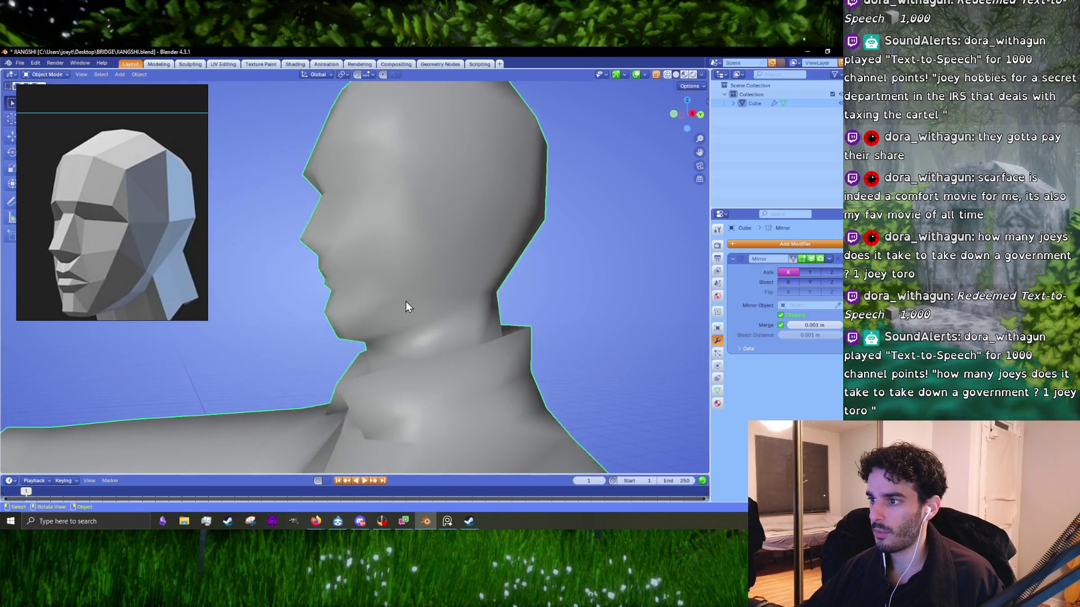
- Back in Edit Mode, lower a jaw vertex
{"action": "key", "text": "Tab"}
{"action": "scroll", "coordinate": [405, 301], "scroll_direction": "up", "scroll_amount": 2}
{"action": "scroll", "coordinate": [374, 321], "scroll_direction": "up", "scroll_amount": 2}
{"action": "scroll", "coordinate": [357, 268], "scroll_direction": "up", "scroll_amount": 2}
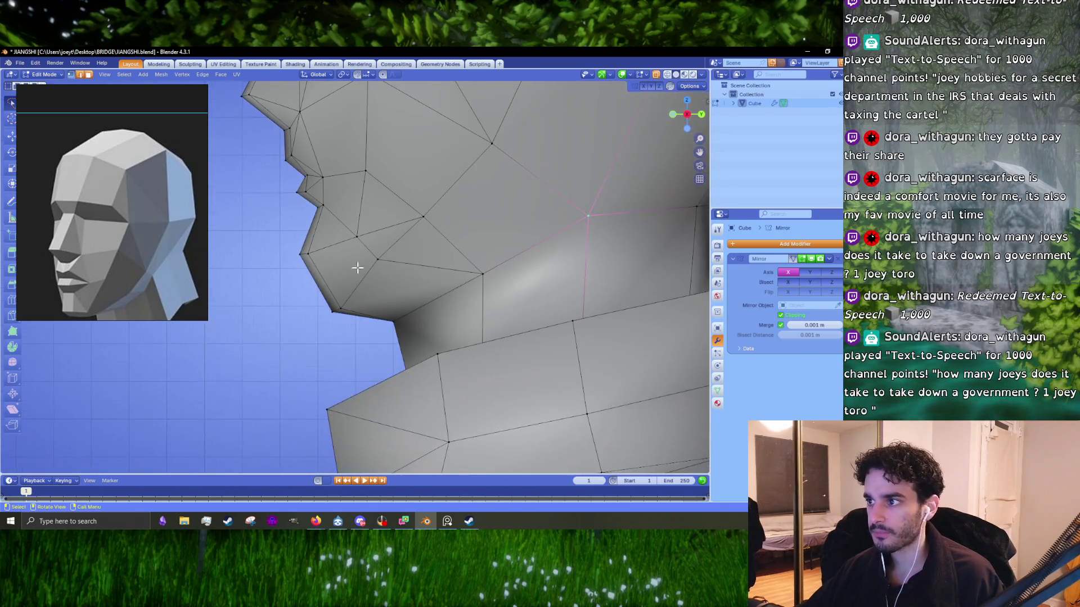
{"action": "left_click", "coordinate": [301, 255]}
{"action": "key", "text": "g"}
{"action": "left_click", "coordinate": [326, 273]}
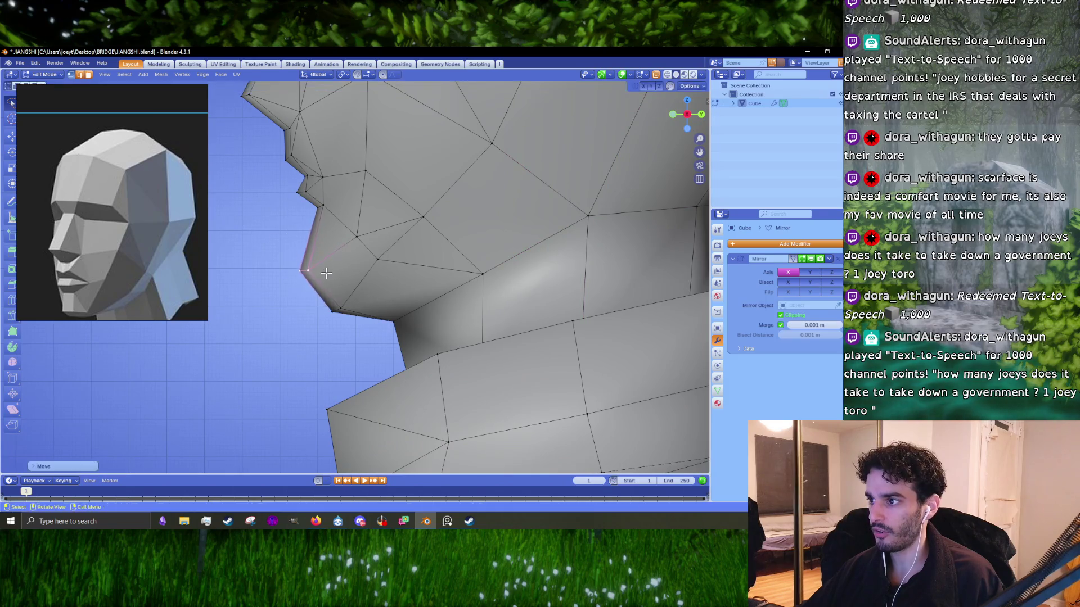
- Shift the lower chin vertex slightly left and move the jaw corner vertex up and left
{"action": "left_click", "coordinate": [341, 308]}
{"action": "key", "text": "g"}
{"action": "left_click", "coordinate": [341, 302]}
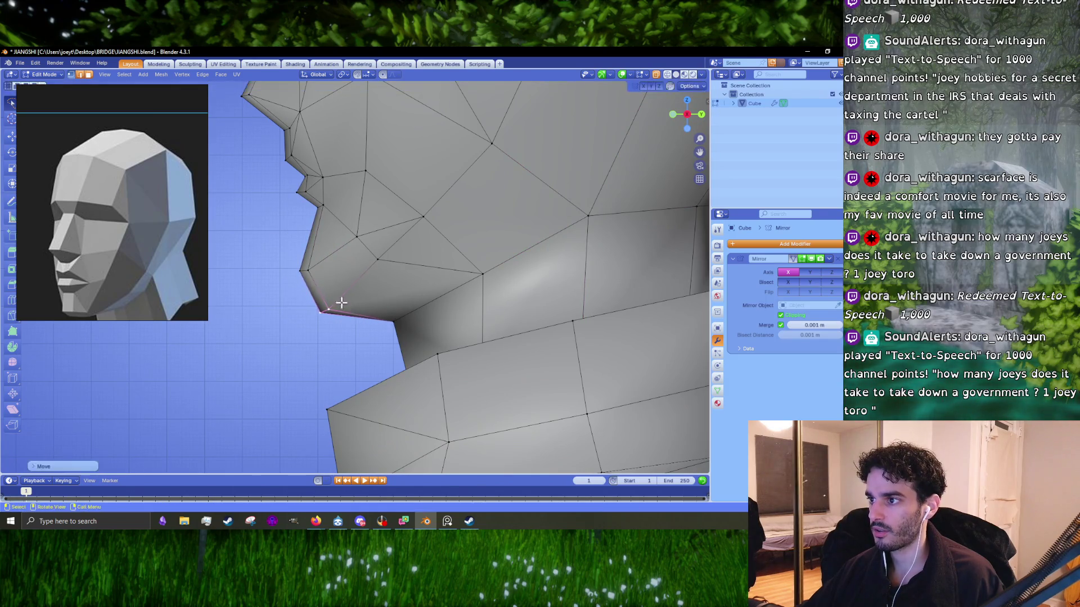
{"action": "left_click", "coordinate": [298, 287]}
{"action": "key", "text": "g"}
{"action": "left_click", "coordinate": [249, 269]}
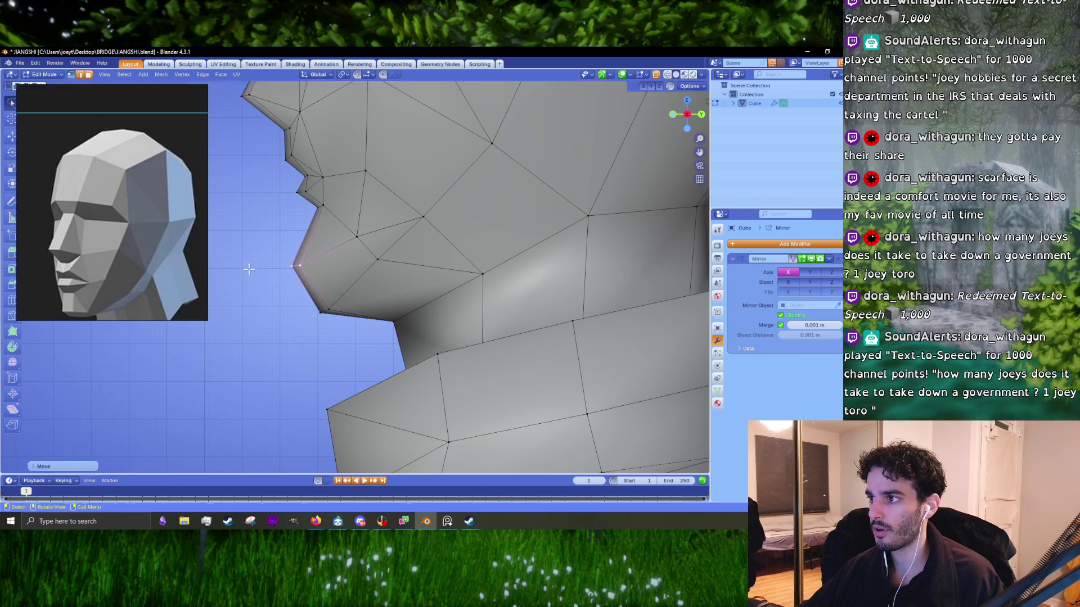
- Return to Object Mode and orbit the bust to check its silhouette
{"action": "key", "text": "Tab"}
{"action": "scroll", "coordinate": [349, 326], "scroll_direction": "down", "scroll_amount": 5}
{"action": "mouse_move", "coordinate": [379, 312]}
{"action": "middle_mouse_down"}
{"action": "mouse_move", "coordinate": [535, 308]}
{"action": "mouse_move", "coordinate": [333, 300]}
{"action": "mouse_move", "coordinate": [345, 306]}
{"action": "mouse_move", "coordinate": [306, 299]}
{"action": "mouse_move", "coordinate": [302, 287]}
{"action": "mouse_move", "coordinate": [318, 289]}
{"action": "middle_mouse_up"}
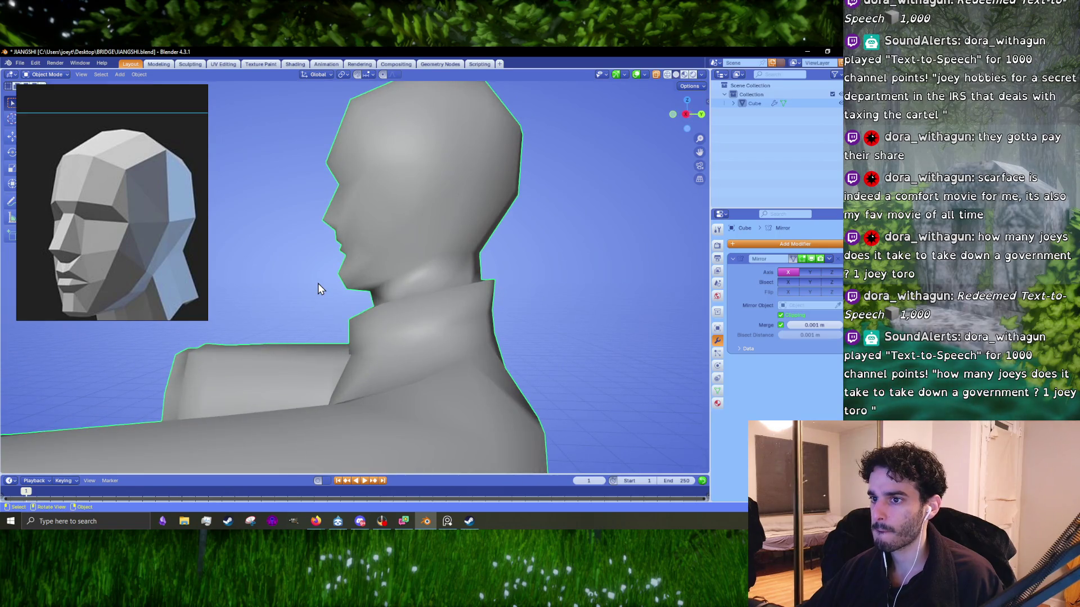
- In an orthographic side view (numpad 3), move a chin vertex toward the neck
{"action": "key", "text": "Tab"}
{"action": "key", "text": "Tab"}
{"action": "key", "text": "Tab"}
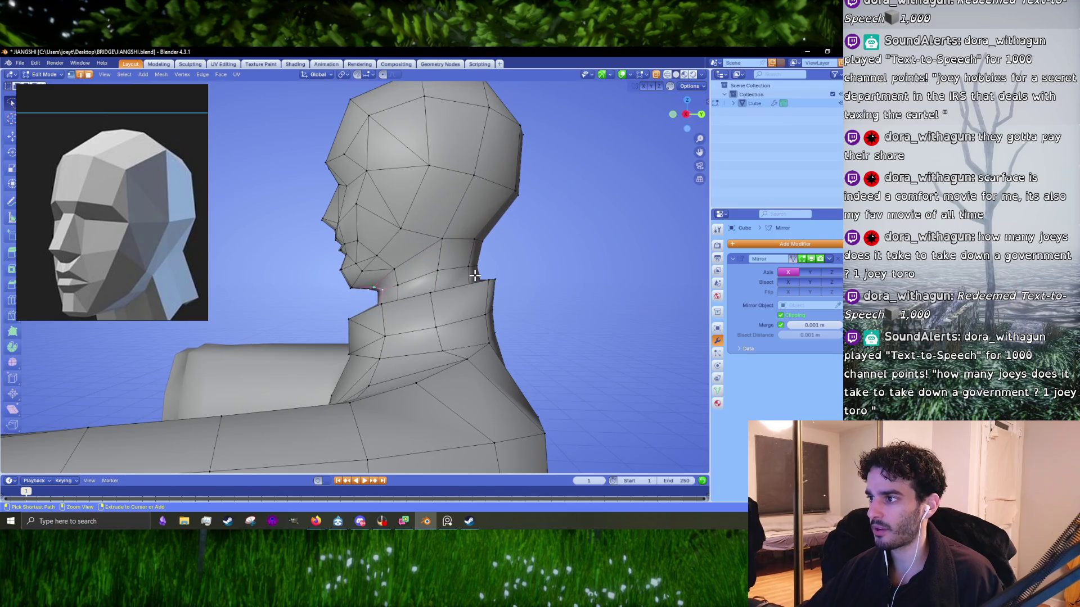
{"action": "scroll", "coordinate": [475, 275], "scroll_direction": "up", "scroll_amount": 2}
{"action": "scroll", "coordinate": [450, 273], "scroll_direction": "up", "scroll_amount": 2}
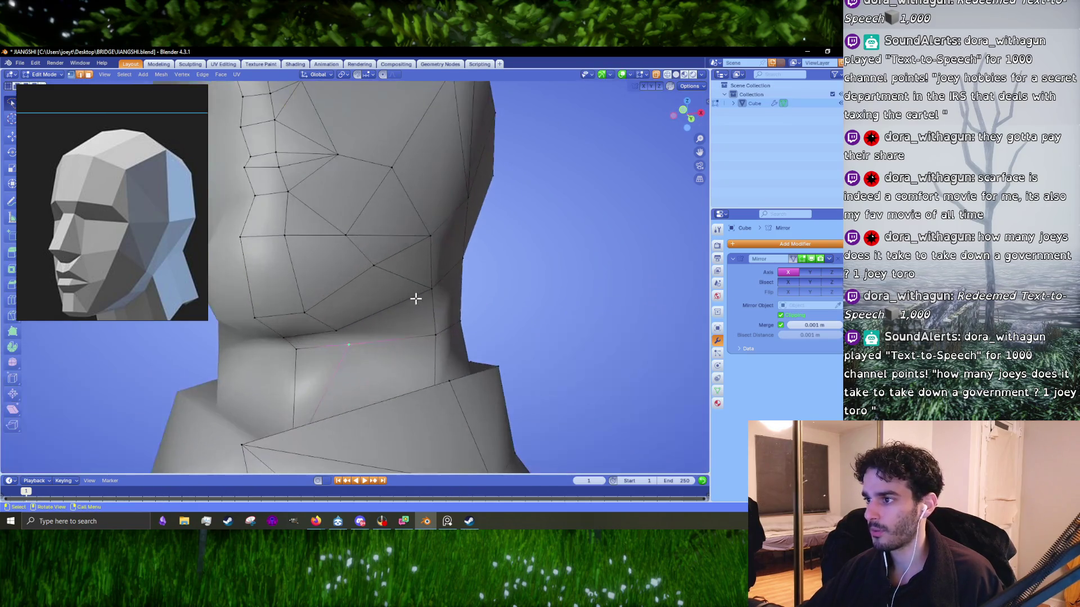
{"action": "scroll", "coordinate": [414, 299], "scroll_direction": "up", "scroll_amount": 3}
{"action": "key", "text": "KP_3"}
{"action": "left_click", "coordinate": [414, 317]}
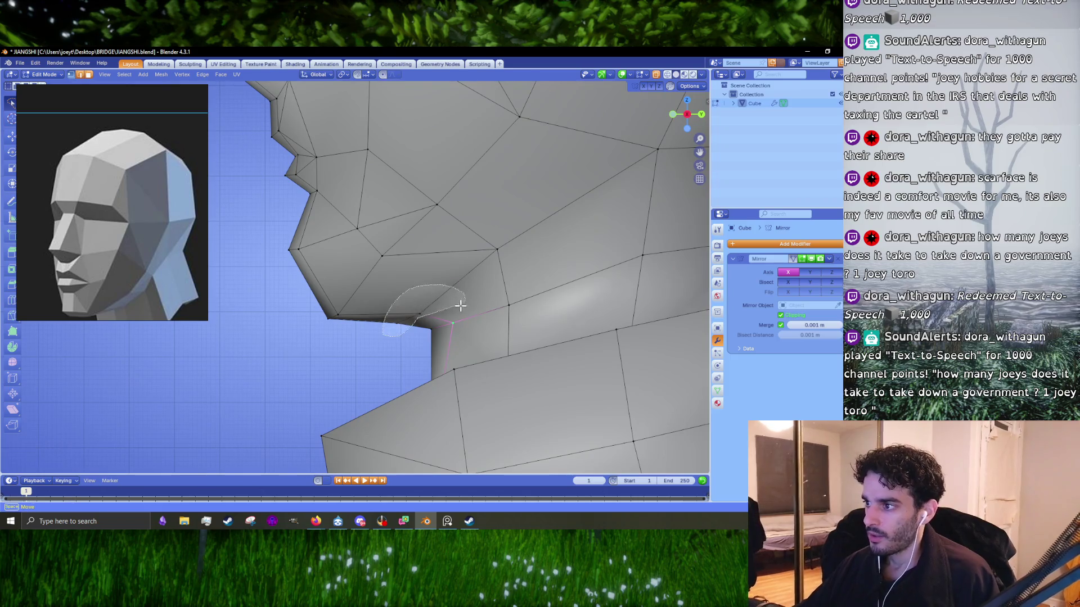
{"action": "key", "text": "g"}
{"action": "left_click", "coordinate": [429, 311]}
- Preview the jaw in Object Mode, then return to Edit Mode and bring up Merge options
{"action": "key", "text": "Tab"}
{"action": "mouse_move", "coordinate": [429, 311]}
{"action": "middle_mouse_down"}
{"action": "mouse_move", "coordinate": [447, 315]}
{"action": "mouse_move", "coordinate": [284, 336]}
{"action": "mouse_move", "coordinate": [435, 285]}
{"action": "middle_mouse_up"}
{"action": "scroll", "coordinate": [406, 314], "scroll_direction": "down", "scroll_amount": 5}
{"action": "key", "text": "Tab"}
{"action": "scroll", "coordinate": [365, 314], "scroll_direction": "up", "scroll_amount": 4}
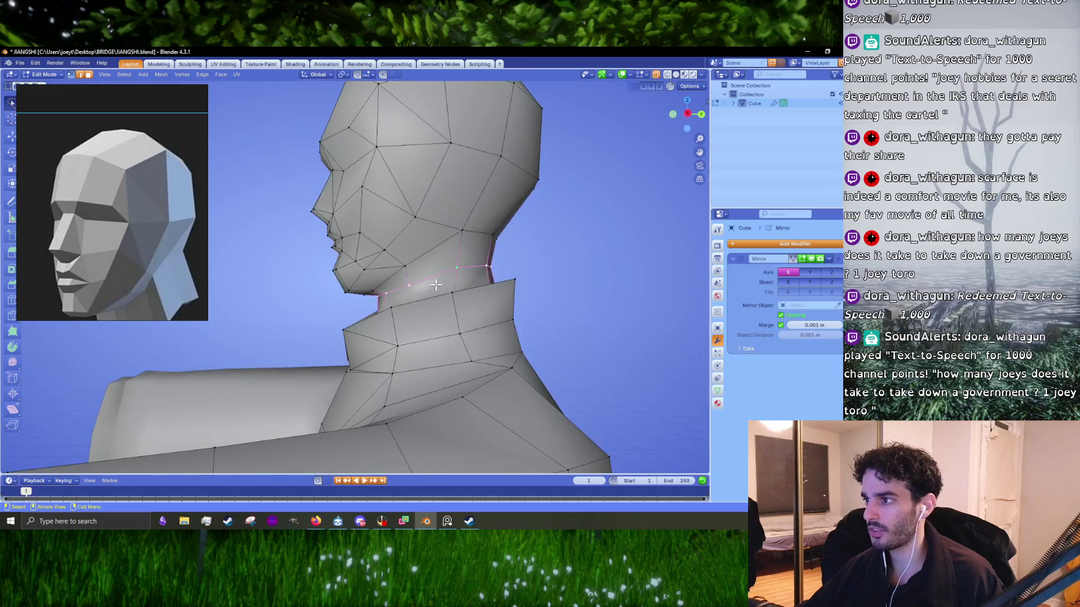
{"action": "key", "text": "m"}
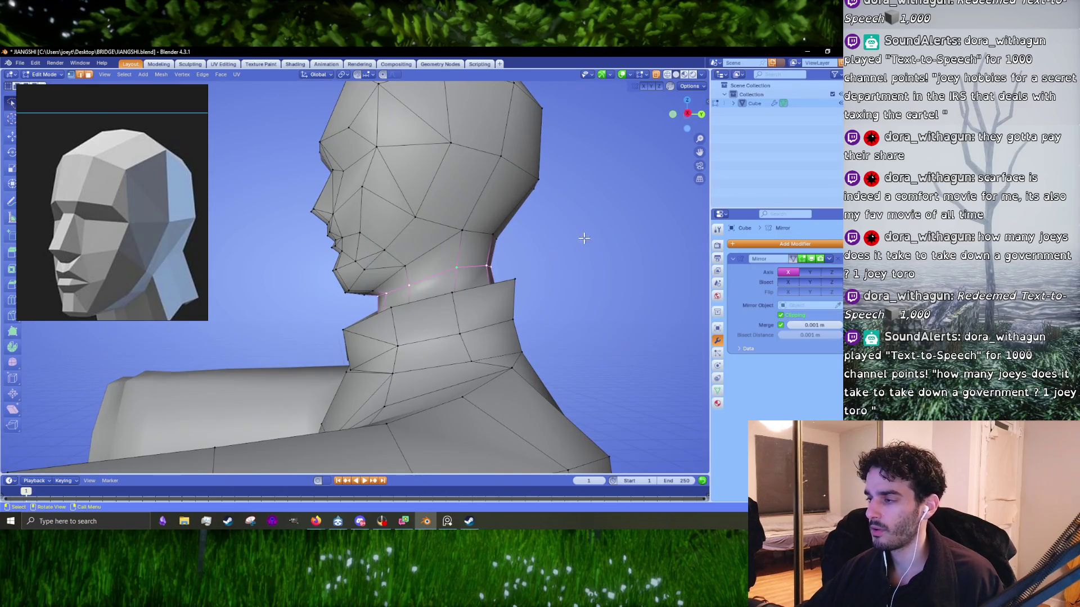
{"action": "key", "text": "m"}
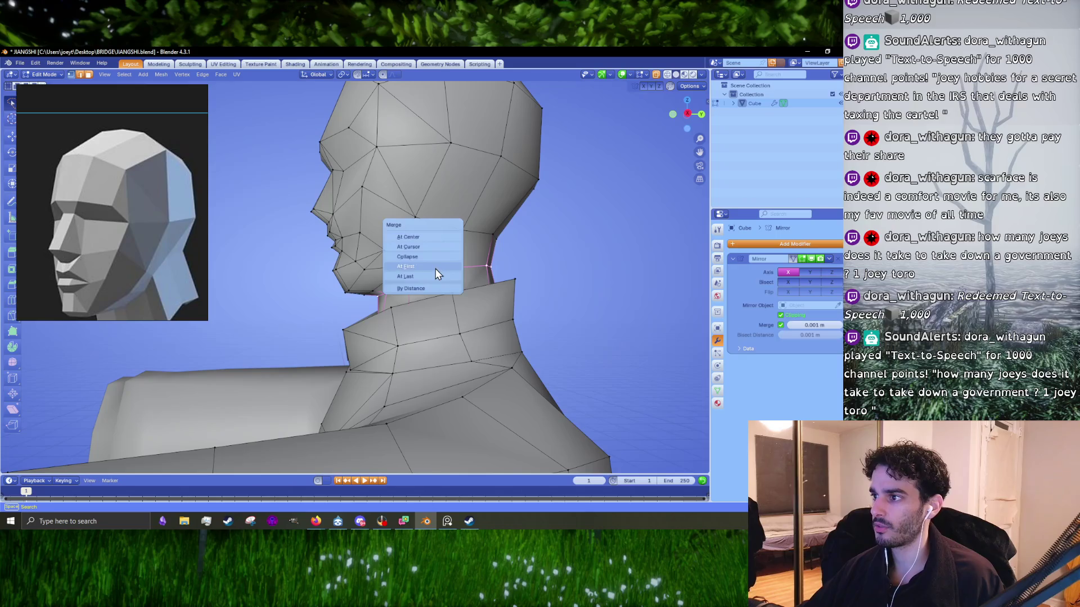
- Dissolve the vertices of the extra neck loop
{"action": "key", "text": "x"}
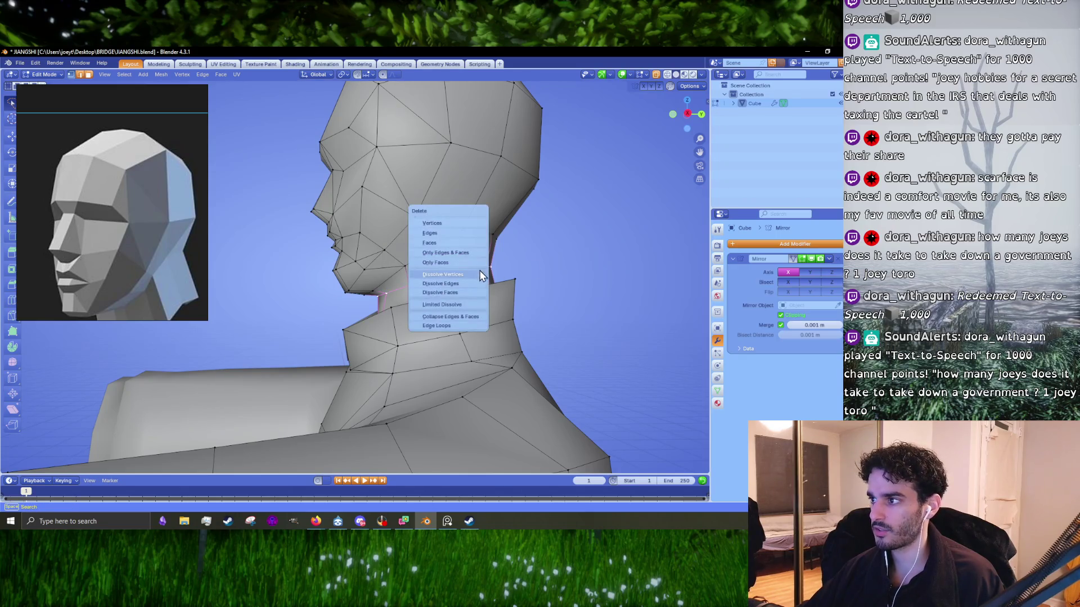
{"action": "left_click", "coordinate": [472, 276]}
{"action": "mouse_move", "coordinate": [473, 275]}
{"action": "middle_mouse_down"}
{"action": "mouse_move", "coordinate": [501, 298]}
{"action": "mouse_move", "coordinate": [366, 340]}
{"action": "middle_mouse_up"}
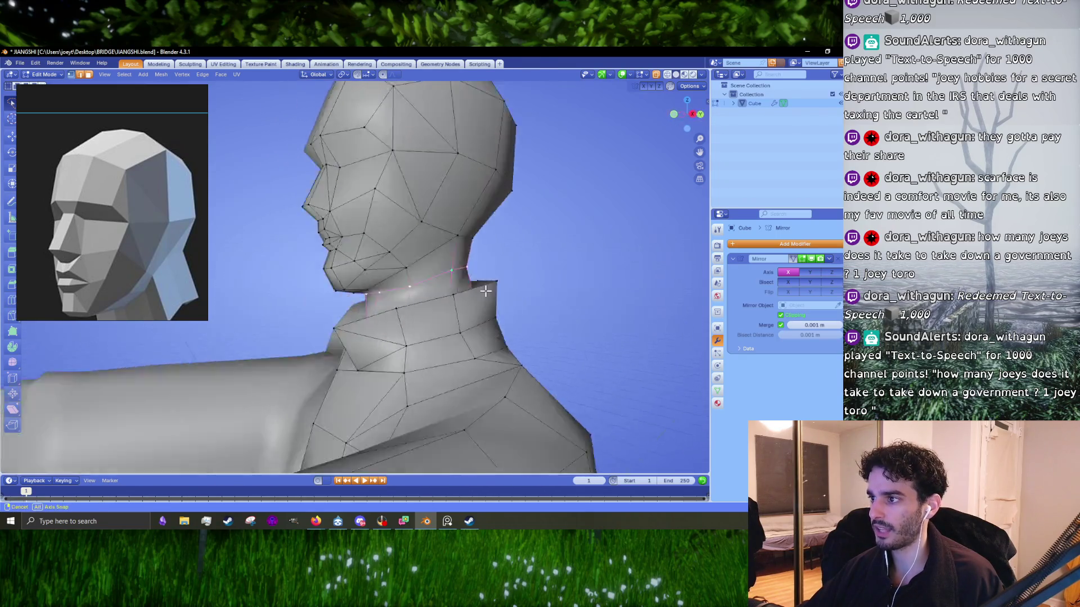
- Select the neck edge loop under the jaw and merge its jaw vertices together
{"action": "left_click", "coordinate": [367, 341], "text": "alt"}
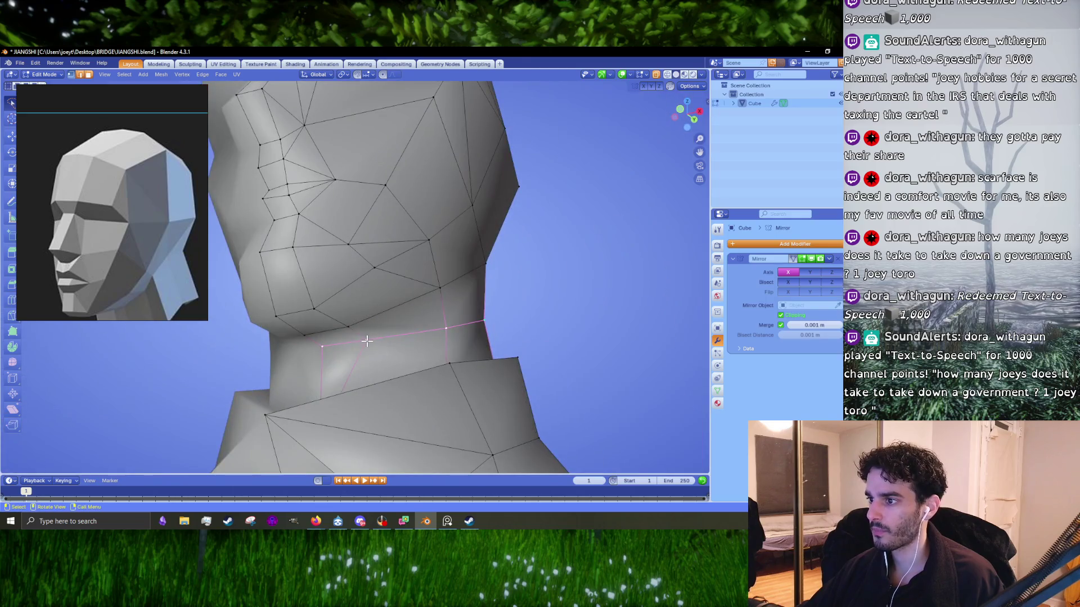
{"action": "key", "text": "m"}
{"action": "left_click", "coordinate": [322, 348]}
{"action": "mouse_move", "coordinate": [322, 349]}
{"action": "middle_mouse_down"}
{"action": "mouse_move", "coordinate": [484, 302]}
{"action": "mouse_move", "coordinate": [396, 328]}
{"action": "middle_mouse_up"}
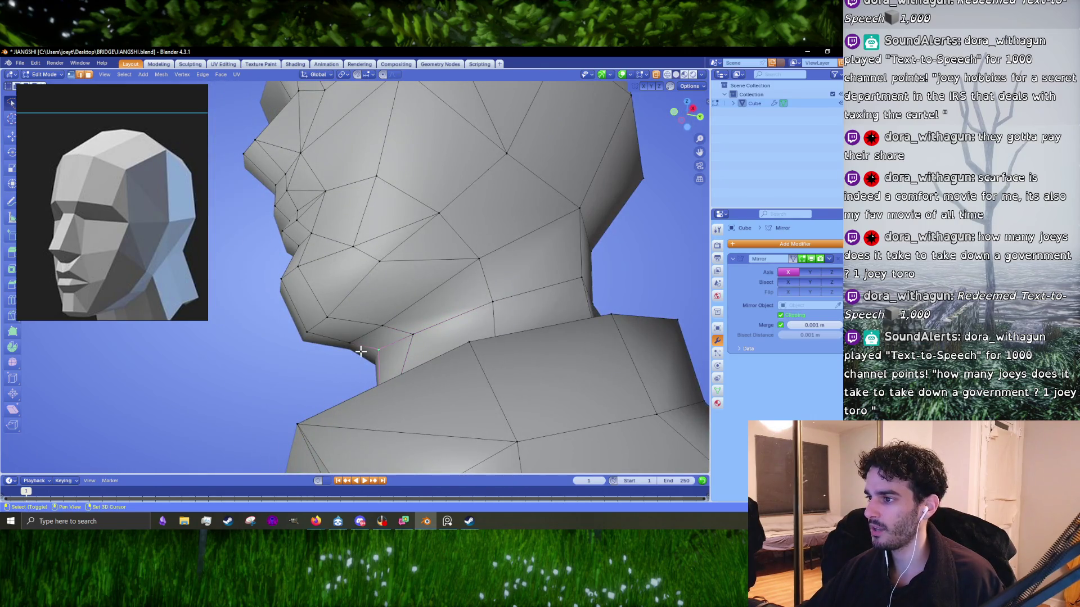
{"action": "key", "text": "m"}
{"action": "left_click", "coordinate": [350, 345]}
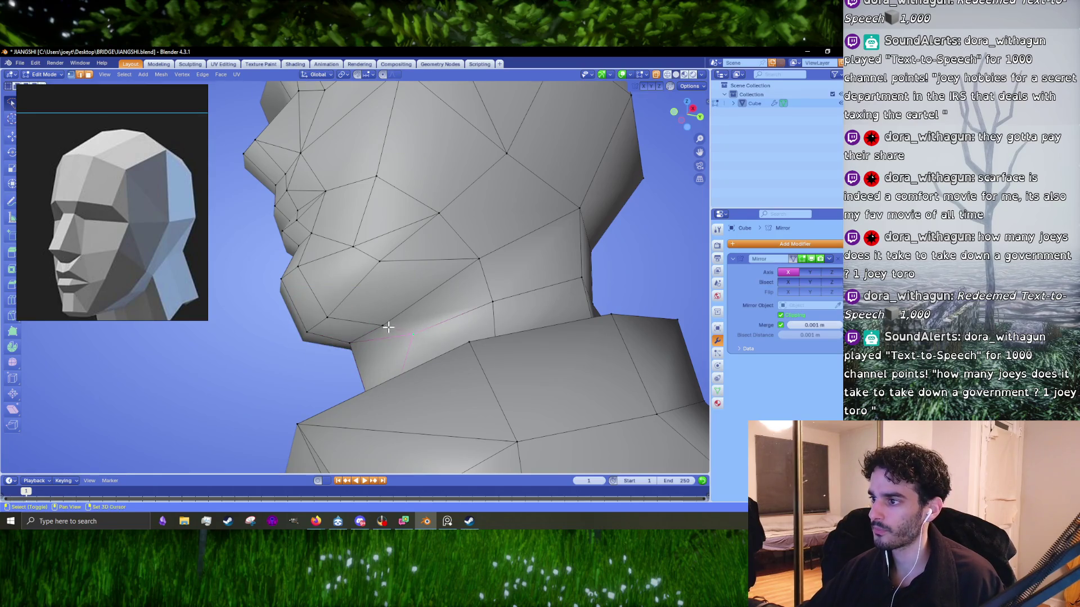
- From a side view, merge the lower jaw vertex into the upper one with At Last
{"action": "middle_click_drag", "start_coordinate": [386, 324], "coordinate": [447, 331]}
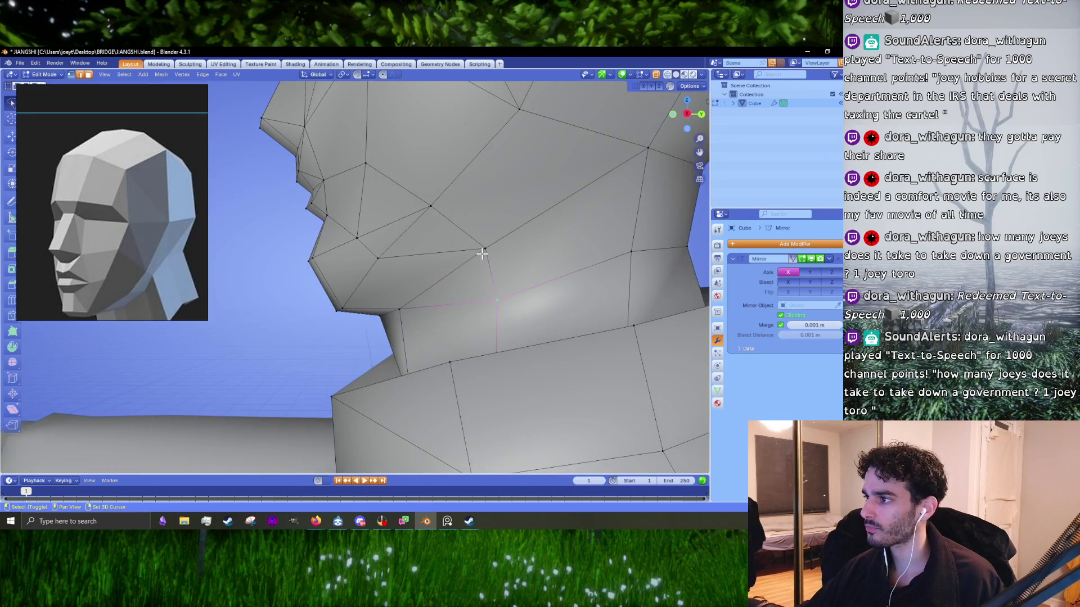
{"action": "mouse_move", "coordinate": [481, 254]}
{"action": "middle_mouse_down"}
{"action": "mouse_move", "coordinate": [432, 254]}
{"action": "mouse_move", "coordinate": [446, 296]}
{"action": "middle_mouse_up"}
{"action": "key", "text": "m"}
{"action": "left_click", "coordinate": [439, 256]}
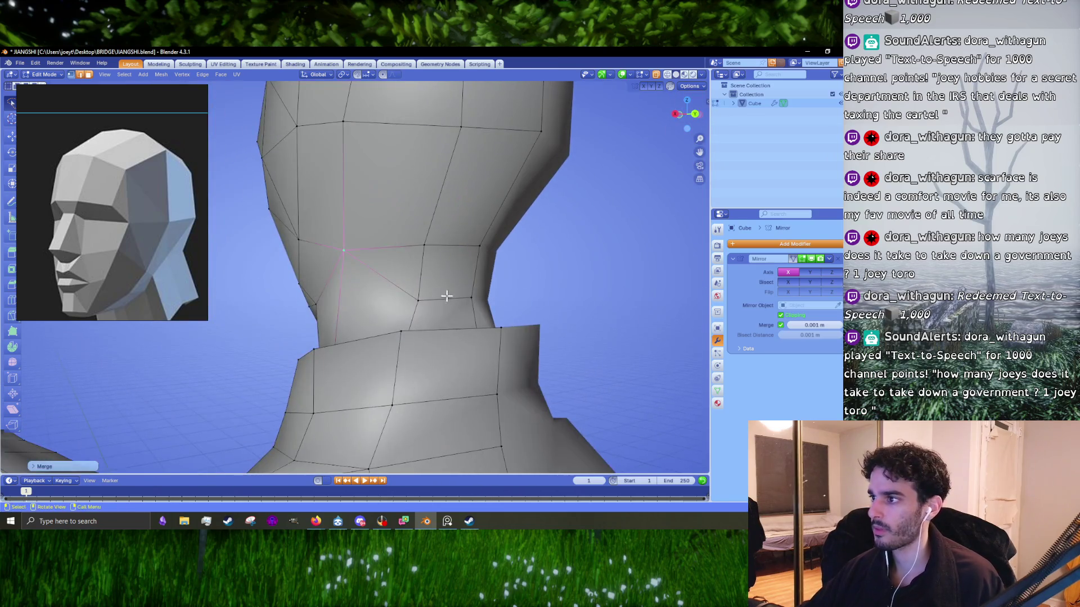
{"action": "key", "text": "m"}
{"action": "left_click", "coordinate": [423, 244]}
{"action": "key", "text": "m"}
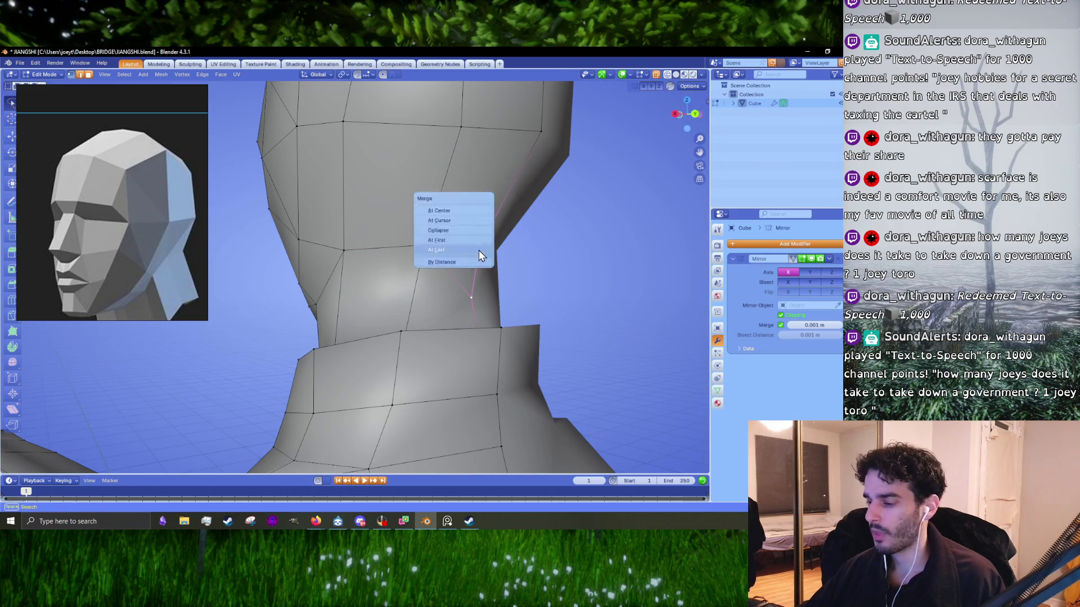
{"action": "left_click", "coordinate": [478, 251]}
- After a quick shaded preview, move the edge loop running down the neck into place
{"action": "scroll", "coordinate": [478, 251], "scroll_direction": "down", "scroll_amount": 5}
{"action": "middle_click_drag", "start_coordinate": [458, 286], "coordinate": [481, 289]}
{"action": "key", "text": "Tab"}
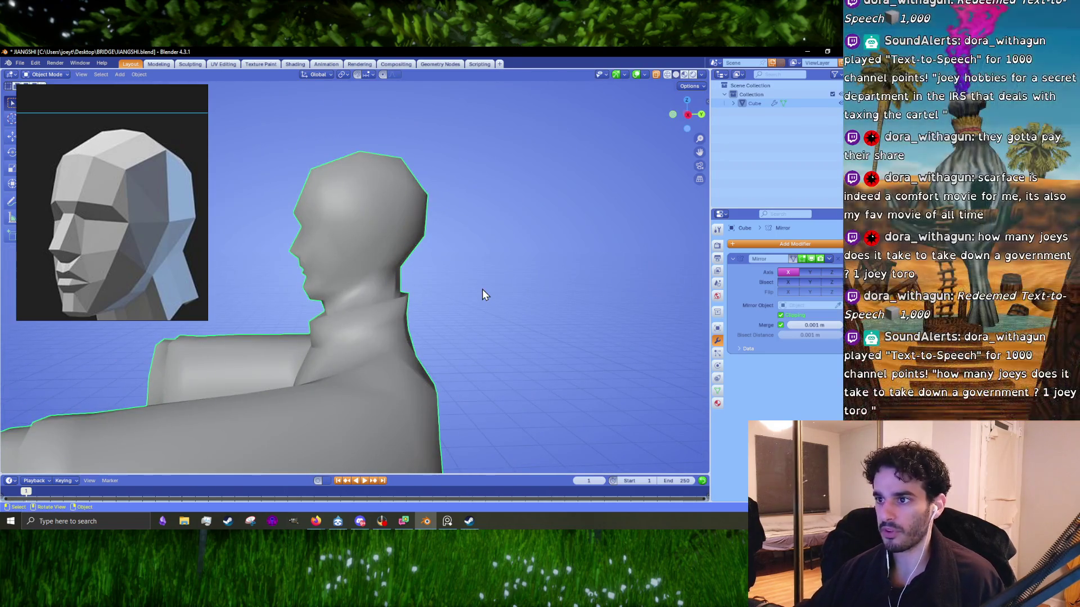
{"action": "key", "text": "Tab"}
{"action": "scroll", "coordinate": [473, 297], "scroll_direction": "up", "scroll_amount": 6}
{"action": "left_click", "coordinate": [472, 296], "text": "alt"}
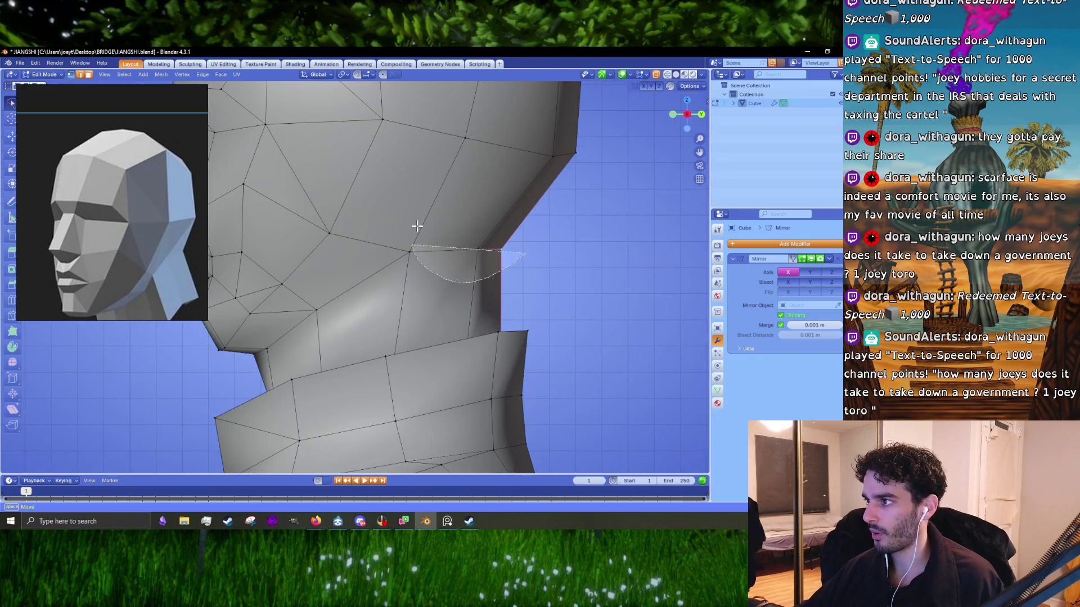
{"action": "key", "text": "g"}
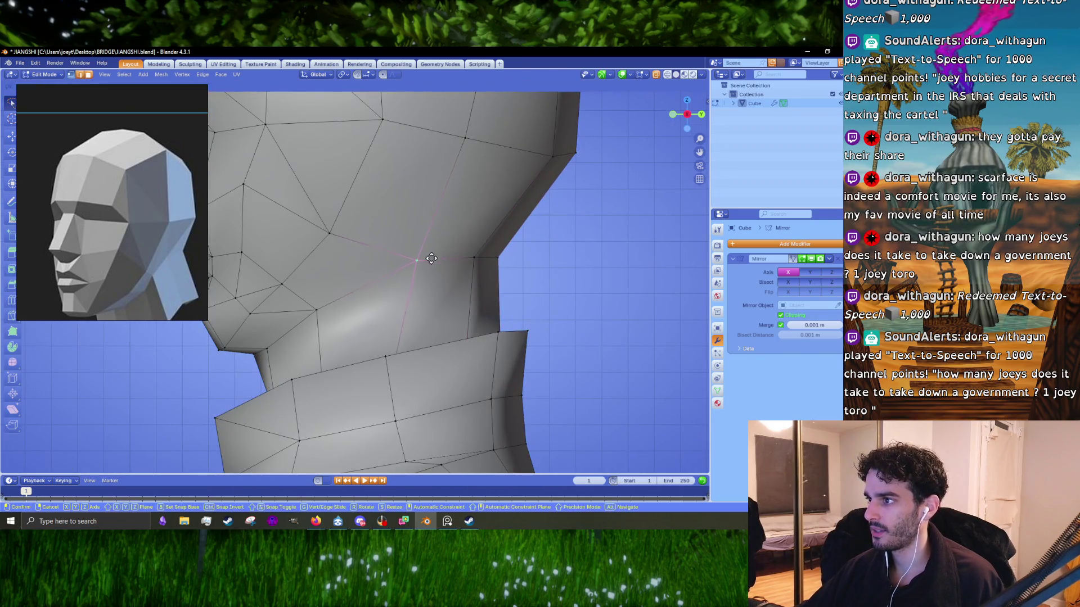
{"action": "left_click", "coordinate": [468, 269]}
- Select a vertex under the chin and undo the last change
{"action": "left_click", "coordinate": [410, 273]}
{"action": "scroll", "coordinate": [341, 301], "scroll_direction": "down", "scroll_amount": 4}
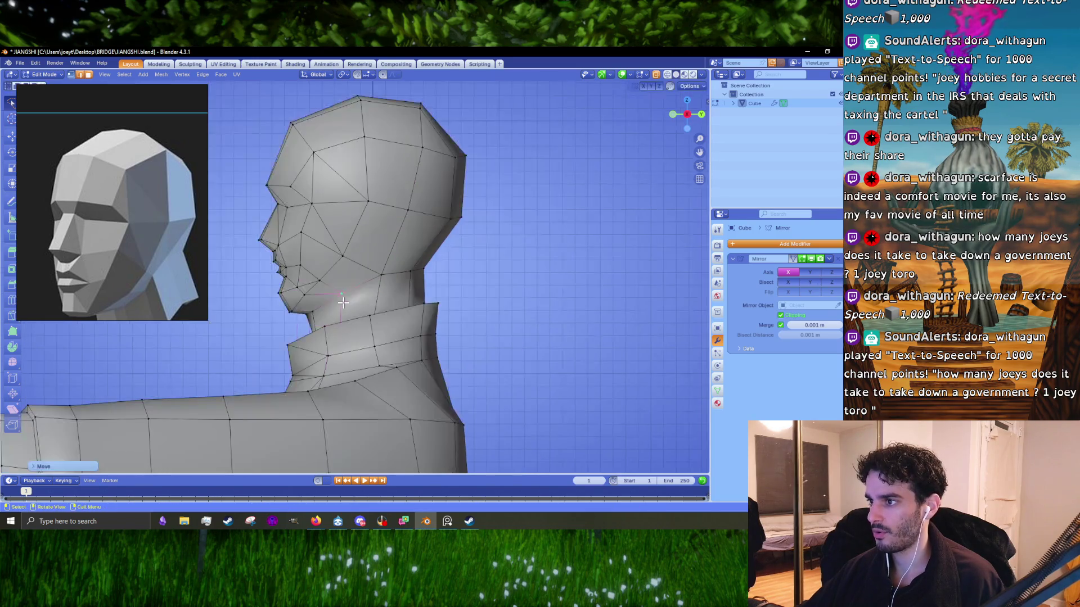
{"action": "scroll", "coordinate": [375, 302], "scroll_direction": "down", "scroll_amount": 4}
{"action": "scroll", "coordinate": [380, 302], "scroll_direction": "up", "scroll_amount": 5}
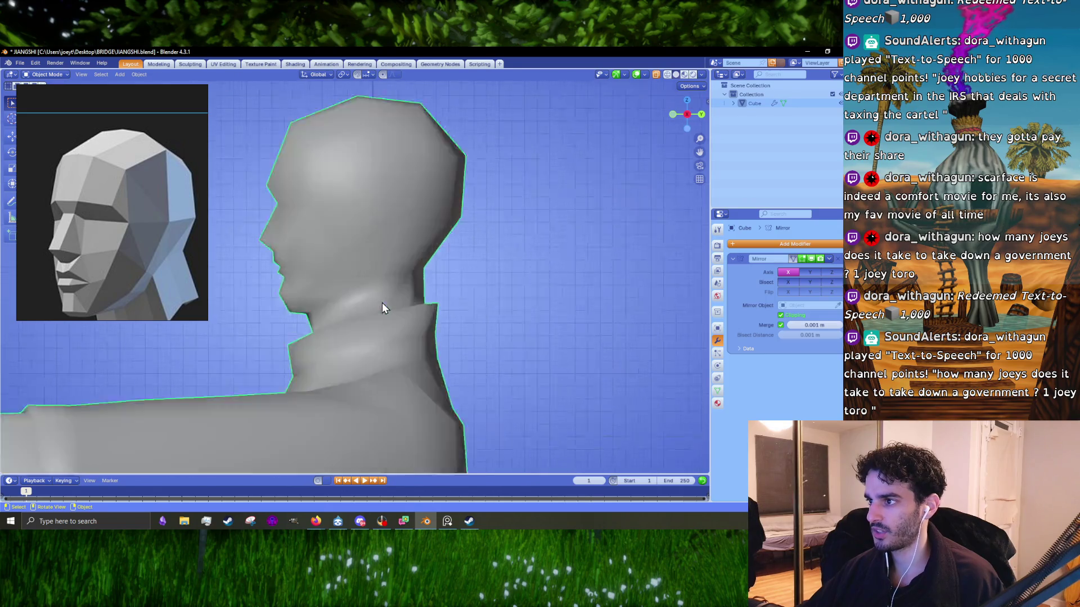
{"action": "key", "text": "ctrl+z"}
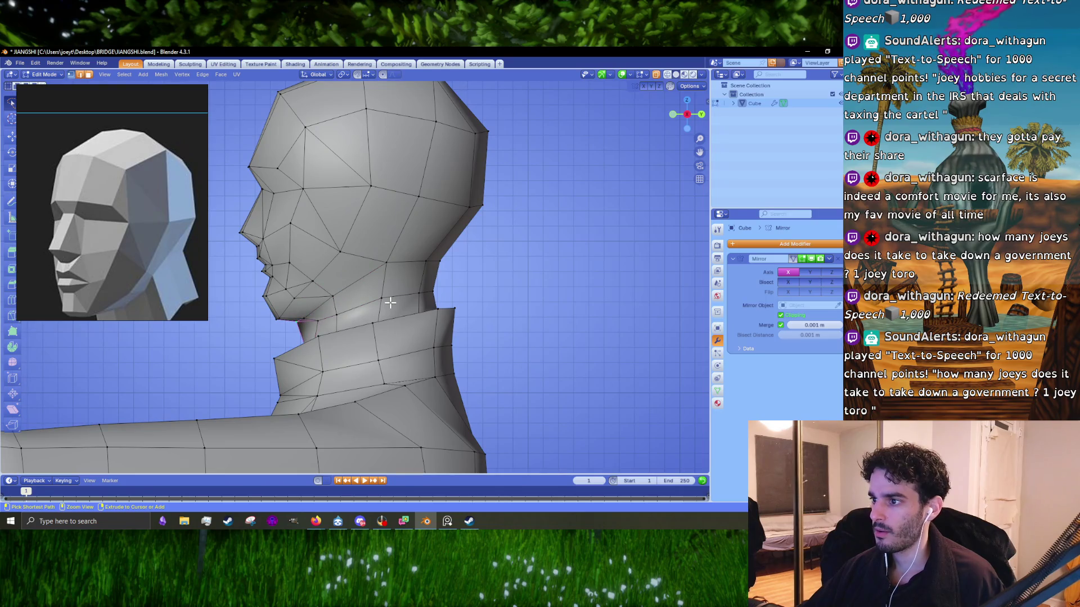
{"action": "scroll", "coordinate": [390, 305], "scroll_direction": "up", "scroll_amount": 3}
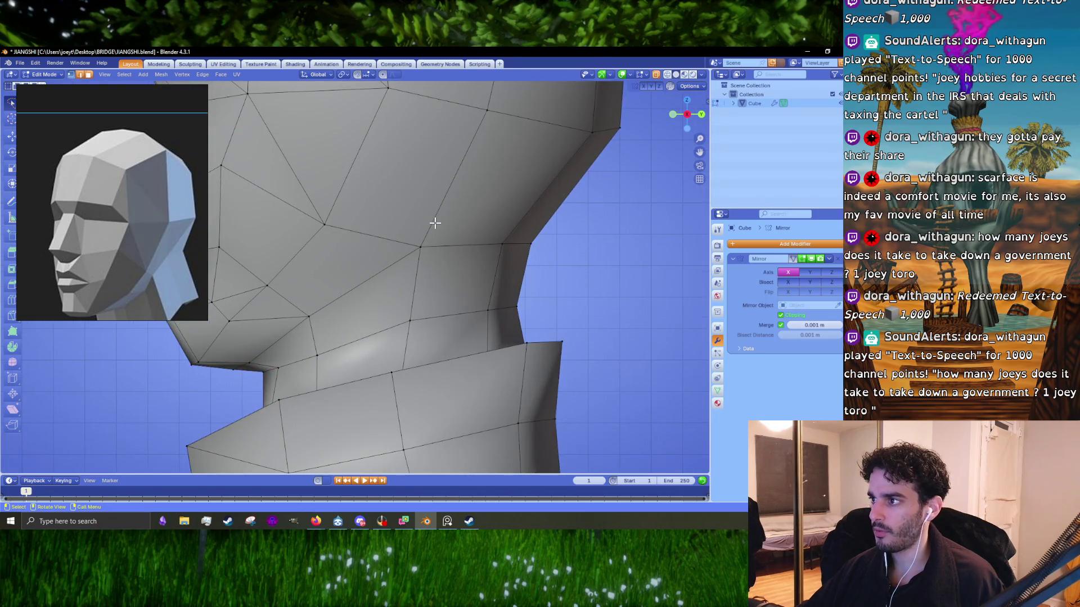
- Move a vertex at the back of the neck inward and check the head from the front
{"action": "left_click_drag", "start_coordinate": [422, 245], "coordinate": [434, 241]}
{"action": "mouse_move", "coordinate": [433, 241]}
{"action": "middle_mouse_down"}
{"action": "mouse_move", "coordinate": [450, 289]}
{"action": "mouse_move", "coordinate": [422, 330]}
{"action": "middle_mouse_up"}
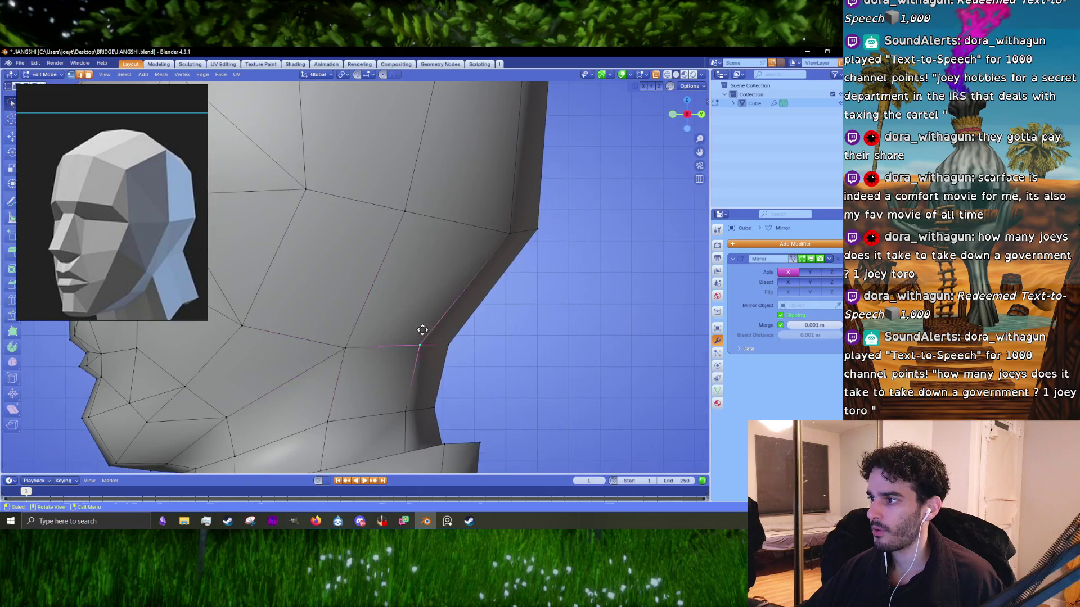
{"action": "left_click_drag", "start_coordinate": [421, 330], "coordinate": [428, 325]}
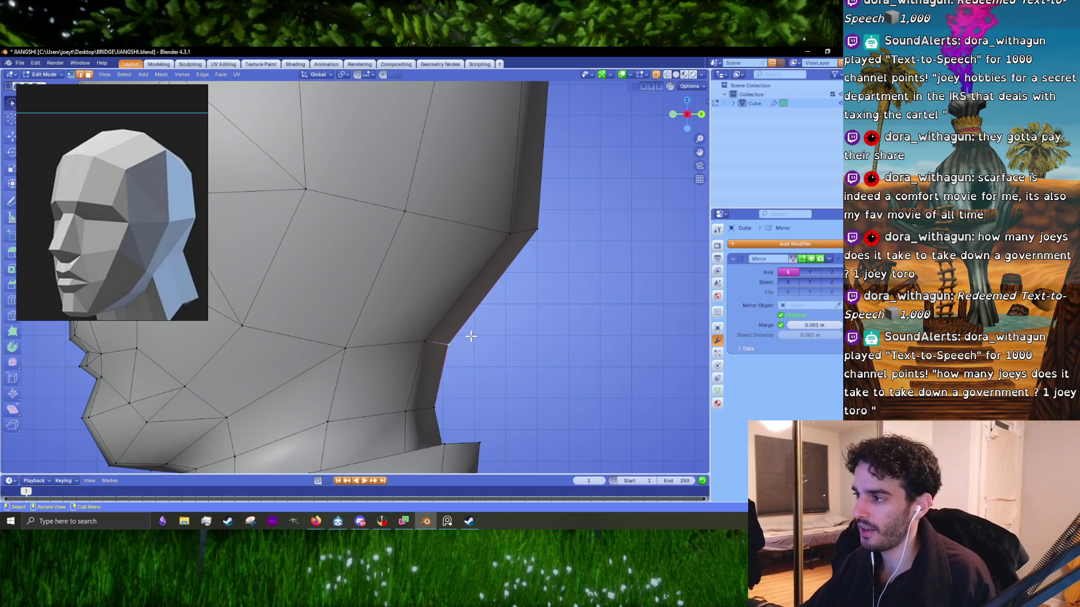
{"action": "key", "text": "g"}
{"action": "left_click", "coordinate": [429, 332]}
{"action": "scroll", "coordinate": [425, 341], "scroll_direction": "down", "scroll_amount": 2}
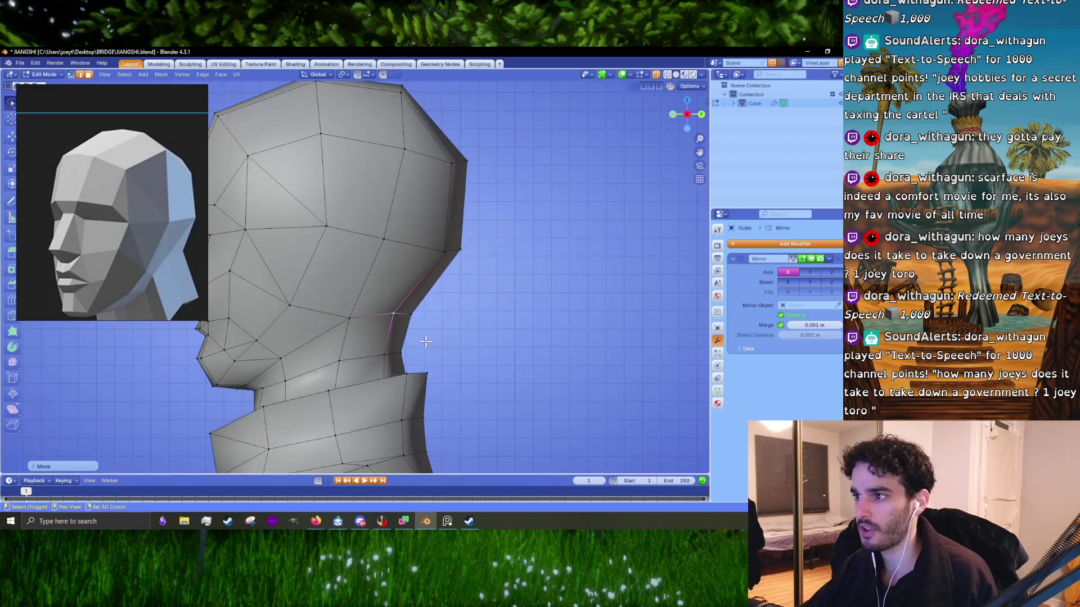
{"action": "scroll", "coordinate": [425, 341], "scroll_direction": "up", "scroll_amount": 2}
{"action": "scroll", "coordinate": [429, 302], "scroll_direction": "up", "scroll_amount": 3}
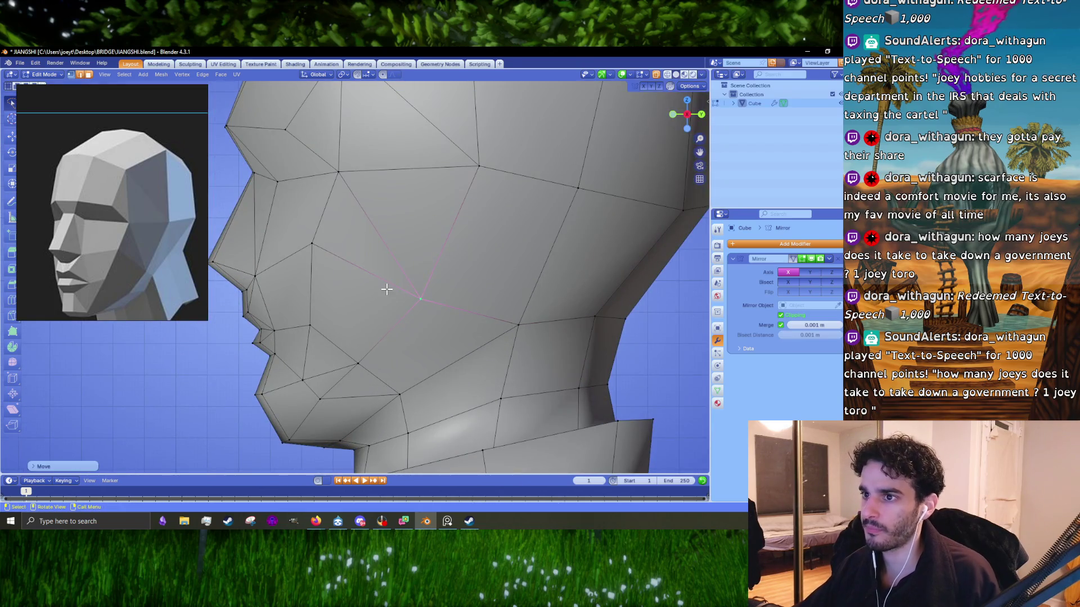
{"action": "key", "text": "KP_1"}
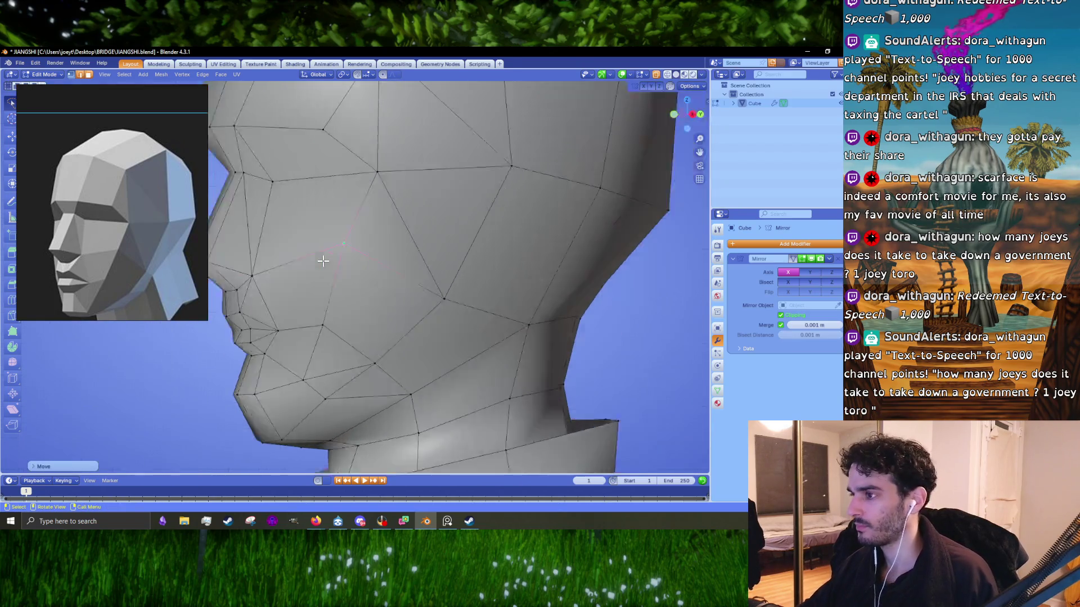
- Reposition the lower cheek vertex slightly lower and to the right
{"action": "key", "text": "g"}
{"action": "left_click", "coordinate": [400, 273]}
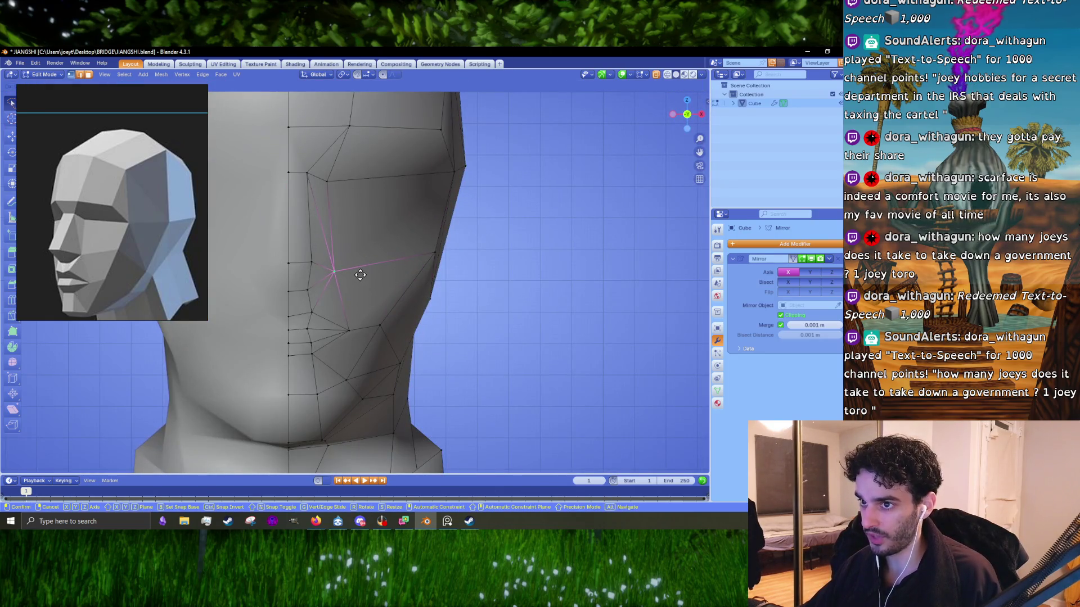
{"action": "left_click", "coordinate": [362, 276]}
{"action": "middle_click_drag", "start_coordinate": [325, 205], "coordinate": [343, 242], "text": "shift"}
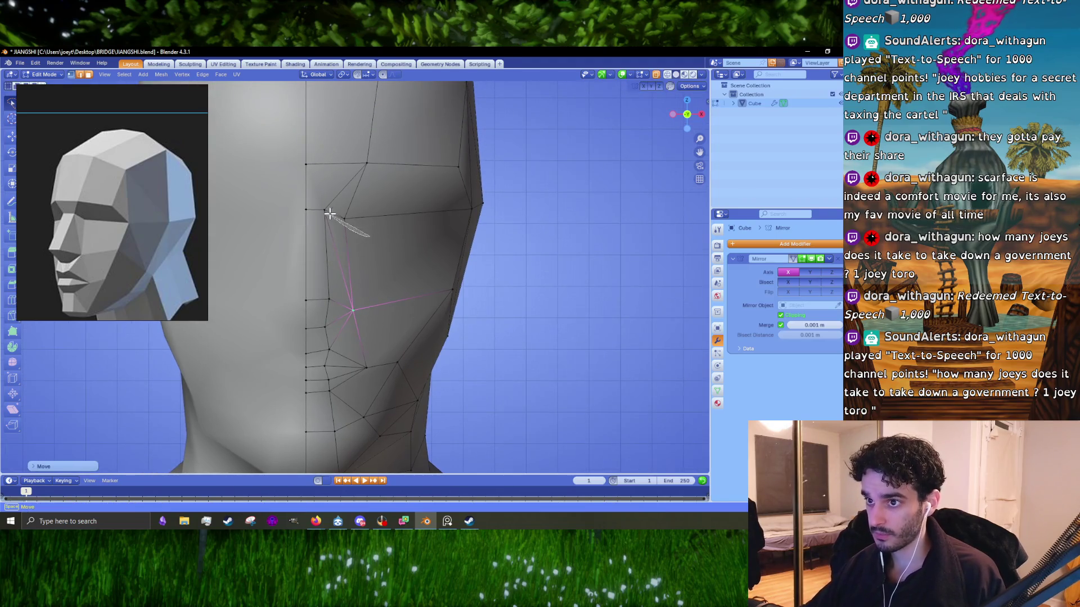
- Drop the upper cheek vertex onto its neighbour, leaving the neighbour unmoved
{"action": "left_click", "coordinate": [344, 218]}
{"action": "left_click_drag", "start_coordinate": [350, 194], "coordinate": [350, 195]}
{"action": "key", "text": "g"}
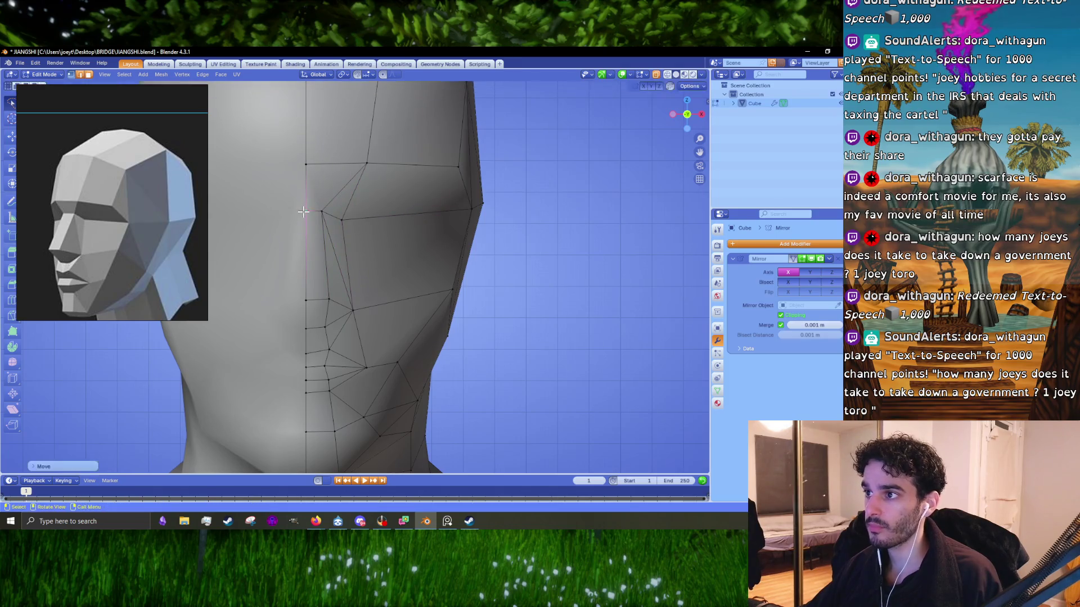
{"action": "left_click", "coordinate": [330, 212]}
{"action": "left_click", "coordinate": [342, 219]}
{"action": "key", "text": "g"}
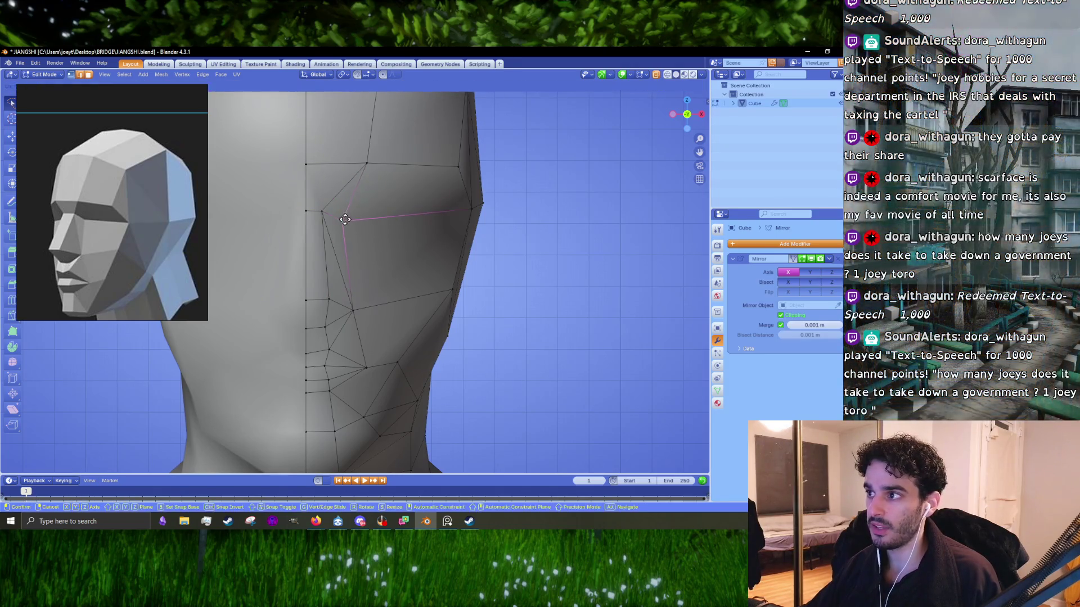
{"action": "right_click", "coordinate": [501, 221]}
- With X-ray on, box-select the row of cheek vertices and rotate them downward
{"action": "left_click", "coordinate": [490, 212]}
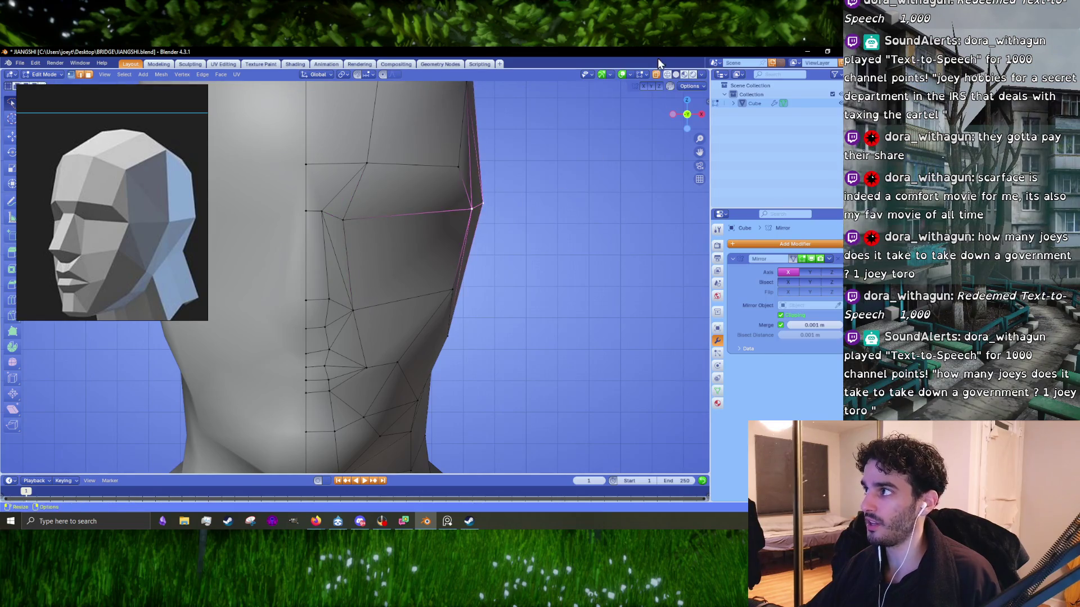
{"action": "left_click", "coordinate": [656, 74]}
{"action": "left_click_drag", "start_coordinate": [531, 258], "coordinate": [374, 226]}
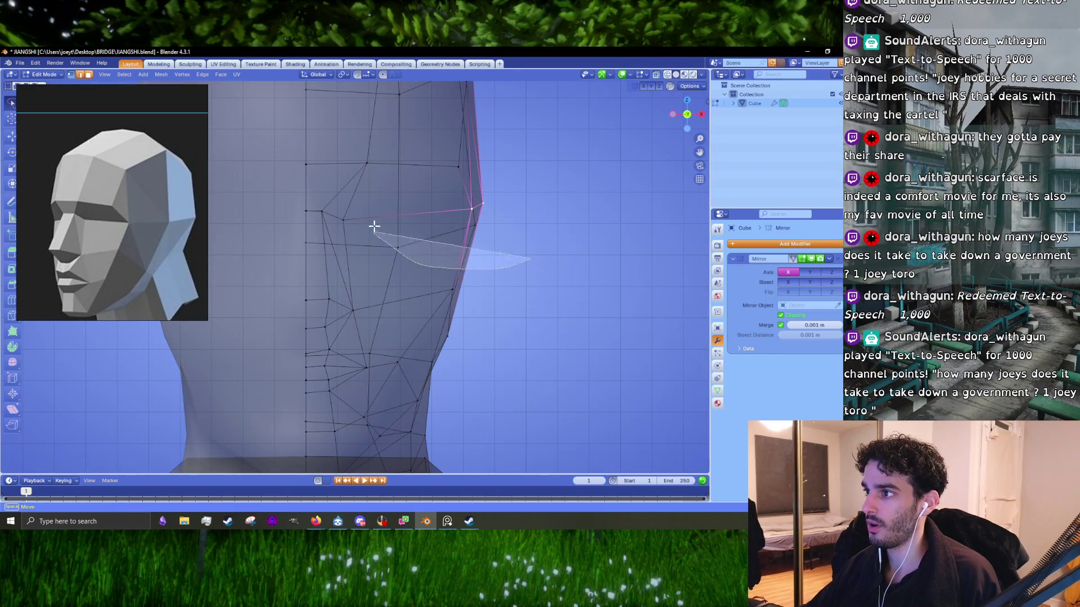
{"action": "key", "text": "s"}
{"action": "key", "text": "z"}
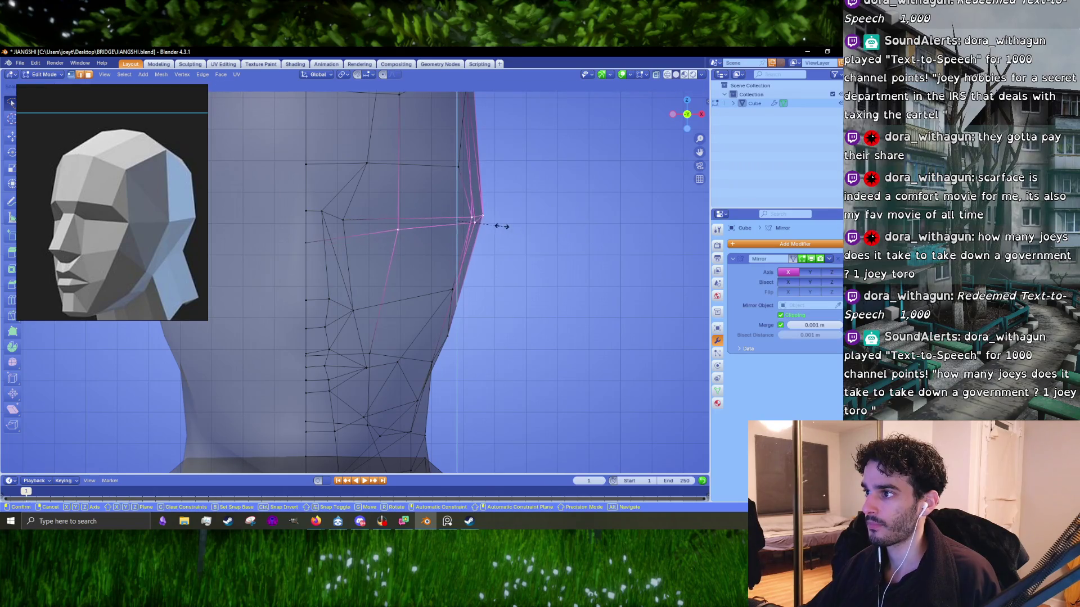
{"action": "key", "text": "r"}
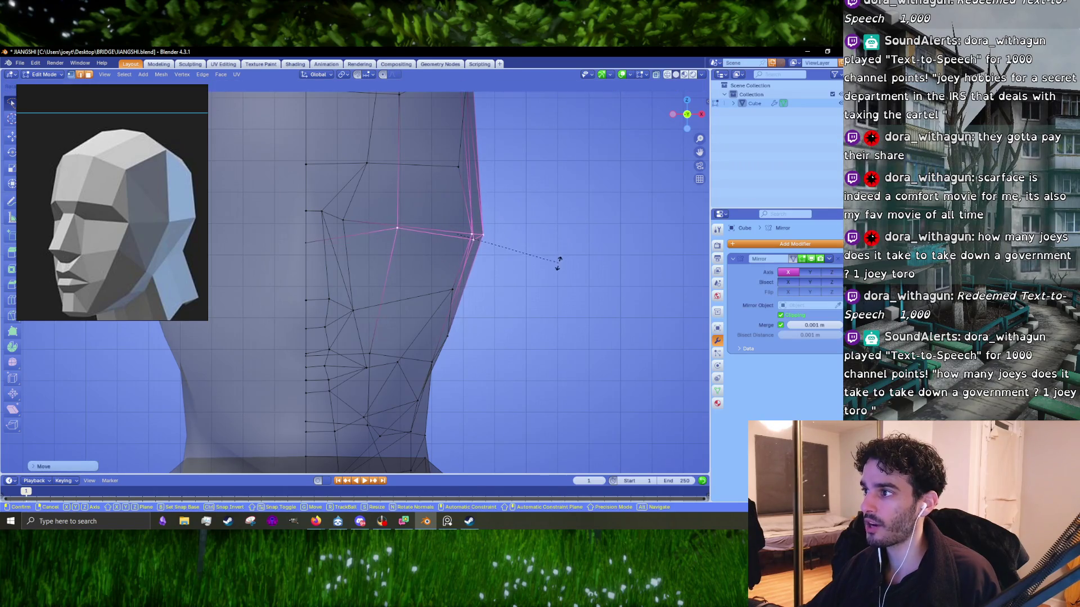
{"action": "left_click", "coordinate": [562, 257]}
- Raise the side cheek vertex slightly and select the cheek corner vertex in X-ray
{"action": "left_click", "coordinate": [305, 242]}
{"action": "key", "text": "g"}
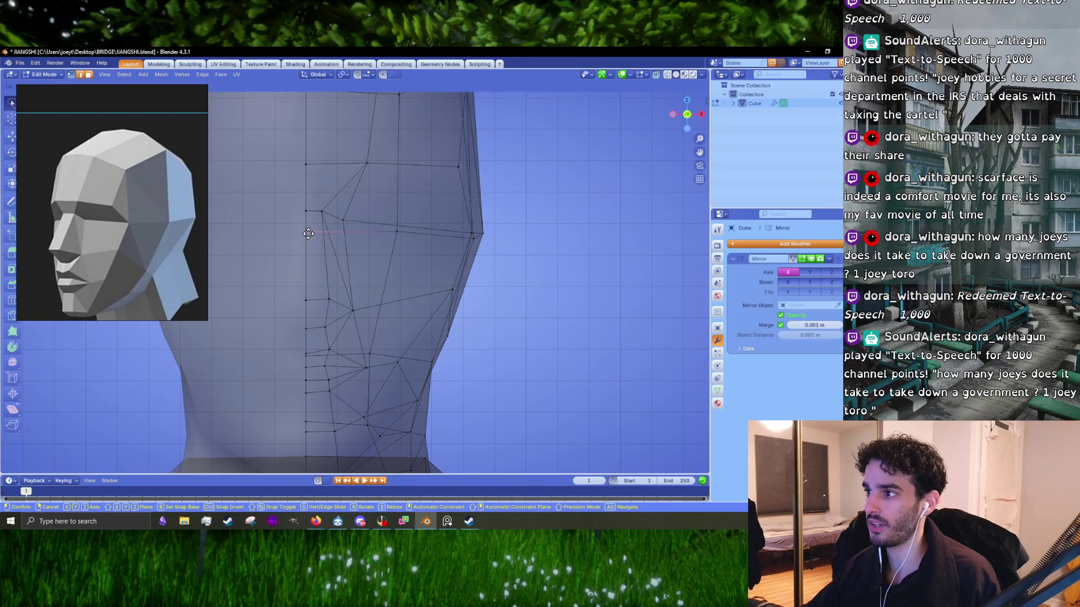
{"action": "left_click", "coordinate": [306, 229]}
{"action": "left_click", "coordinate": [657, 74]}
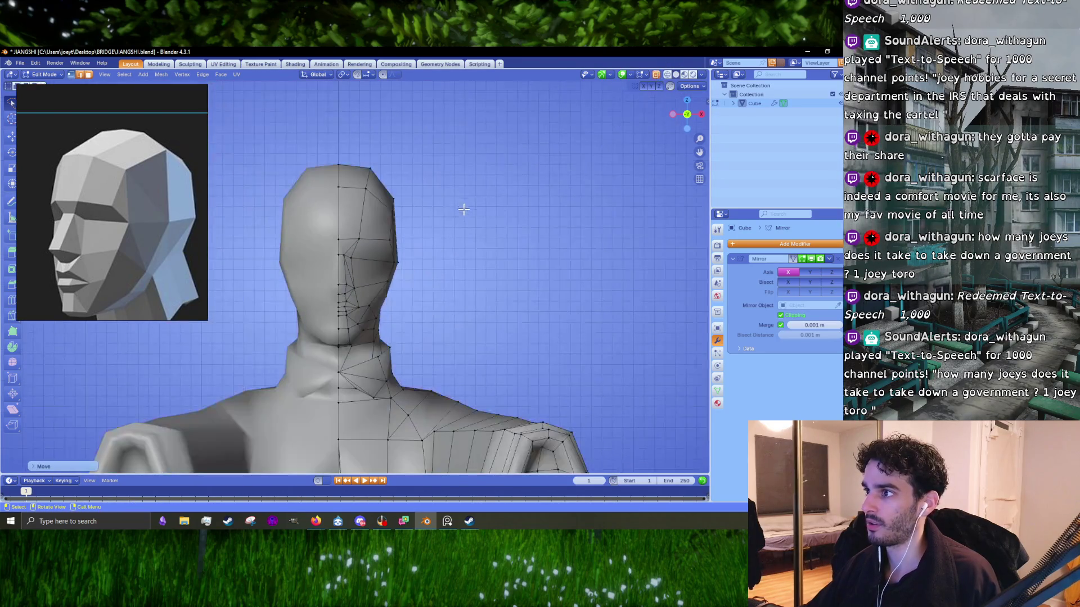
{"action": "left_click", "coordinate": [475, 248]}
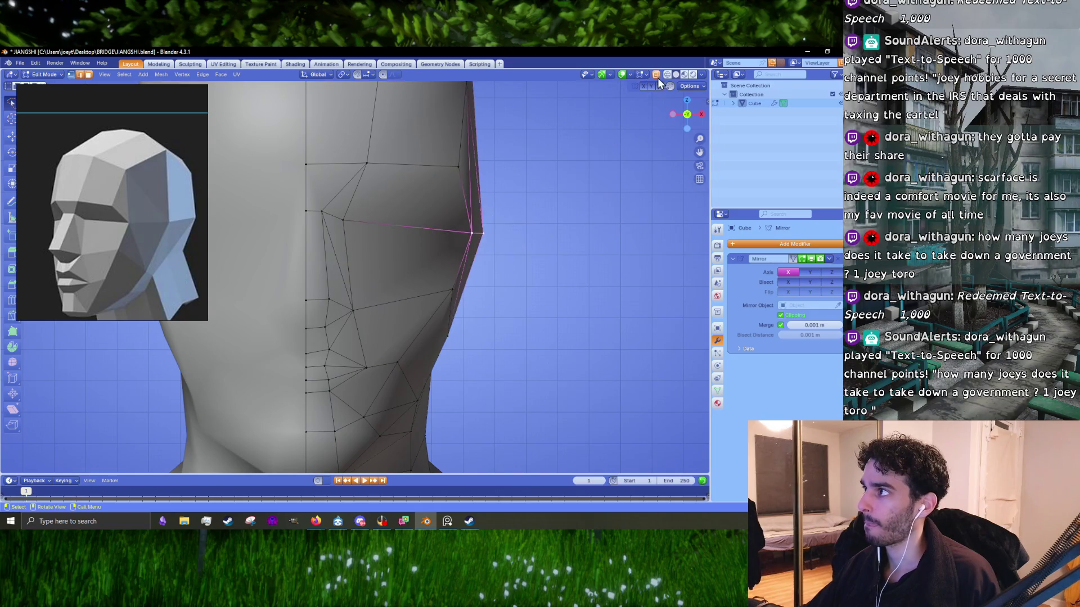
{"action": "left_click", "coordinate": [656, 75]}
- Rotate the cheek-corner edges into an angular line and turn X-ray off for a solid view
{"action": "key", "text": "g"}
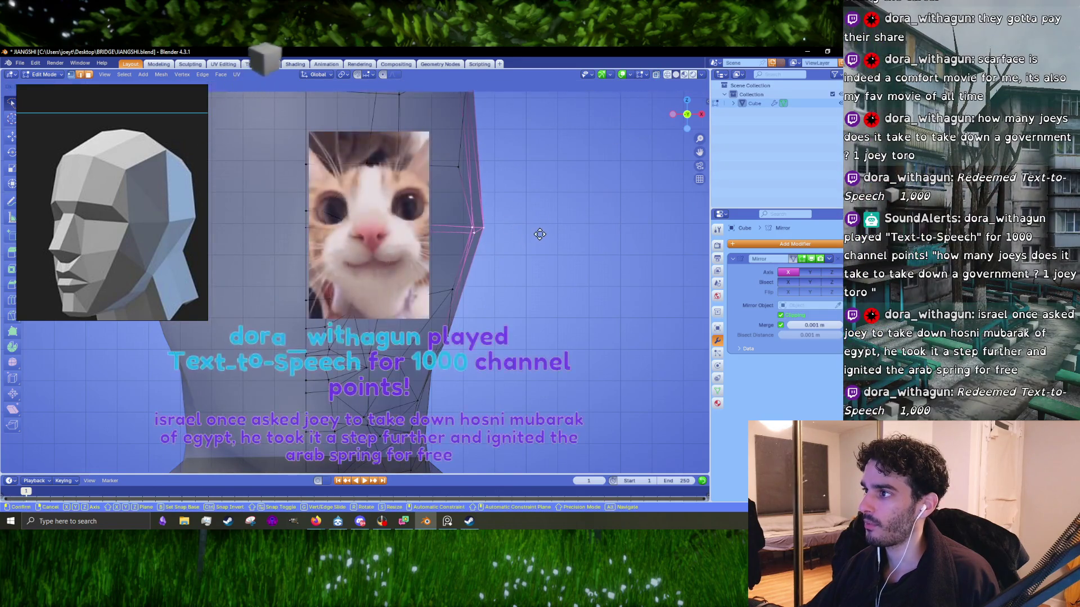
{"action": "key", "text": "r"}
{"action": "left_click", "coordinate": [540, 235]}
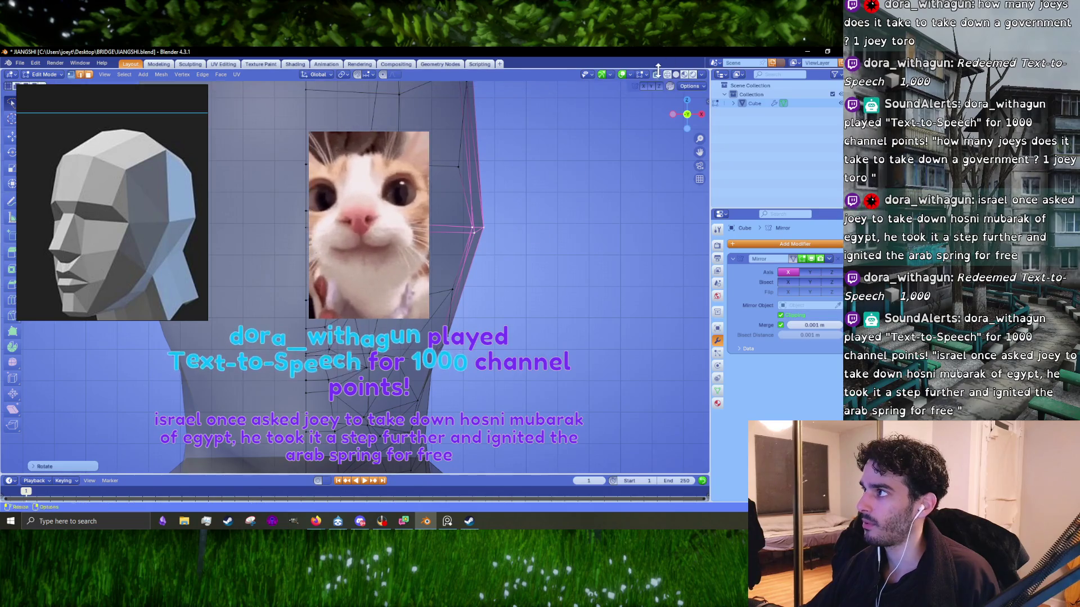
{"action": "left_click", "coordinate": [656, 75]}
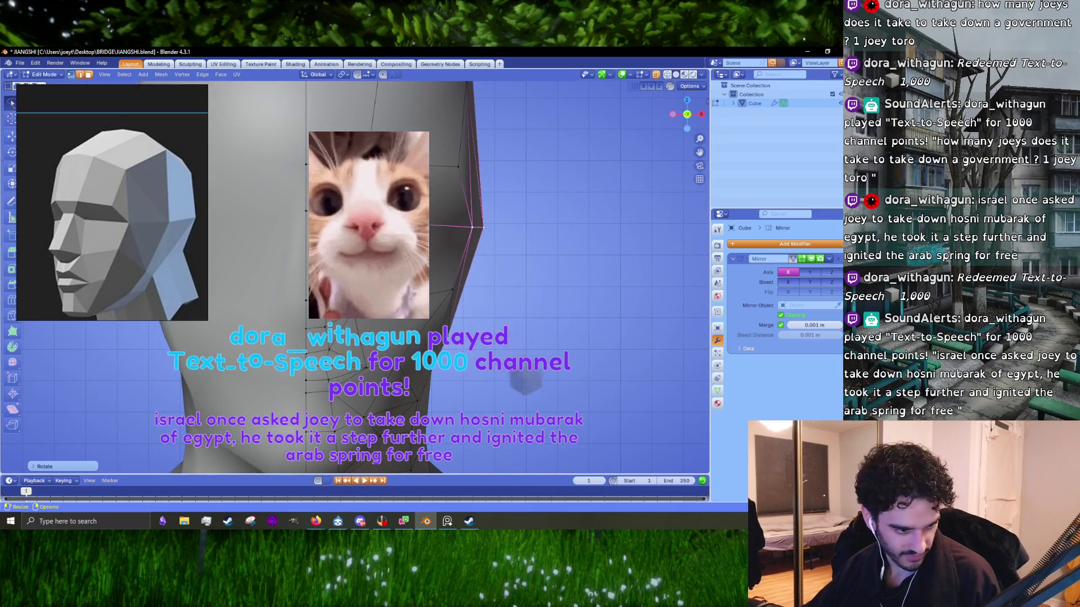
{"action": "key", "text": "alt+Tab"}
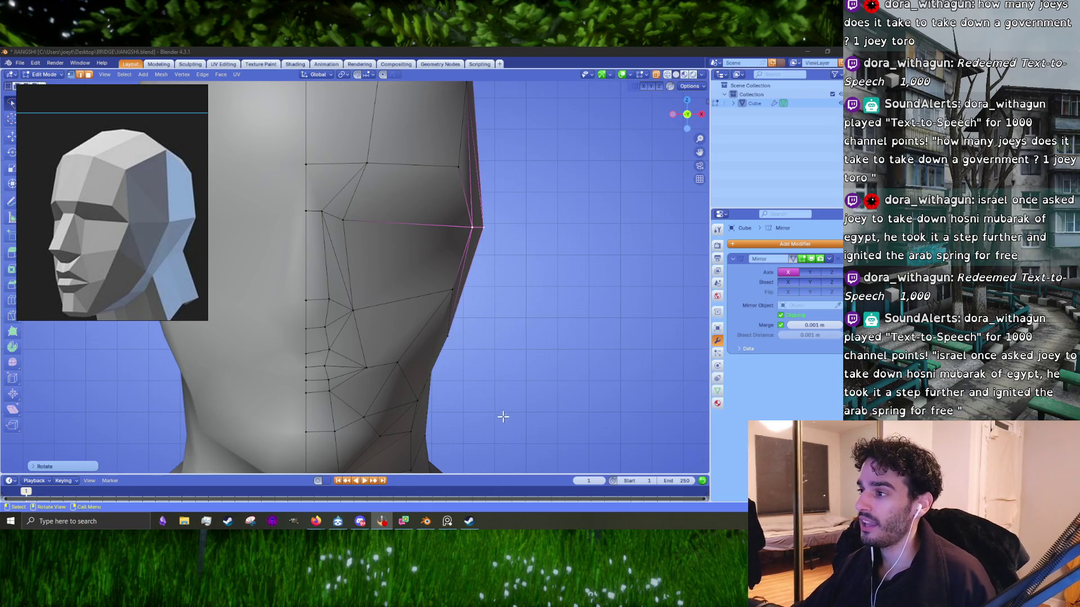
- From the right-side view, select a side-of-face vertex and nudge it slightly left
{"action": "scroll", "coordinate": [461, 345], "scroll_direction": "up", "scroll_amount": 2}
{"action": "key", "text": "KP_3"}
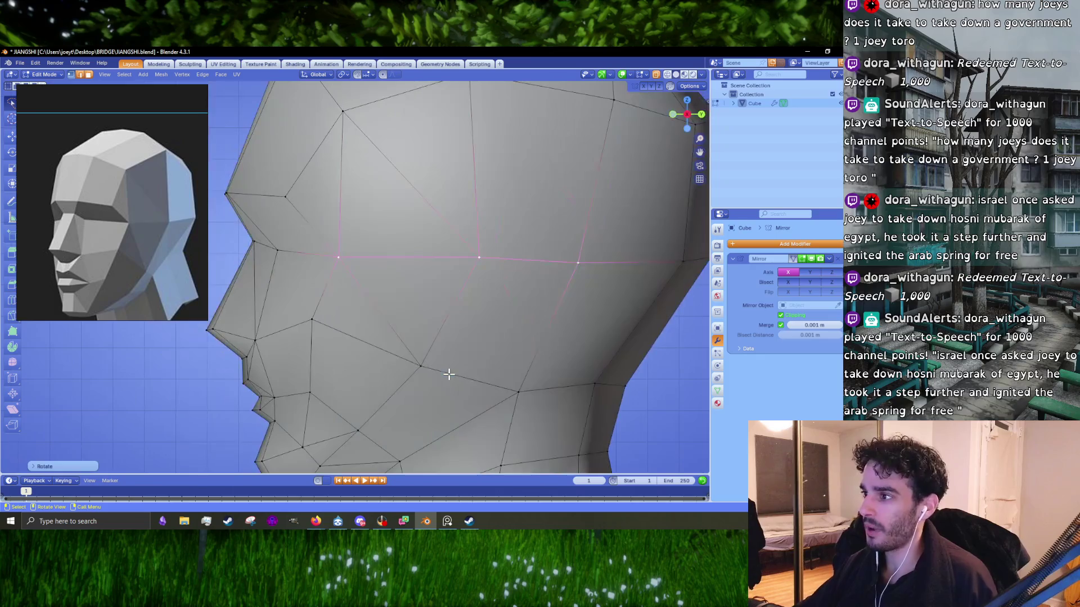
{"action": "left_click", "coordinate": [325, 250]}
{"action": "scroll", "coordinate": [353, 281], "scroll_direction": "down", "scroll_amount": 4}
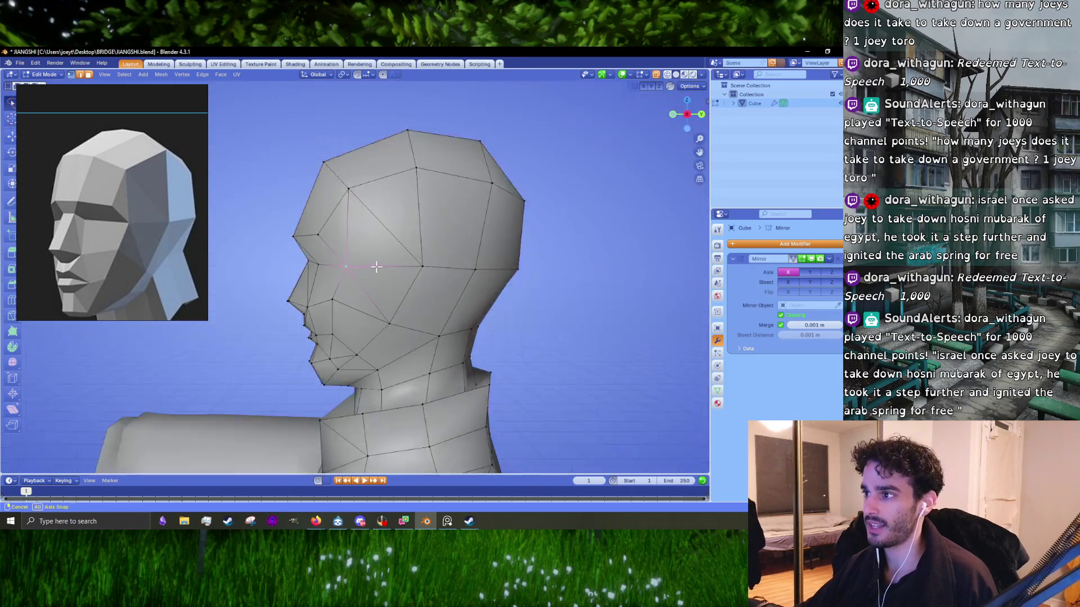
{"action": "key", "text": "Tab"}
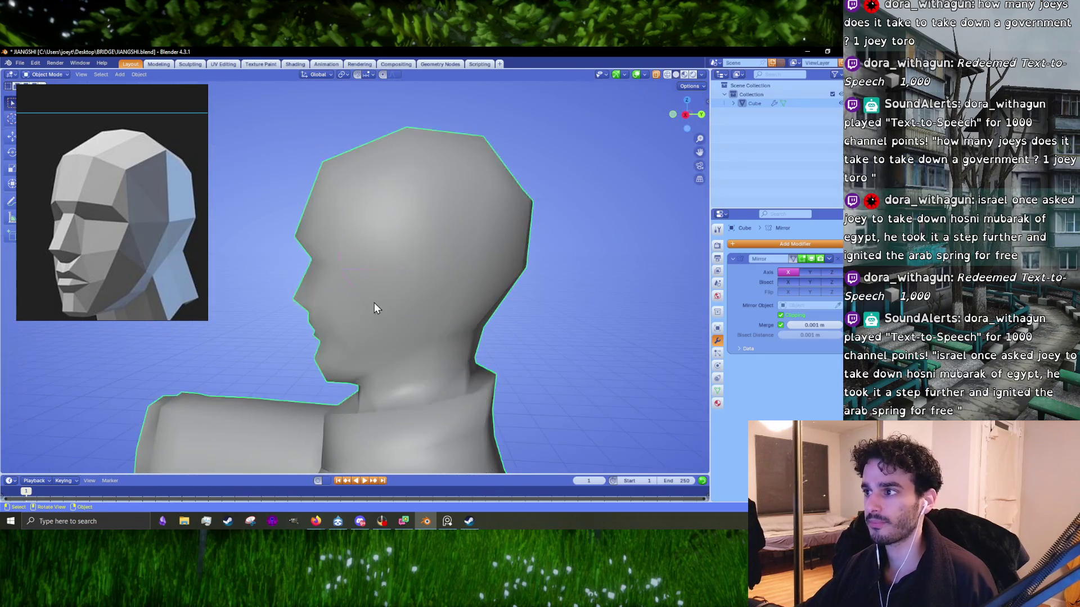
{"action": "middle_click_drag", "start_coordinate": [374, 302], "coordinate": [477, 298]}
{"action": "key", "text": "Tab"}
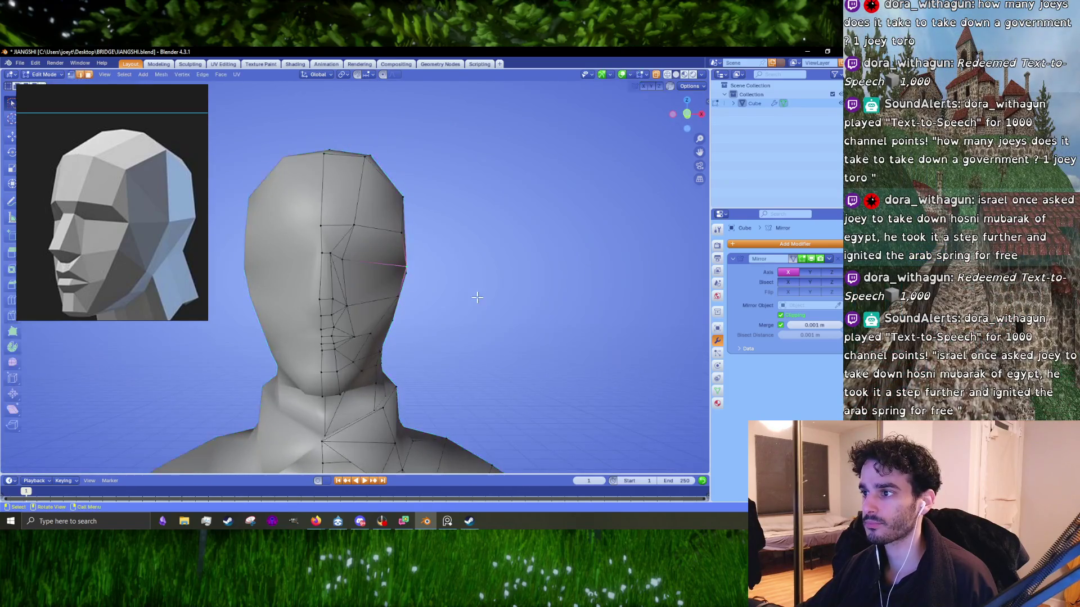
{"action": "scroll", "coordinate": [478, 298], "scroll_direction": "down", "scroll_amount": 4}
{"action": "scroll", "coordinate": [463, 295], "scroll_direction": "up", "scroll_amount": 5}
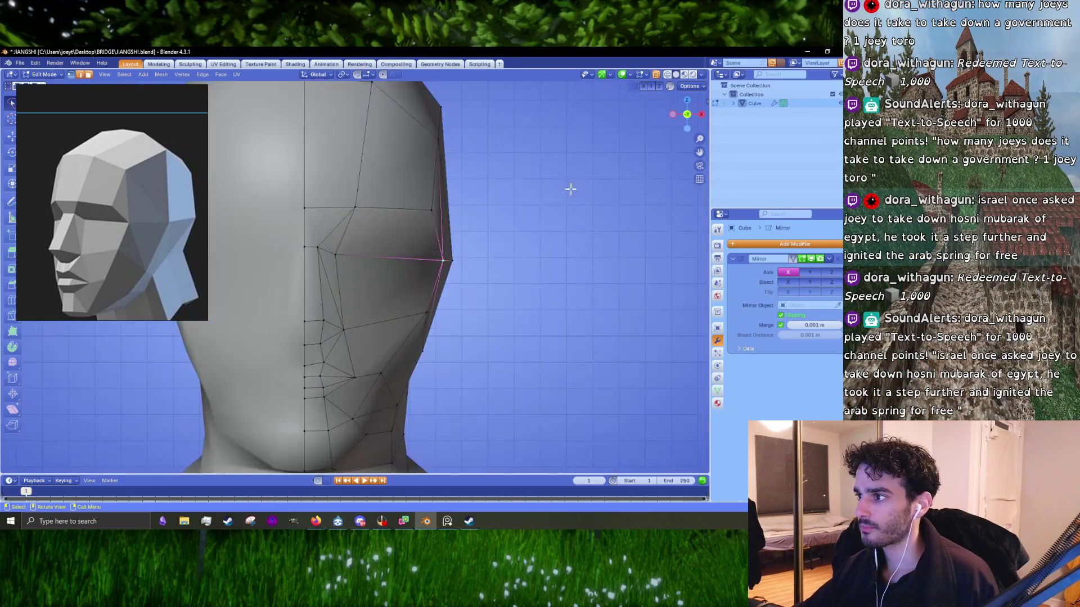
{"action": "key", "text": "g"}
{"action": "left_click", "coordinate": [509, 248]}
- Move the vertex at the side of the head to square the cheekbone outline
{"action": "scroll", "coordinate": [506, 248], "scroll_direction": "down", "scroll_amount": 4}
{"action": "scroll", "coordinate": [478, 256], "scroll_direction": "up", "scroll_amount": 4}
{"action": "left_click", "coordinate": [429, 219]}
{"action": "key", "text": "g"}
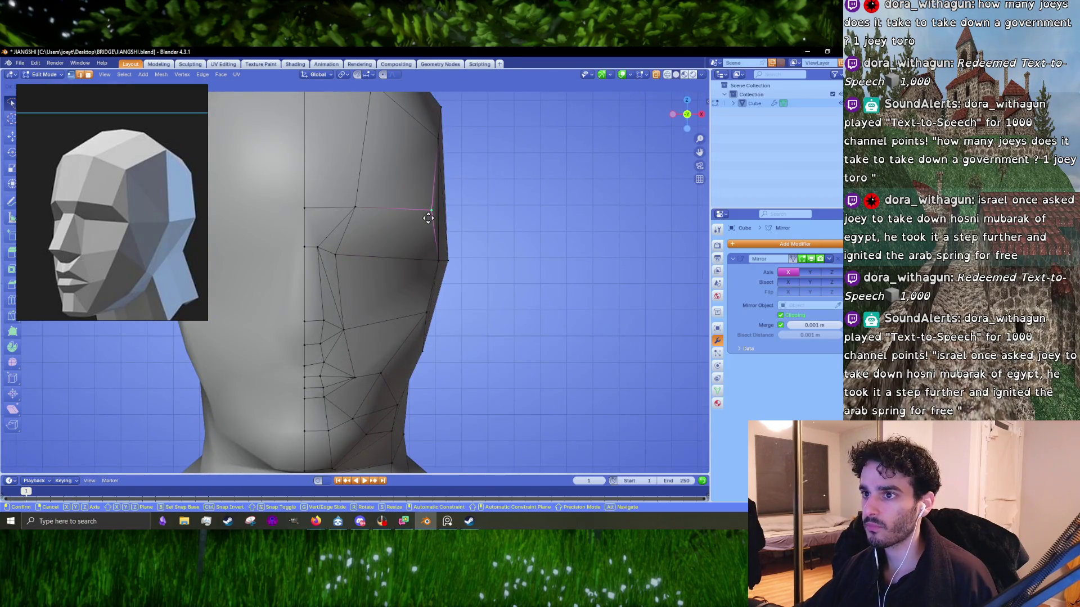
{"action": "left_click", "coordinate": [429, 219]}
{"action": "key", "text": "KP_3"}
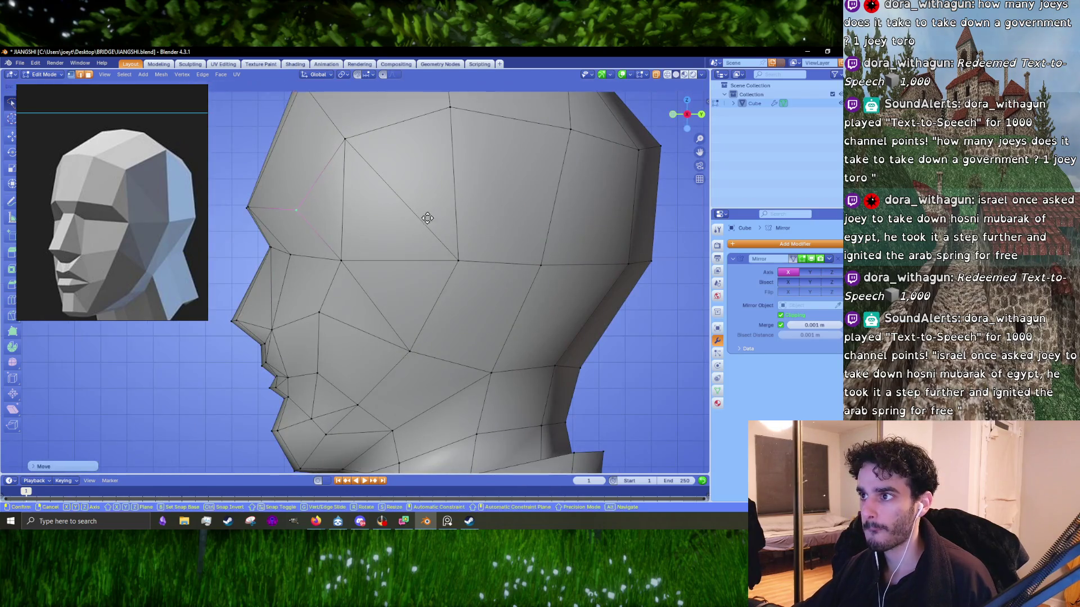
{"action": "middle_click_drag", "start_coordinate": [401, 220], "coordinate": [461, 305]}
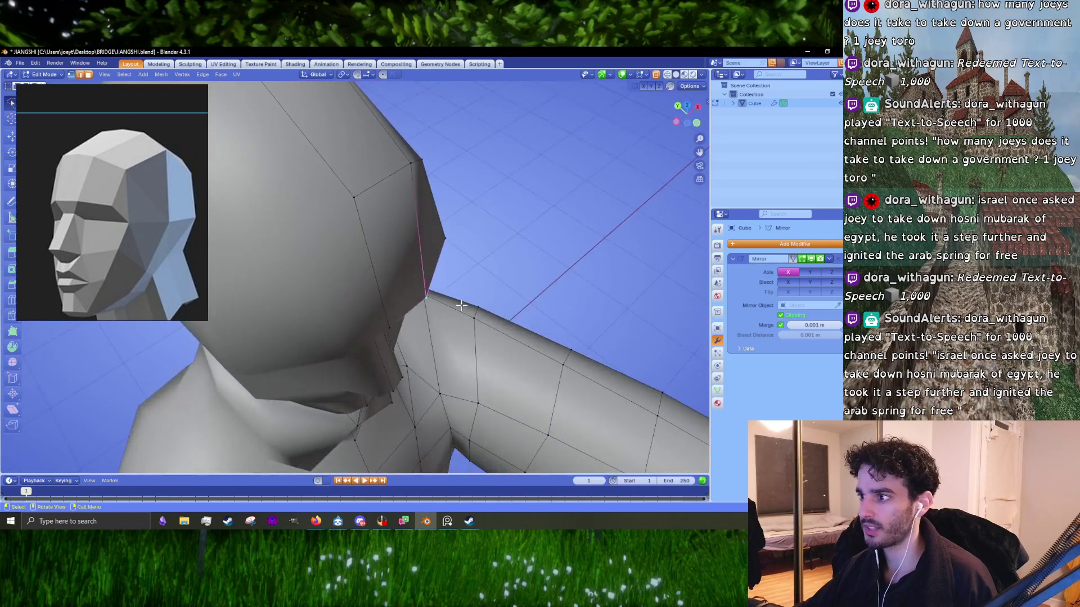
- From top view, flatten the neck-base vertices into a straight side-to-side line
{"action": "key", "text": "KP_7"}
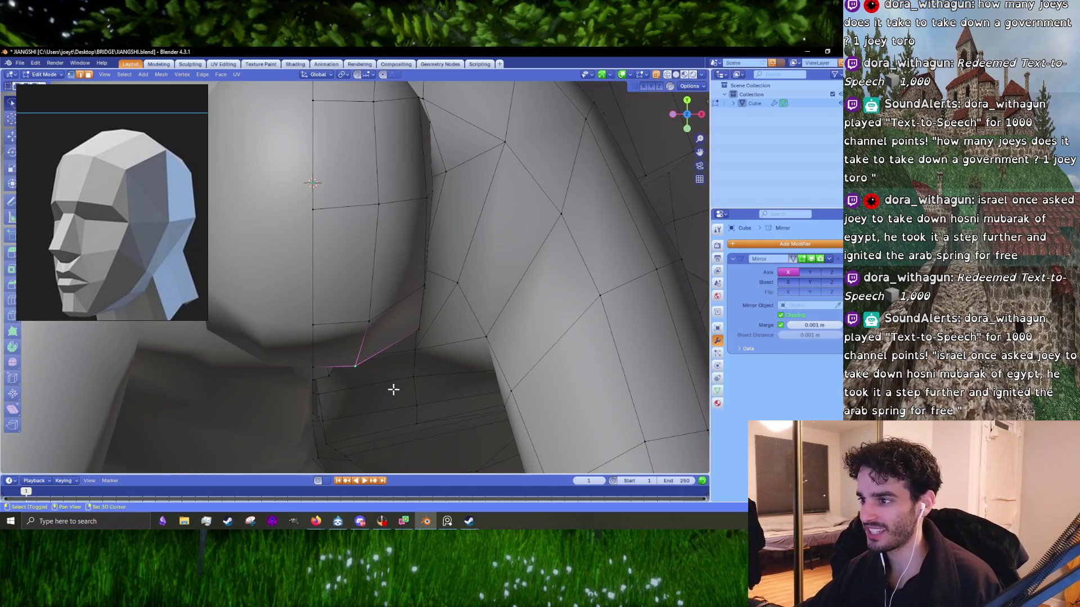
{"action": "middle_click_drag", "start_coordinate": [393, 389], "coordinate": [376, 331], "text": "shift"}
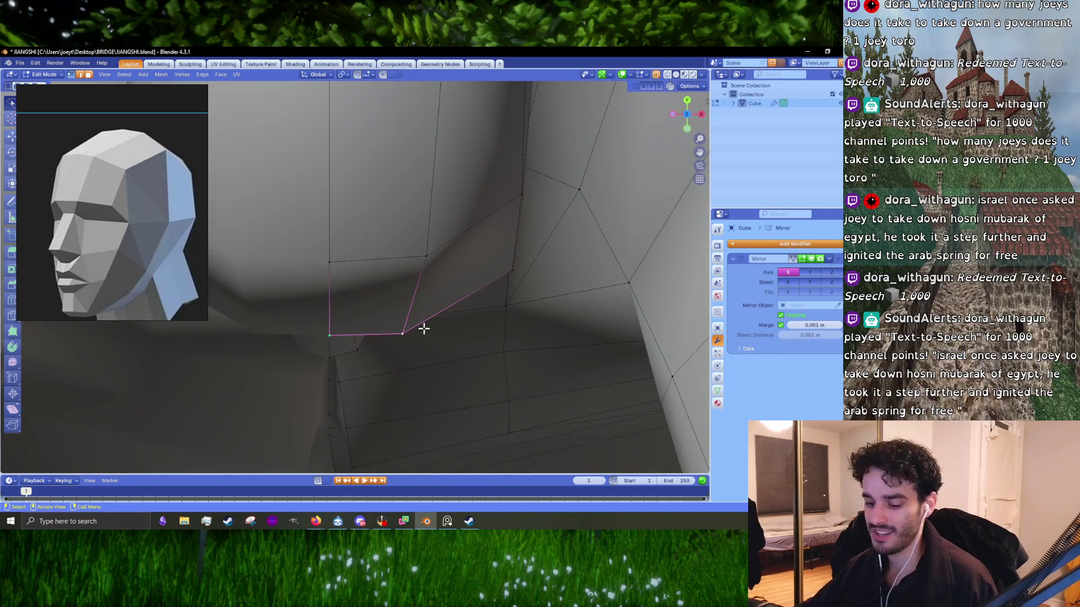
{"action": "key", "text": "g"}
{"action": "key", "text": "x"}
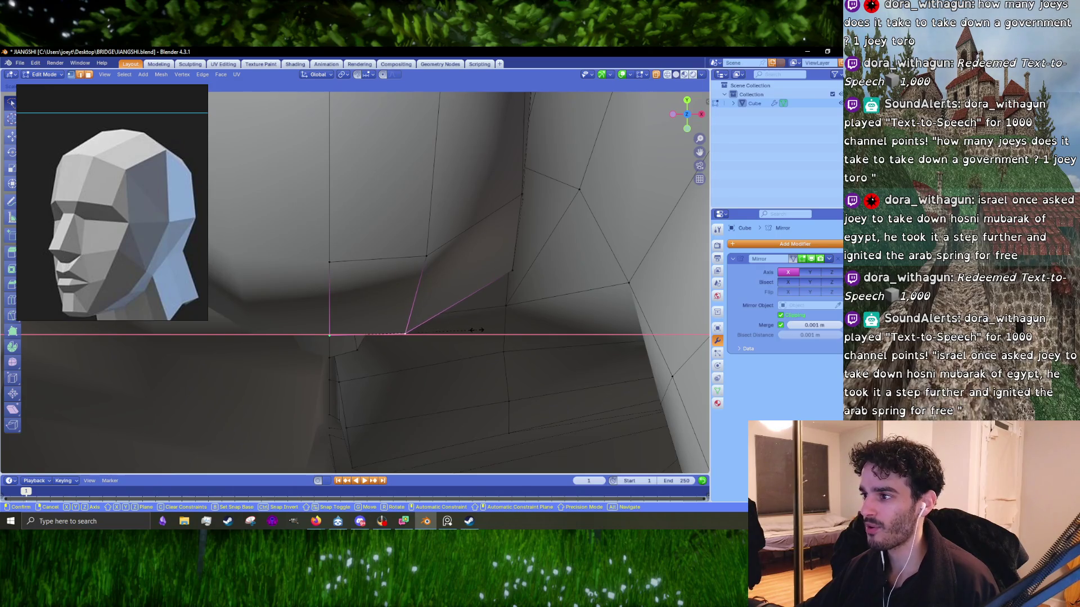
{"action": "left_click", "coordinate": [477, 330]}
- Reposition the single neck-base vertex beside them and check the result in Object Mode
{"action": "left_click", "coordinate": [406, 332]}
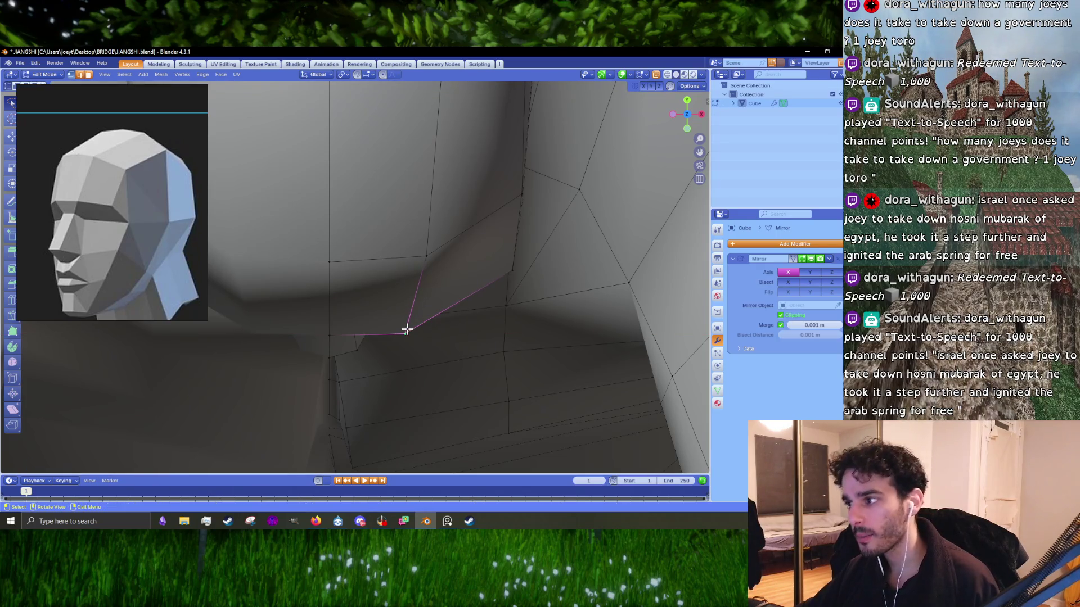
{"action": "key", "text": "g"}
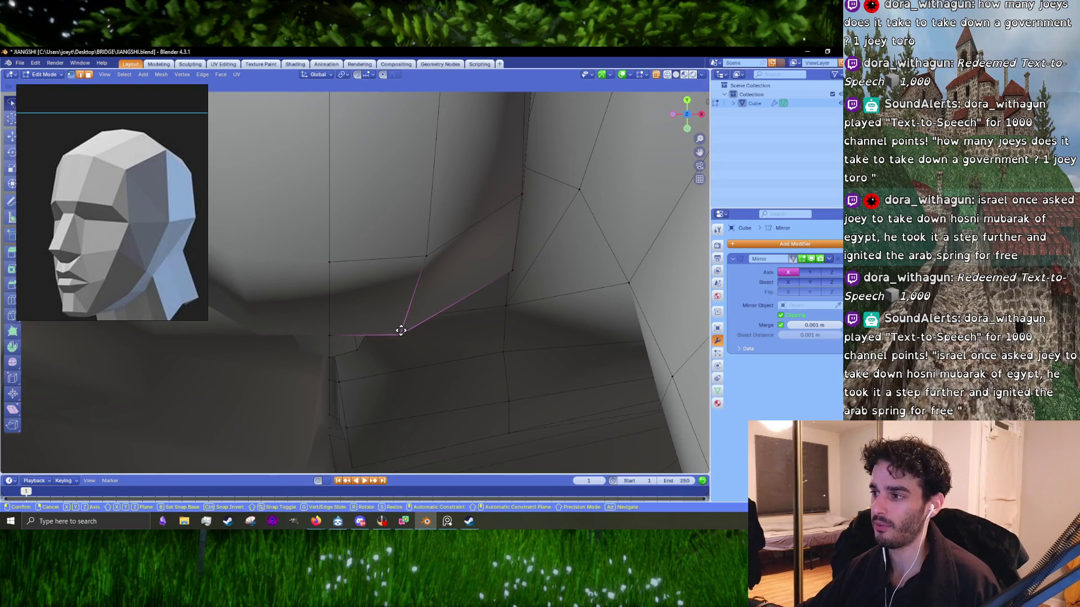
{"action": "left_click", "coordinate": [400, 331]}
{"action": "scroll", "coordinate": [404, 331], "scroll_direction": "down", "scroll_amount": 6}
{"action": "key", "text": "Tab"}
{"action": "mouse_move", "coordinate": [398, 289]}
{"action": "middle_mouse_down"}
{"action": "mouse_move", "coordinate": [359, 238]}
{"action": "mouse_move", "coordinate": [284, 253]}
{"action": "mouse_move", "coordinate": [349, 271]}
{"action": "mouse_move", "coordinate": [396, 253]}
{"action": "middle_mouse_up"}
{"action": "key", "text": "Tab"}
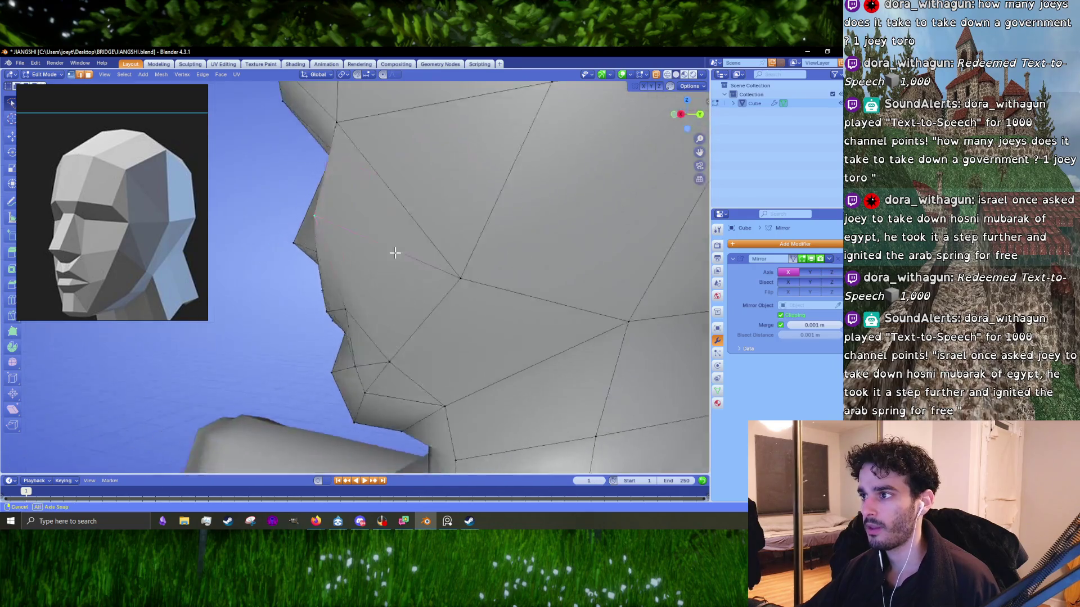
- Adjust a vertex under the chin and a vertex on the front of the face
{"action": "mouse_move", "coordinate": [337, 255]}
{"action": "middle_mouse_down"}
{"action": "mouse_move", "coordinate": [448, 296]}
{"action": "mouse_move", "coordinate": [403, 253]}
{"action": "mouse_move", "coordinate": [433, 256]}
{"action": "mouse_move", "coordinate": [478, 294]}
{"action": "middle_mouse_up"}
{"action": "key", "text": "g"}
{"action": "left_click", "coordinate": [499, 315]}
{"action": "key", "text": "Tab"}
{"action": "key", "text": "Tab"}
{"action": "left_click_drag", "start_coordinate": [472, 301], "coordinate": [503, 289]}
{"action": "mouse_move", "coordinate": [503, 289]}
{"action": "middle_mouse_down"}
{"action": "mouse_move", "coordinate": [451, 284]}
{"action": "mouse_move", "coordinate": [508, 221]}
{"action": "mouse_move", "coordinate": [433, 270]}
{"action": "middle_mouse_up"}
{"action": "key", "text": "g"}
{"action": "left_click", "coordinate": [512, 223]}
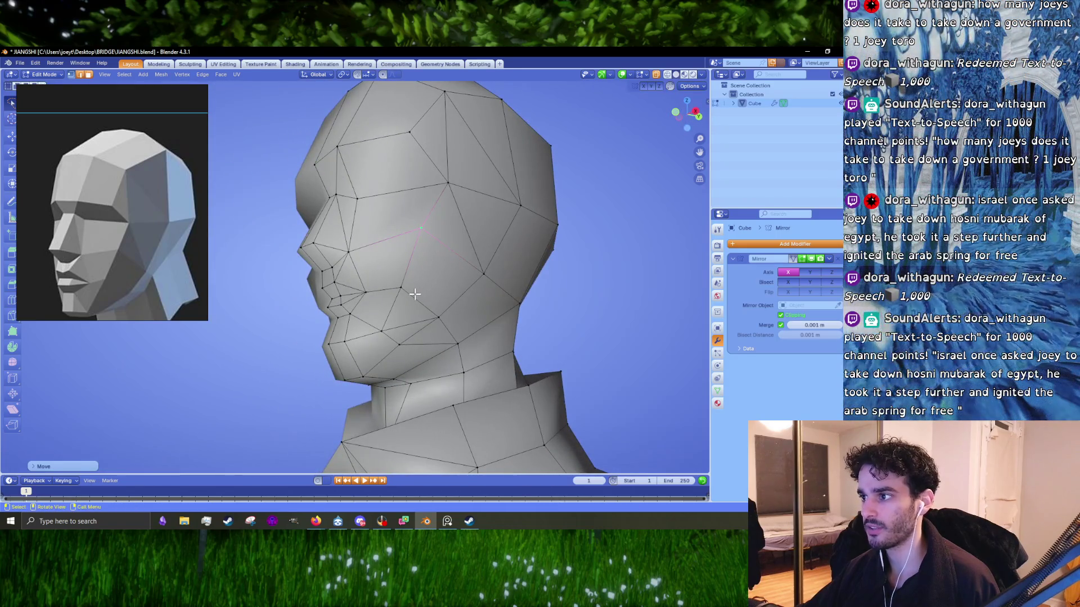
- Reshape the lip vertices in side profile, leaving the chin-edge vertex unmoved
{"action": "middle_click_drag", "start_coordinate": [432, 314], "coordinate": [425, 305]}
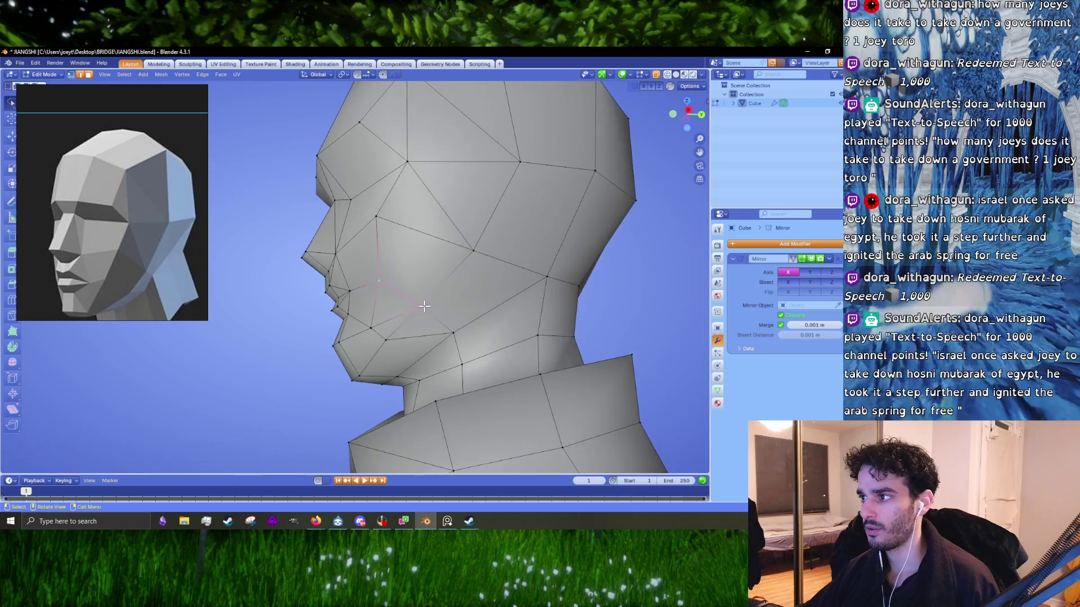
{"action": "mouse_move", "coordinate": [409, 314]}
{"action": "middle_mouse_down"}
{"action": "mouse_move", "coordinate": [424, 289]}
{"action": "mouse_move", "coordinate": [482, 318]}
{"action": "mouse_move", "coordinate": [374, 316]}
{"action": "middle_mouse_up"}
{"action": "scroll", "coordinate": [424, 288], "scroll_direction": "down", "scroll_amount": 3}
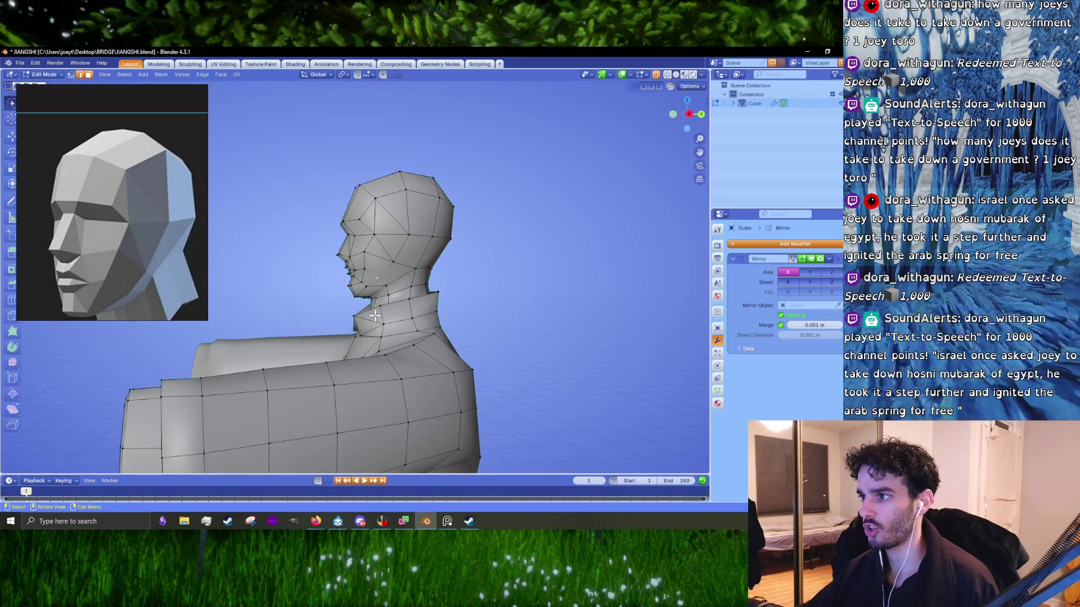
{"action": "scroll", "coordinate": [374, 316], "scroll_direction": "up", "scroll_amount": 8}
{"action": "mouse_move", "coordinate": [343, 281]}
{"action": "right_mouse_down", "text": "ctrl"}
{"action": "mouse_move", "coordinate": [279, 257]}
{"action": "mouse_move", "coordinate": [328, 281]}
{"action": "right_mouse_up", "text": "ctrl"}
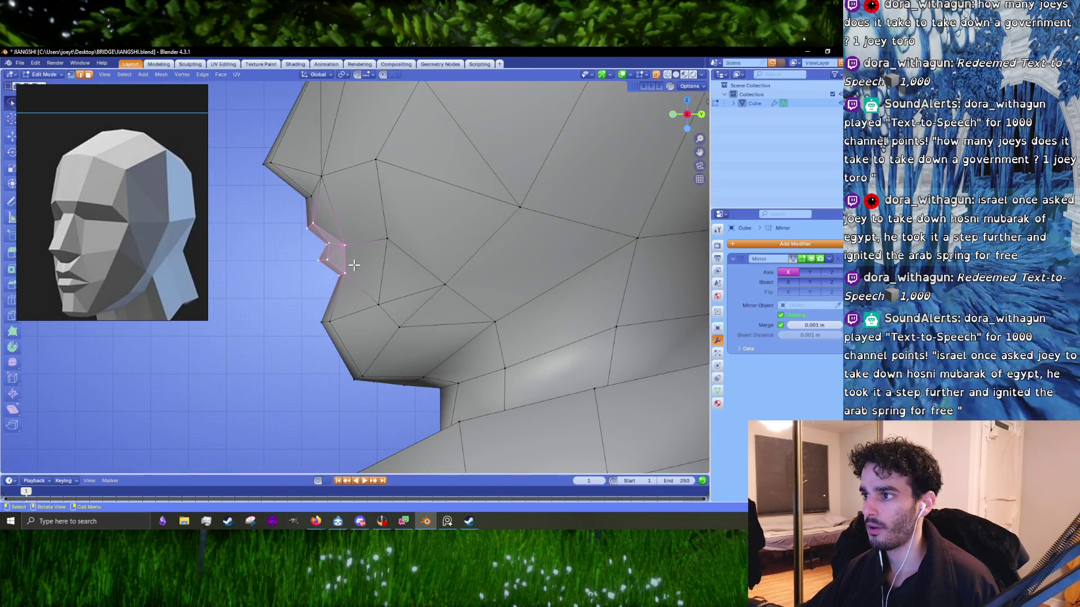
{"action": "key", "text": "g"}
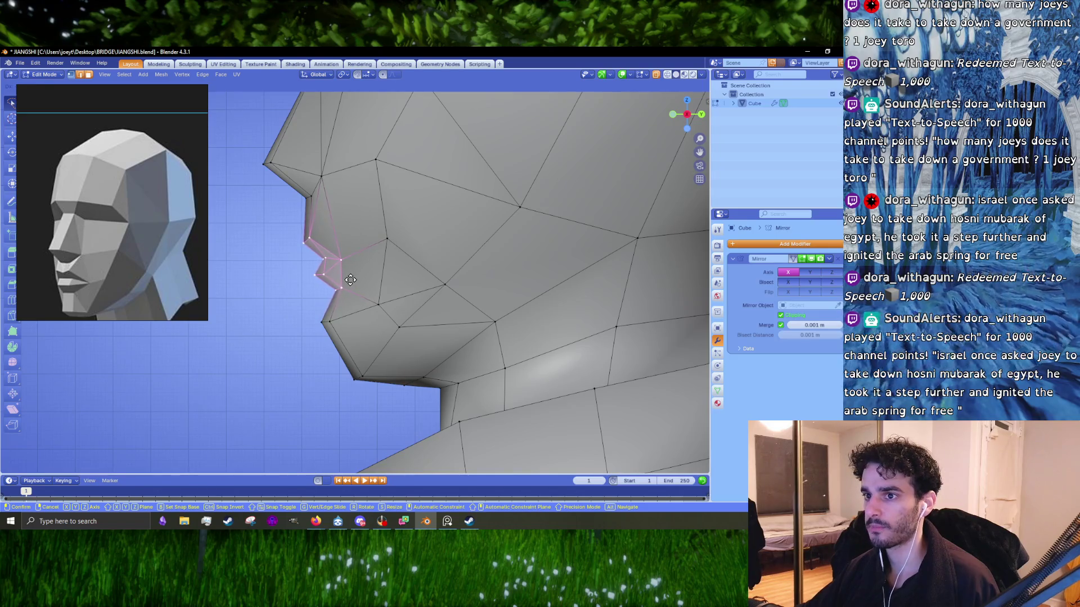
{"action": "left_click", "coordinate": [350, 279]}
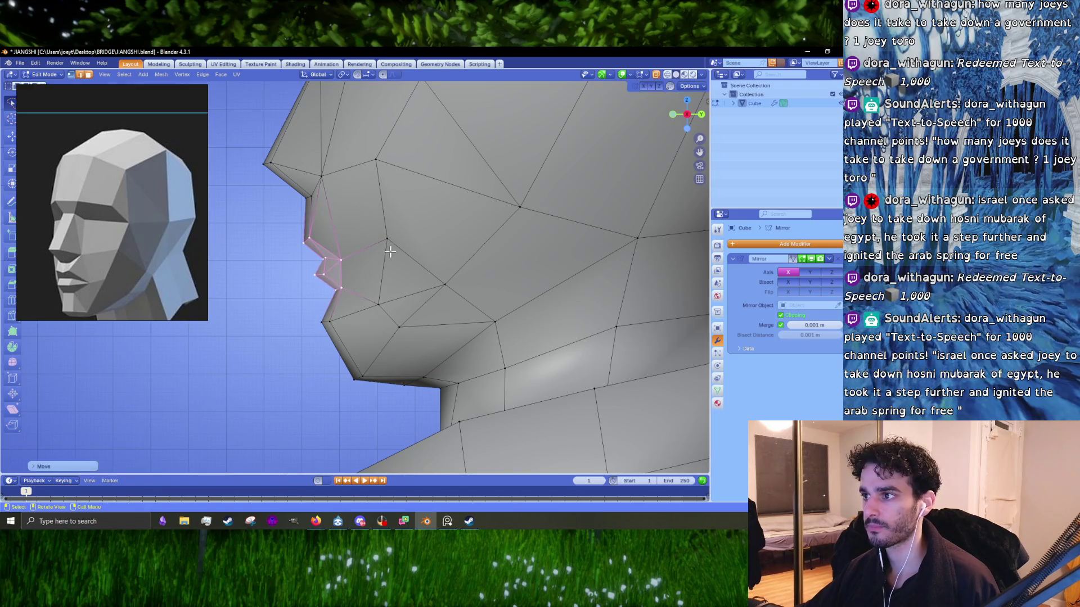
{"action": "left_click", "coordinate": [322, 323]}
{"action": "key", "text": "g"}
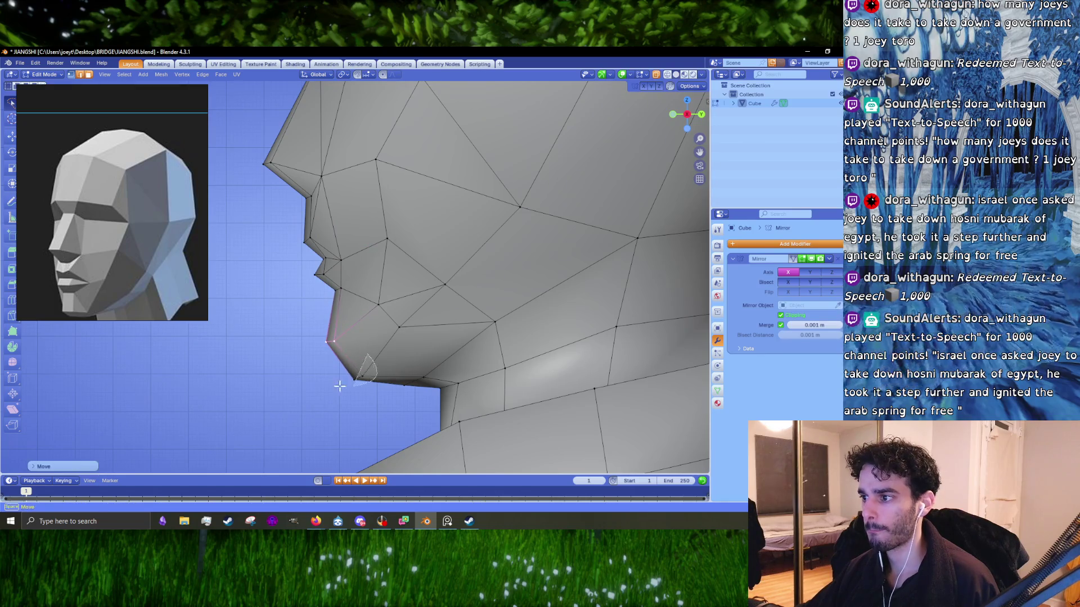
{"action": "right_click", "coordinate": [294, 358]}
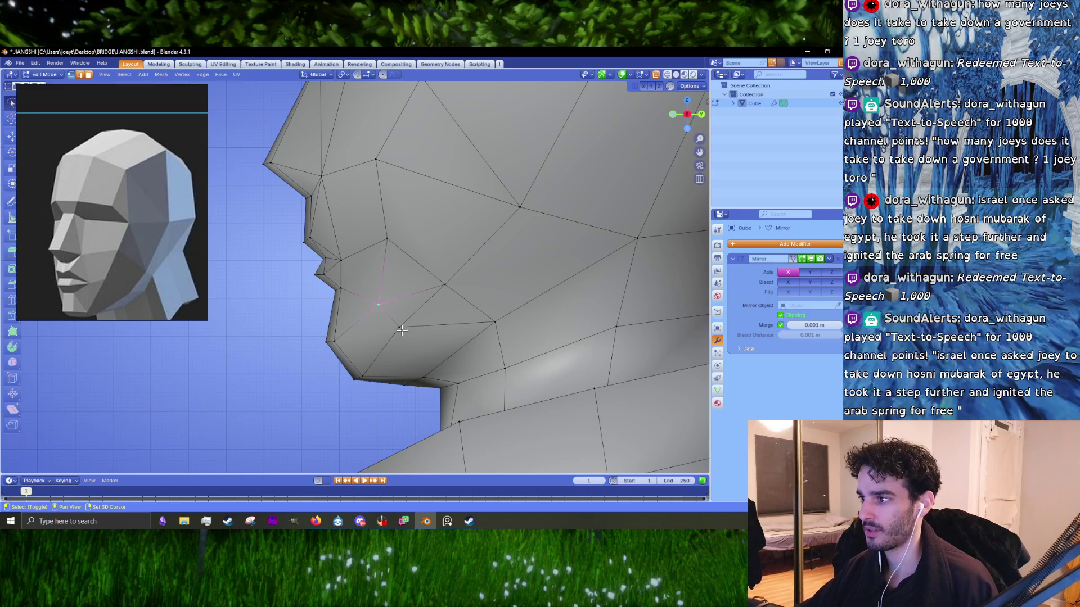
- Merge two vertex pairs at center along the jaw and reposition the vertex near the chin
{"action": "key", "text": "m"}
{"action": "left_click", "coordinate": [394, 290]}
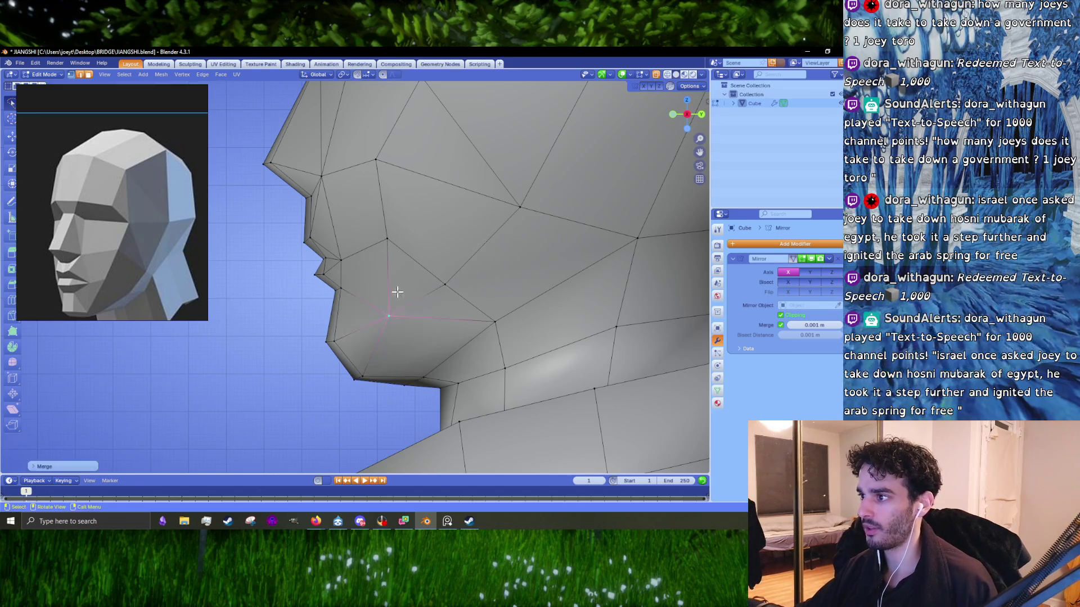
{"action": "middle_click_drag", "start_coordinate": [440, 282], "coordinate": [408, 293]}
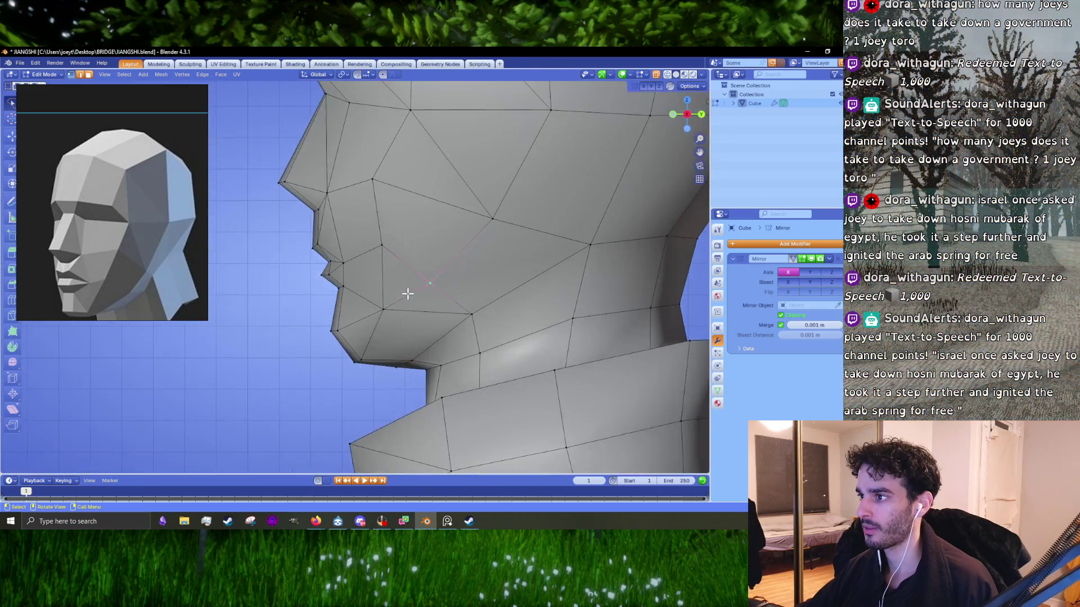
{"action": "key", "text": "g"}
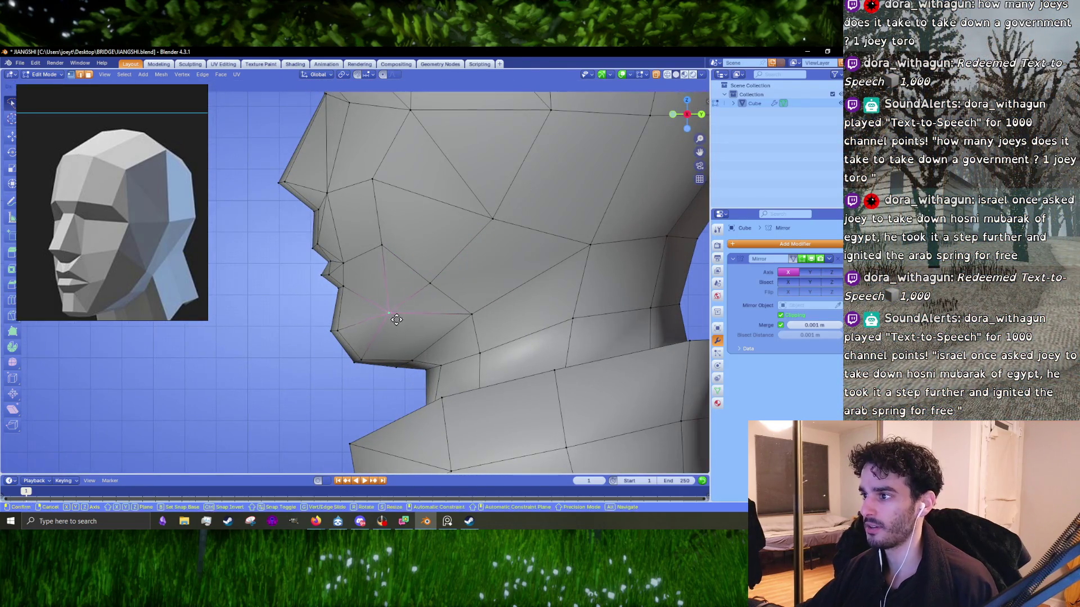
{"action": "left_click", "coordinate": [396, 313]}
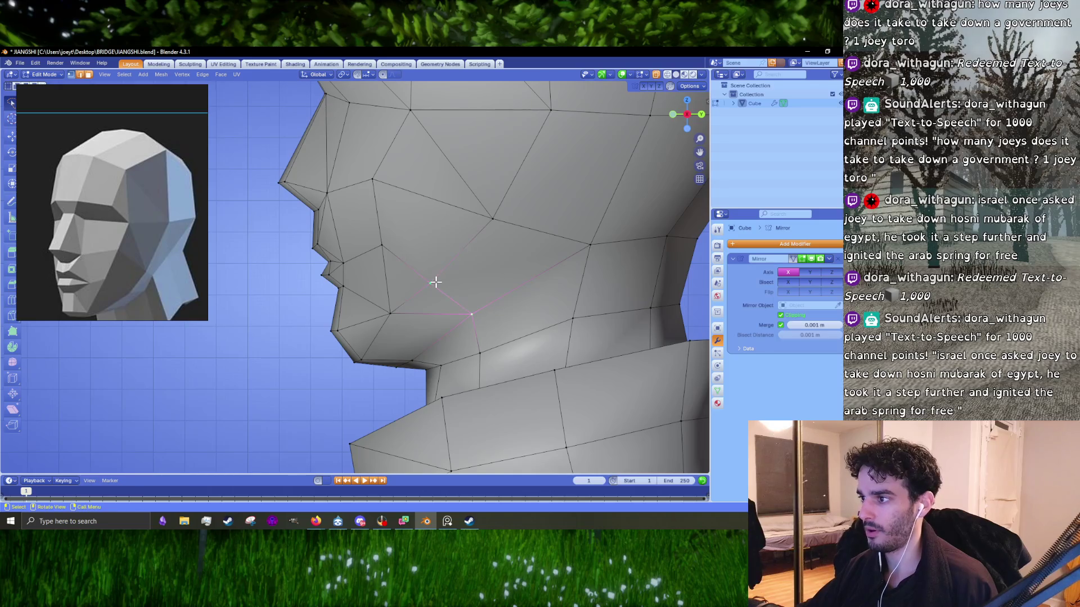
{"action": "key", "text": "m"}
{"action": "left_click", "coordinate": [434, 283]}
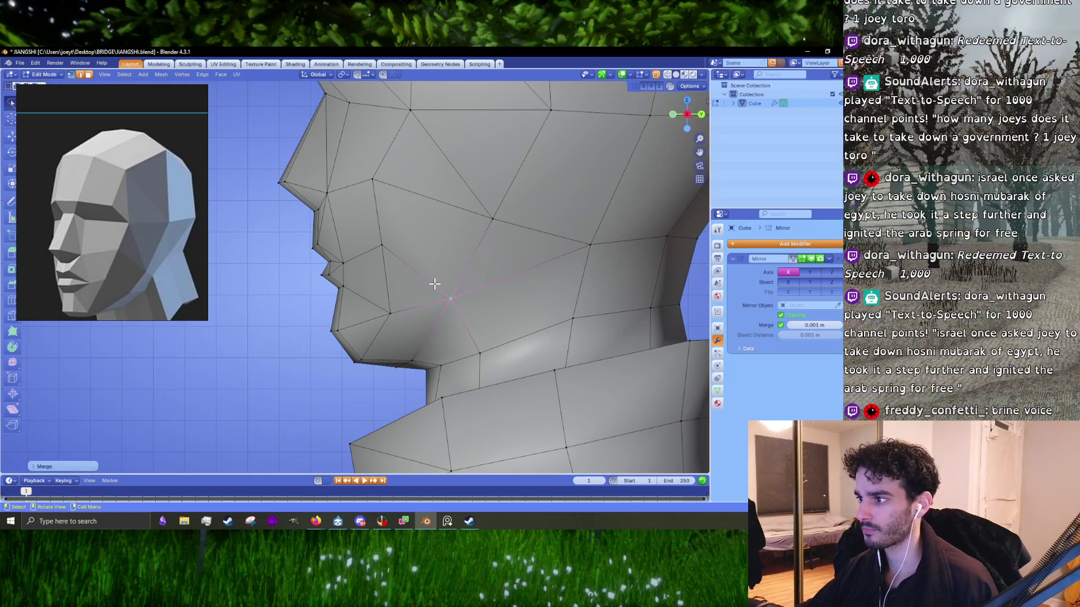
{"action": "middle_click_drag", "start_coordinate": [434, 284], "coordinate": [506, 278]}
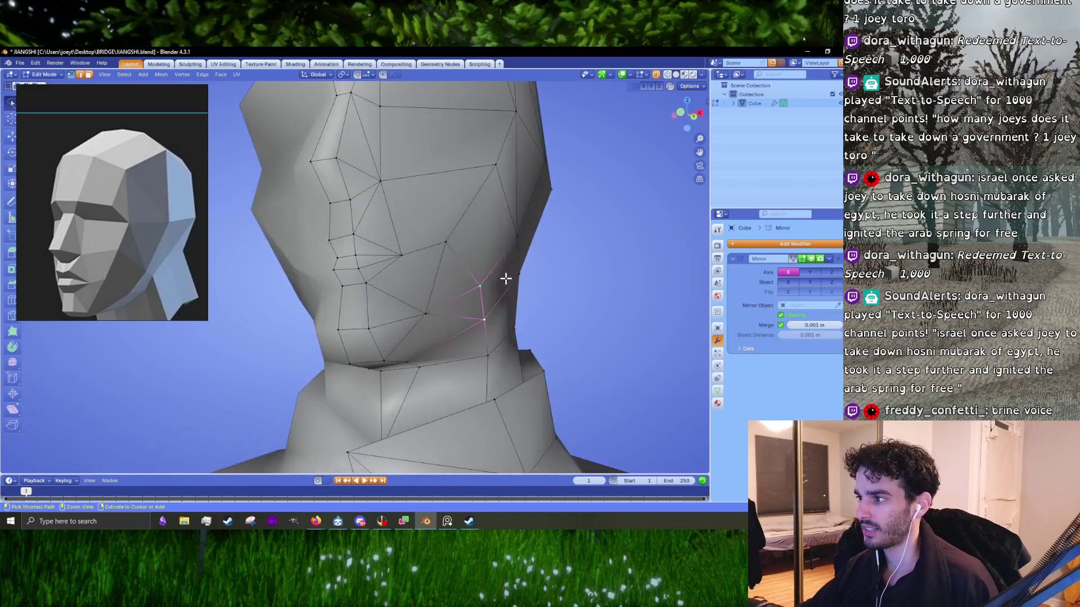
- Dissolve the long edges running across the cheek
{"action": "mouse_move", "coordinate": [503, 301]}
{"action": "middle_mouse_down"}
{"action": "mouse_move", "coordinate": [456, 285]}
{"action": "mouse_move", "coordinate": [479, 343]}
{"action": "mouse_move", "coordinate": [406, 324]}
{"action": "mouse_move", "coordinate": [433, 306]}
{"action": "middle_mouse_up"}
{"action": "key", "text": "Tab"}
{"action": "key", "text": "Tab"}
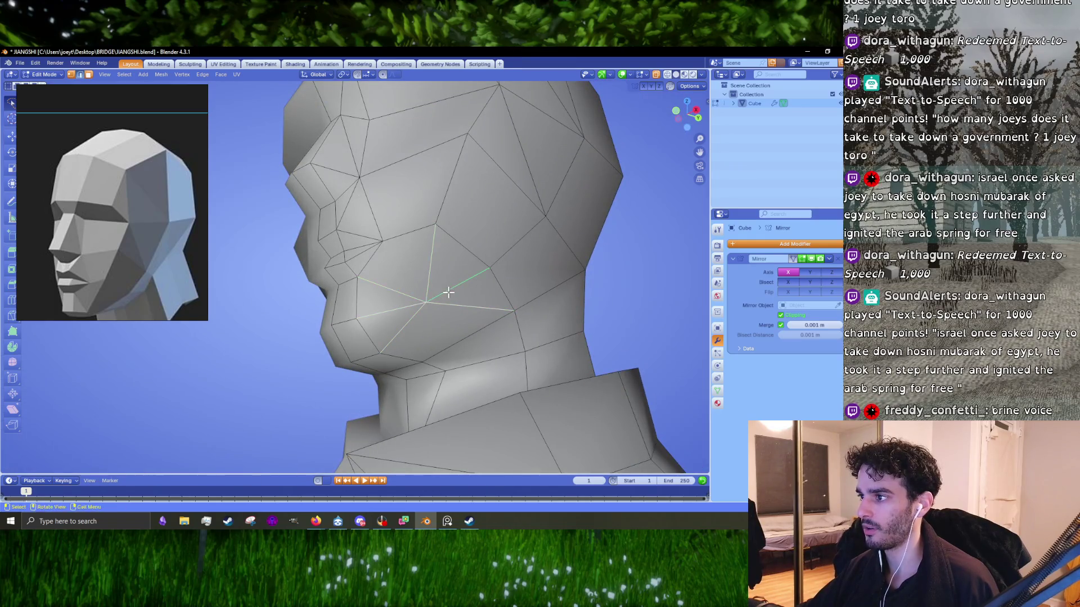
{"action": "key", "text": "x"}
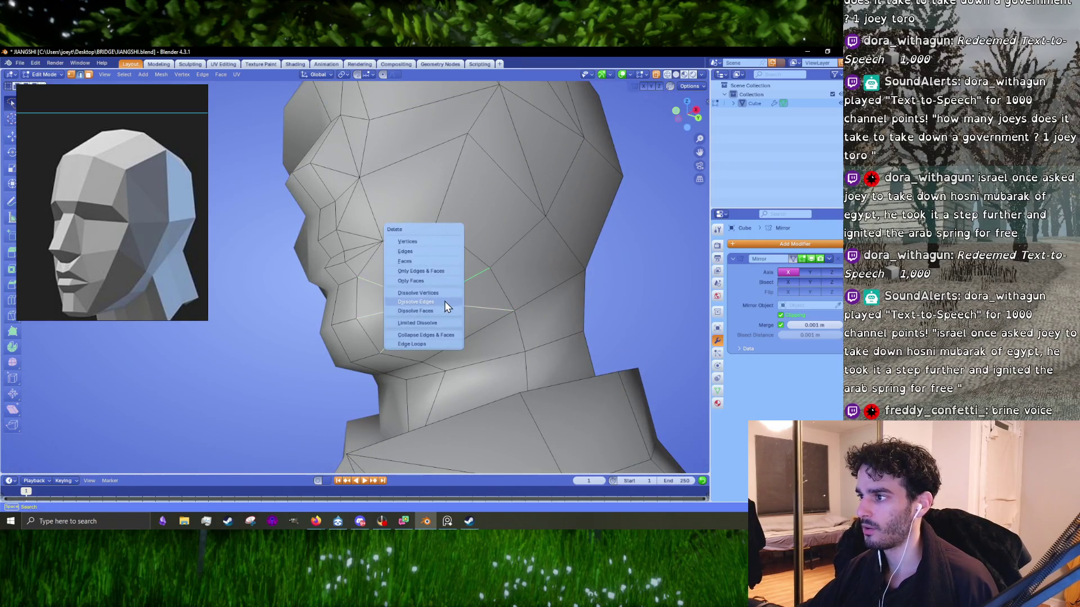
{"action": "left_click", "coordinate": [444, 303]}
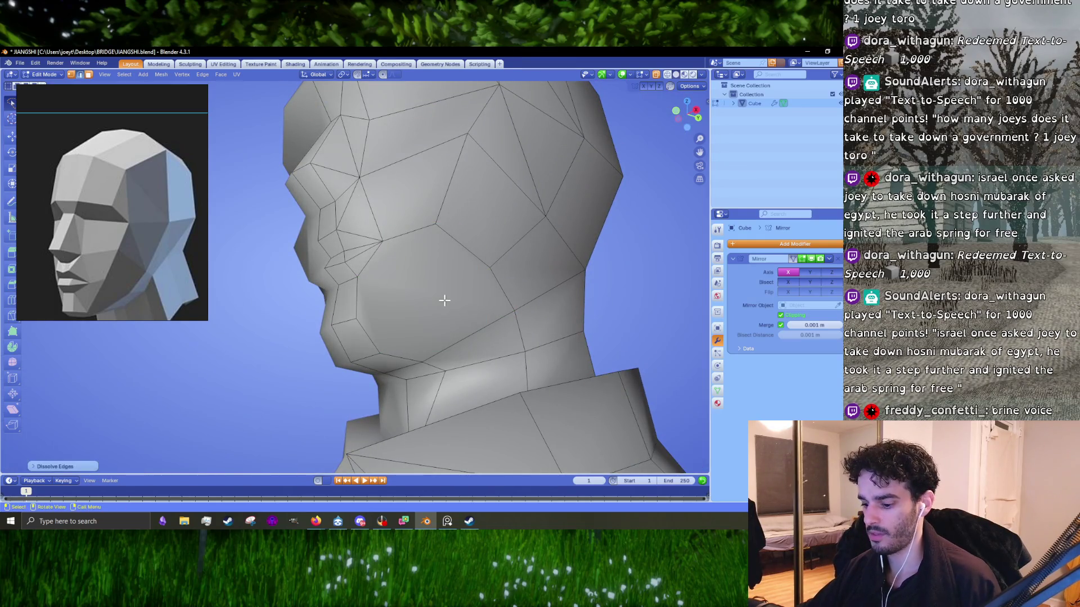
- Knife-cut a new edge from the chin vertex up to the cheek edge
{"action": "key", "text": "k"}
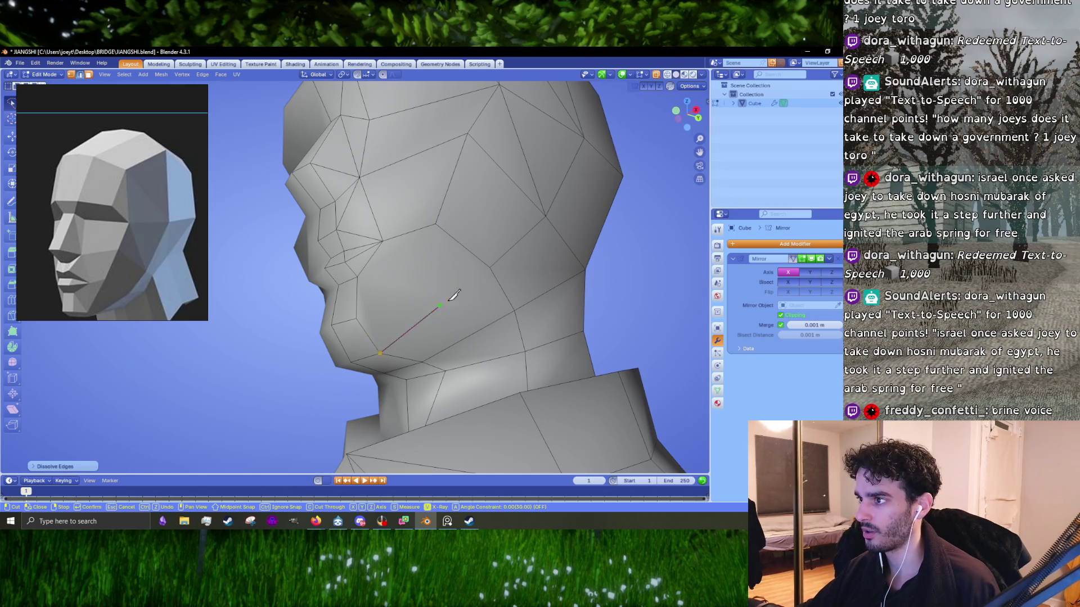
{"action": "left_click", "coordinate": [490, 268]}
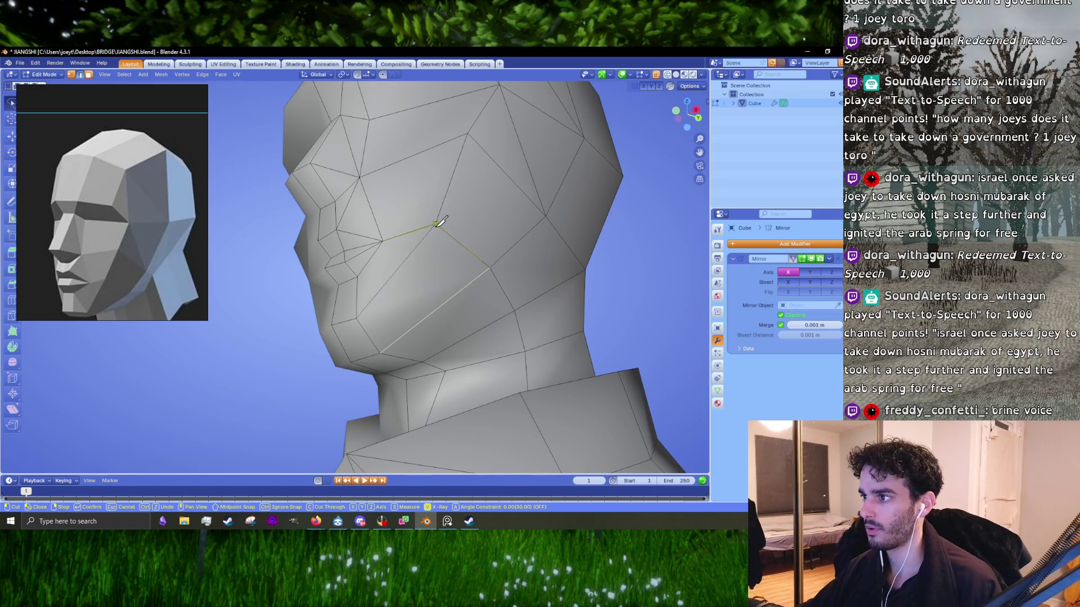
{"action": "key", "text": "Return"}
{"action": "key", "text": "Tab"}
{"action": "mouse_move", "coordinate": [414, 264]}
{"action": "middle_mouse_down"}
{"action": "mouse_move", "coordinate": [487, 306]}
{"action": "mouse_move", "coordinate": [529, 270]}
{"action": "middle_mouse_up"}
{"action": "key", "text": "Tab"}
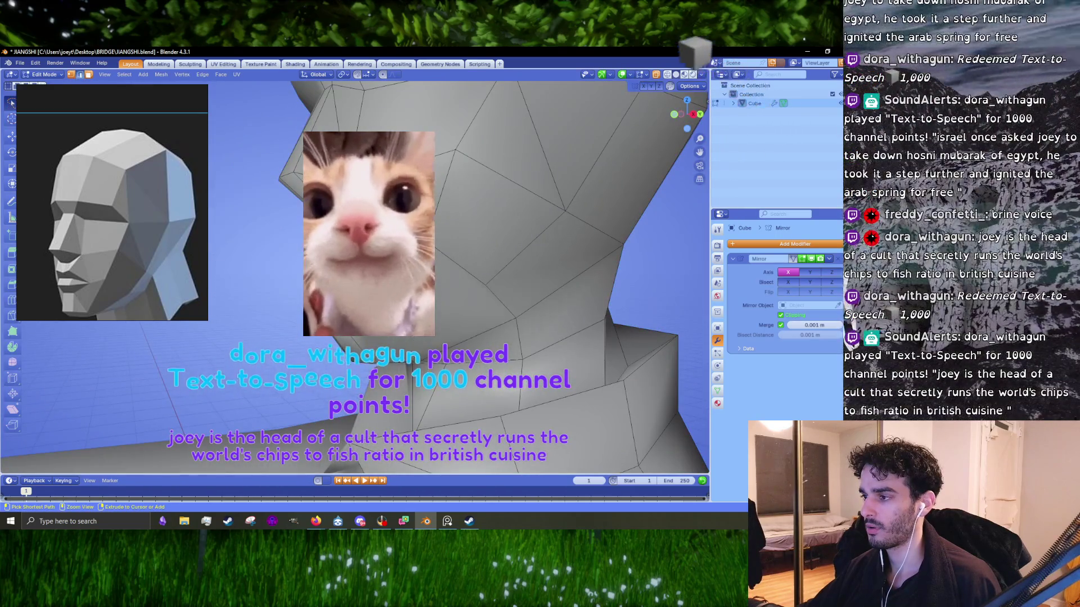
{"action": "middle_click_drag", "start_coordinate": [529, 270], "coordinate": [491, 285]}
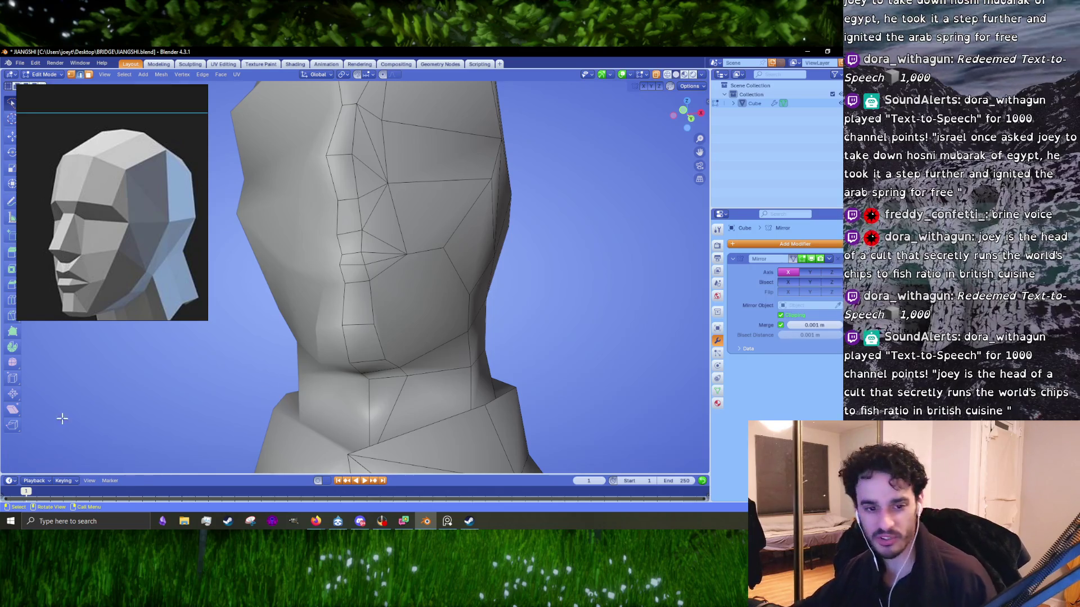
- Knife-cut an edge from the chin corner vertex to the cheek vertex
{"action": "key", "text": "alt+Tab"}
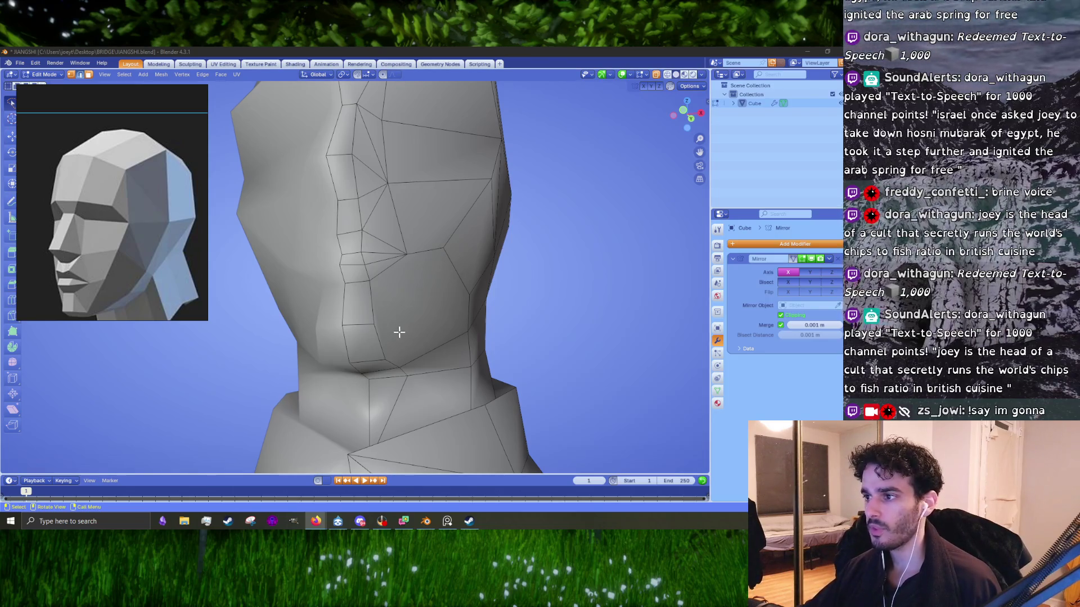
{"action": "mouse_move", "coordinate": [391, 341]}
{"action": "middle_mouse_down"}
{"action": "mouse_move", "coordinate": [386, 315]}
{"action": "mouse_move", "coordinate": [373, 321]}
{"action": "middle_mouse_up"}
{"action": "key", "text": "k"}
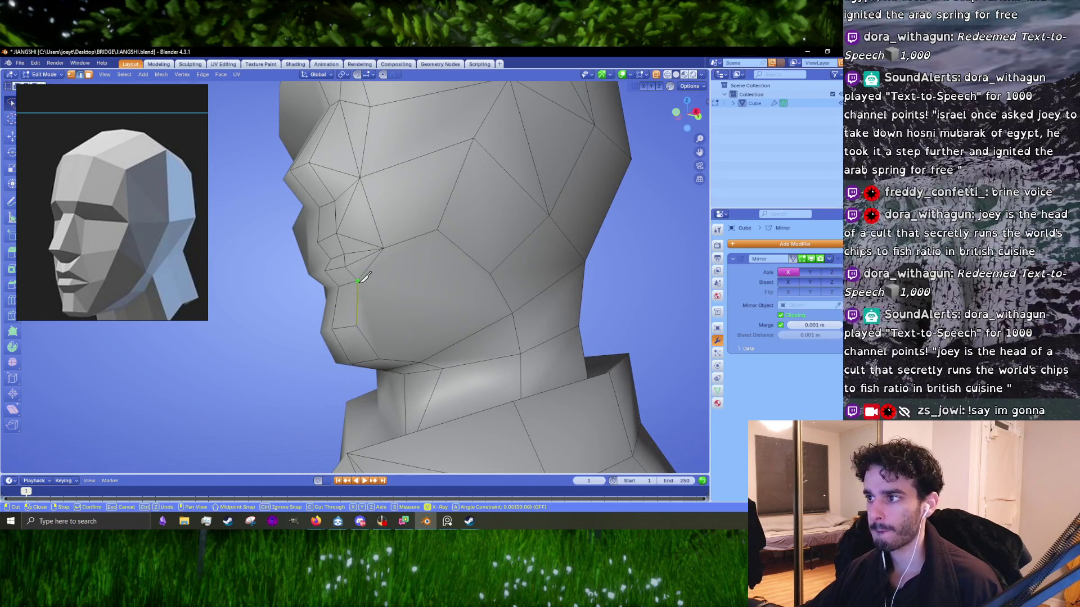
{"action": "left_click", "coordinate": [401, 326]}
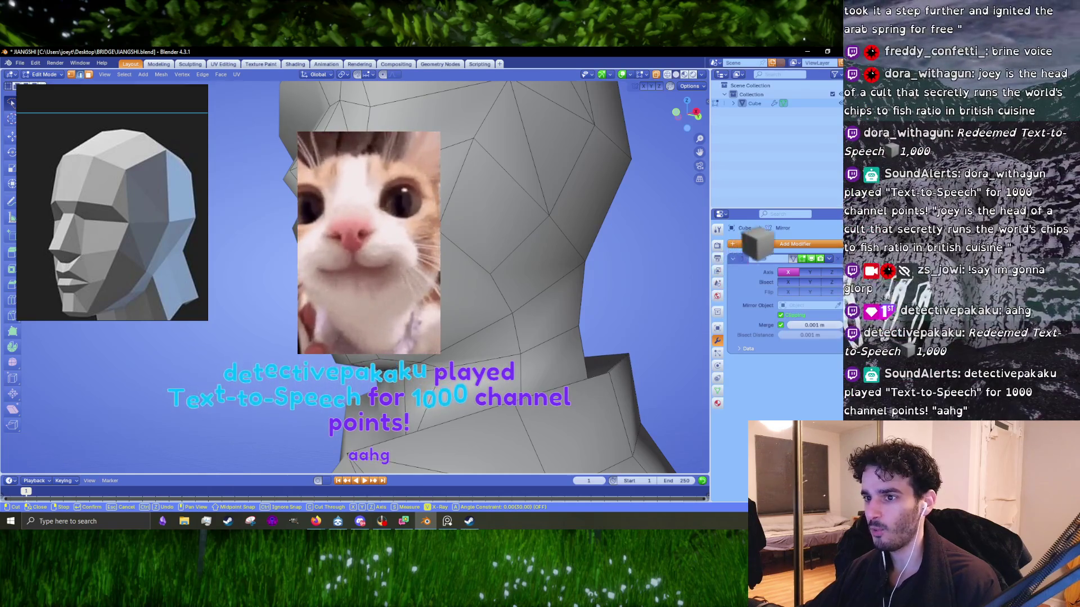
{"action": "key", "text": "Return"}
{"action": "key", "text": "k"}
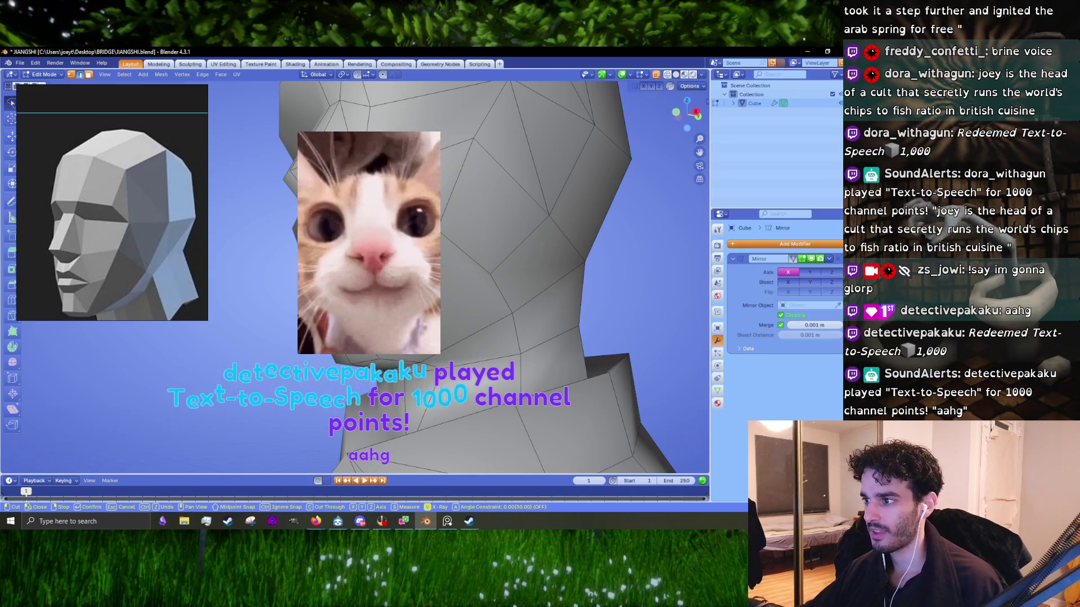
{"action": "key", "text": "Return"}
{"action": "key", "text": "k"}
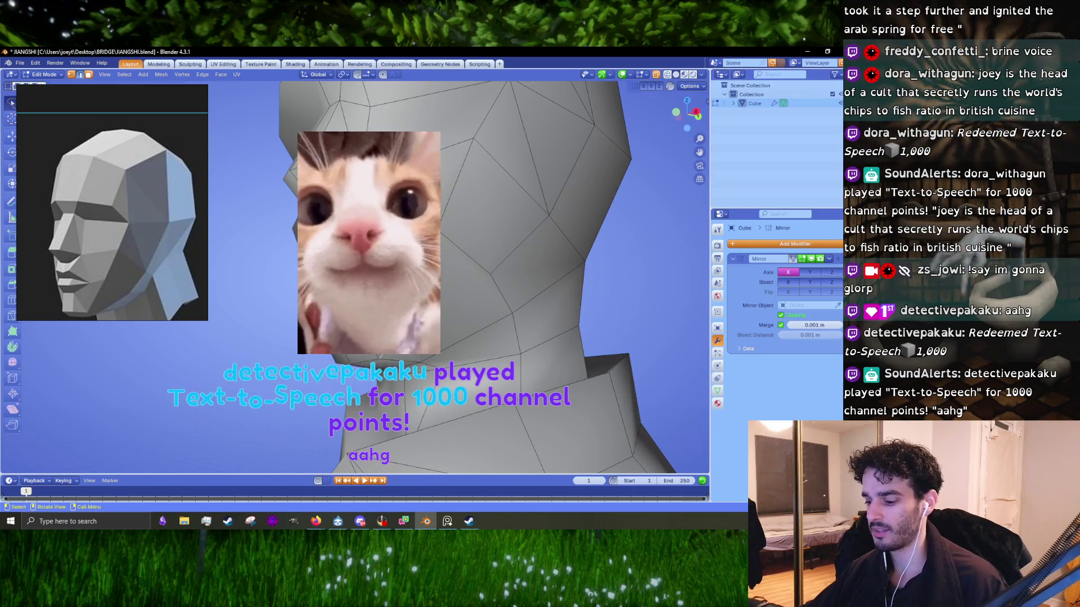
{"action": "left_click", "coordinate": [402, 327]}
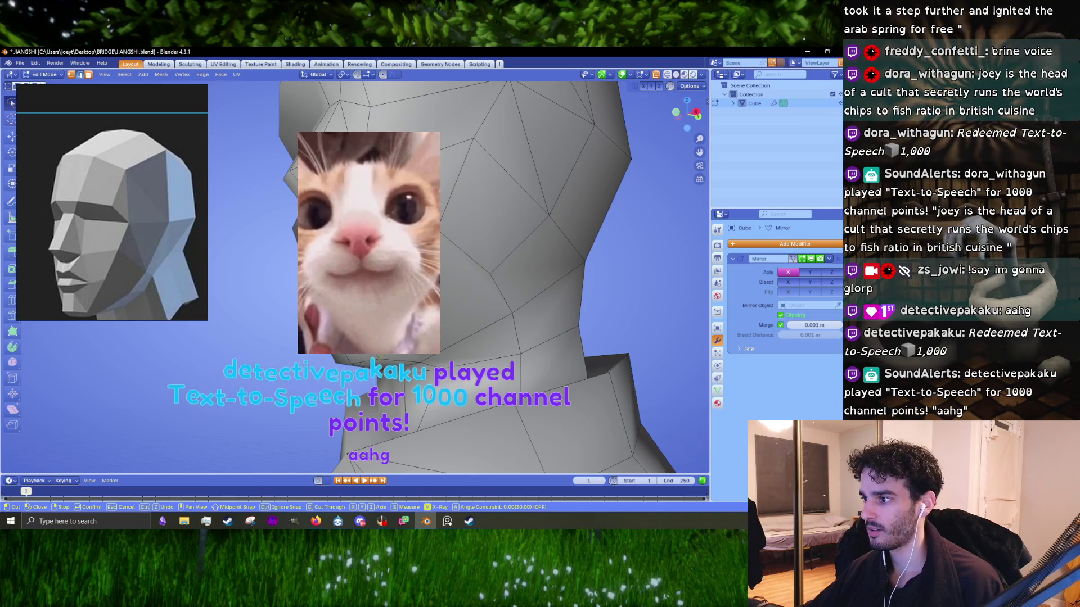
{"action": "left_click", "coordinate": [489, 275]}
{"action": "key", "text": "Return"}
- Move the chin vertex to reshape the lower jaw, checking it from front view
{"action": "mouse_move", "coordinate": [421, 319]}
{"action": "middle_mouse_down"}
{"action": "mouse_move", "coordinate": [429, 333]}
{"action": "mouse_move", "coordinate": [397, 354]}
{"action": "middle_mouse_up"}
{"action": "key", "text": "g"}
{"action": "left_click", "coordinate": [430, 308]}
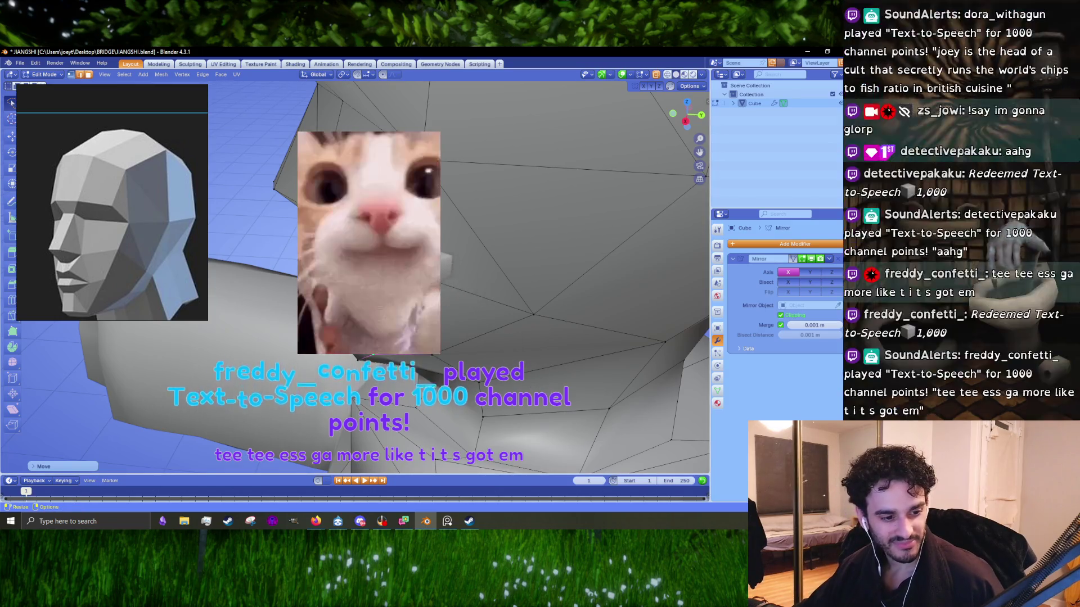
{"action": "key", "text": "alt+Tab"}
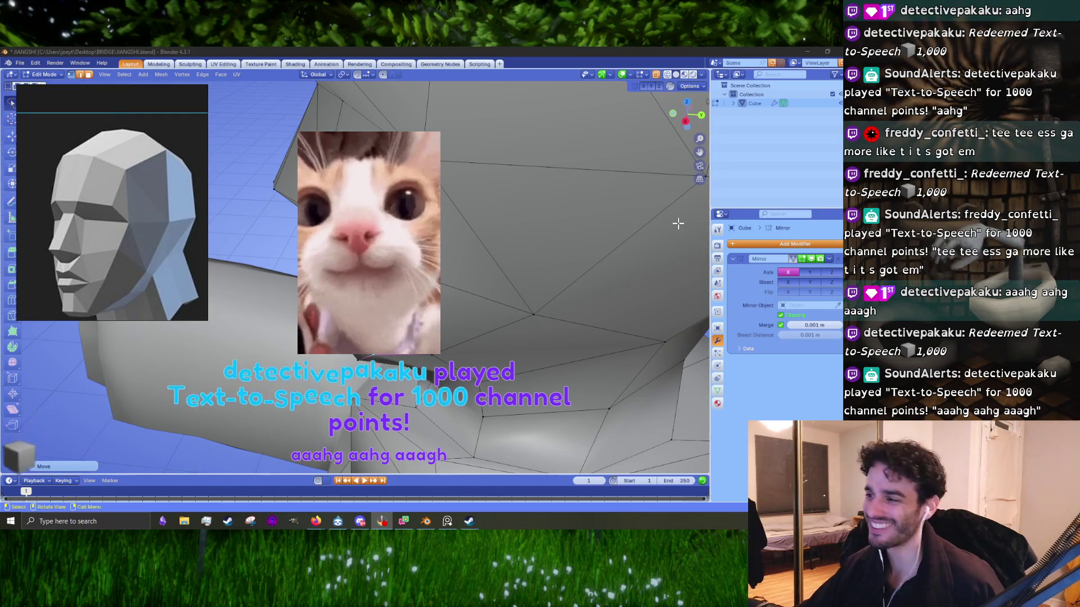
{"action": "key", "text": "KP_1"}
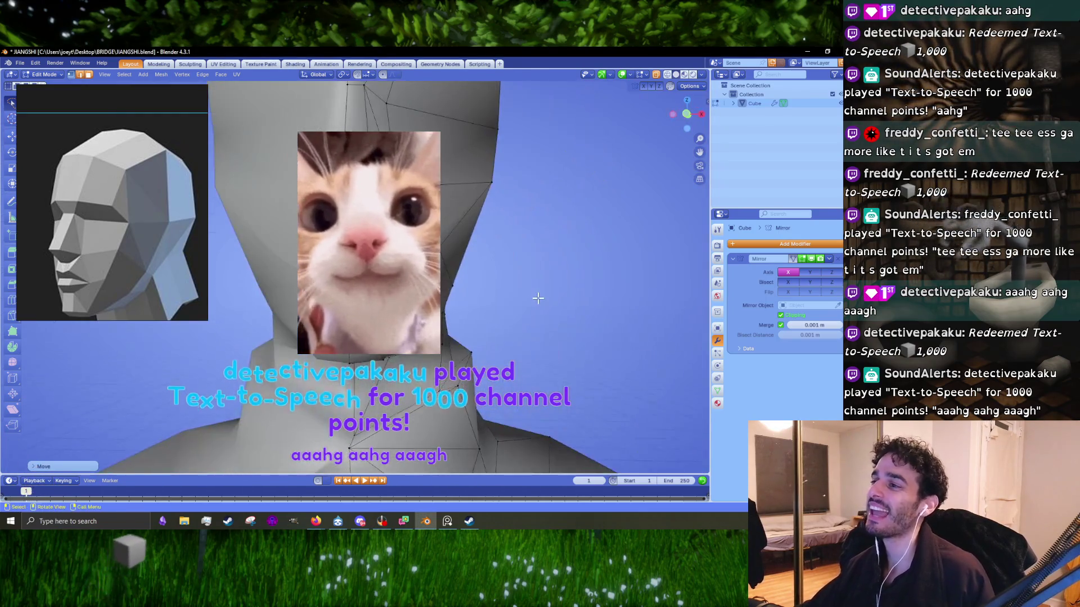
{"action": "middle_click_drag", "start_coordinate": [538, 298], "coordinate": [506, 281]}
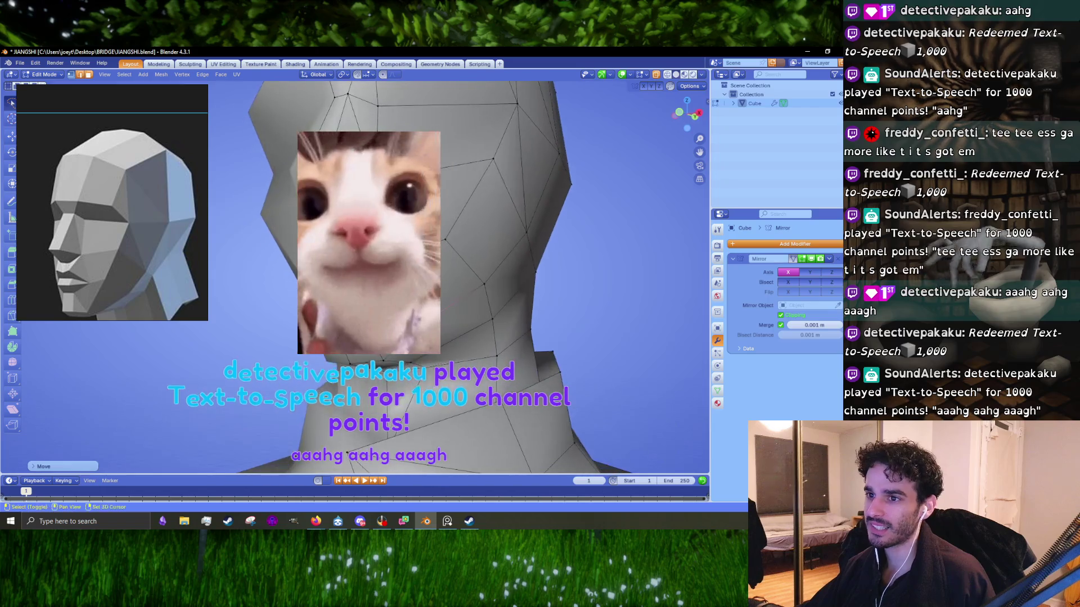
{"action": "middle_click_drag", "start_coordinate": [438, 348], "coordinate": [462, 314]}
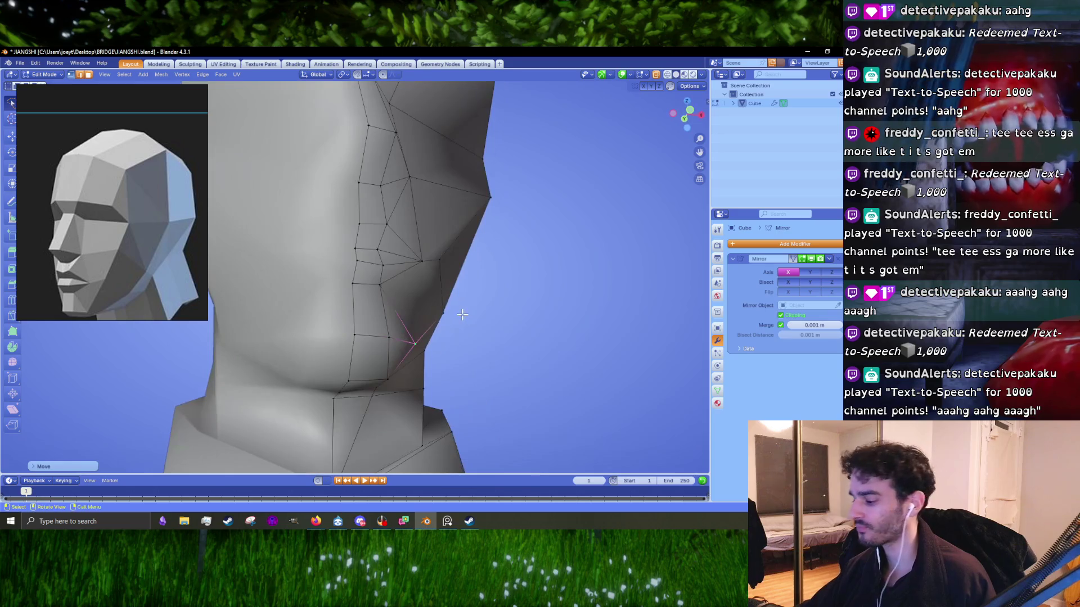
- Finish a knife cut under the chin, viewed from the front, and check it in Object Mode
{"action": "key", "text": "KP_1"}
{"action": "mouse_move", "coordinate": [441, 321]}
{"action": "middle_mouse_down"}
{"action": "mouse_move", "coordinate": [413, 366]}
{"action": "mouse_move", "coordinate": [410, 304]}
{"action": "middle_mouse_up"}
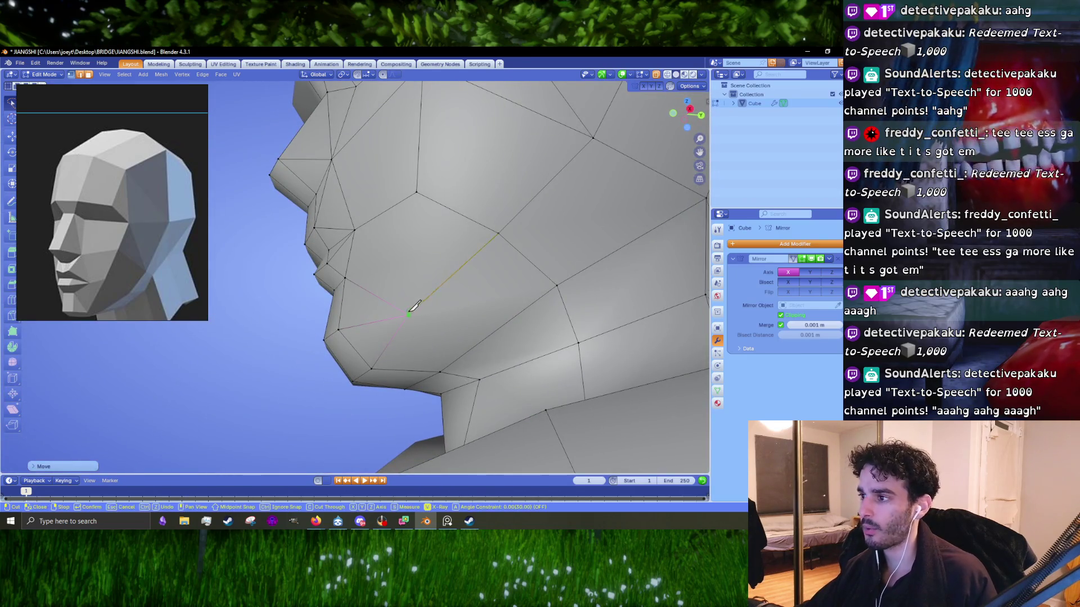
{"action": "key", "text": "Return"}
{"action": "mouse_move", "coordinate": [453, 258]}
{"action": "middle_mouse_down"}
{"action": "mouse_move", "coordinate": [442, 308]}
{"action": "mouse_move", "coordinate": [504, 325]}
{"action": "mouse_move", "coordinate": [410, 318]}
{"action": "mouse_move", "coordinate": [458, 312]}
{"action": "middle_mouse_up"}
{"action": "key", "text": "Tab"}
{"action": "key", "text": "Tab"}
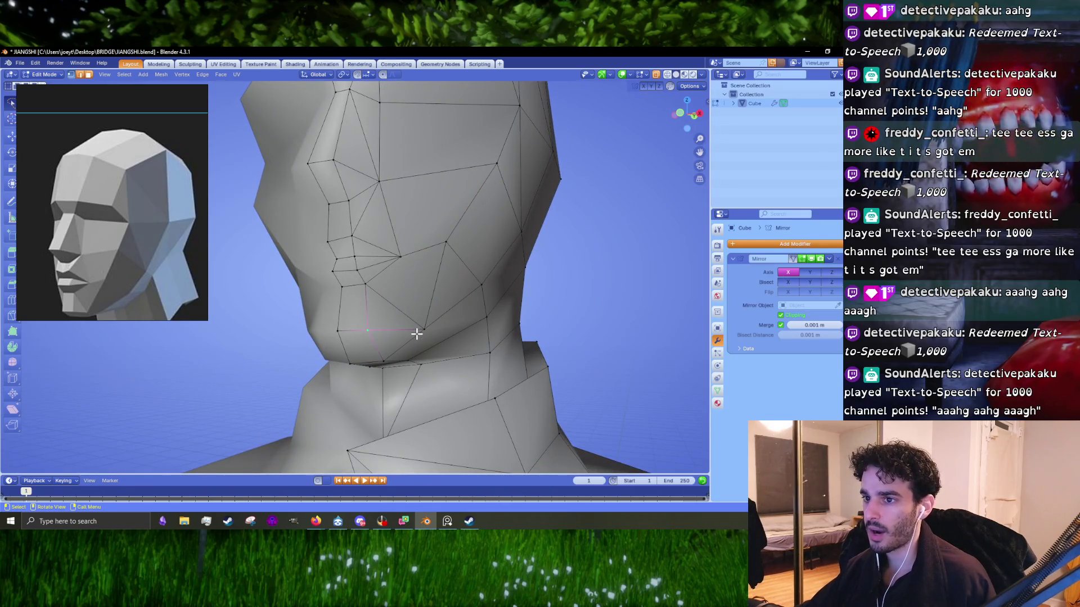
- Complete a second knife cut along the jaw where it meets the neck
{"action": "middle_click_drag", "start_coordinate": [421, 331], "coordinate": [416, 333]}
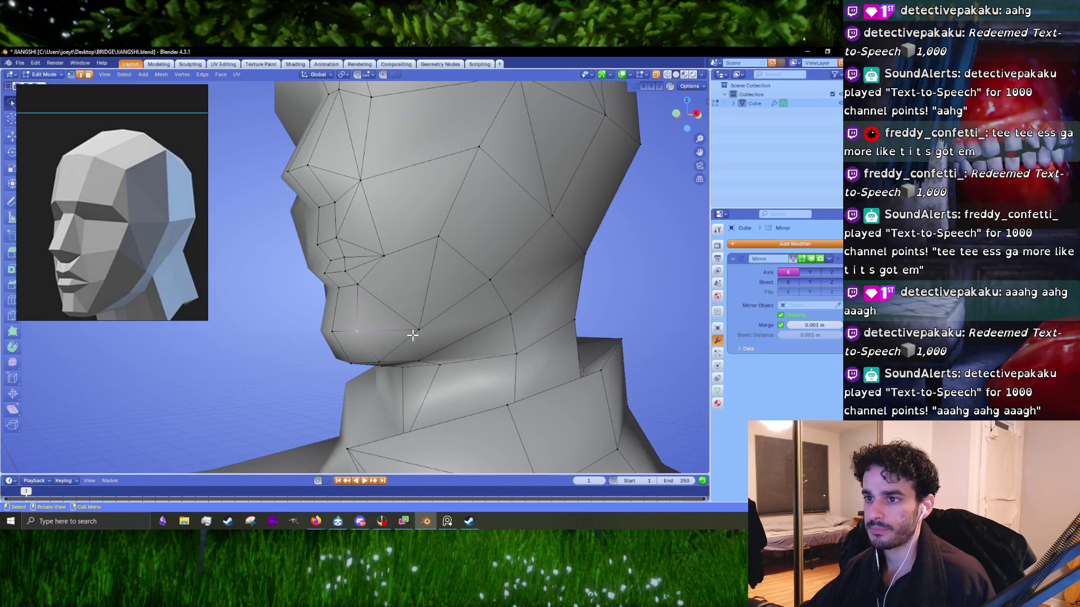
{"action": "mouse_move", "coordinate": [459, 339]}
{"action": "middle_mouse_down"}
{"action": "mouse_move", "coordinate": [415, 321]}
{"action": "mouse_move", "coordinate": [453, 316]}
{"action": "mouse_move", "coordinate": [443, 320]}
{"action": "middle_mouse_up"}
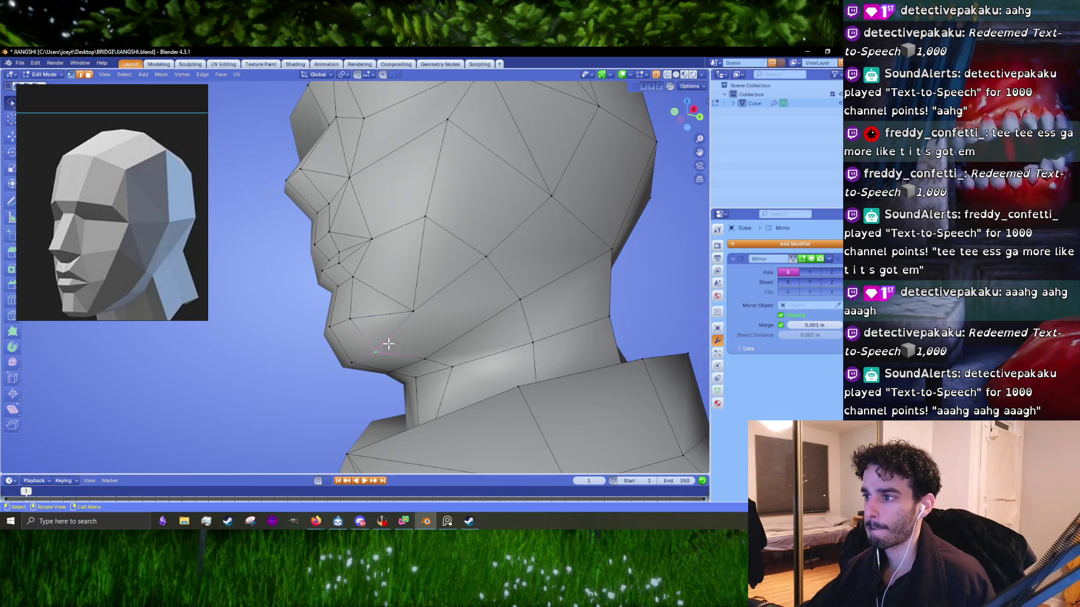
{"action": "middle_click_drag", "start_coordinate": [428, 356], "coordinate": [404, 354]}
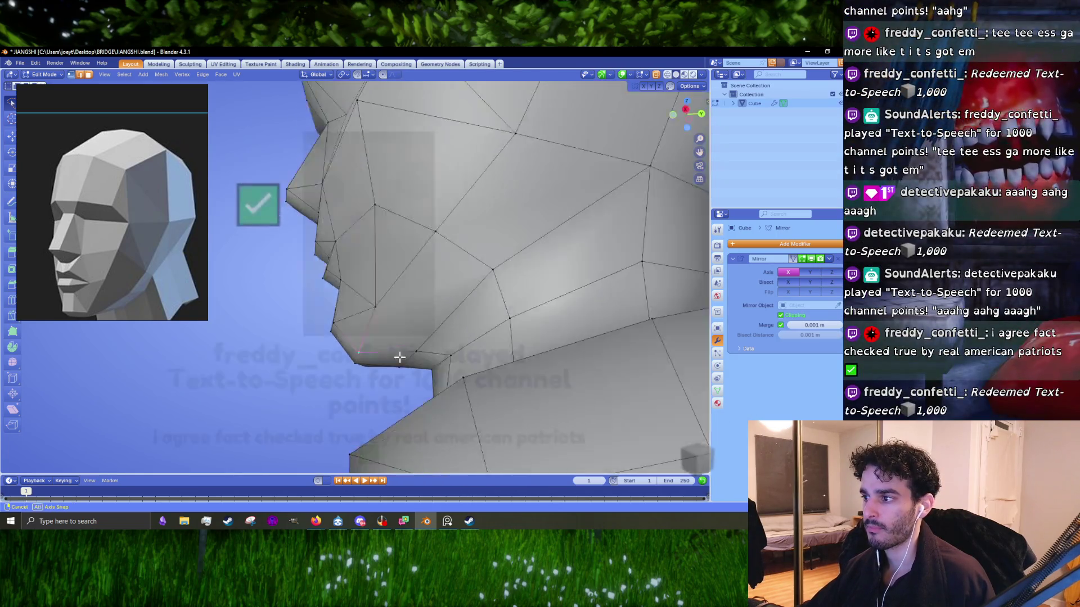
{"action": "scroll", "coordinate": [443, 317], "scroll_direction": "down", "scroll_amount": 3}
{"action": "middle_click_drag", "start_coordinate": [457, 318], "coordinate": [445, 315]}
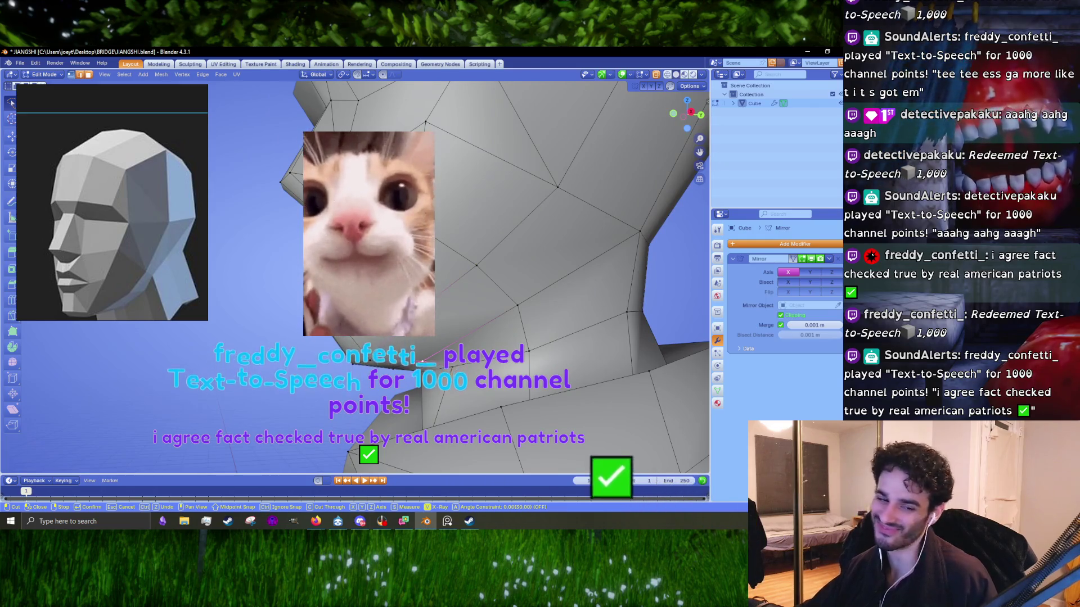
{"action": "key", "text": "Return"}
{"action": "scroll", "coordinate": [483, 344], "scroll_direction": "down", "scroll_amount": 2}
{"action": "middle_click_drag", "start_coordinate": [484, 344], "coordinate": [484, 306]}
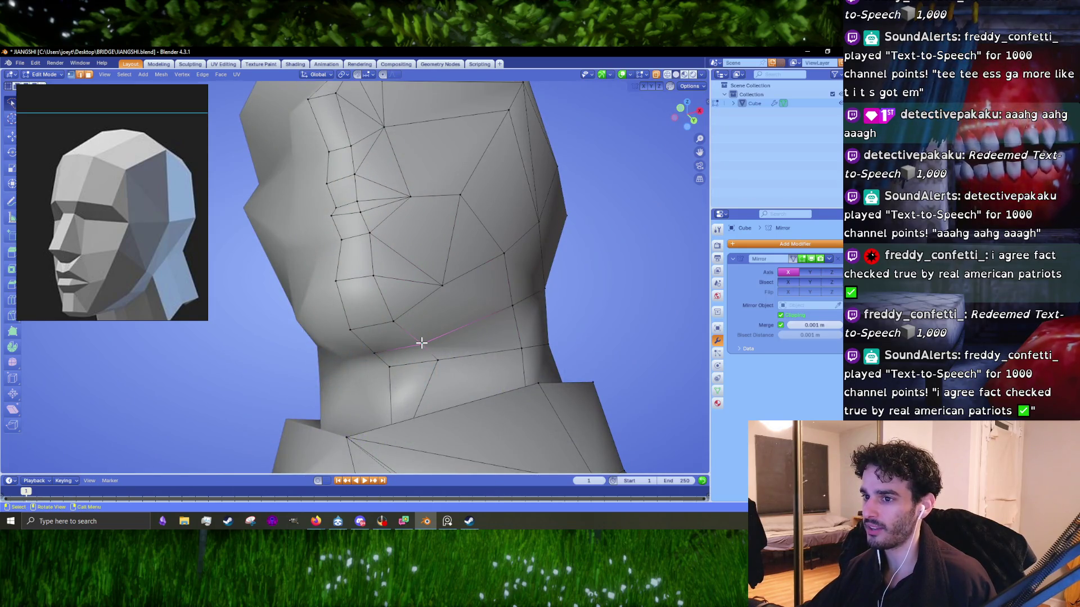
- Dissolve the extra jaw vertices and confirm the cut across the jaw
{"action": "key", "text": "x"}
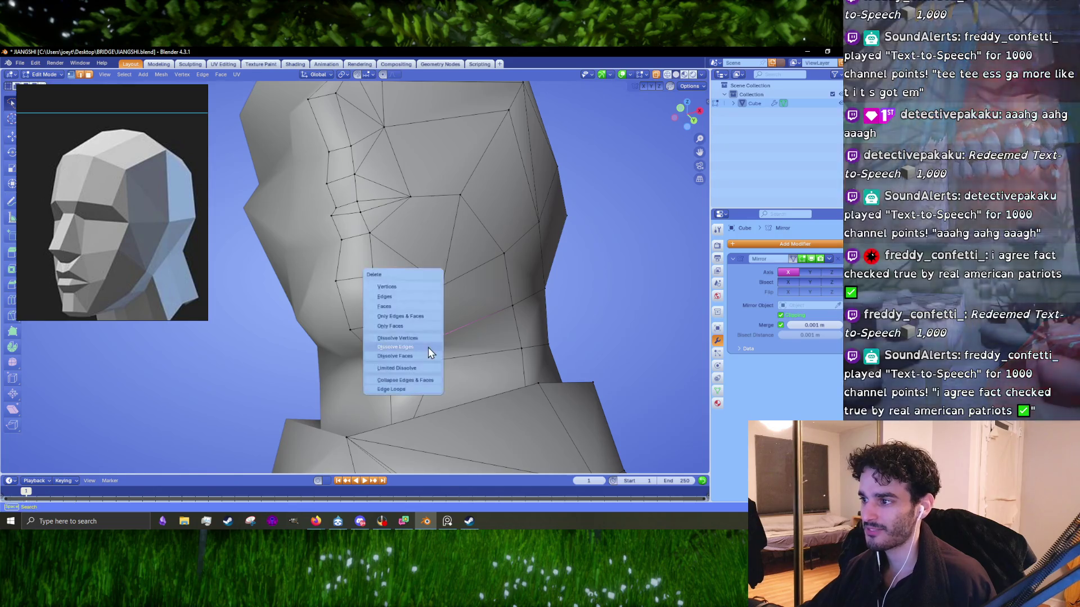
{"action": "left_click", "coordinate": [429, 338]}
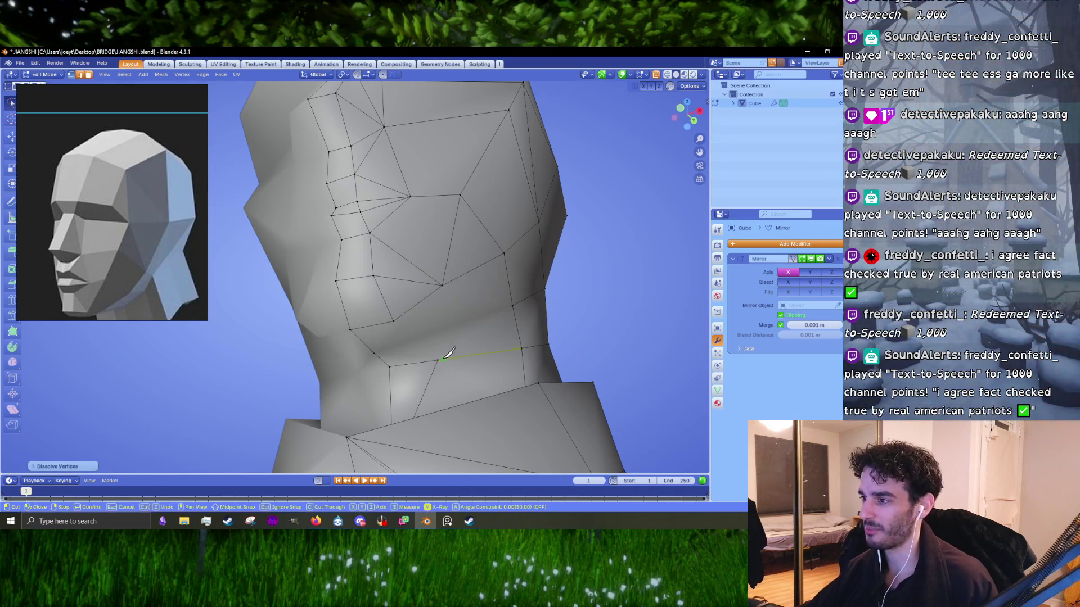
{"action": "key", "text": "Return"}
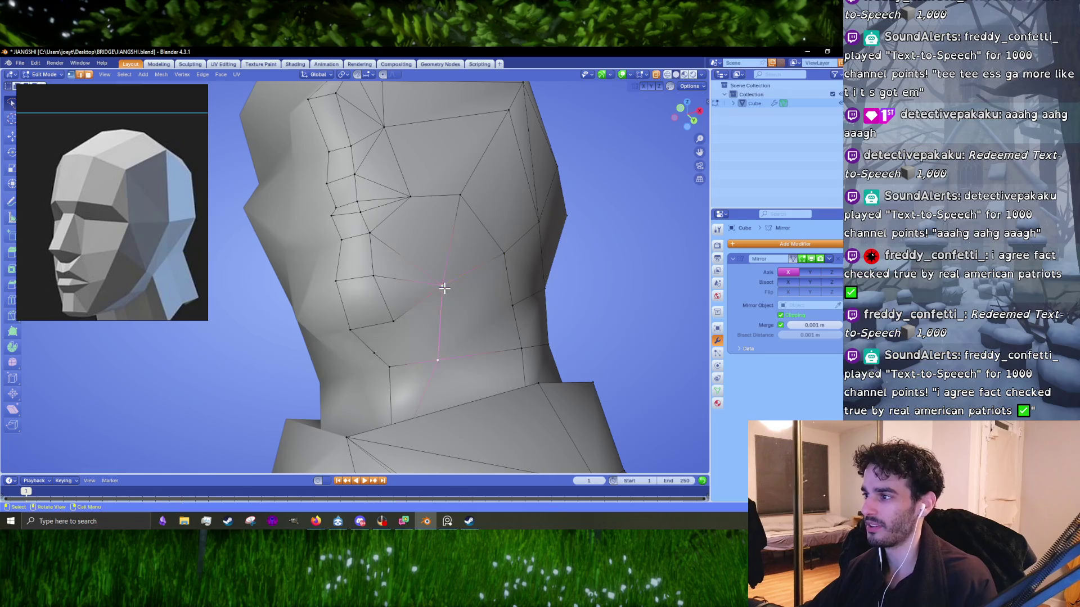
{"action": "middle_click_drag", "start_coordinate": [441, 287], "coordinate": [479, 295]}
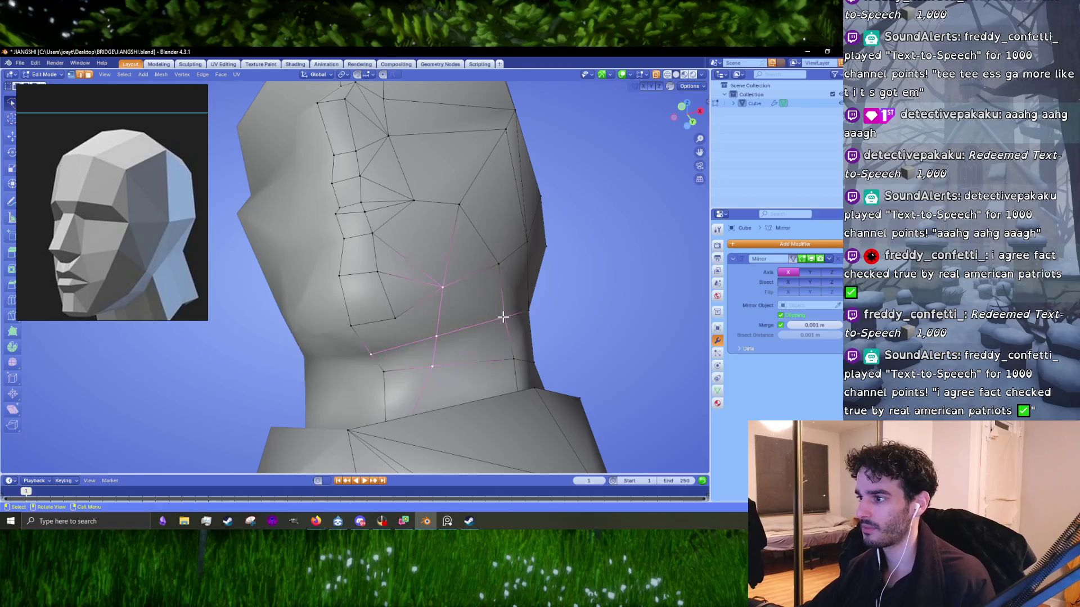
- Finish the knife cut from cheek down into the neck and view it in Object Mode
{"action": "middle_click_drag", "start_coordinate": [501, 314], "coordinate": [453, 320]}
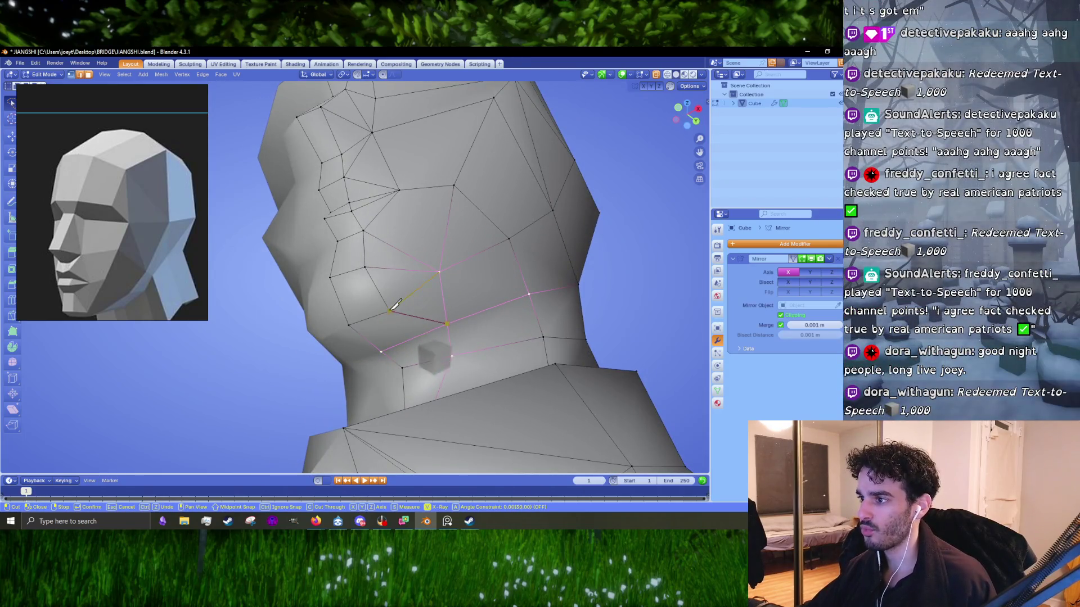
{"action": "key", "text": "Return"}
{"action": "middle_click_drag", "start_coordinate": [395, 305], "coordinate": [451, 340]}
{"action": "scroll", "coordinate": [451, 339], "scroll_direction": "up", "scroll_amount": 3}
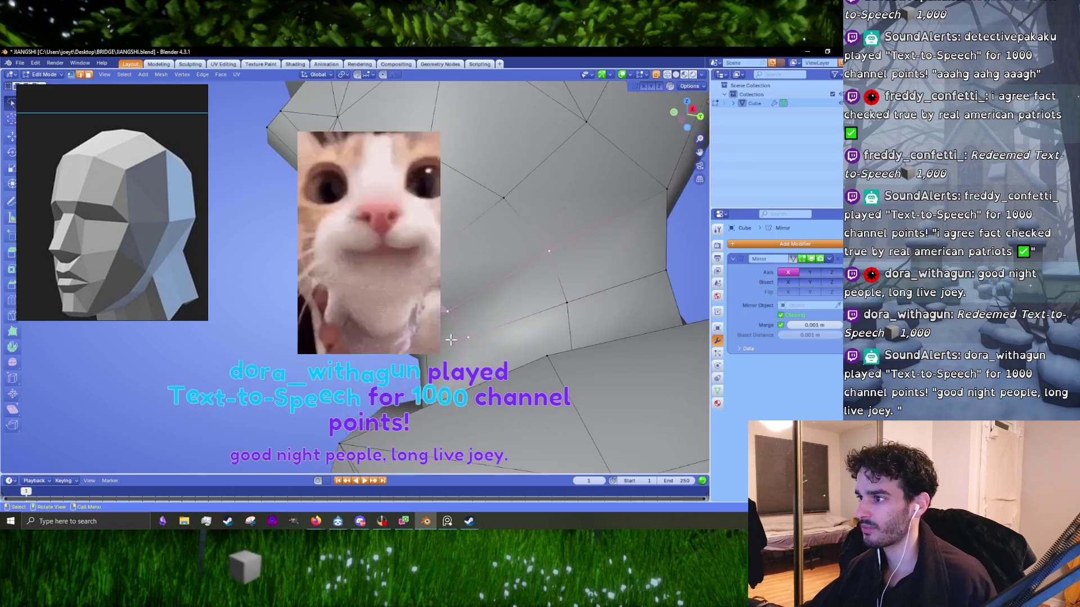
{"action": "key", "text": "Tab"}
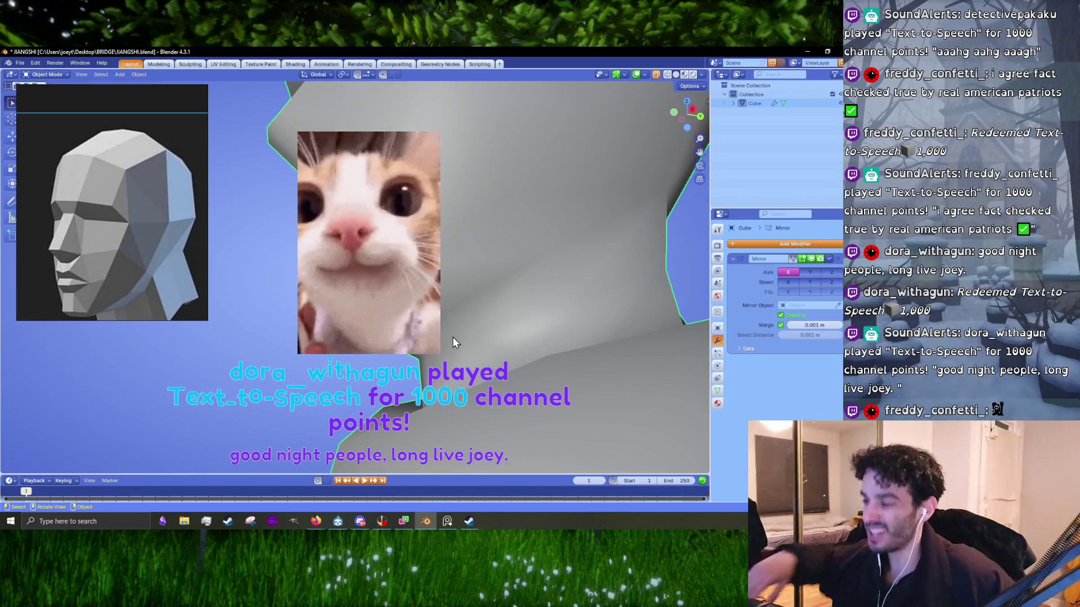
- Back in Edit Mode, move the jaw corner vertex into place
{"action": "key", "text": "Tab"}
{"action": "mouse_move", "coordinate": [453, 338]}
{"action": "middle_mouse_down"}
{"action": "mouse_move", "coordinate": [478, 306]}
{"action": "mouse_move", "coordinate": [472, 325]}
{"action": "middle_mouse_up"}
{"action": "middle_click_drag", "start_coordinate": [394, 357], "coordinate": [399, 363]}
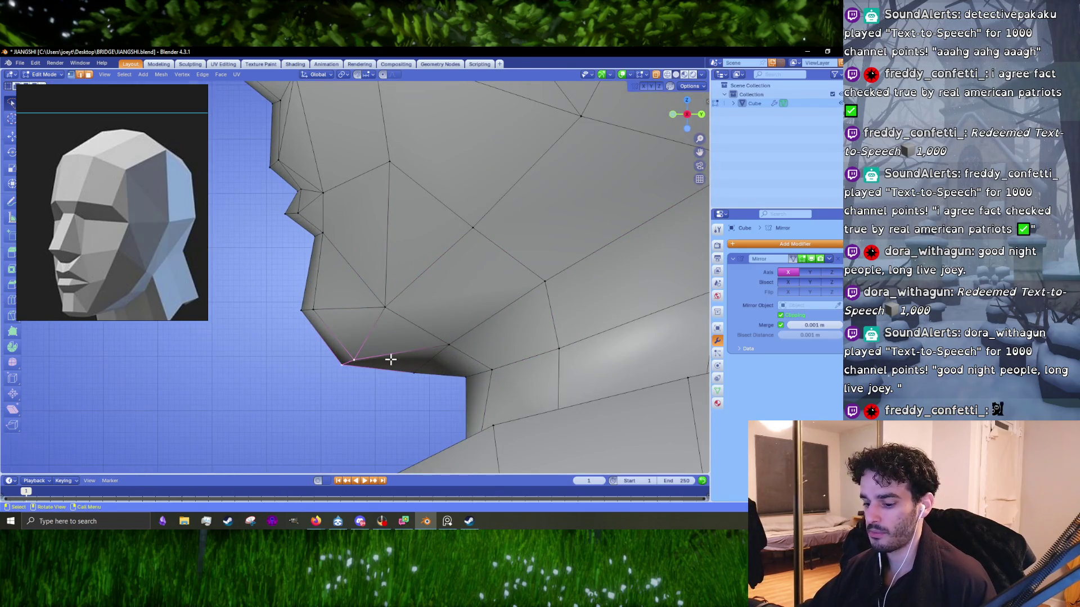
{"action": "left_click_drag", "start_coordinate": [387, 362], "coordinate": [390, 366]}
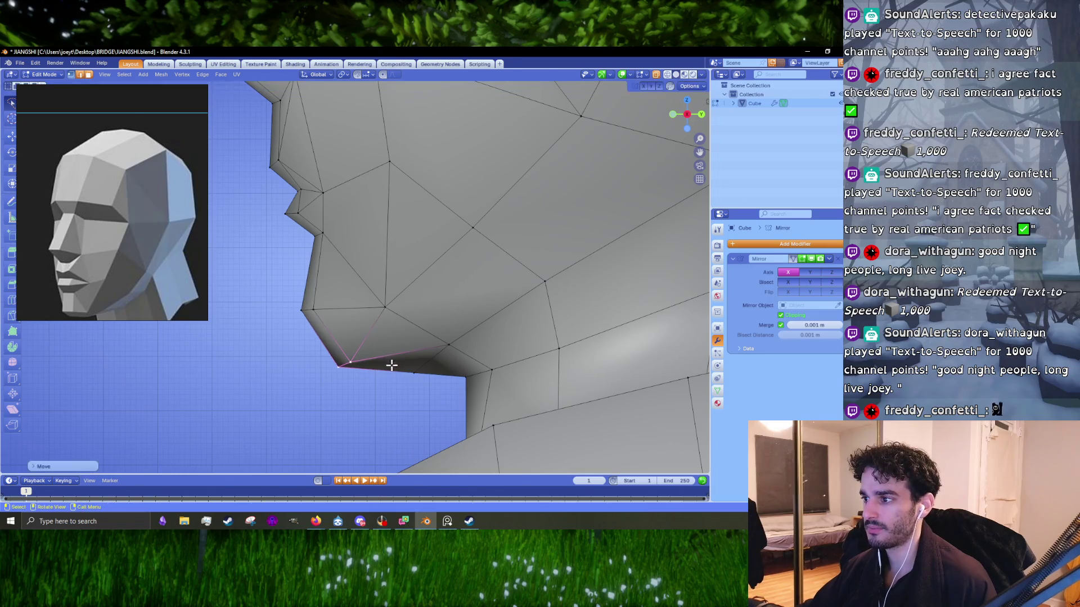
{"action": "left_click", "coordinate": [346, 359]}
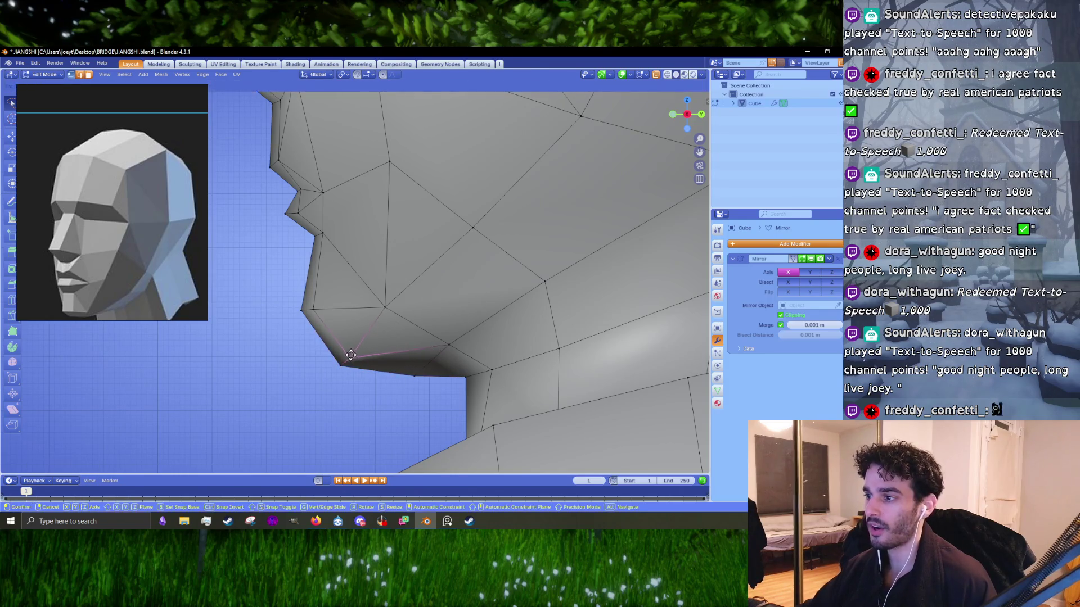
{"action": "left_click_drag", "start_coordinate": [378, 365], "coordinate": [367, 374]}
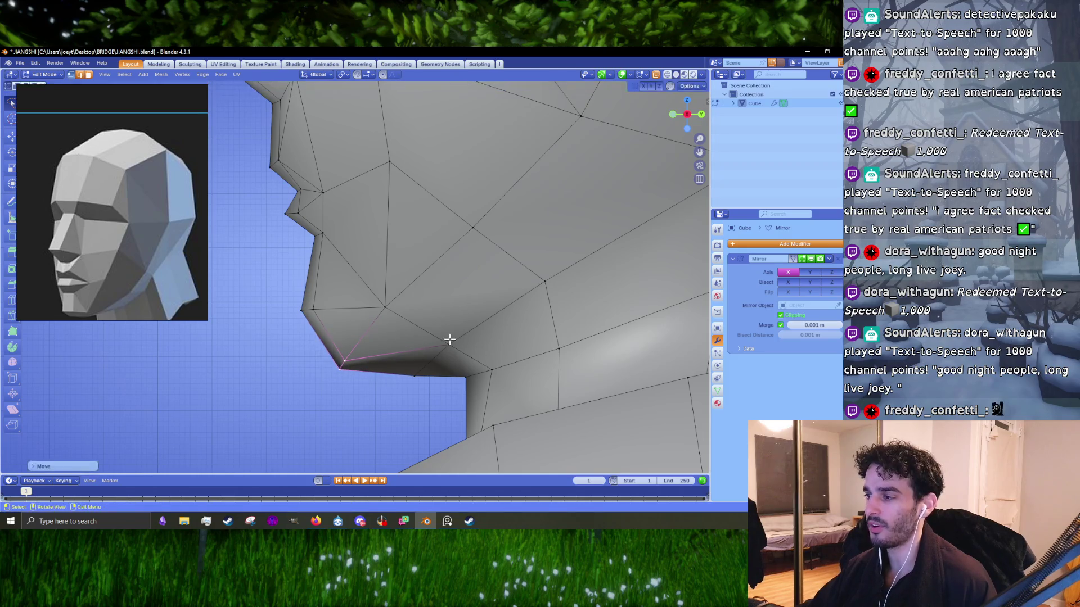
- Briefly leave Edit Mode and orbit around to check the jaw and neck shape
{"action": "mouse_move", "coordinate": [440, 339]}
{"action": "middle_mouse_down"}
{"action": "mouse_move", "coordinate": [444, 358]}
{"action": "mouse_move", "coordinate": [548, 340]}
{"action": "middle_mouse_up"}
{"action": "key", "text": "Tab"}
{"action": "scroll", "coordinate": [463, 333], "scroll_direction": "down", "scroll_amount": 5}
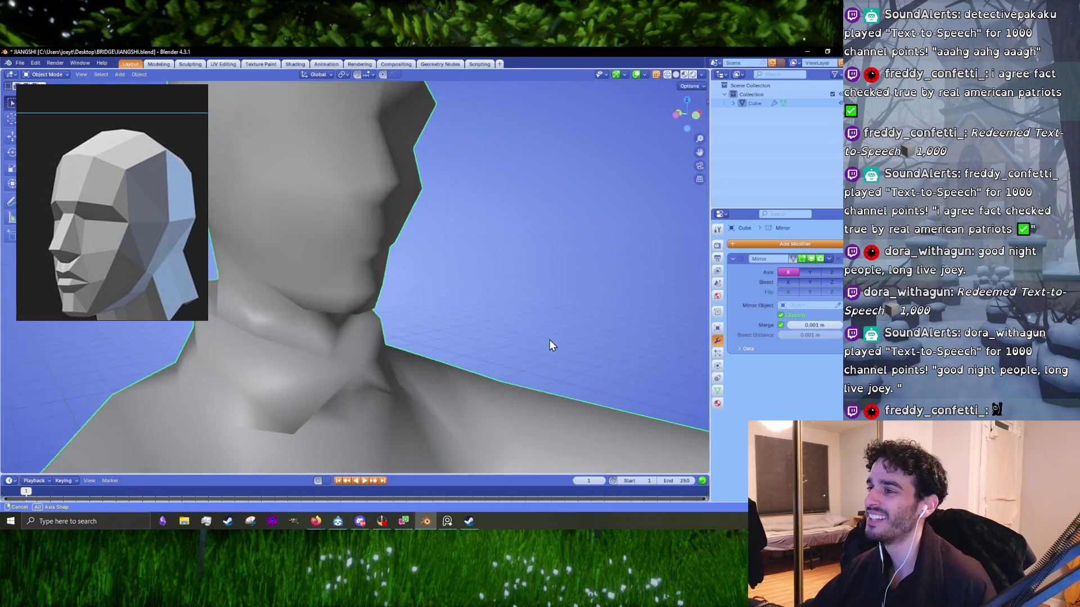
{"action": "mouse_move", "coordinate": [473, 342]}
{"action": "middle_mouse_down"}
{"action": "mouse_move", "coordinate": [372, 332]}
{"action": "mouse_move", "coordinate": [392, 330]}
{"action": "middle_mouse_up"}
- Select the jaw face vertices and lower them
{"action": "key", "text": "Tab"}
{"action": "scroll", "coordinate": [372, 332], "scroll_direction": "up", "scroll_amount": 4}
{"action": "scroll", "coordinate": [392, 329], "scroll_direction": "up", "scroll_amount": 4}
{"action": "middle_click_drag", "start_coordinate": [376, 253], "coordinate": [378, 305]}
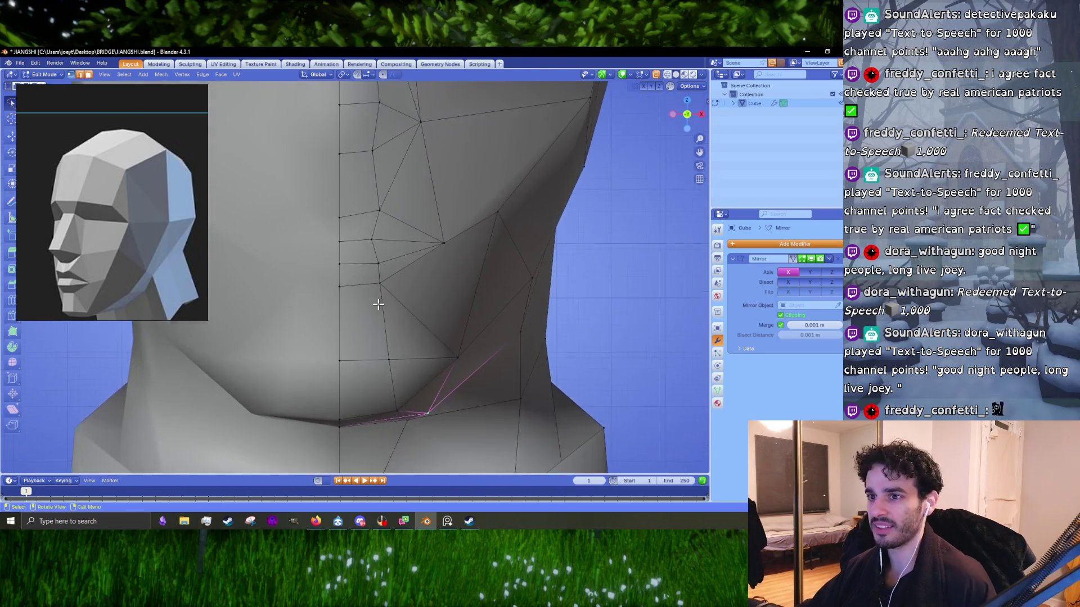
{"action": "left_click_drag", "start_coordinate": [297, 301], "coordinate": [360, 263]}
{"action": "left_click_drag", "start_coordinate": [415, 301], "coordinate": [425, 257]}
{"action": "mouse_move", "coordinate": [329, 267]}
{"action": "left_mouse_down"}
{"action": "mouse_move", "coordinate": [416, 264]}
{"action": "mouse_move", "coordinate": [473, 238]}
{"action": "left_mouse_up"}
{"action": "key", "text": "g"}
{"action": "left_click", "coordinate": [439, 280]}
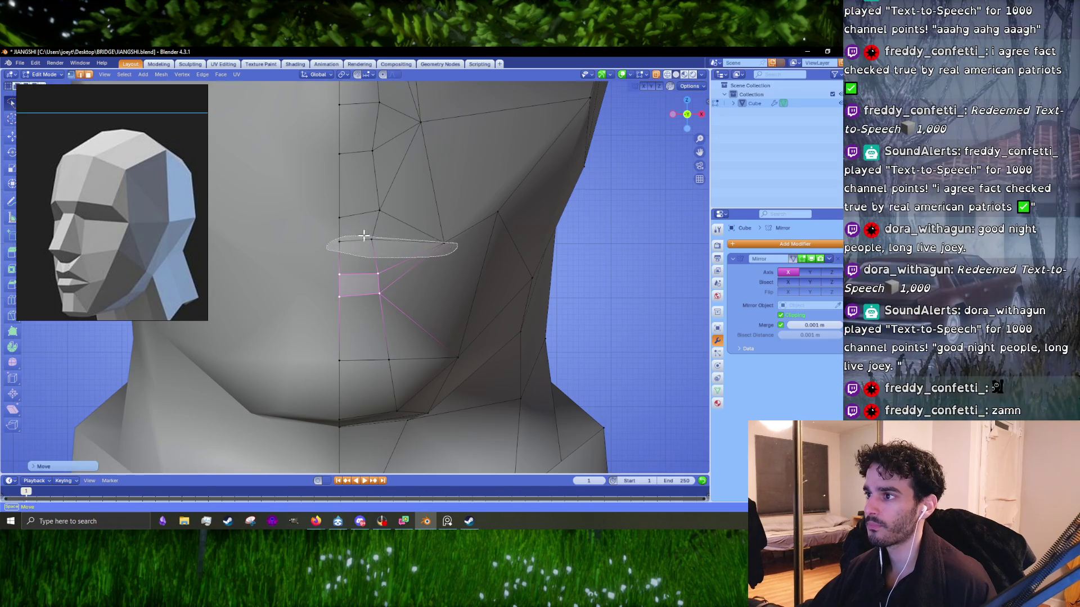
- Reposition two more individual jaw vertices
{"action": "key", "text": "g"}
{"action": "left_click", "coordinate": [475, 249]}
{"action": "scroll", "coordinate": [444, 251], "scroll_direction": "up", "scroll_amount": 2}
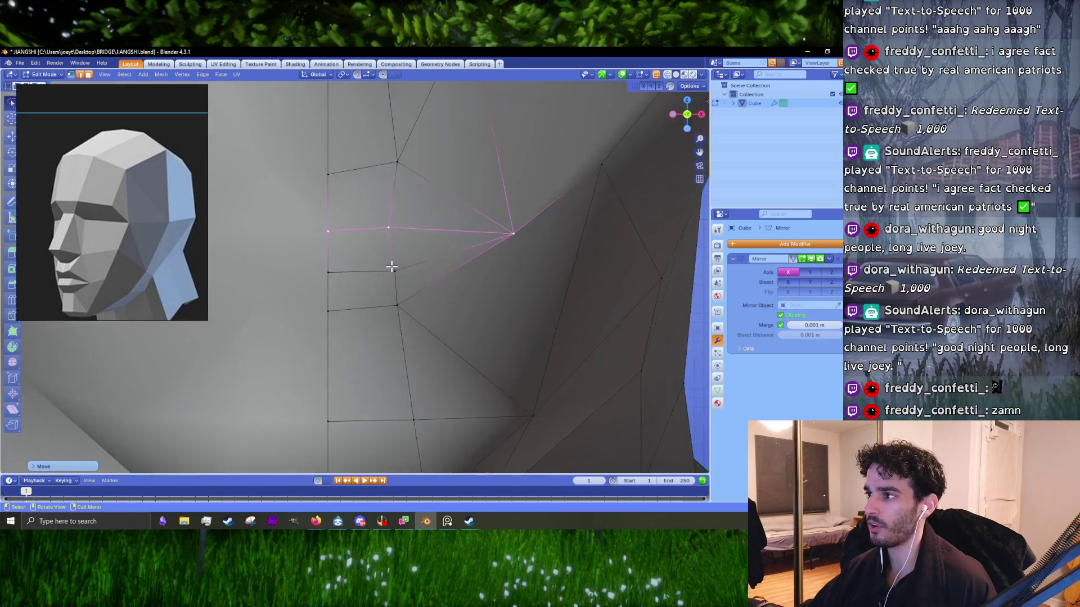
{"action": "middle_click_drag", "start_coordinate": [390, 267], "coordinate": [373, 297]}
{"action": "key", "text": "g"}
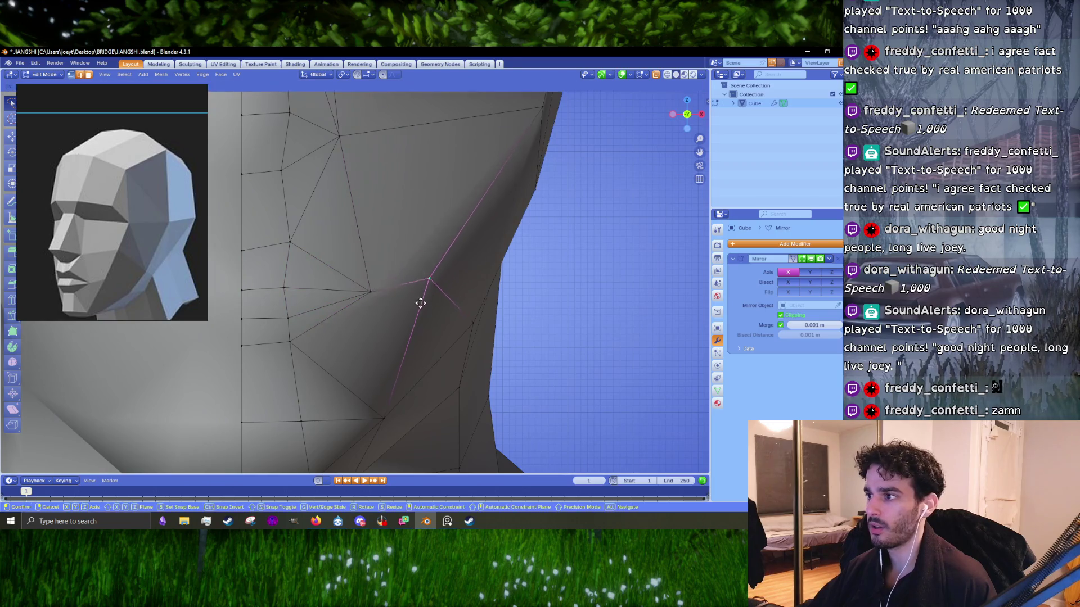
{"action": "left_click", "coordinate": [434, 306]}
{"action": "scroll", "coordinate": [433, 306], "scroll_direction": "down", "scroll_amount": 2}
{"action": "middle_click_drag", "start_coordinate": [434, 306], "coordinate": [379, 283]}
- Adjust the jaw-to-neck vertex, dropping it slightly lower
{"action": "key", "text": "g"}
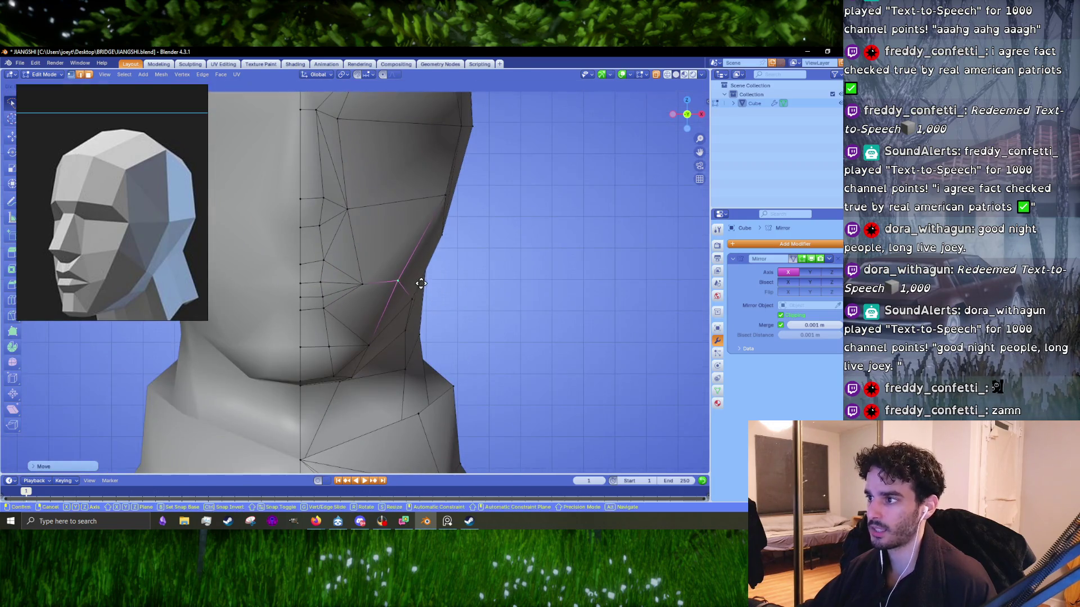
{"action": "left_click", "coordinate": [424, 282]}
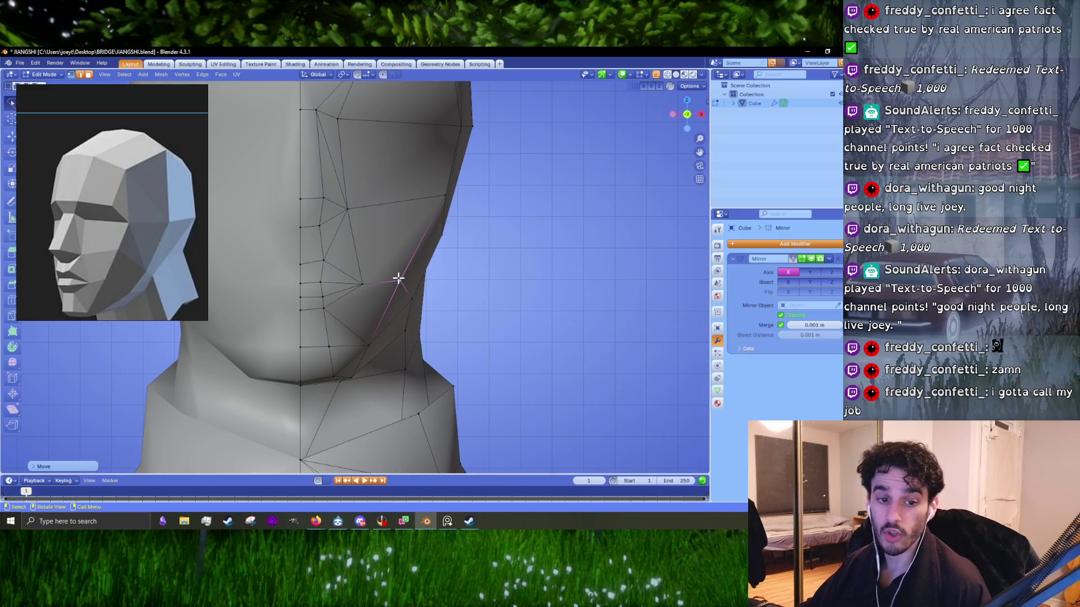
{"action": "key", "text": "g"}
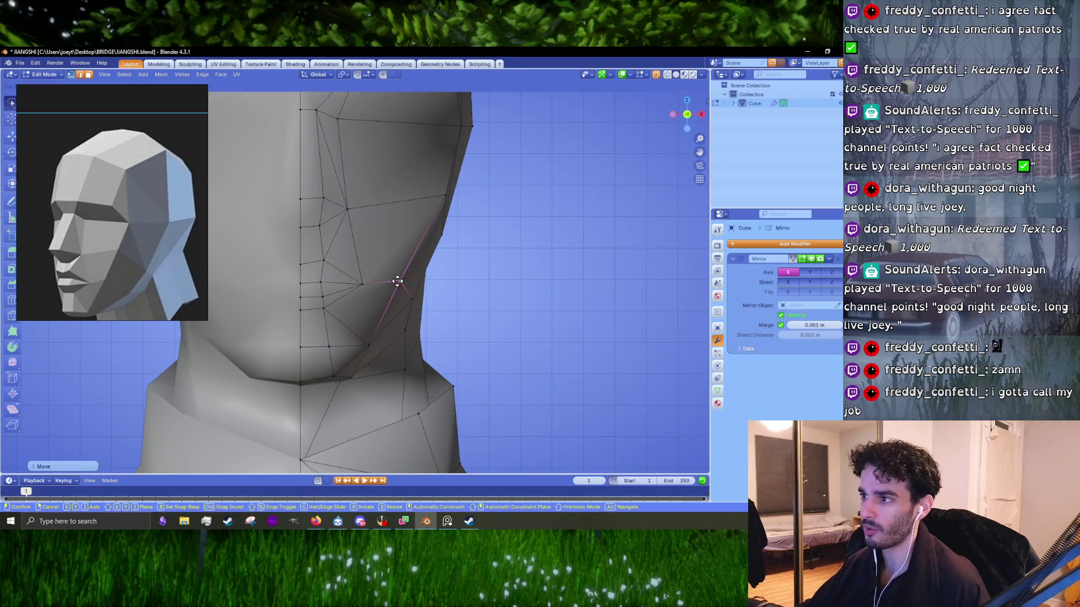
{"action": "left_click", "coordinate": [397, 281]}
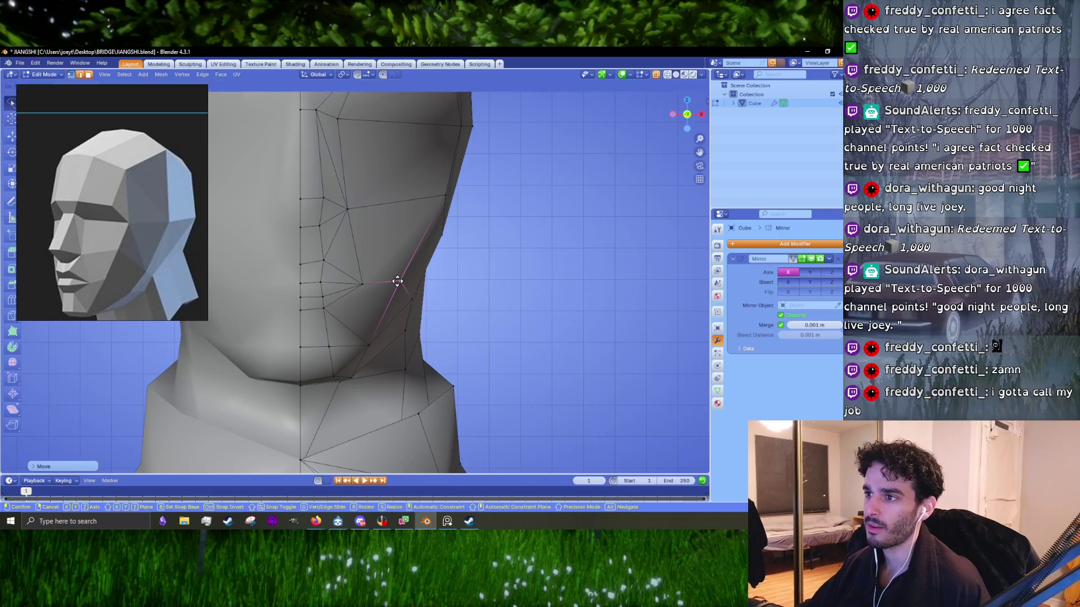
{"action": "middle_click_drag", "start_coordinate": [355, 266], "coordinate": [382, 355], "text": "shift"}
{"action": "scroll", "coordinate": [382, 355], "scroll_direction": "up", "scroll_amount": 2}
{"action": "key", "text": "g"}
{"action": "left_click", "coordinate": [381, 321]}
{"action": "key", "text": "g"}
{"action": "left_click", "coordinate": [346, 334]}
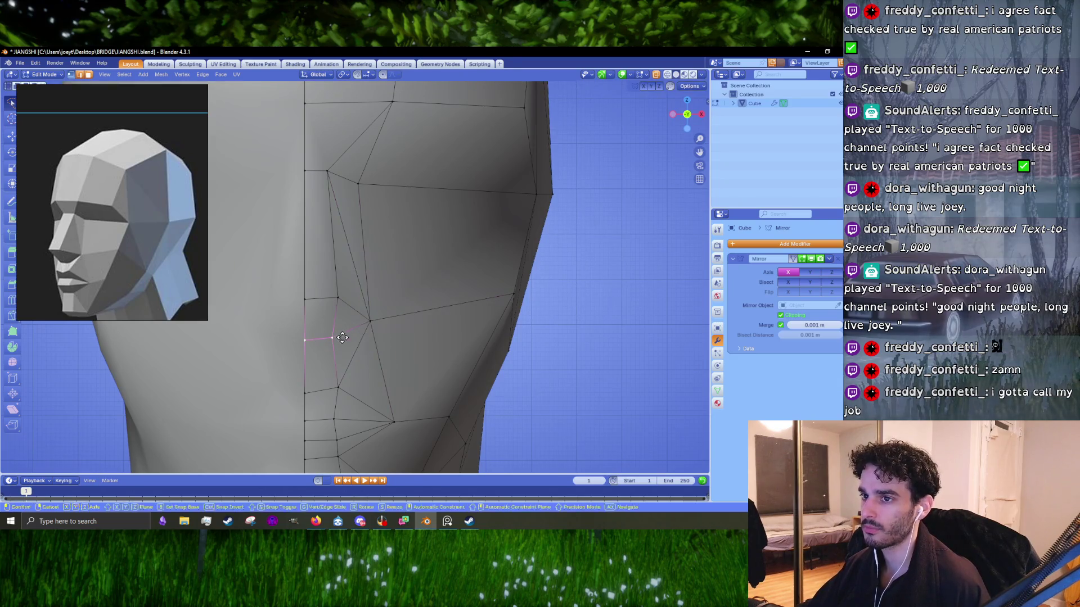
{"action": "left_click", "coordinate": [336, 341]}
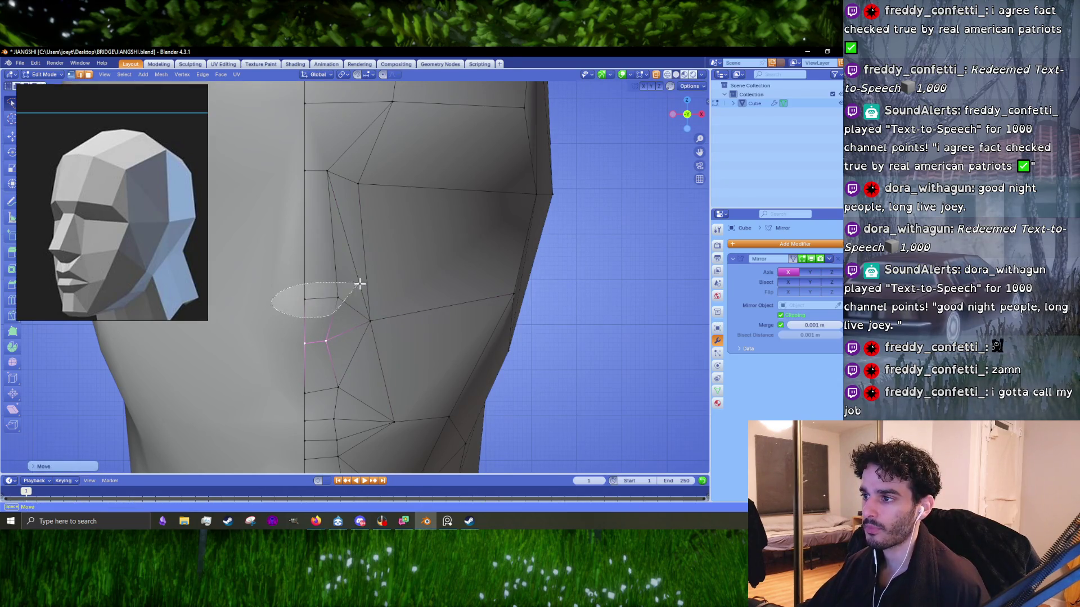
- Move the cheek vertex beside the centre line
{"action": "left_click_drag", "start_coordinate": [359, 284], "coordinate": [358, 284]}
{"action": "key", "text": "g"}
{"action": "left_click", "coordinate": [342, 304]}
- In side view, select the vertex near the top of the nose and try moving it, cancelling the move
{"action": "key", "text": "KP_3"}
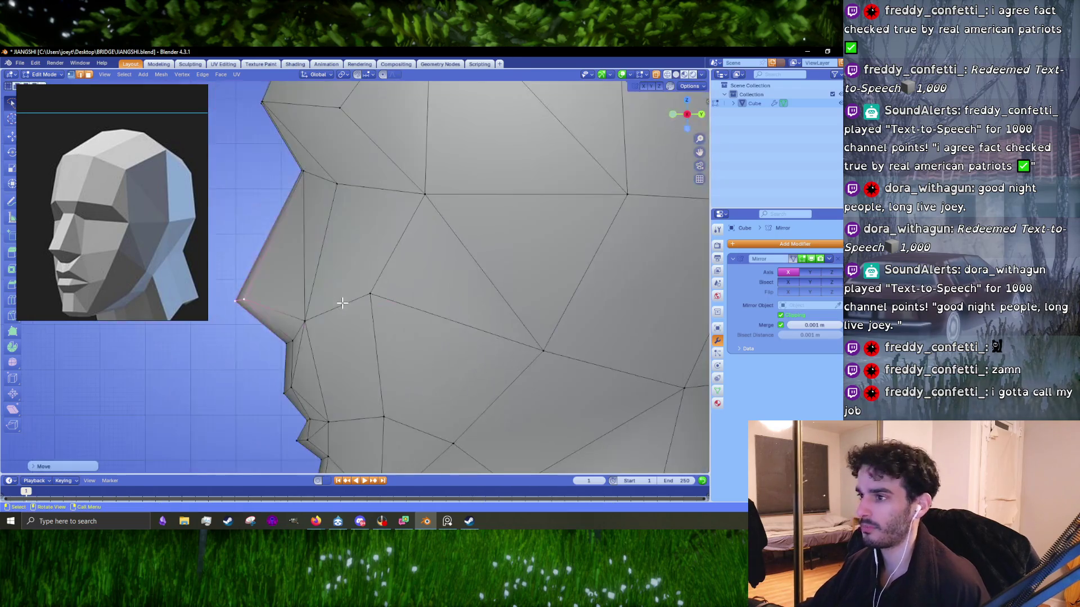
{"action": "scroll", "coordinate": [342, 303], "scroll_direction": "down", "scroll_amount": 2}
{"action": "middle_click_drag", "start_coordinate": [345, 362], "coordinate": [403, 310], "text": "shift"}
{"action": "scroll", "coordinate": [403, 309], "scroll_direction": "up", "scroll_amount": 2}
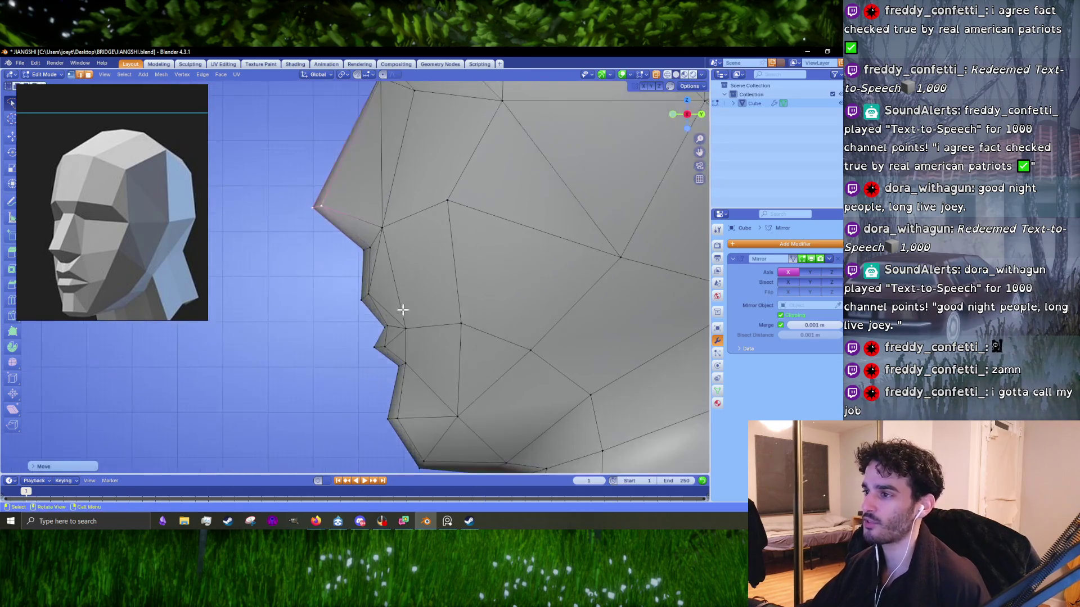
{"action": "left_click", "coordinate": [385, 208]}
{"action": "scroll", "coordinate": [388, 211], "scroll_direction": "down", "scroll_amount": 1}
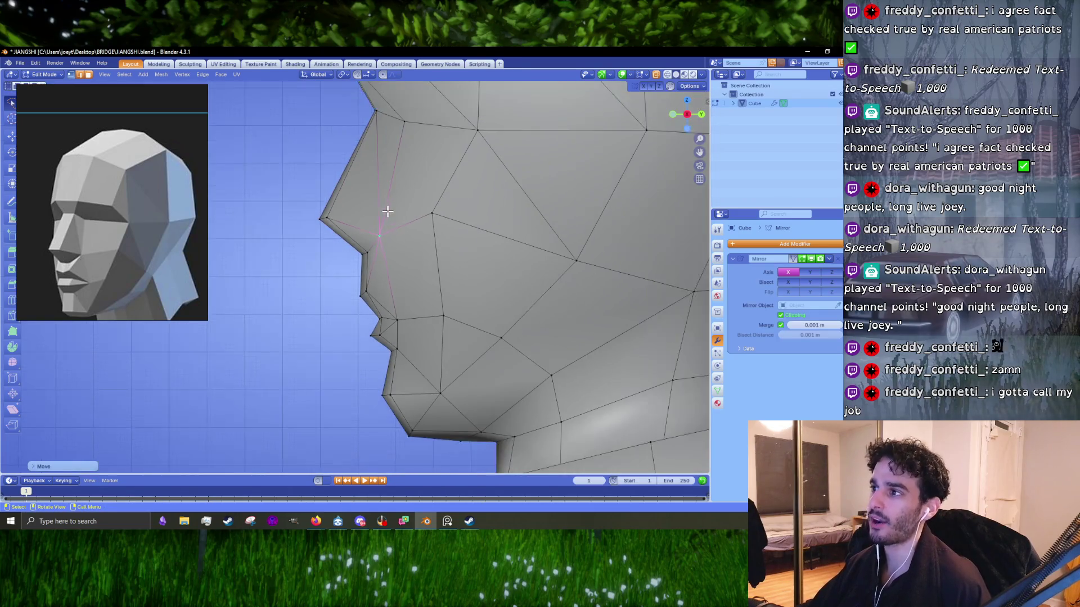
{"action": "key", "text": "g"}
{"action": "right_click", "coordinate": [389, 221]}
{"action": "key", "text": "KP_1"}
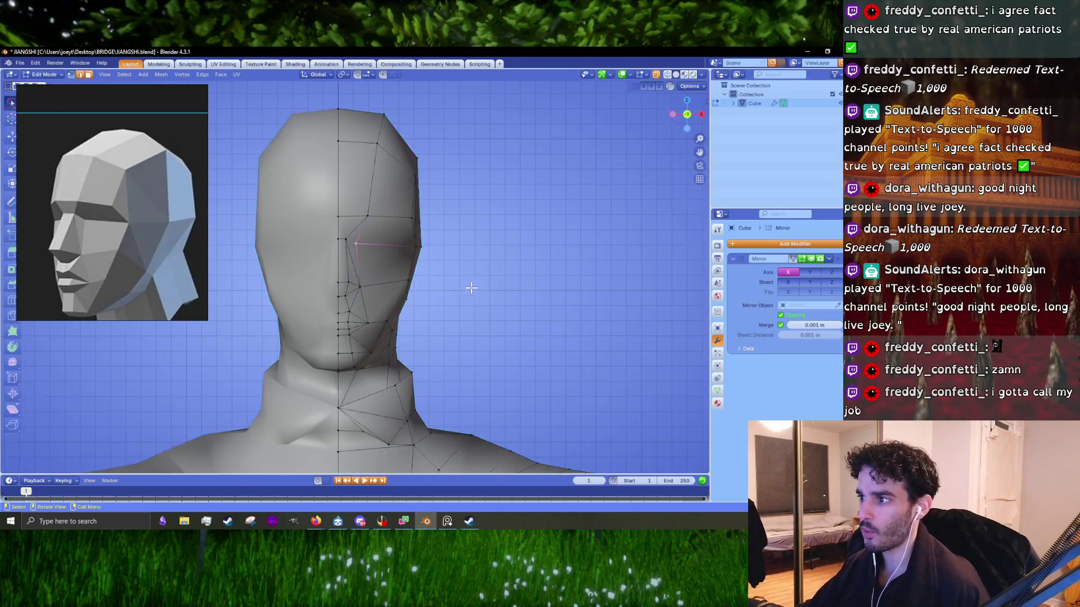
- Shift the cluster of vertices under the jaw slightly right
{"action": "scroll", "coordinate": [456, 373], "scroll_direction": "up", "scroll_amount": 3}
{"action": "middle_click_drag", "start_coordinate": [456, 372], "coordinate": [408, 292], "text": "shift"}
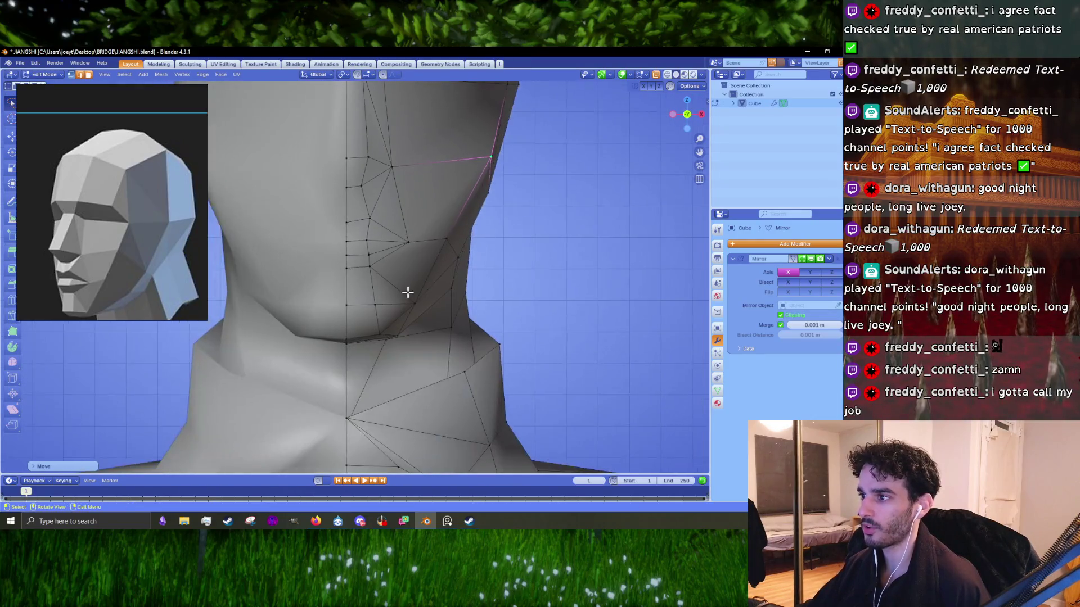
{"action": "left_click_drag", "start_coordinate": [355, 300], "coordinate": [351, 303]}
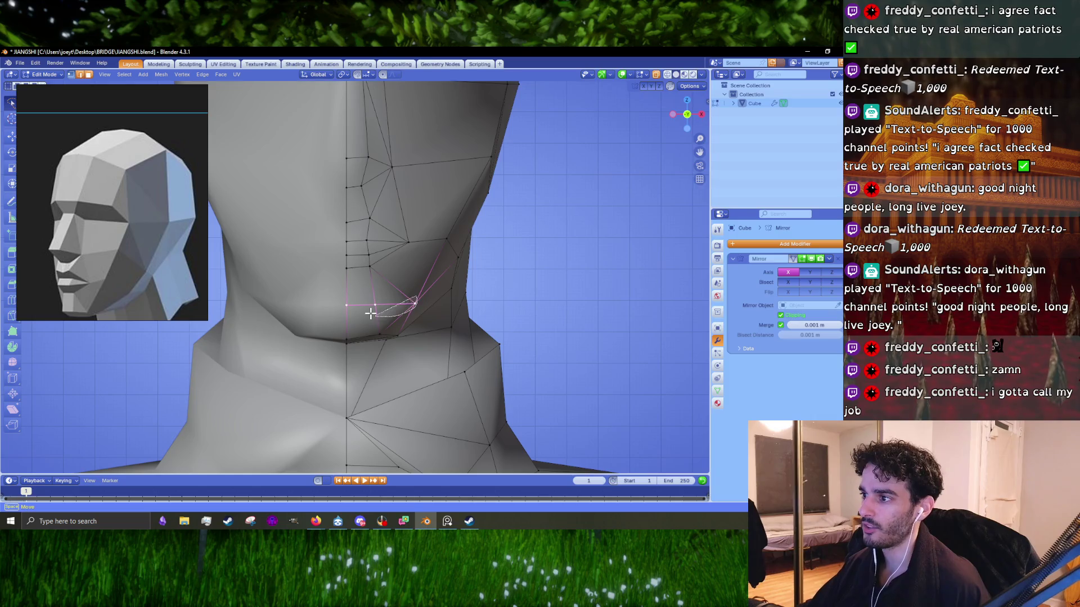
{"action": "key", "text": "g"}
{"action": "left_click", "coordinate": [413, 289]}
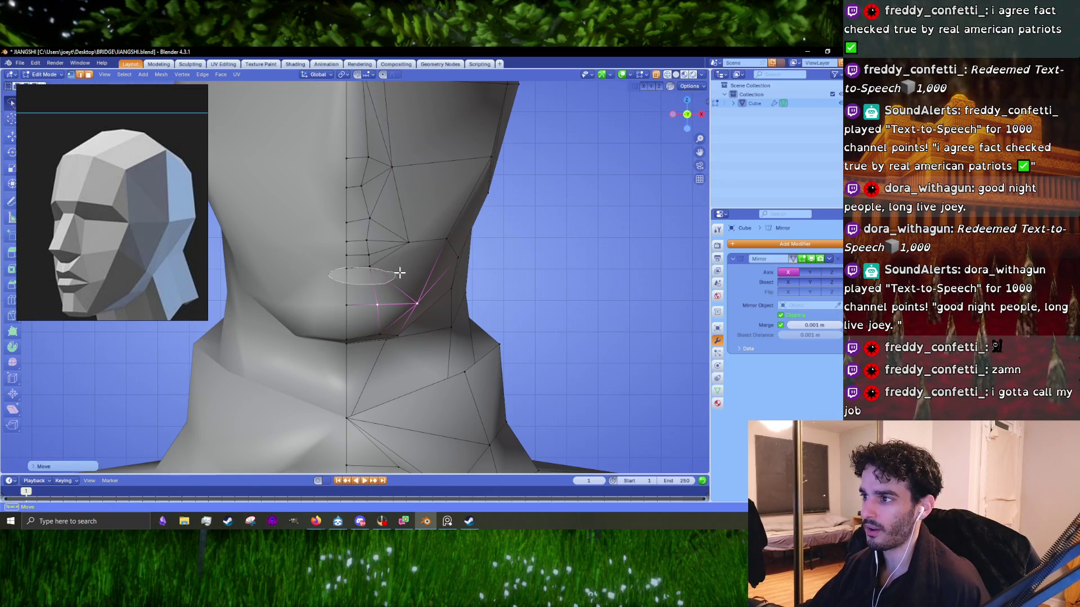
- Move a single under-jaw vertex beside the chin slightly left
{"action": "left_click_drag", "start_coordinate": [399, 273], "coordinate": [397, 272]}
{"action": "scroll", "coordinate": [374, 271], "scroll_direction": "up", "scroll_amount": 2}
{"action": "left_click_drag", "start_coordinate": [320, 257], "coordinate": [319, 258]}
{"action": "key", "text": "g"}
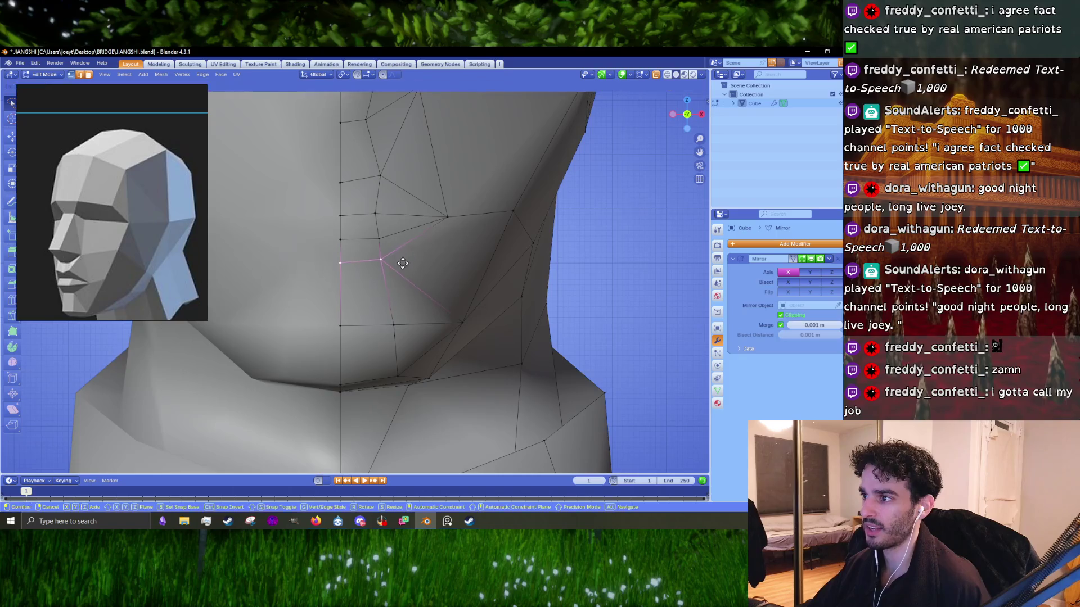
{"action": "left_click", "coordinate": [400, 273]}
- Reposition a cheek vertex and drop the jaw's outer-edge vertex toward the neck
{"action": "left_click", "coordinate": [457, 219]}
{"action": "key", "text": "g"}
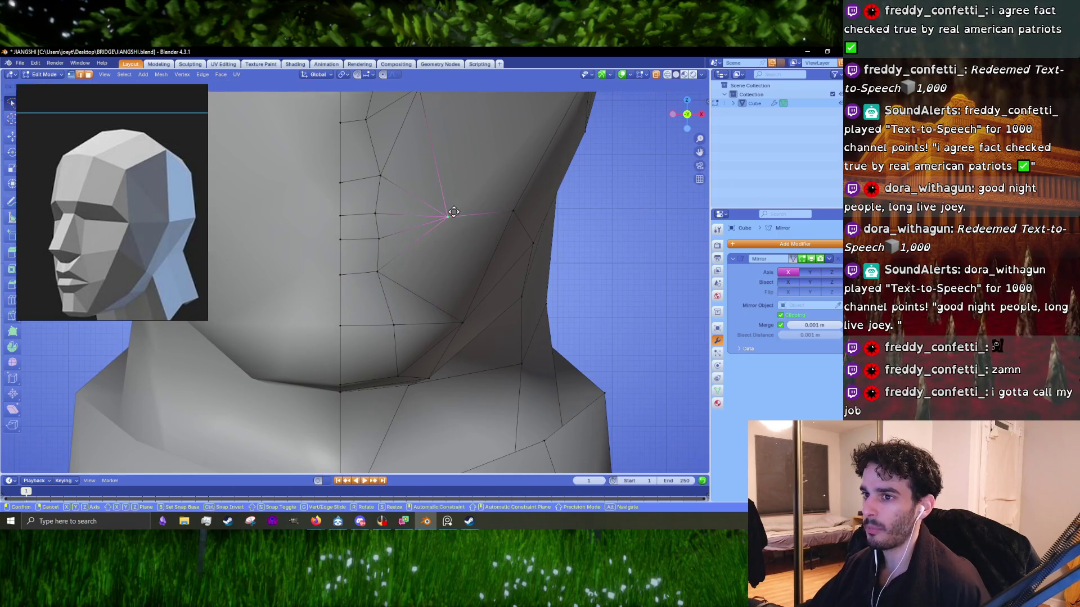
{"action": "left_click", "coordinate": [480, 227]}
{"action": "left_click", "coordinate": [511, 213]}
{"action": "key", "text": "g"}
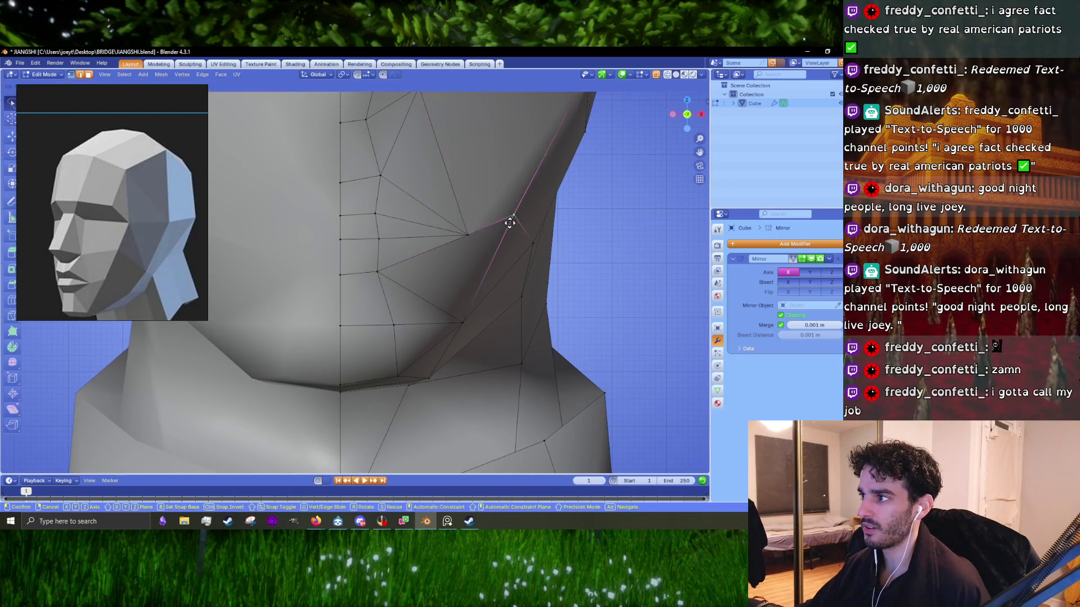
{"action": "left_click", "coordinate": [511, 240]}
{"action": "mouse_move", "coordinate": [511, 241]}
{"action": "middle_mouse_down"}
{"action": "mouse_move", "coordinate": [481, 255]}
{"action": "mouse_move", "coordinate": [451, 239]}
{"action": "middle_mouse_up"}
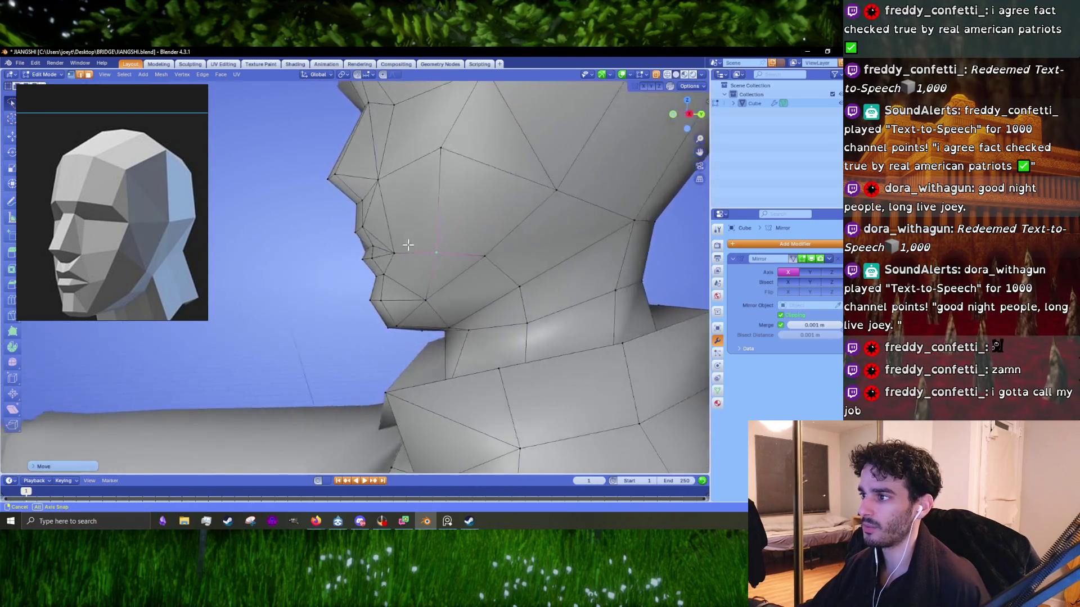
- Move a face-profile vertex and a jaw vertex, viewing from the side and below
{"action": "mouse_move", "coordinate": [446, 263]}
{"action": "middle_mouse_down"}
{"action": "mouse_move", "coordinate": [495, 264]}
{"action": "mouse_move", "coordinate": [504, 305]}
{"action": "middle_mouse_up"}
{"action": "key", "text": "g"}
{"action": "left_click", "coordinate": [436, 263]}
{"action": "mouse_move", "coordinate": [436, 263]}
{"action": "middle_mouse_down"}
{"action": "mouse_move", "coordinate": [378, 268]}
{"action": "mouse_move", "coordinate": [467, 283]}
{"action": "middle_mouse_up"}
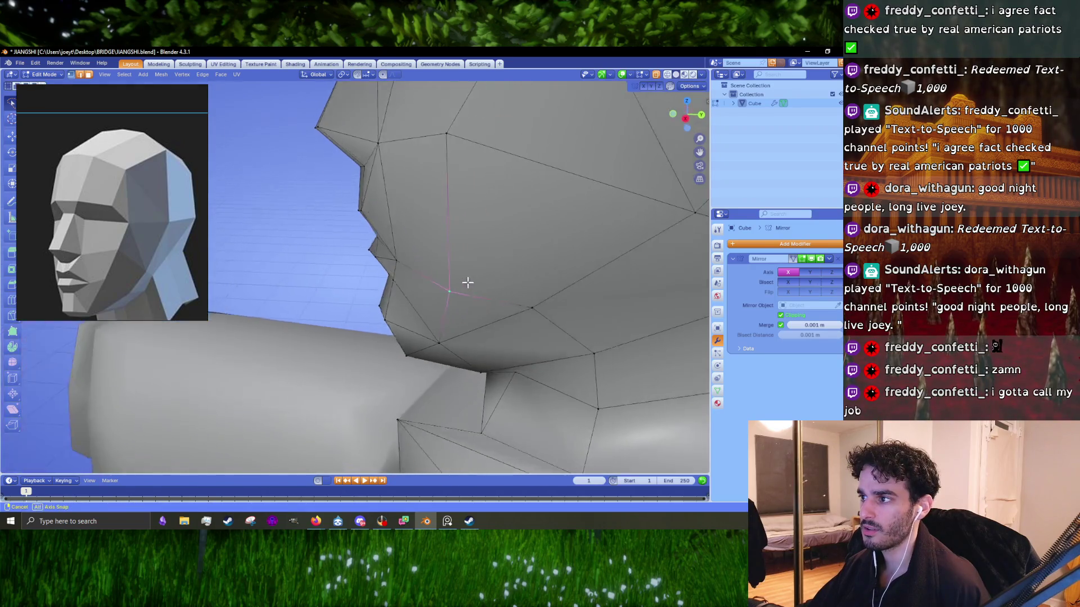
{"action": "mouse_move", "coordinate": [434, 284]}
{"action": "middle_mouse_down"}
{"action": "mouse_move", "coordinate": [522, 274]}
{"action": "mouse_move", "coordinate": [440, 302]}
{"action": "mouse_move", "coordinate": [389, 276]}
{"action": "middle_mouse_up"}
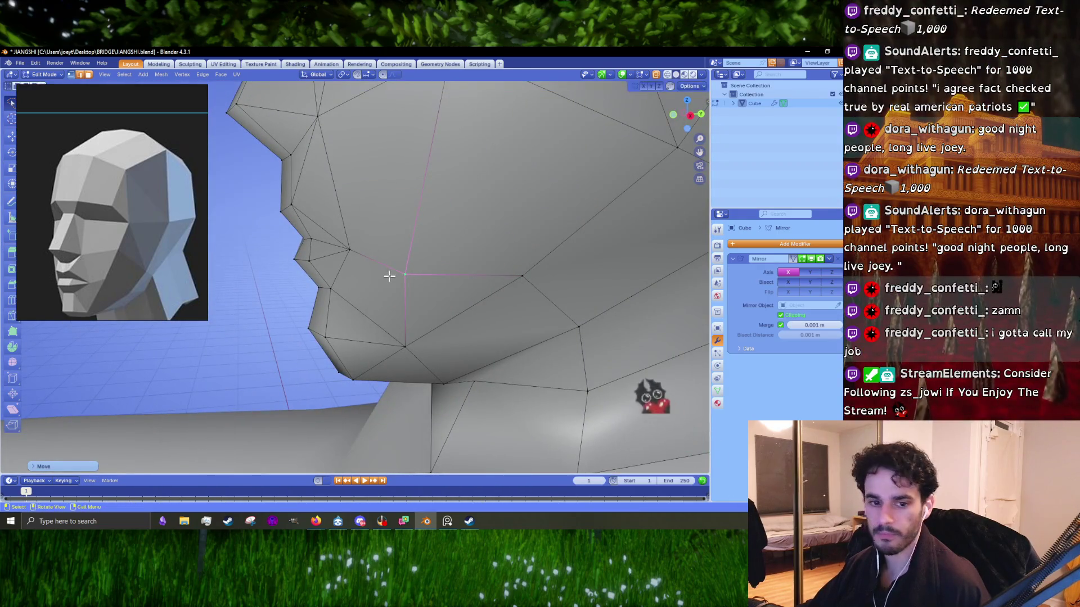
{"action": "mouse_move", "coordinate": [396, 265]}
{"action": "middle_mouse_down"}
{"action": "mouse_move", "coordinate": [391, 293]}
{"action": "mouse_move", "coordinate": [390, 258]}
{"action": "middle_mouse_up"}
{"action": "key", "text": "g"}
{"action": "left_click", "coordinate": [381, 288]}
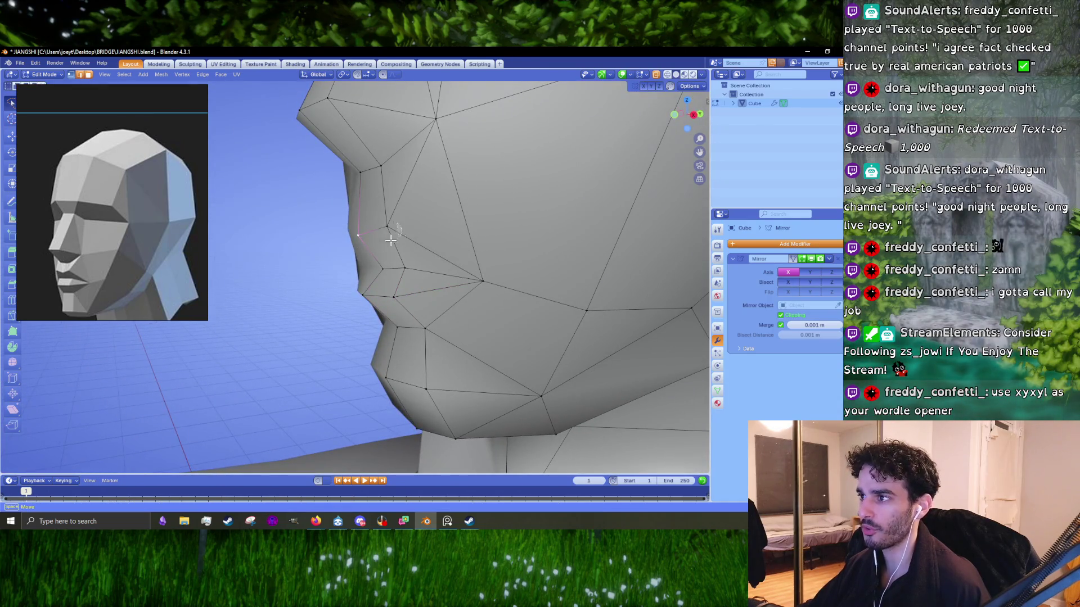
- Reposition a vertex on the side of the jaw and a chin vertex
{"action": "mouse_move", "coordinate": [390, 240]}
{"action": "middle_mouse_down"}
{"action": "mouse_move", "coordinate": [513, 288]}
{"action": "mouse_move", "coordinate": [437, 277]}
{"action": "mouse_move", "coordinate": [350, 242]}
{"action": "middle_mouse_up"}
{"action": "key", "text": "g"}
{"action": "left_click", "coordinate": [516, 288]}
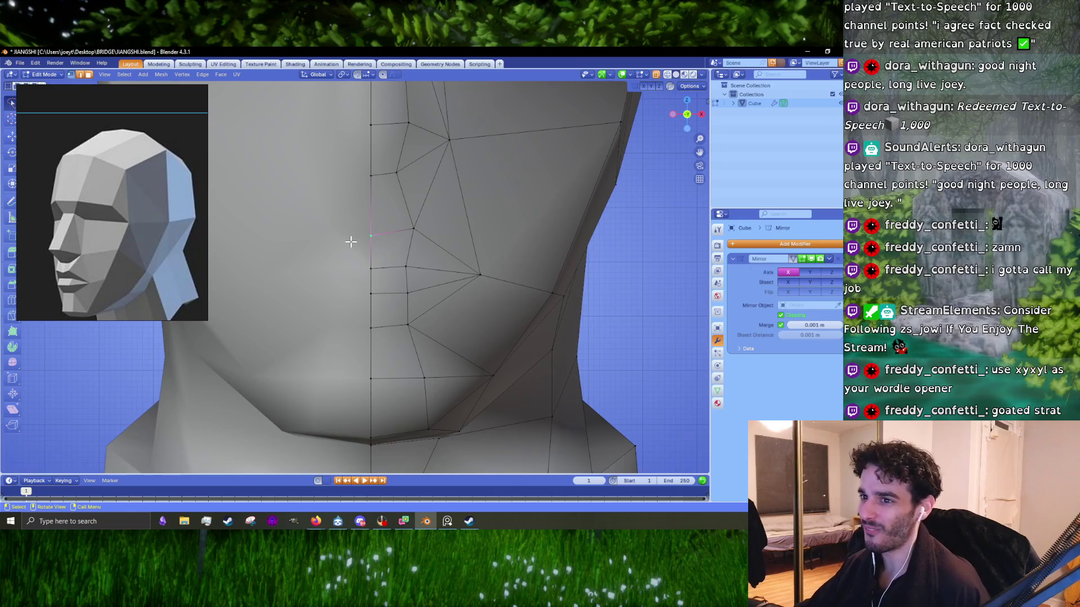
{"action": "key", "text": "g"}
{"action": "left_click", "coordinate": [387, 249]}
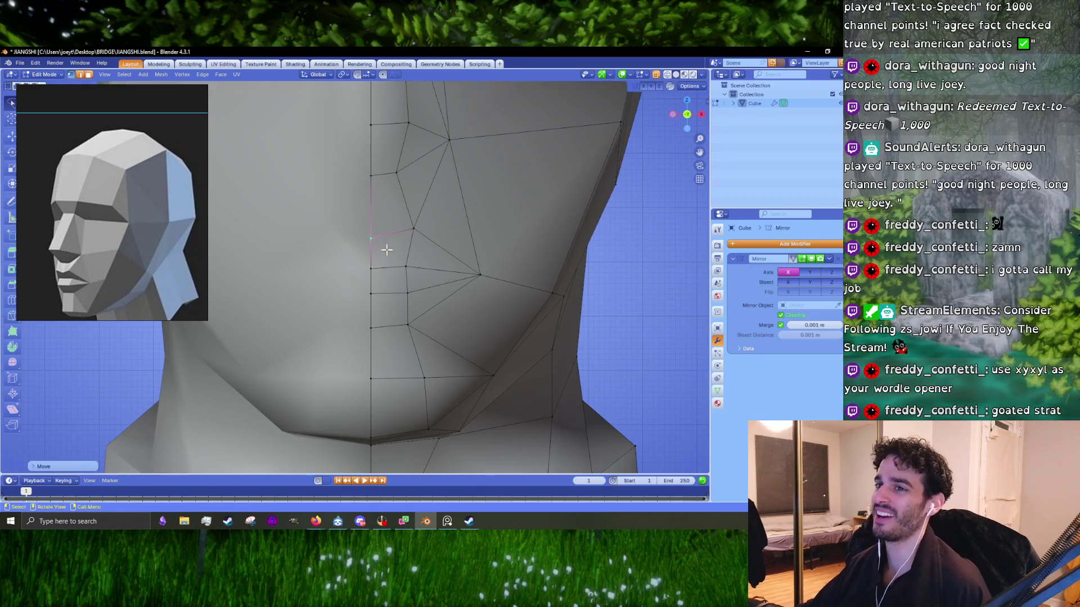
- Refine the upper and lower lip vertices along the side profile
{"action": "middle_click_drag", "start_coordinate": [387, 249], "coordinate": [333, 249]}
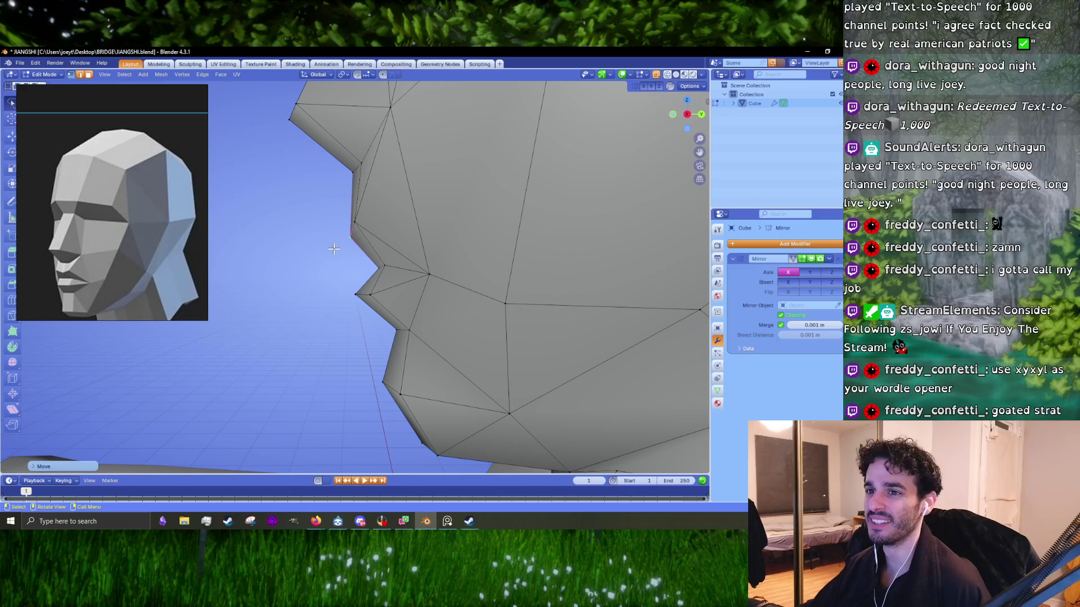
{"action": "key", "text": "g"}
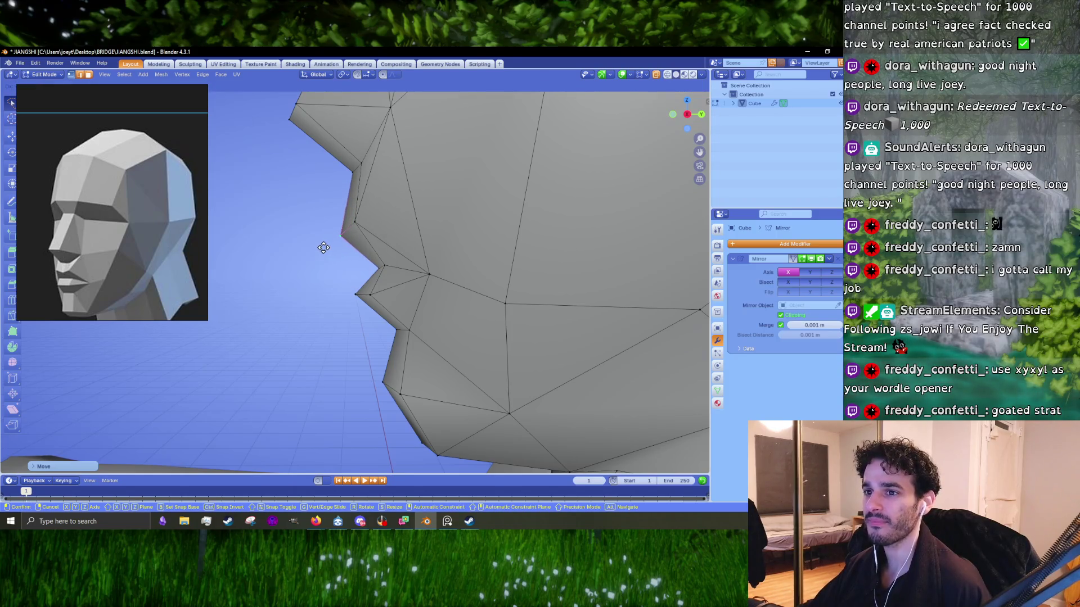
{"action": "left_click", "coordinate": [324, 248]}
{"action": "key", "text": "g"}
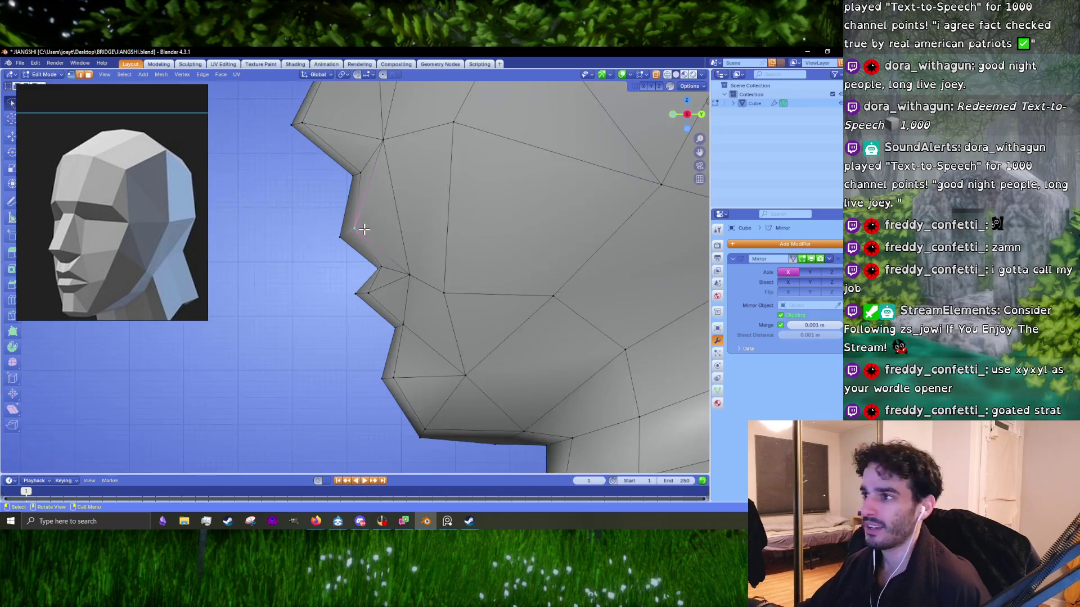
{"action": "left_click", "coordinate": [358, 229]}
{"action": "left_click", "coordinate": [380, 266]}
{"action": "key", "text": "g"}
{"action": "left_click", "coordinate": [364, 271]}
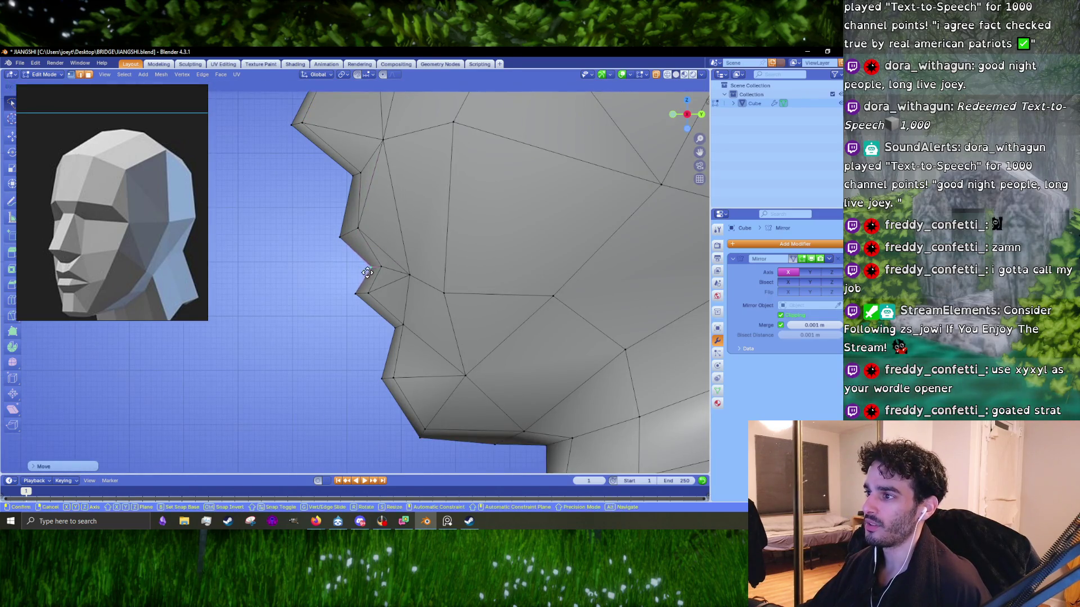
{"action": "key", "text": "g"}
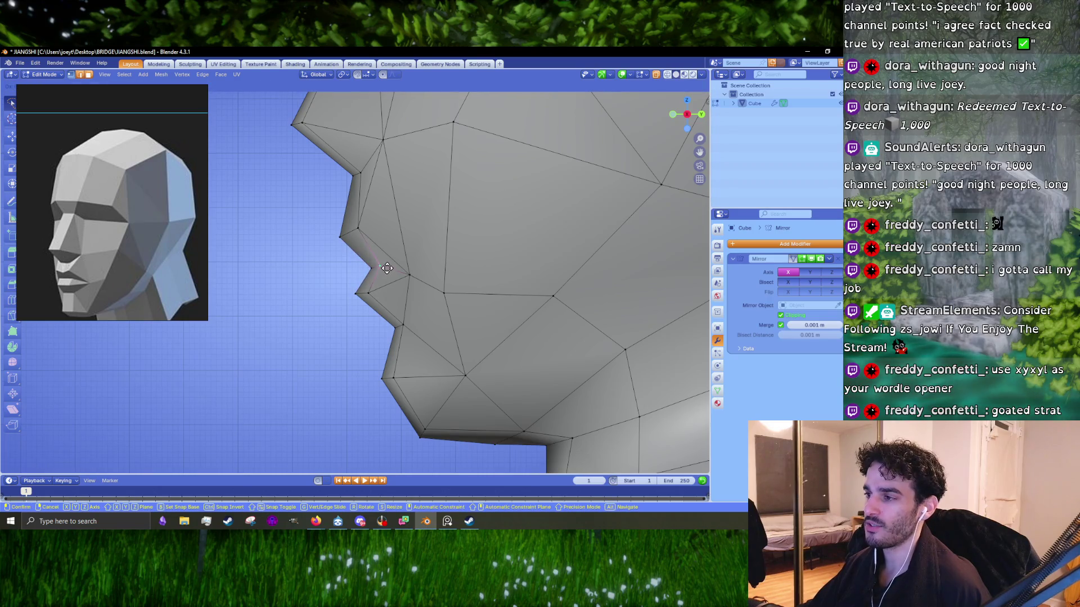
{"action": "left_click", "coordinate": [385, 268]}
- Switch to Object Mode and orbit to review the shaded head and shoulders
{"action": "mouse_move", "coordinate": [381, 269]}
{"action": "middle_mouse_down"}
{"action": "mouse_move", "coordinate": [450, 304]}
{"action": "mouse_move", "coordinate": [448, 281]}
{"action": "mouse_move", "coordinate": [535, 282]}
{"action": "middle_mouse_up"}
{"action": "scroll", "coordinate": [501, 294], "scroll_direction": "down", "scroll_amount": 3}
{"action": "key", "text": "Tab"}
{"action": "scroll", "coordinate": [467, 290], "scroll_direction": "up", "scroll_amount": 3}
{"action": "mouse_move", "coordinate": [450, 287]}
{"action": "middle_mouse_down"}
{"action": "mouse_move", "coordinate": [383, 285]}
{"action": "mouse_move", "coordinate": [450, 299]}
{"action": "middle_mouse_up"}
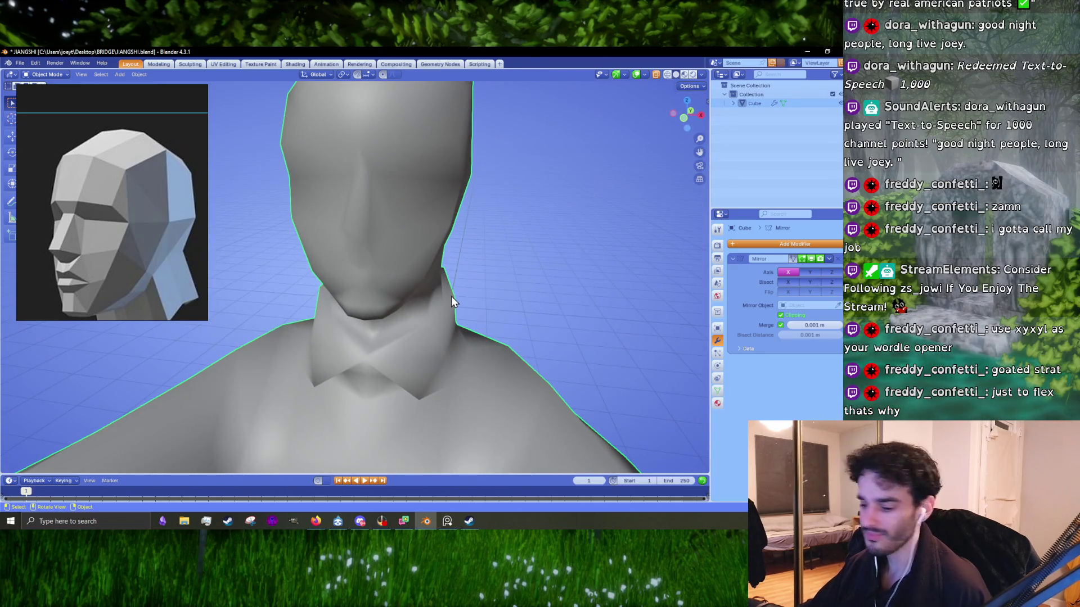
- In Edit Mode, pull the jaw's outer-edge vertex to reshape the jawline
{"action": "key", "text": "Tab"}
{"action": "scroll", "coordinate": [448, 301], "scroll_direction": "up", "scroll_amount": 3}
{"action": "left_click", "coordinate": [492, 291]}
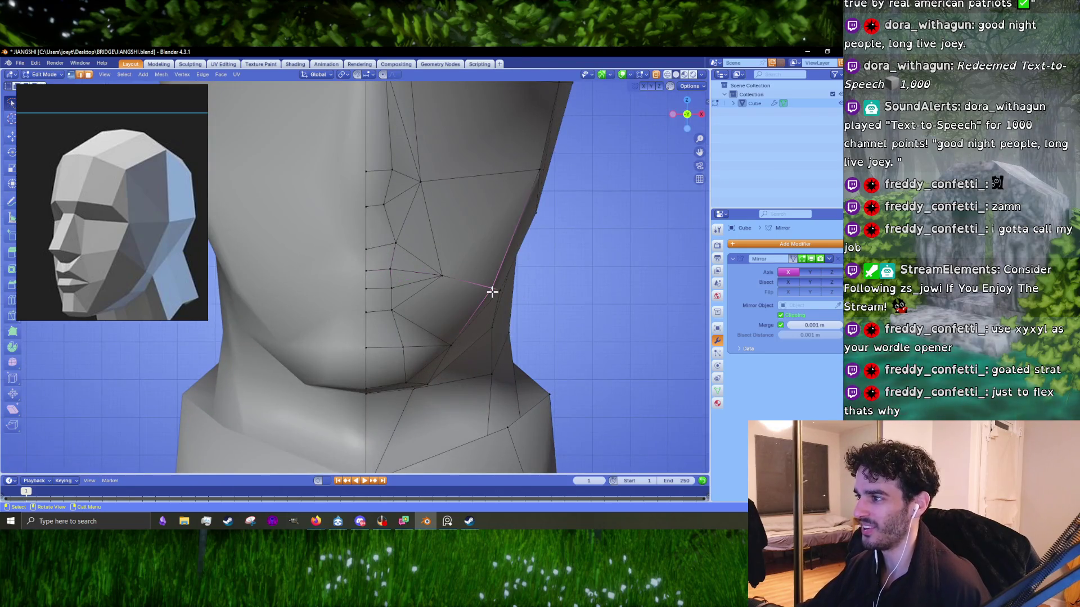
{"action": "left_click_drag", "start_coordinate": [492, 292], "coordinate": [481, 286]}
{"action": "scroll", "coordinate": [483, 290], "scroll_direction": "down", "scroll_amount": 3}
- Bring the Firefox window with the 'xyxyl' search results to the front
{"action": "mouse_move", "coordinate": [472, 291]}
{"action": "middle_mouse_down"}
{"action": "mouse_move", "coordinate": [373, 292]}
{"action": "mouse_move", "coordinate": [388, 290]}
{"action": "middle_mouse_up"}
{"action": "scroll", "coordinate": [374, 292], "scroll_direction": "up", "scroll_amount": 3}
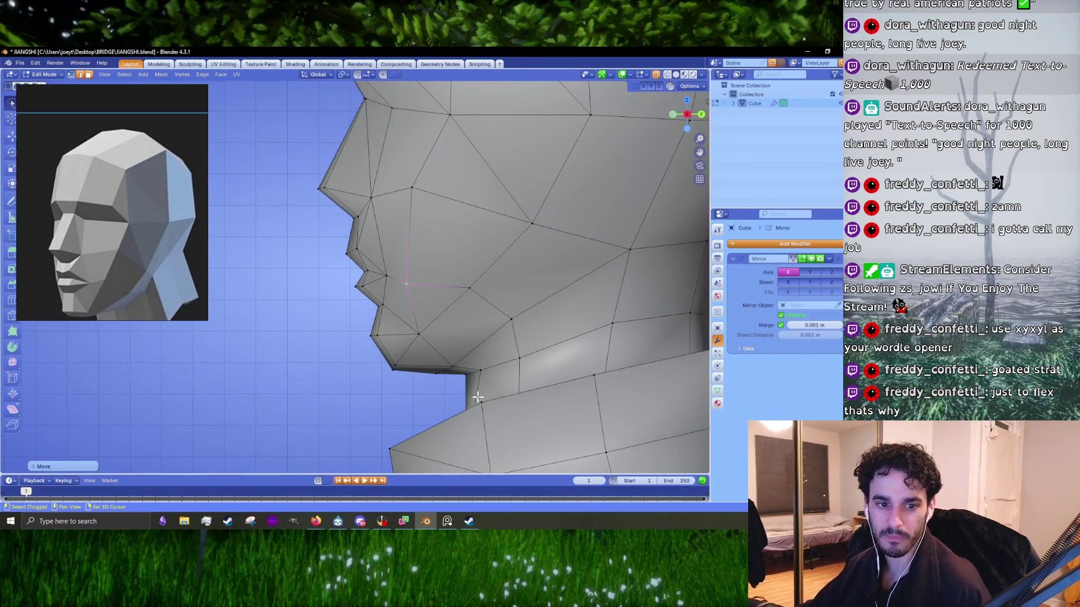
{"action": "left_click", "coordinate": [316, 522]}
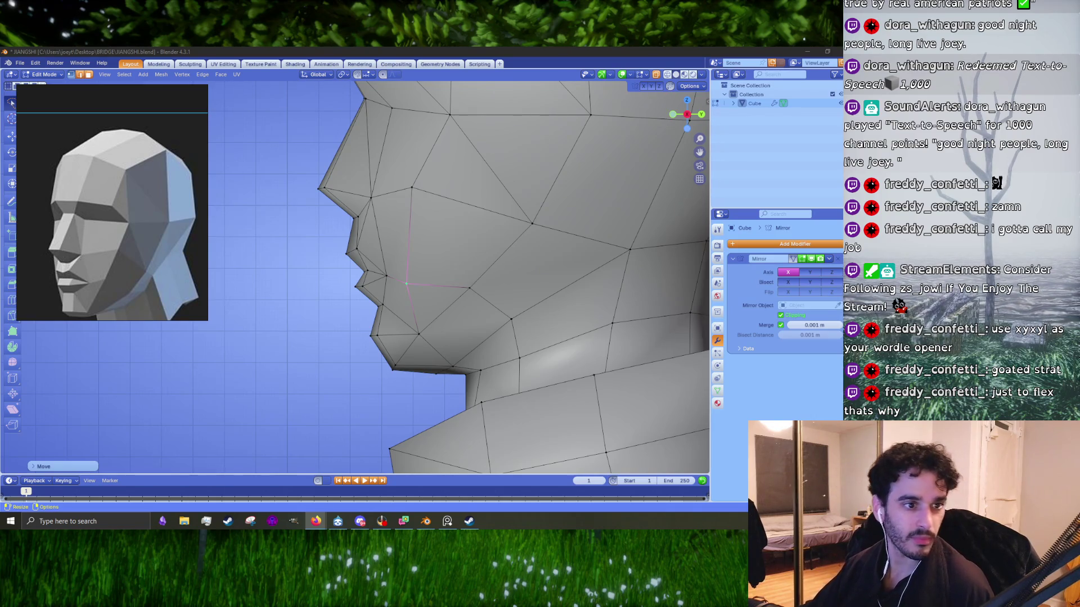
{"action": "key", "text": "alt+Tab"}
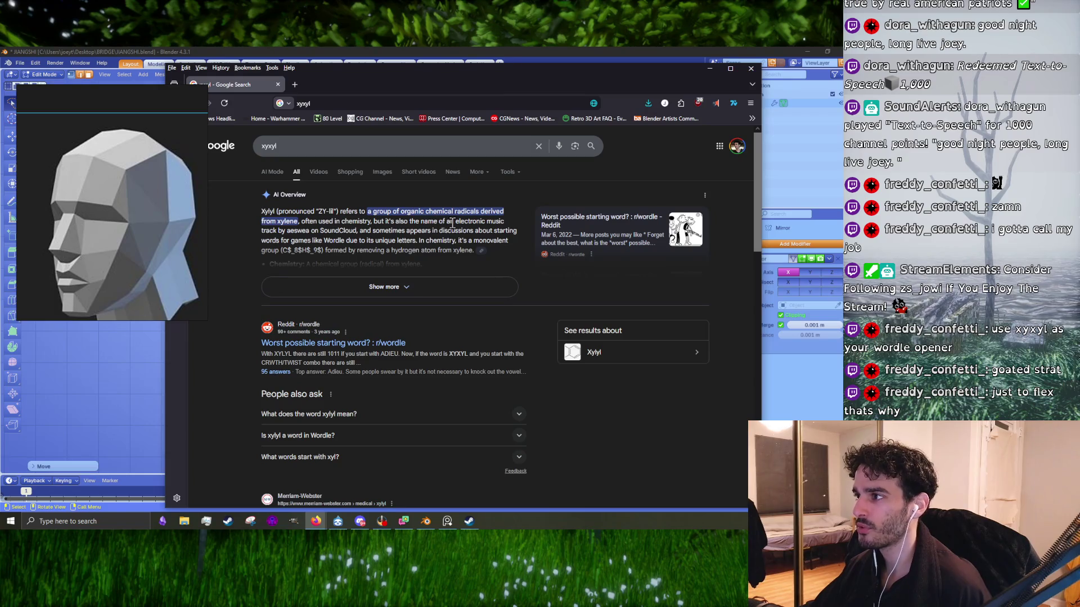
- Search Google for 'wordle' and open the NYT 'Wordle - A daily word game' page
{"action": "scroll", "coordinate": [417, 293], "scroll_direction": "down", "scroll_amount": 5}
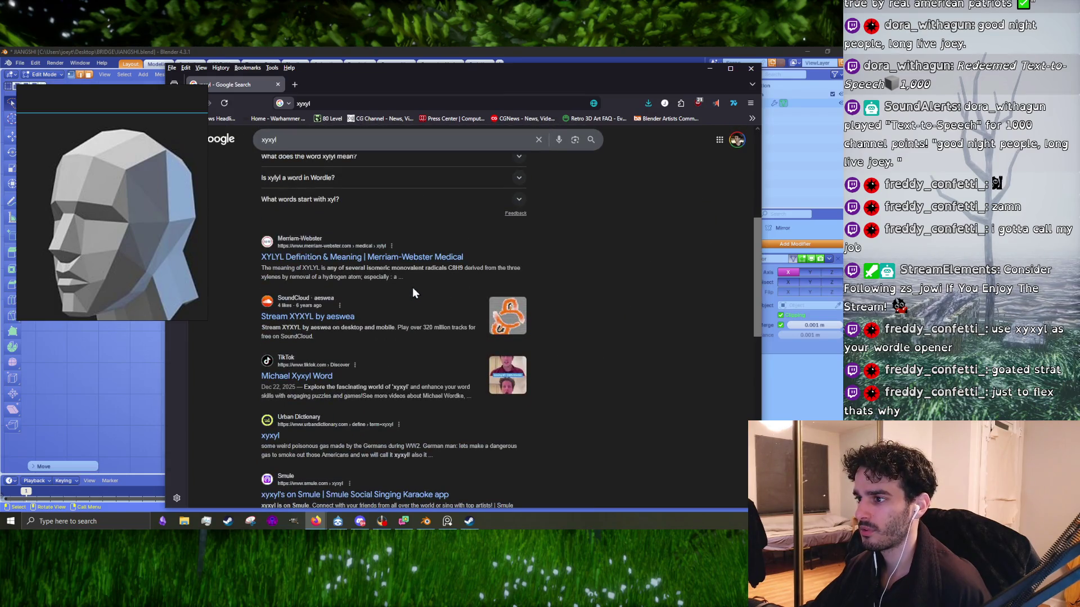
{"action": "scroll", "coordinate": [461, 326], "scroll_direction": "up", "scroll_amount": 5}
{"action": "left_click", "coordinate": [314, 104]}
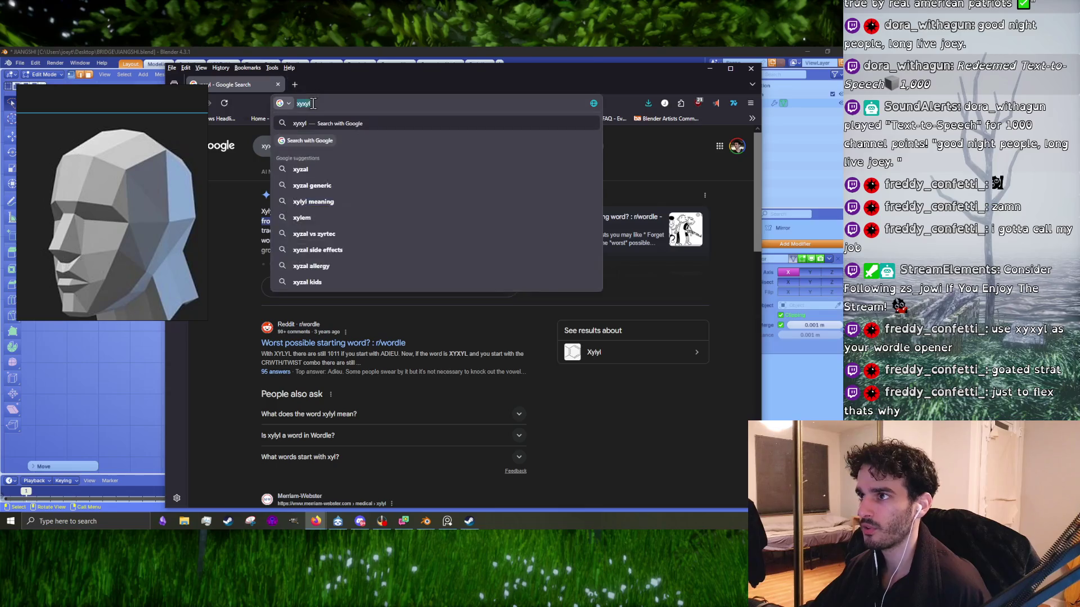
{"action": "type", "text": "wordle"}
{"action": "key", "text": "Return"}
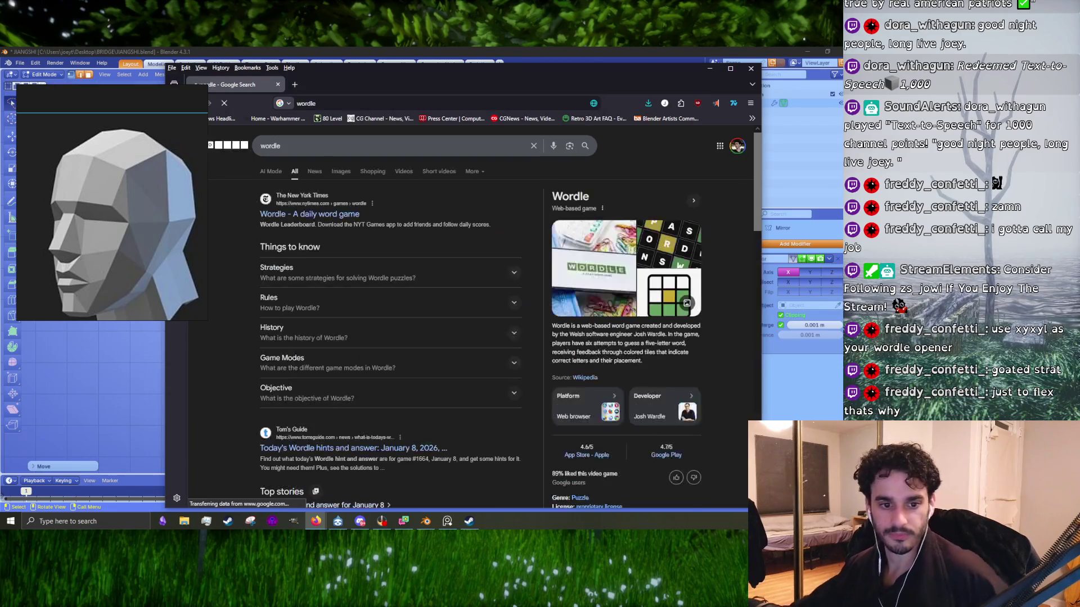
{"action": "left_click", "coordinate": [309, 214]}
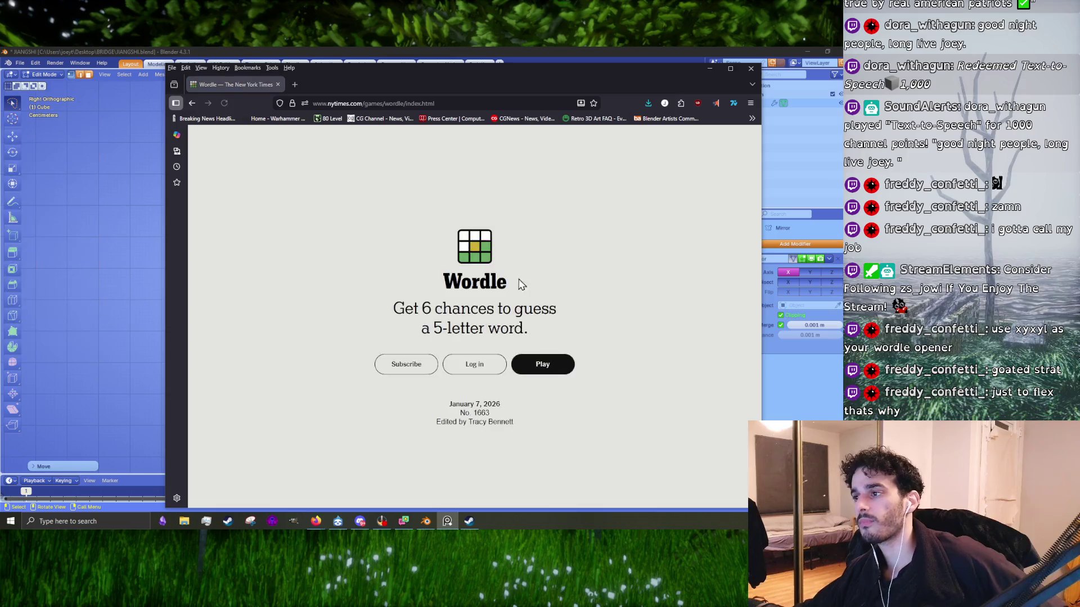
- Start today's Wordle and submit OCEAN as the first guess
{"action": "left_click", "coordinate": [534, 374]}
{"action": "type", "text": "o"}
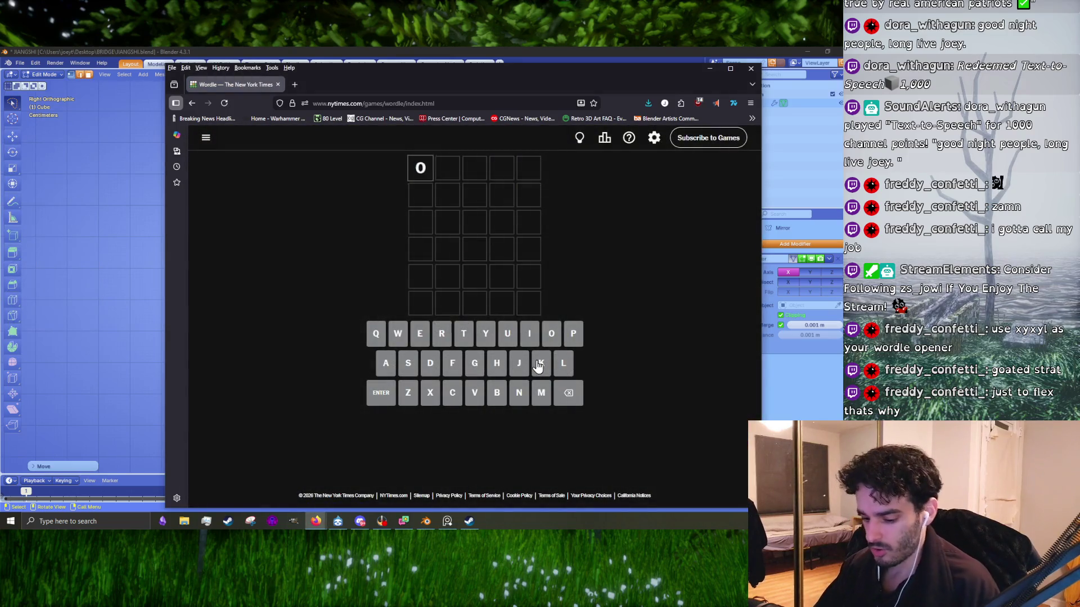
{"action": "type", "text": "cean"}
{"action": "key", "text": "Return"}
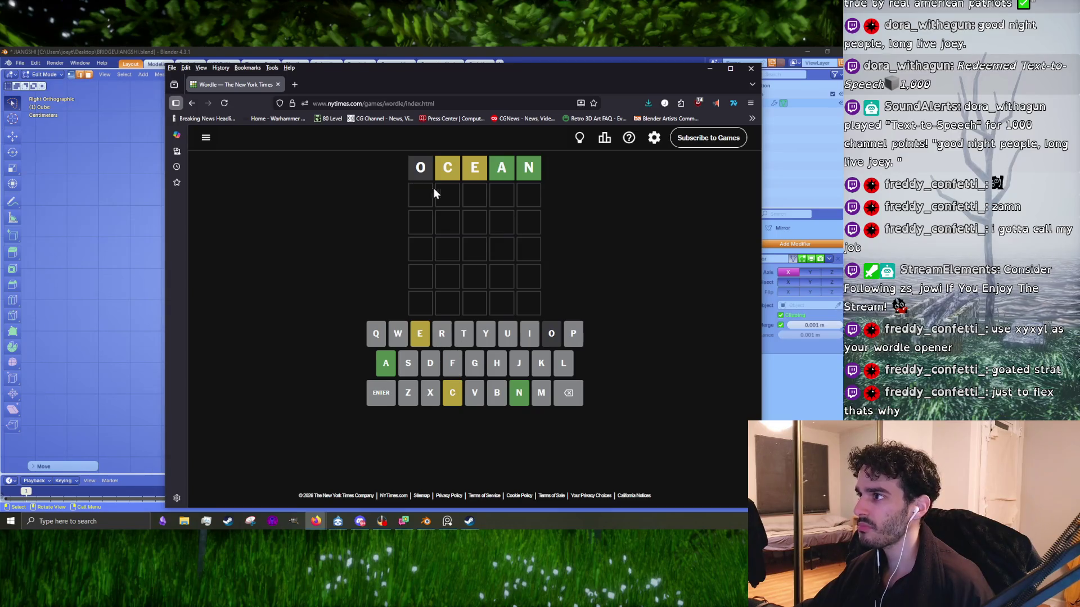
- Try letters such as E and L in the second row, then delete them
{"action": "left_click", "coordinate": [416, 342]}
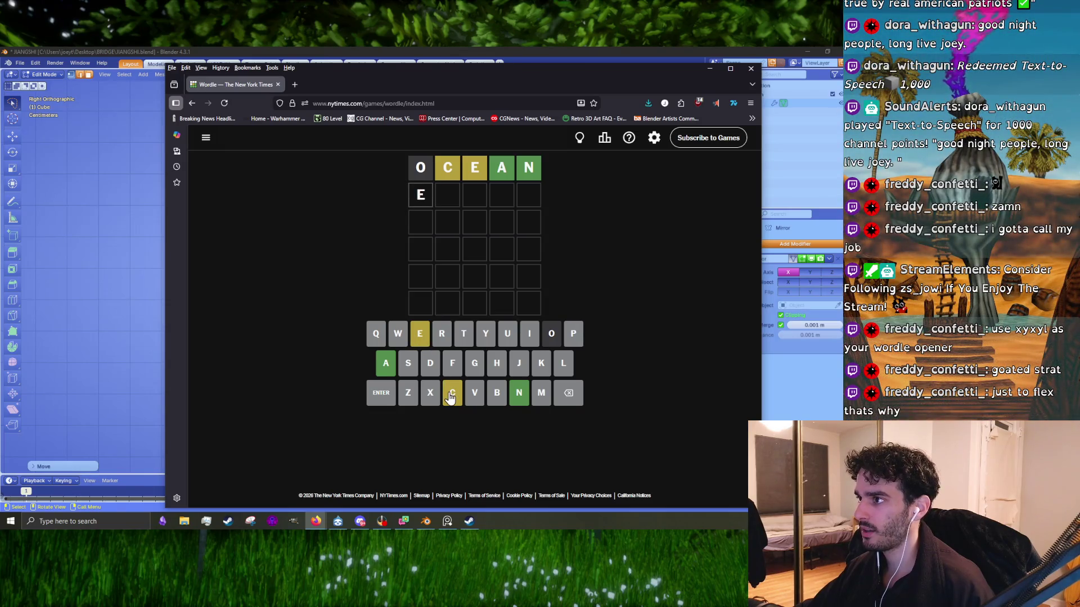
{"action": "left_click", "coordinate": [566, 400]}
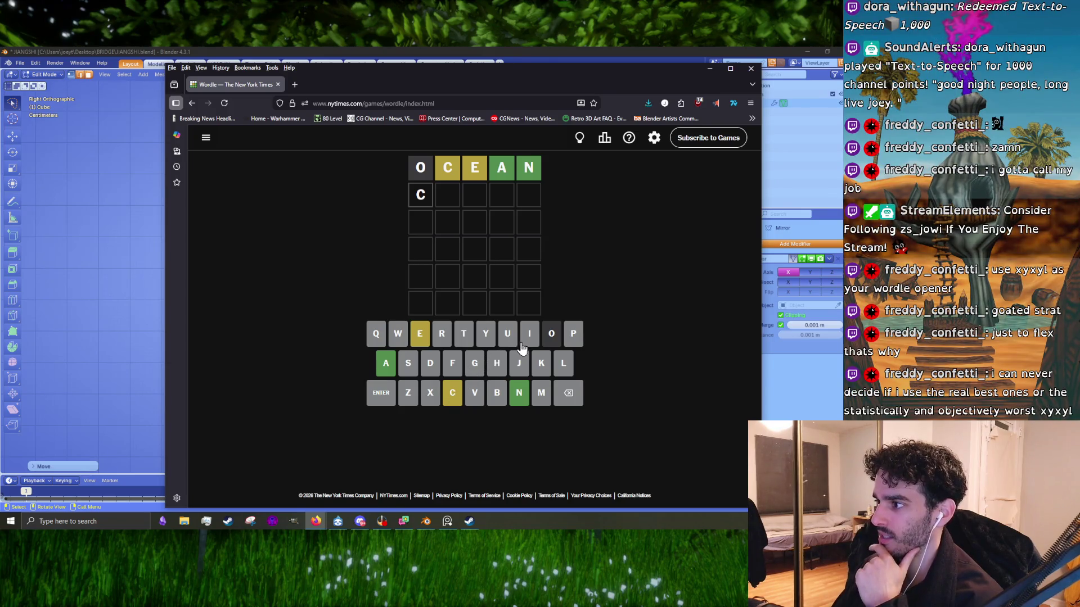
{"action": "left_click", "coordinate": [561, 363]}
{"action": "left_click", "coordinate": [424, 337]}
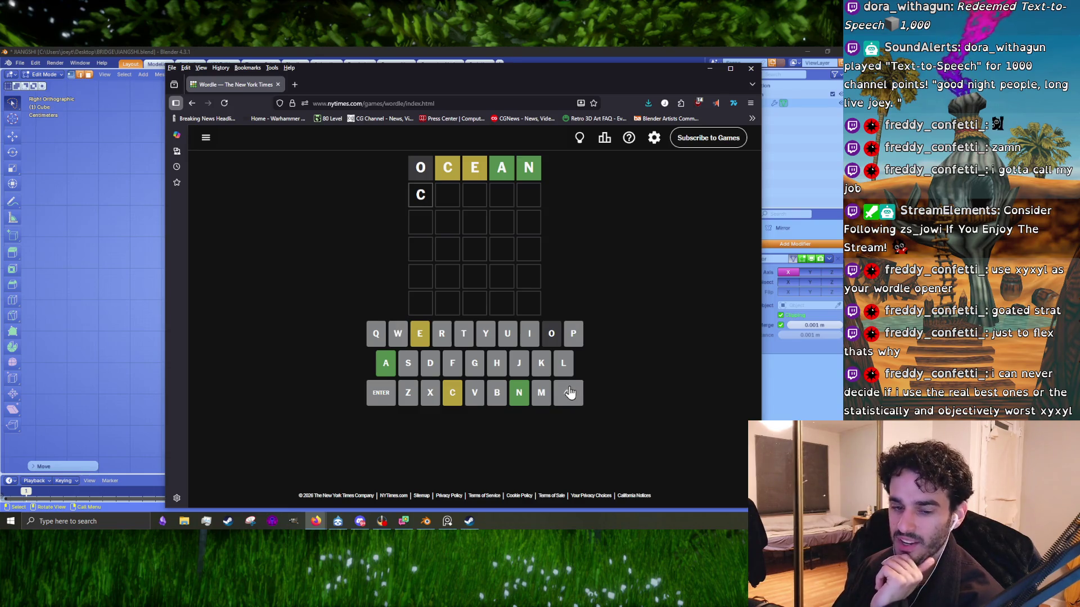
{"action": "left_click", "coordinate": [579, 404]}
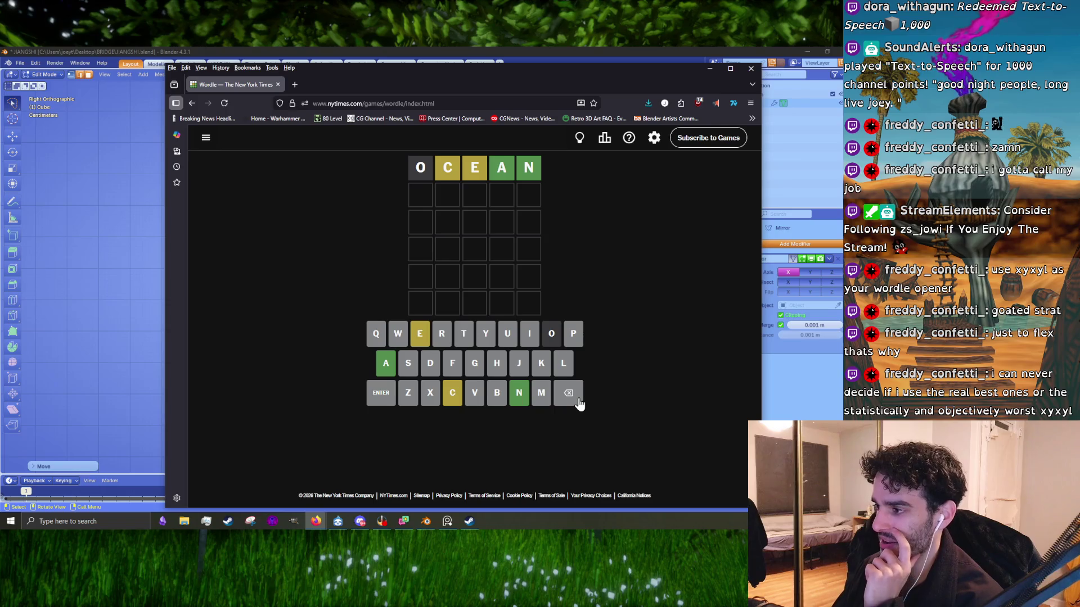
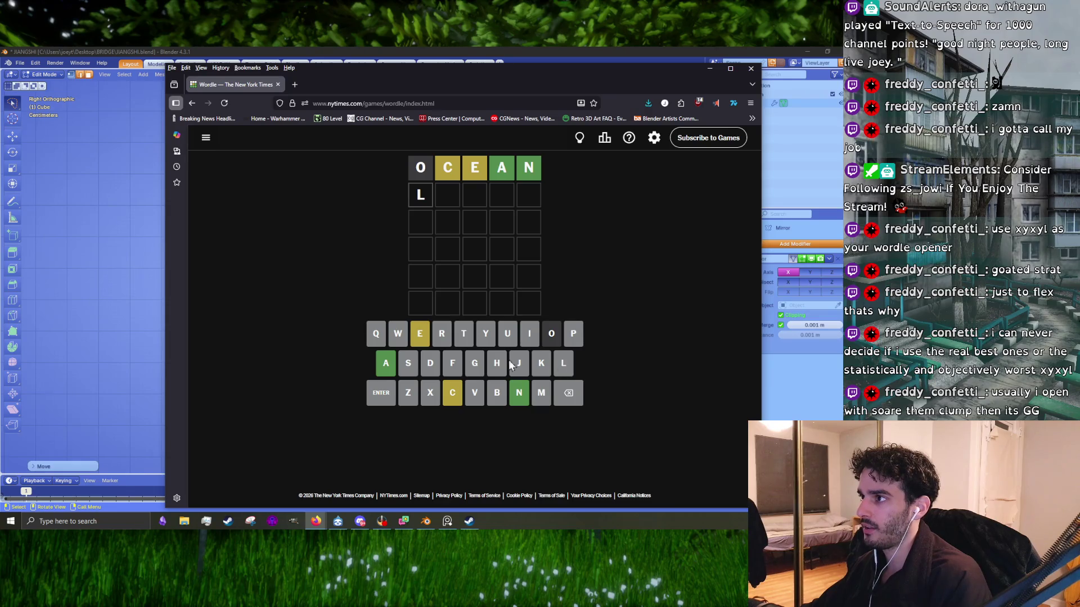
- Replace the LECAN entry with PECAN and submit it as the second Wordle guess
{"action": "left_click", "coordinate": [420, 334]}
{"action": "left_click", "coordinate": [451, 397]}
{"action": "left_click", "coordinate": [391, 370]}
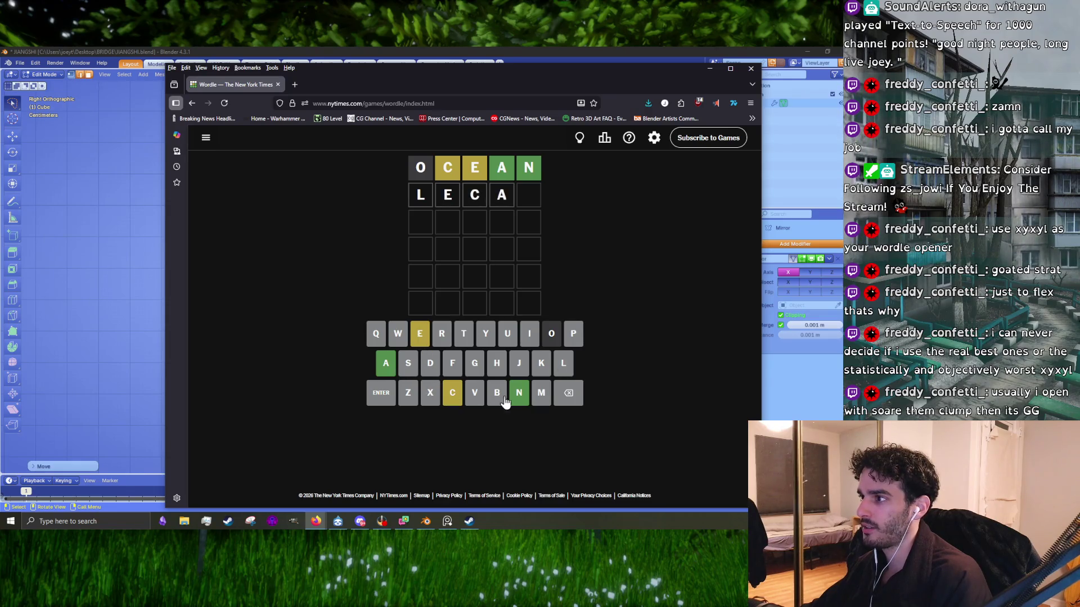
{"action": "left_click", "coordinate": [577, 395]}
{"action": "left_click", "coordinate": [576, 396]}
{"action": "left_click", "coordinate": [577, 396]}
{"action": "left_click", "coordinate": [577, 396]}
{"action": "left_click", "coordinate": [576, 396]}
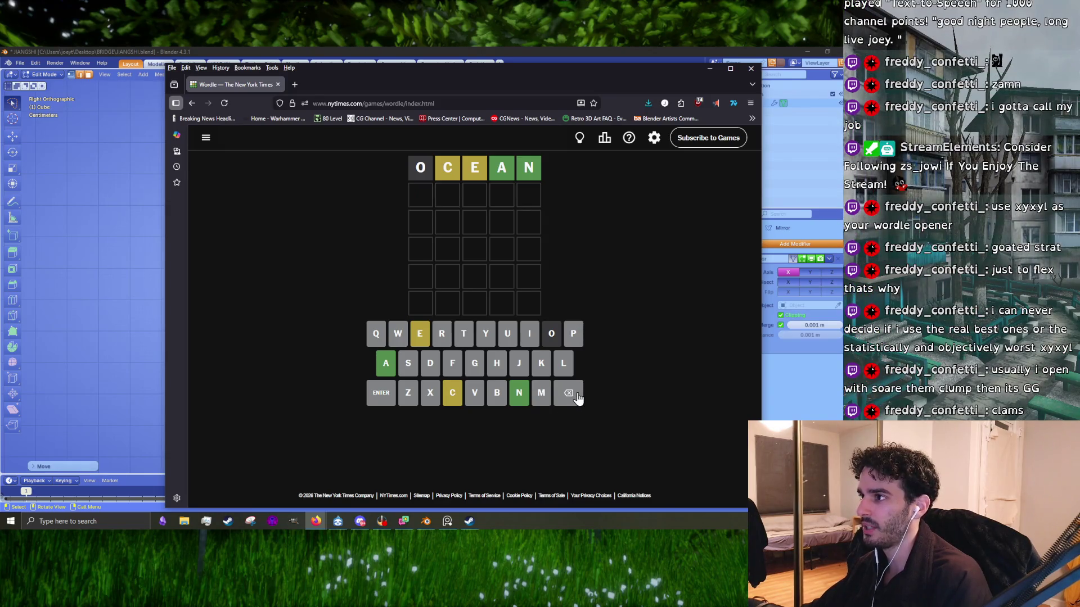
{"action": "left_click", "coordinate": [574, 334]}
{"action": "left_click", "coordinate": [420, 334]}
{"action": "left_click", "coordinate": [453, 393]}
{"action": "left_click", "coordinate": [387, 366]}
{"action": "left_click", "coordinate": [513, 400]}
{"action": "left_click", "coordinate": [386, 399]}
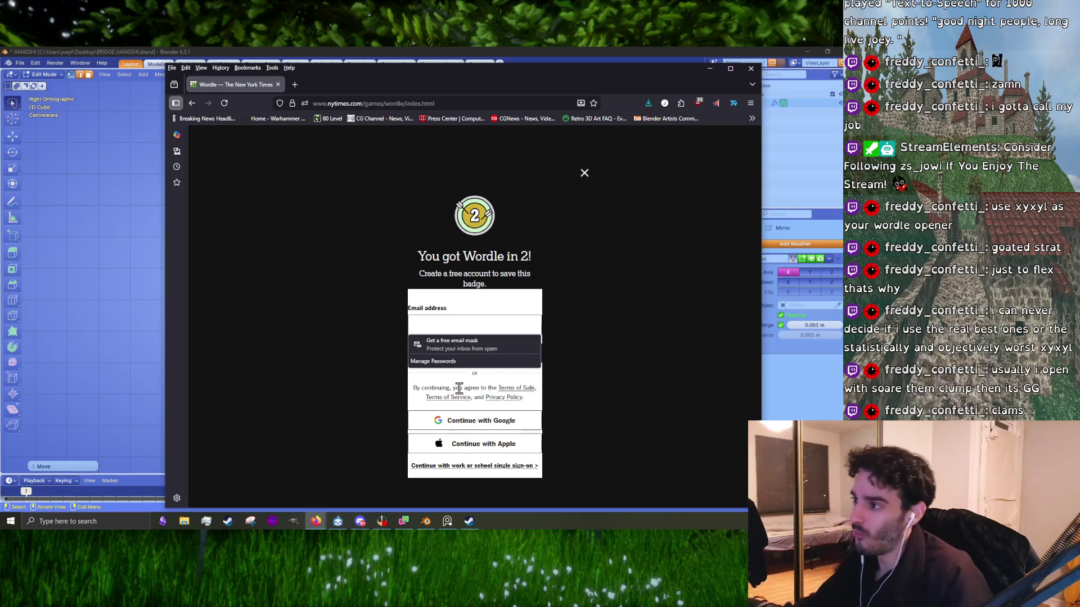
- Dismiss the sign-up prompt, copy the Wordle results, and minimize Firefox
{"action": "left_click", "coordinate": [703, 268]}
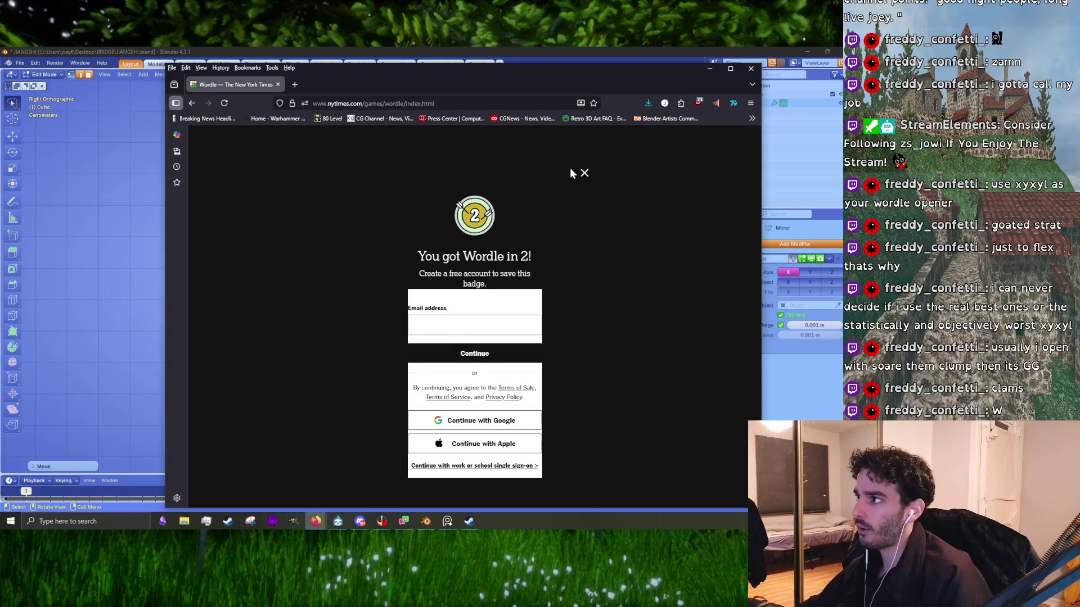
{"action": "left_click", "coordinate": [584, 173]}
{"action": "left_click", "coordinate": [466, 422]}
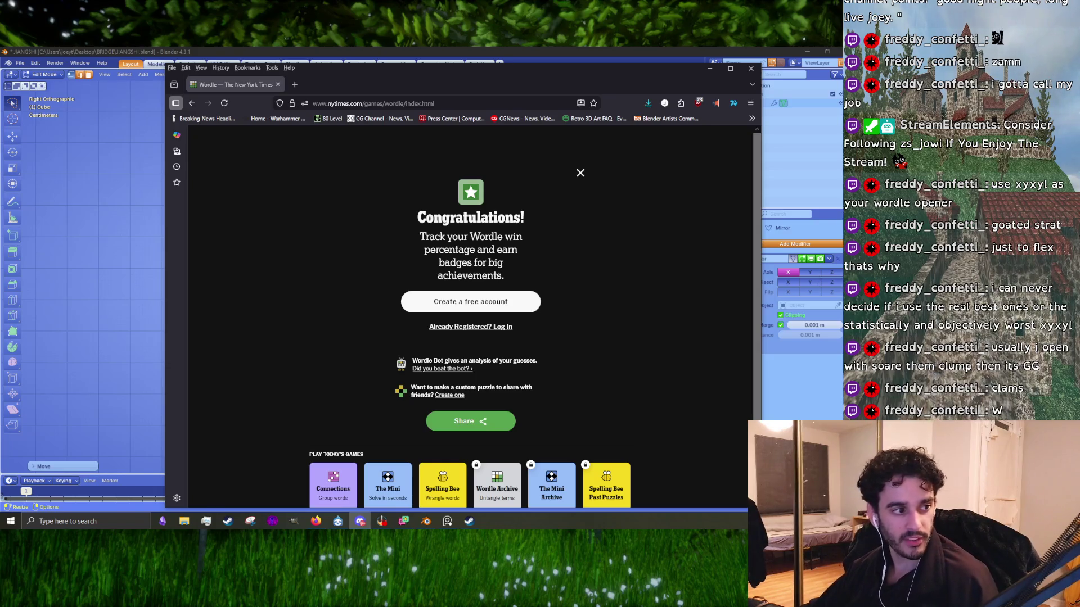
{"action": "left_click", "coordinate": [552, 424]}
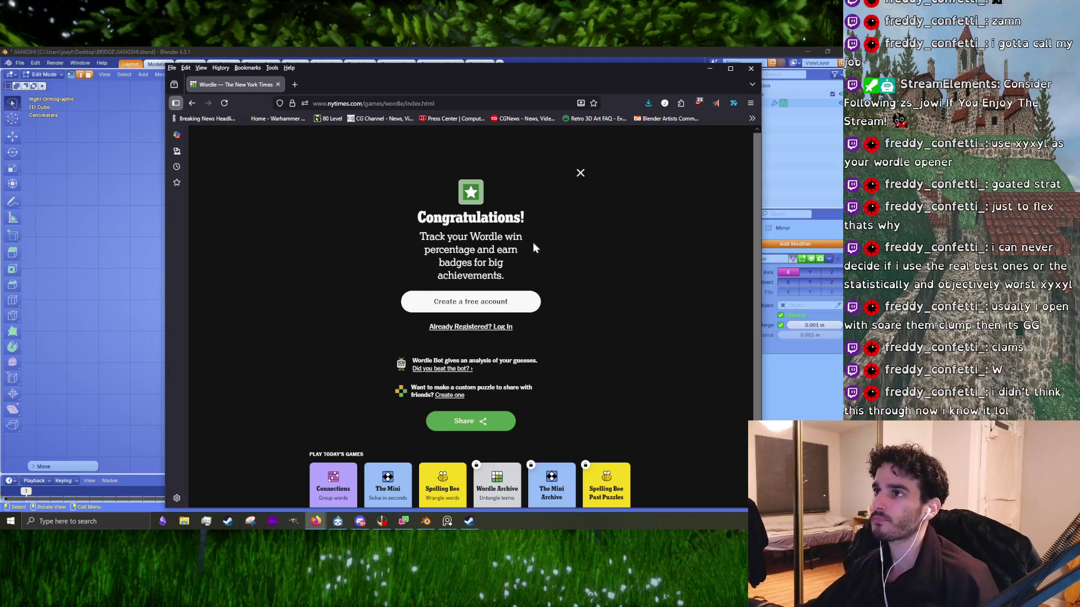
{"action": "left_click", "coordinate": [714, 69]}
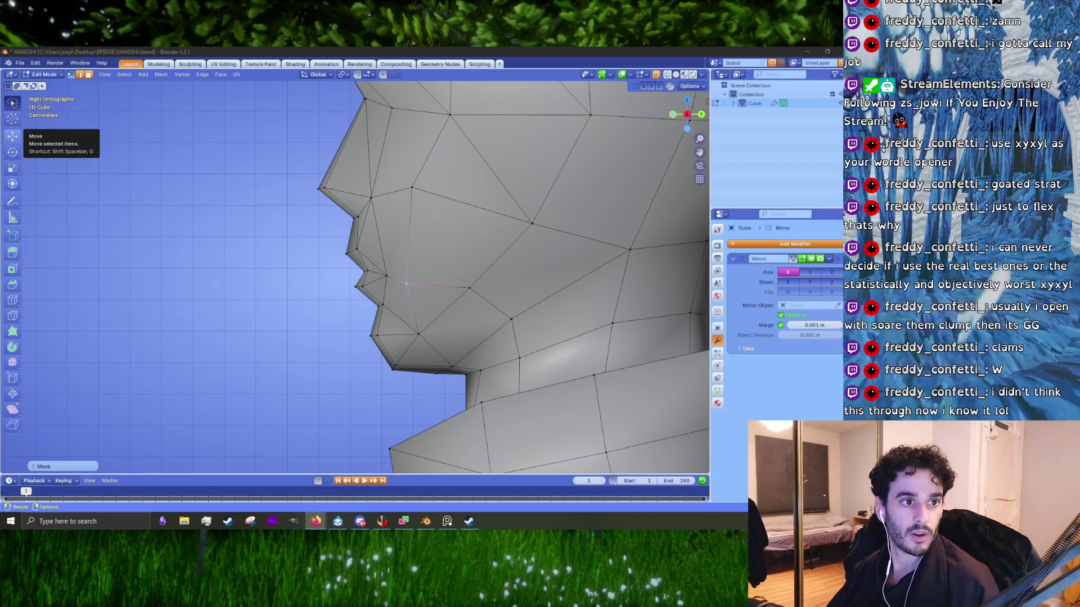
- Restore and maximize the Connections window and start today's puzzle
{"action": "key", "text": "alt+Tab"}
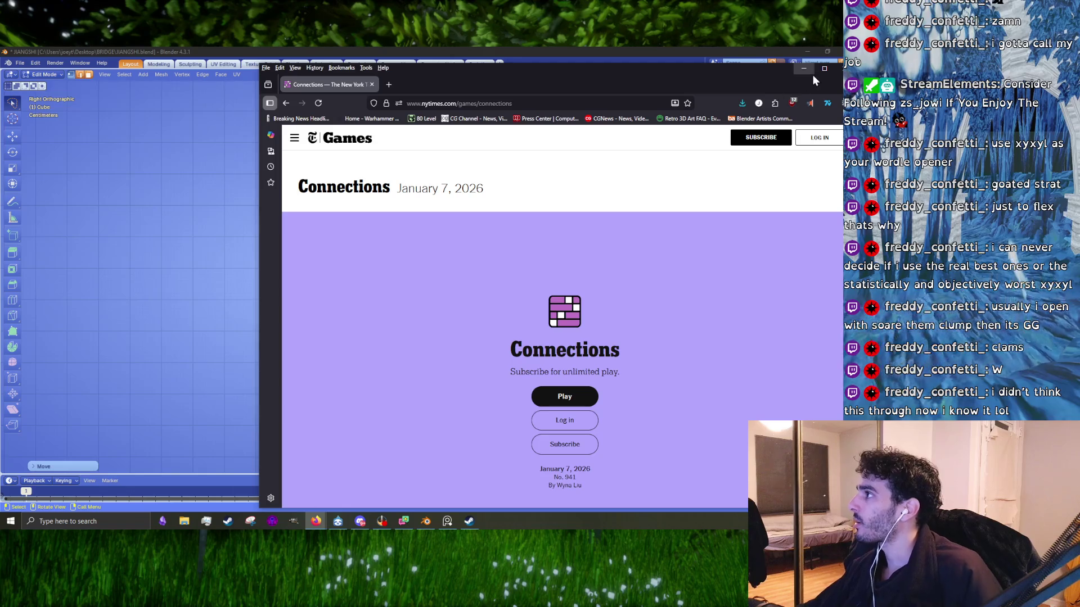
{"action": "left_click", "coordinate": [810, 70]}
{"action": "mouse_move", "coordinate": [339, 522]}
{"action": "left_click", "coordinate": [391, 487]}
{"action": "left_click", "coordinate": [824, 69]}
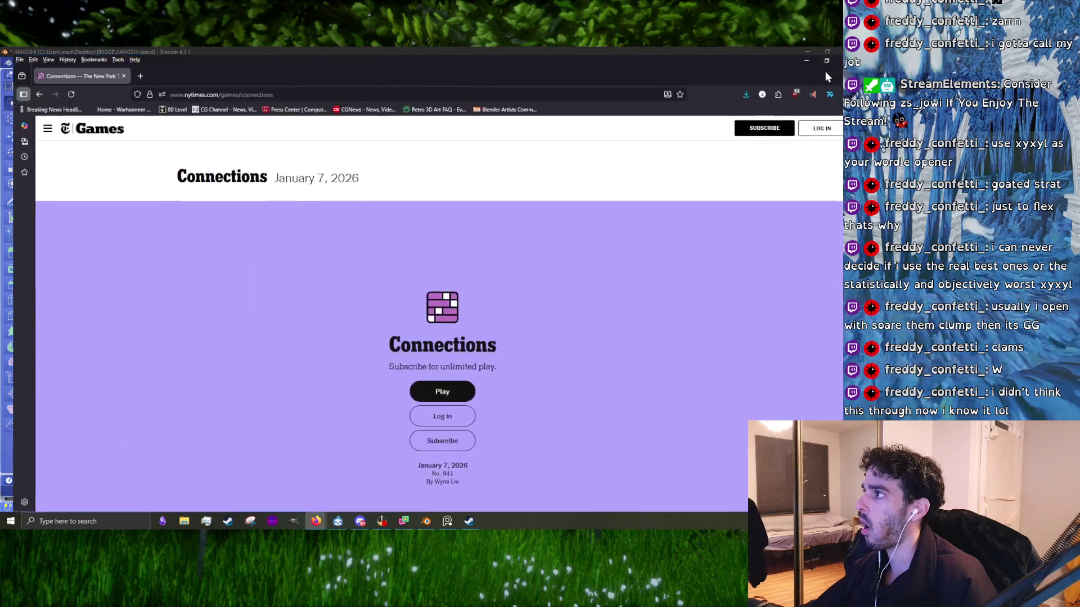
{"action": "left_click", "coordinate": [421, 394]}
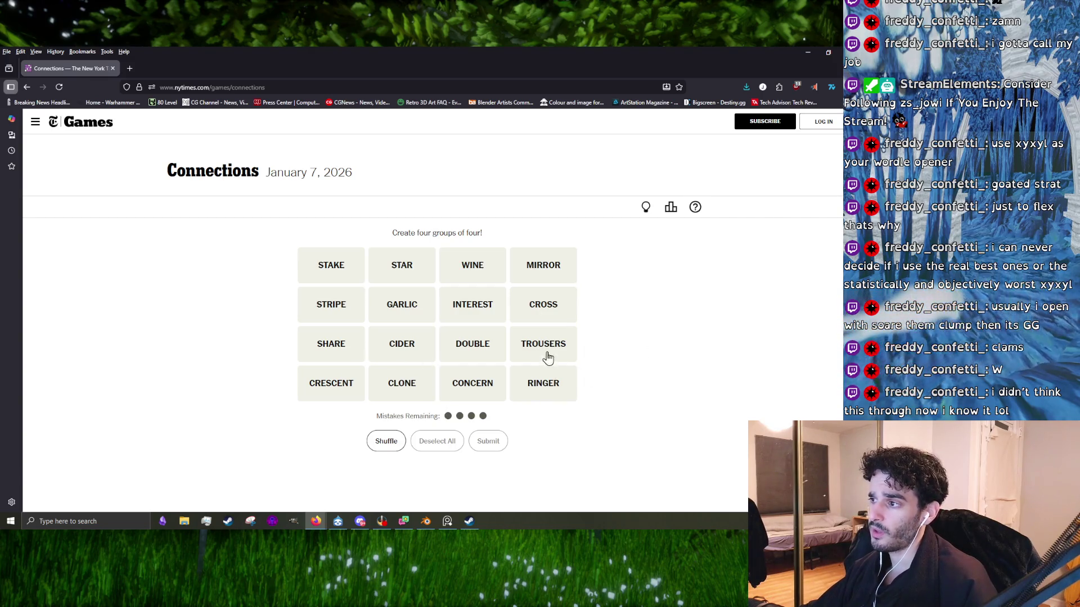
- Submit GARLIC, STAKE, MIRROR and CROSS as a group guess
{"action": "left_click", "coordinate": [381, 304]}
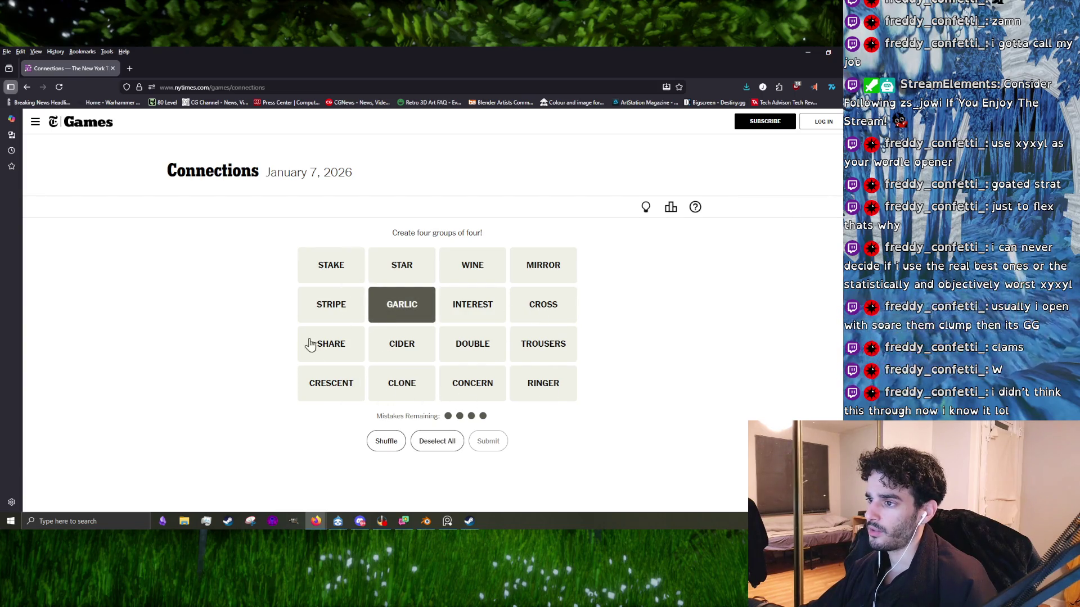
{"action": "left_click", "coordinate": [355, 271]}
{"action": "left_click", "coordinate": [549, 270]}
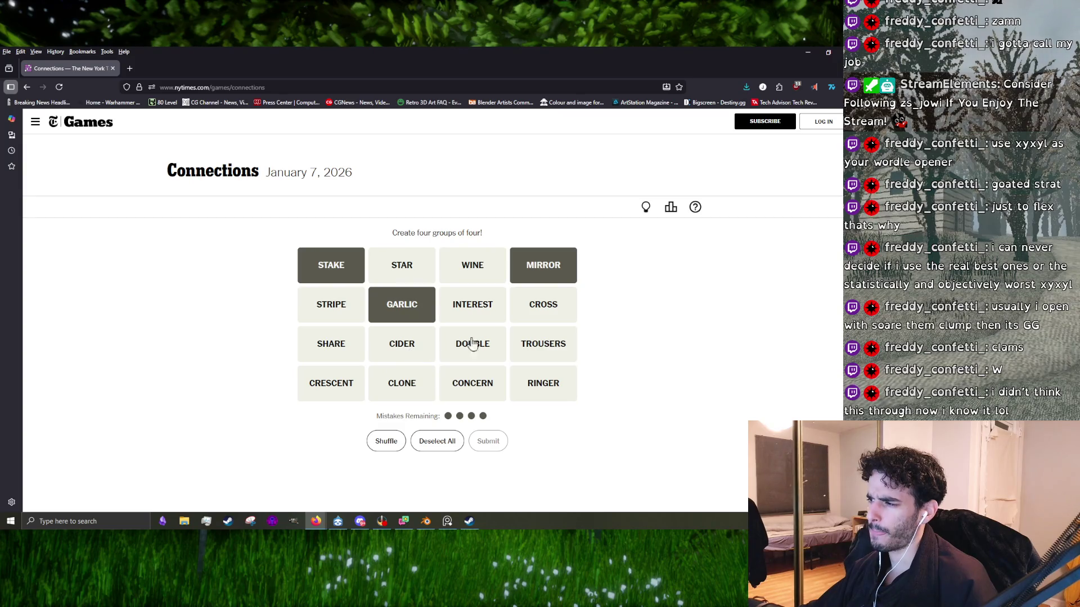
{"action": "left_click", "coordinate": [541, 306]}
{"action": "left_click", "coordinate": [488, 441]}
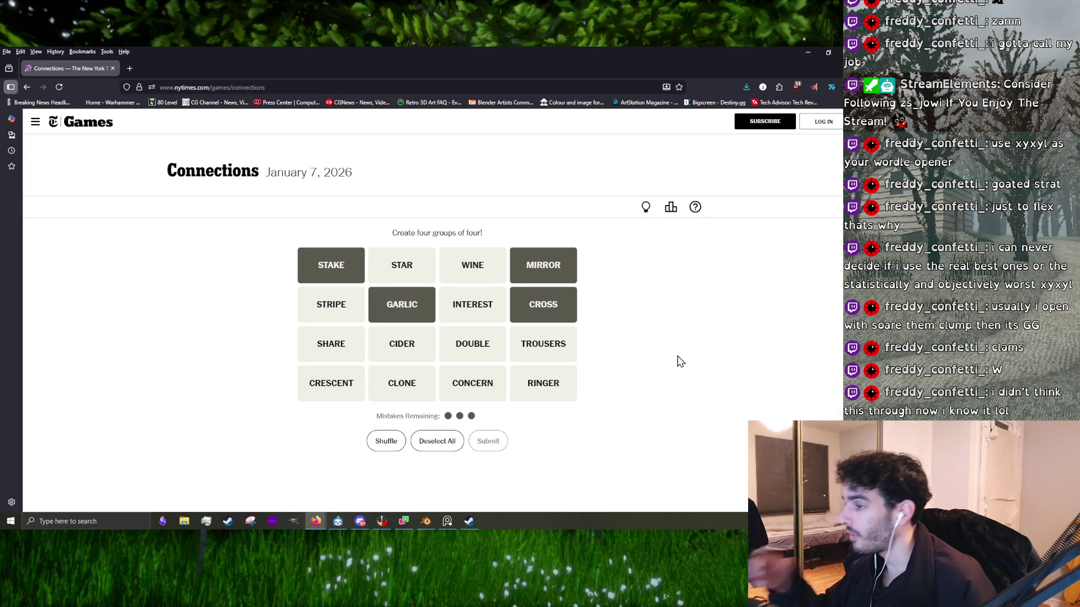
- Deselect the four words from the failed guess
{"action": "left_click", "coordinate": [386, 315]}
{"action": "left_click", "coordinate": [319, 269]}
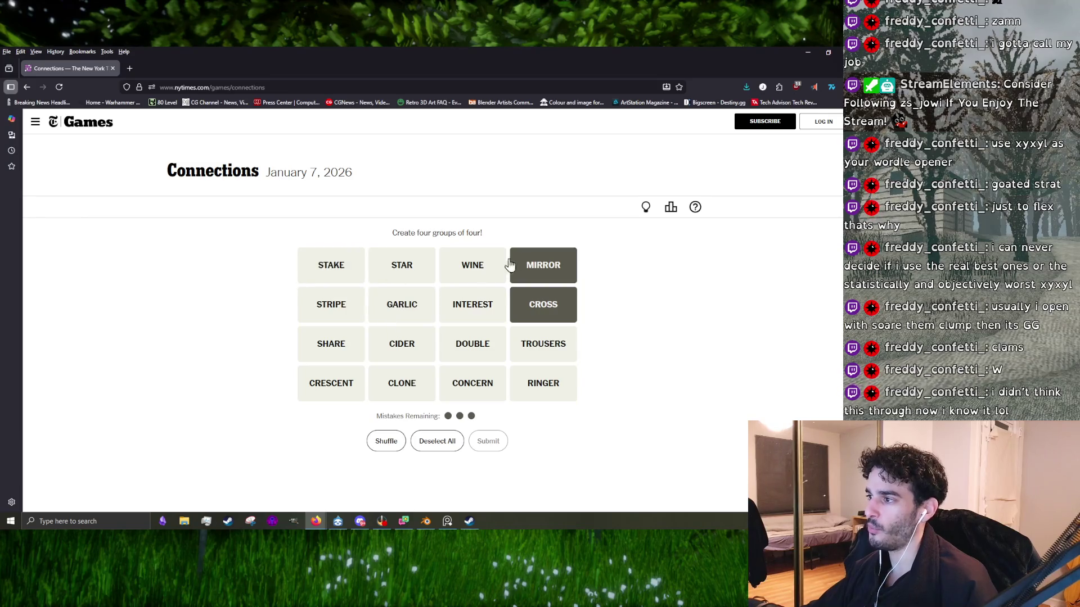
{"action": "left_click", "coordinate": [513, 265]}
{"action": "left_click", "coordinate": [524, 300]}
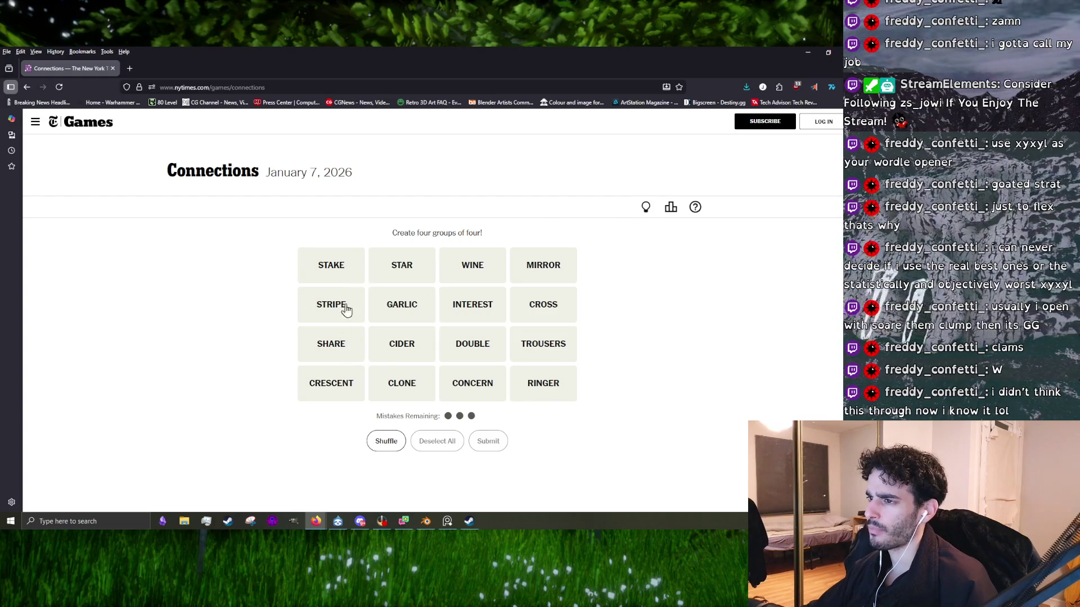
- Submit STRIPE, CRESCENT, STAR and CROSS as the Common Flag Symbols group
{"action": "left_click", "coordinate": [347, 309]}
{"action": "left_click", "coordinate": [337, 390]}
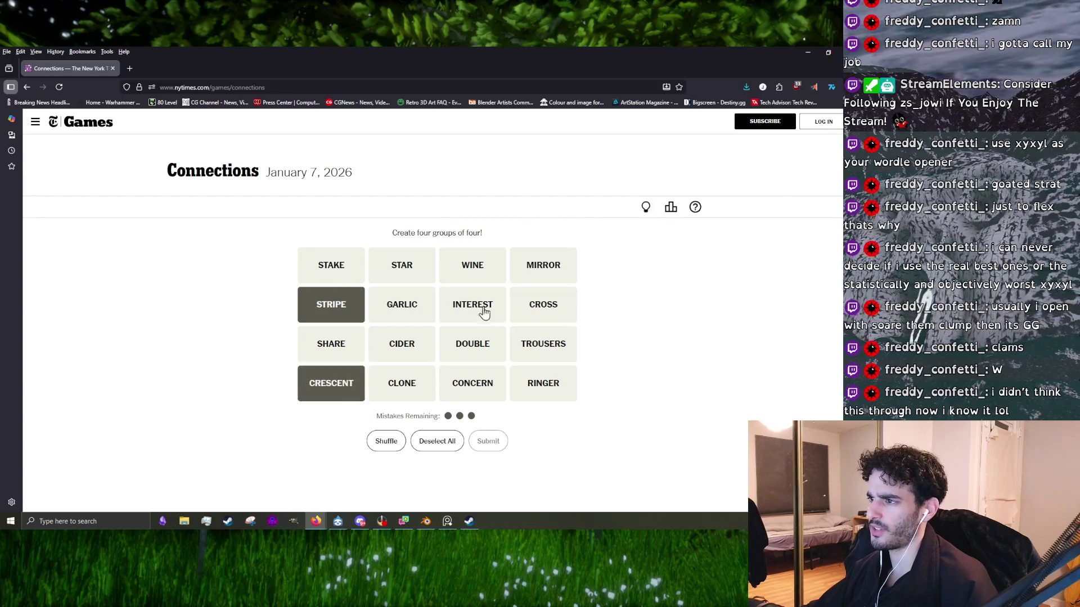
{"action": "left_click", "coordinate": [409, 272]}
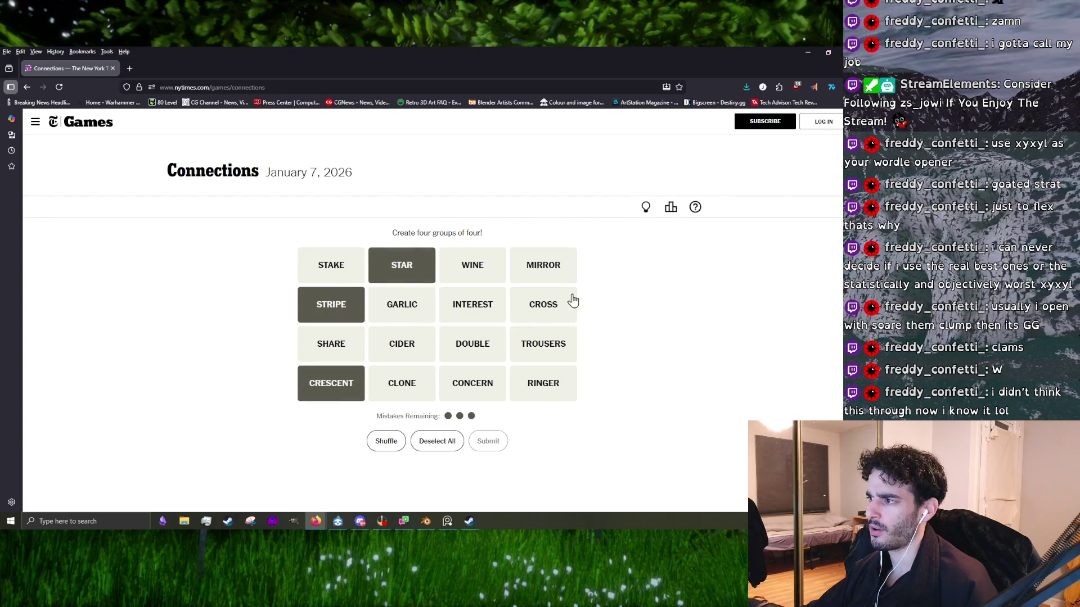
{"action": "left_click", "coordinate": [533, 314]}
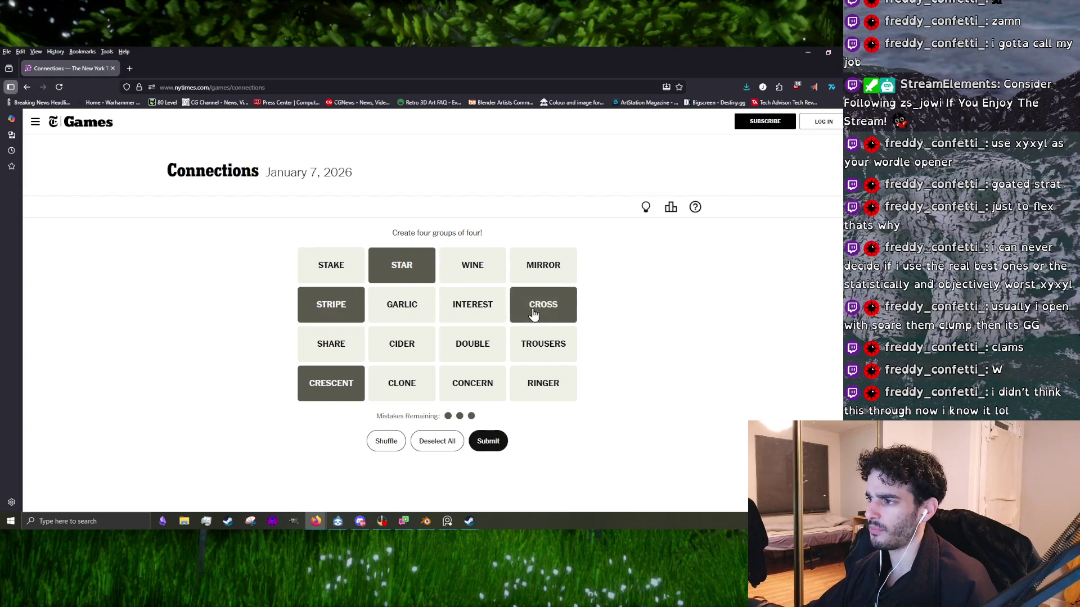
{"action": "left_click", "coordinate": [488, 442]}
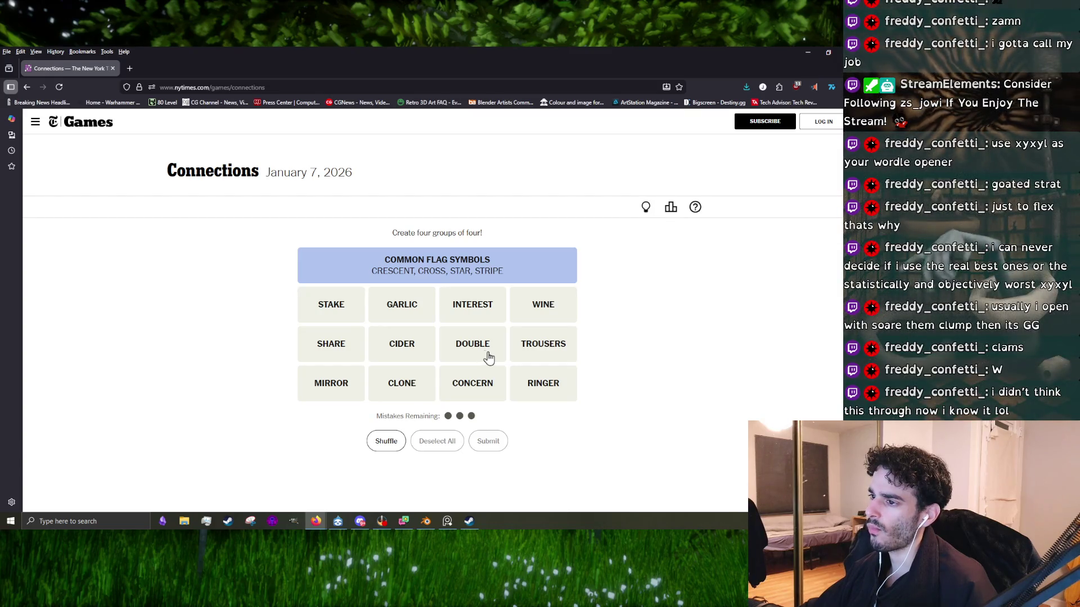
- Submit STAKE, SHARE, INTEREST and CONCERN as the Portion group
{"action": "left_click", "coordinate": [333, 308]}
{"action": "left_click", "coordinate": [336, 347]}
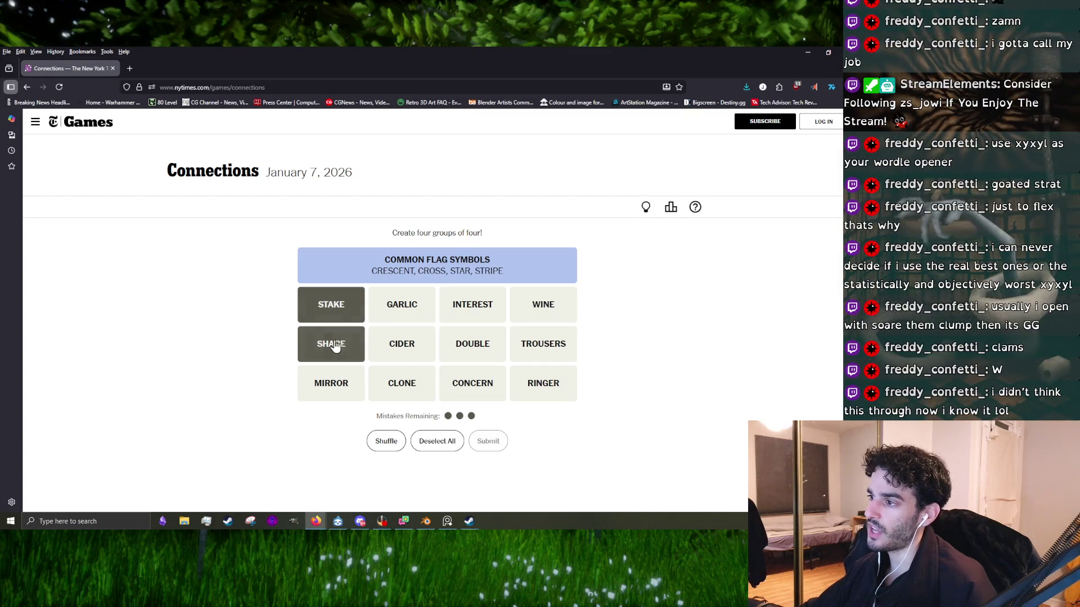
{"action": "left_click", "coordinate": [482, 299]}
{"action": "left_click", "coordinate": [479, 397]}
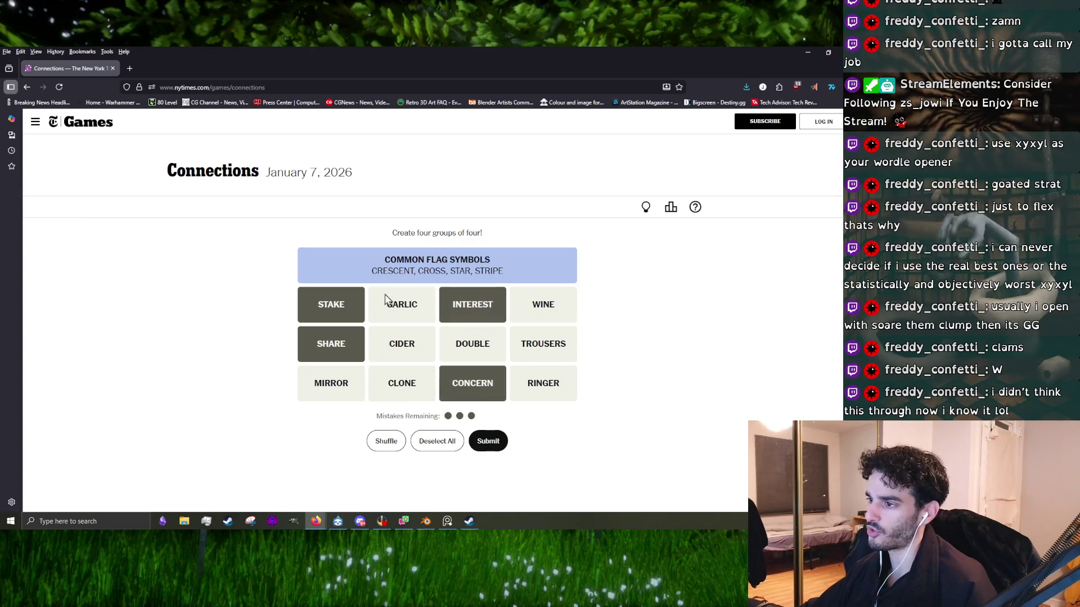
{"action": "left_click", "coordinate": [489, 442]}
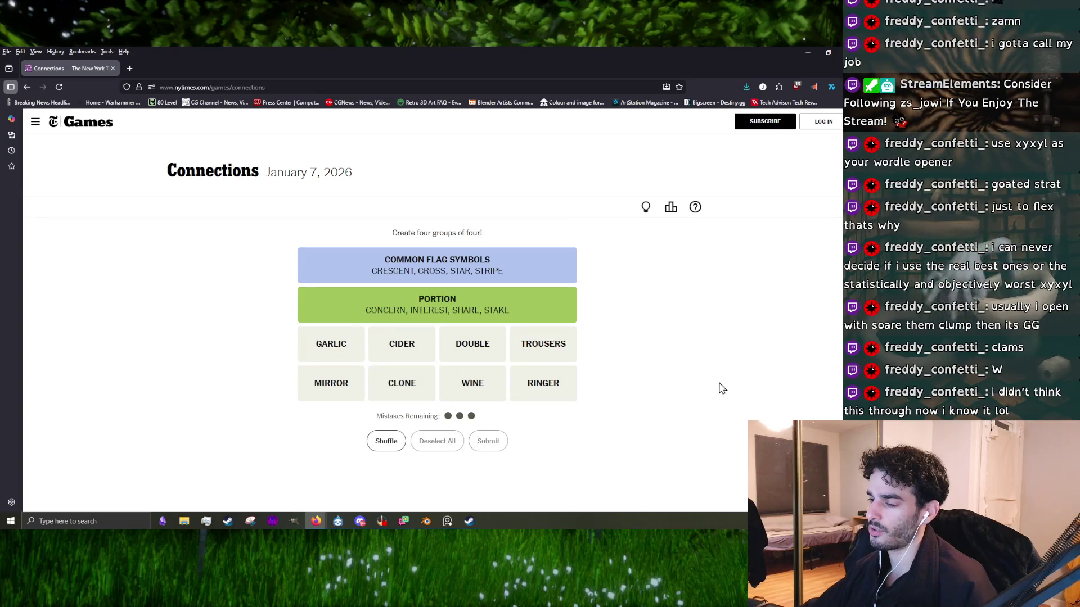
- Submit MIRROR, CLONE, DOUBLE and RINGER as the Doppelgänger group
{"action": "left_click", "coordinate": [343, 394]}
{"action": "left_click", "coordinate": [402, 383]}
{"action": "left_click", "coordinate": [473, 343]}
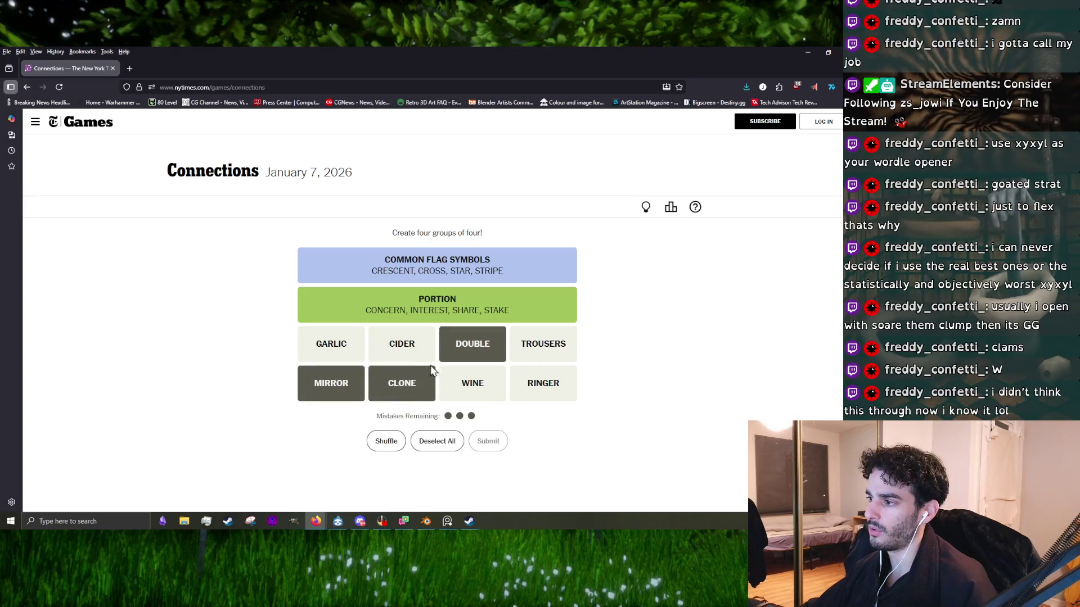
{"action": "left_click", "coordinate": [523, 391]}
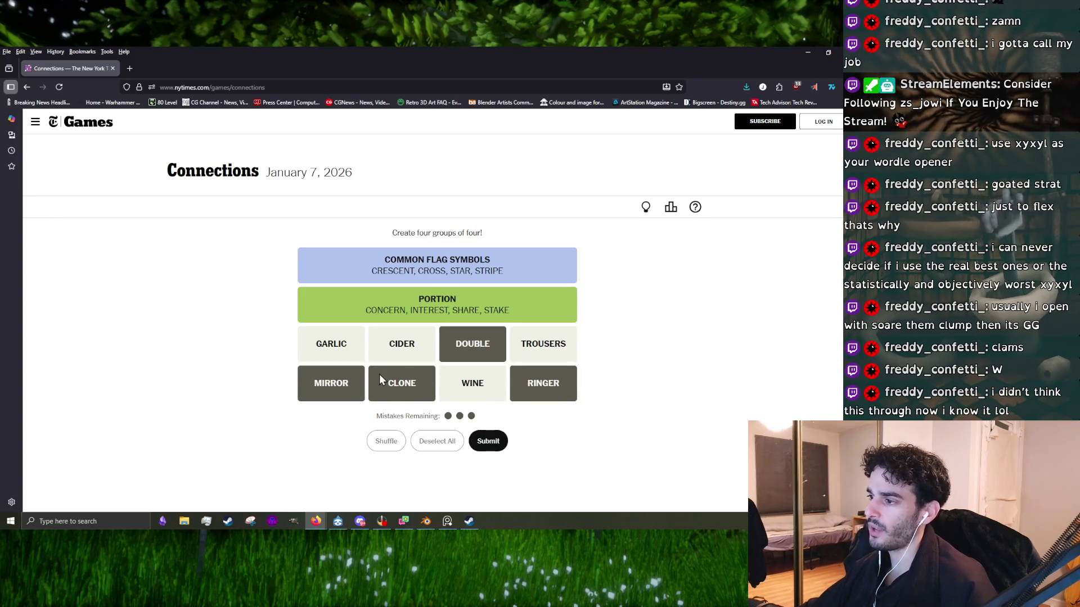
{"action": "key", "text": "Return"}
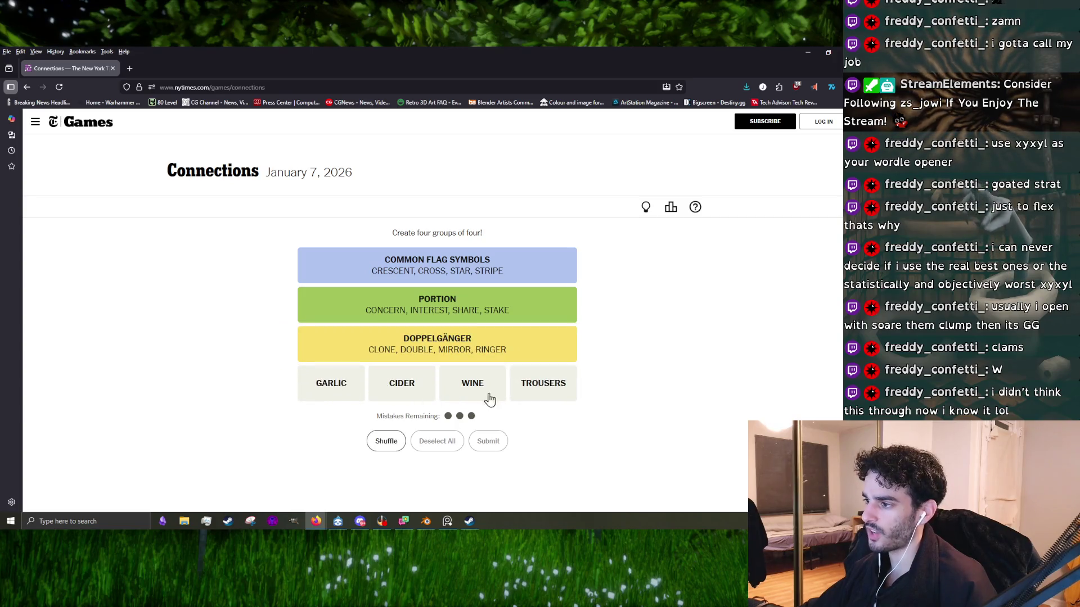
- Submit GARLIC, CIDER, WINE and TROUSERS to finish, then go to GeoGuessr's rural world map
{"action": "left_click", "coordinate": [338, 388]}
{"action": "left_click", "coordinate": [394, 388]}
{"action": "left_click", "coordinate": [467, 390]}
{"action": "left_click", "coordinate": [531, 388]}
{"action": "left_click", "coordinate": [487, 441]}
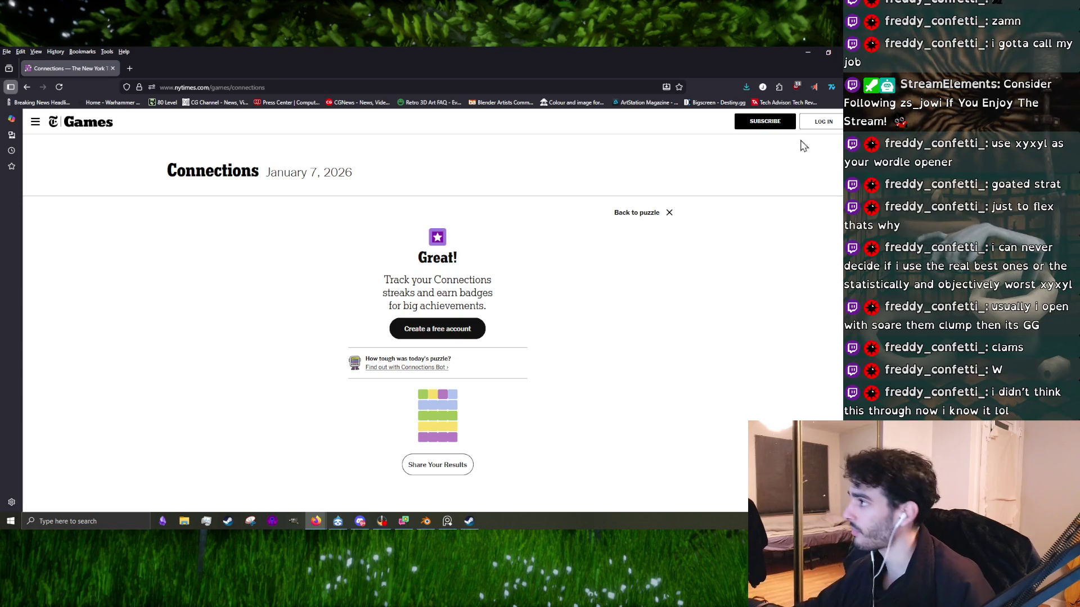
{"action": "left_click", "coordinate": [837, 102]}
{"action": "left_click", "coordinate": [726, 362]}
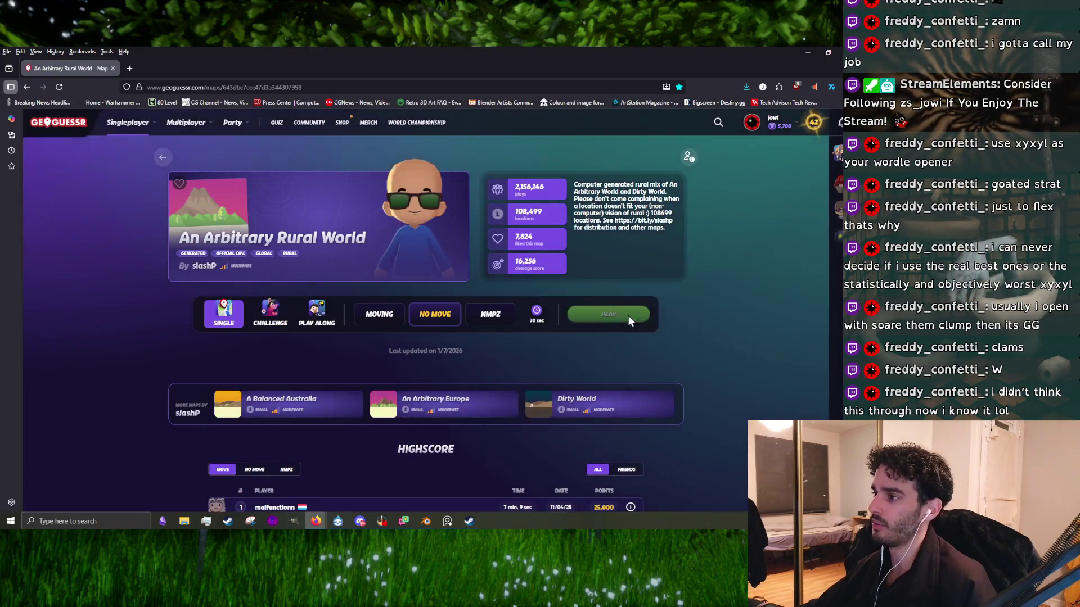
- Start a rural world game and explore the round 1 panorama for clues
{"action": "left_click", "coordinate": [627, 314]}
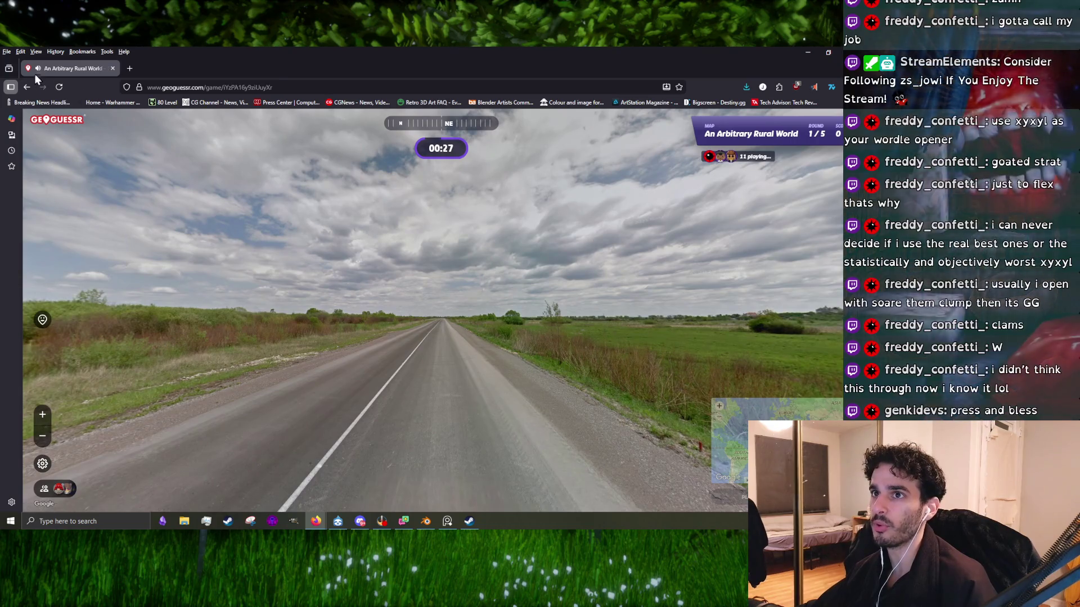
{"action": "mouse_move", "coordinate": [393, 284]}
{"action": "left_mouse_down"}
{"action": "mouse_move", "coordinate": [606, 305]}
{"action": "mouse_move", "coordinate": [362, 314]}
{"action": "mouse_move", "coordinate": [452, 349]}
{"action": "mouse_move", "coordinate": [341, 318]}
{"action": "mouse_move", "coordinate": [376, 302]}
{"action": "mouse_move", "coordinate": [350, 305]}
{"action": "mouse_move", "coordinate": [679, 305]}
{"action": "mouse_move", "coordinate": [532, 319]}
{"action": "left_mouse_up"}
{"action": "scroll", "coordinate": [532, 318], "scroll_direction": "up", "scroll_amount": 1}
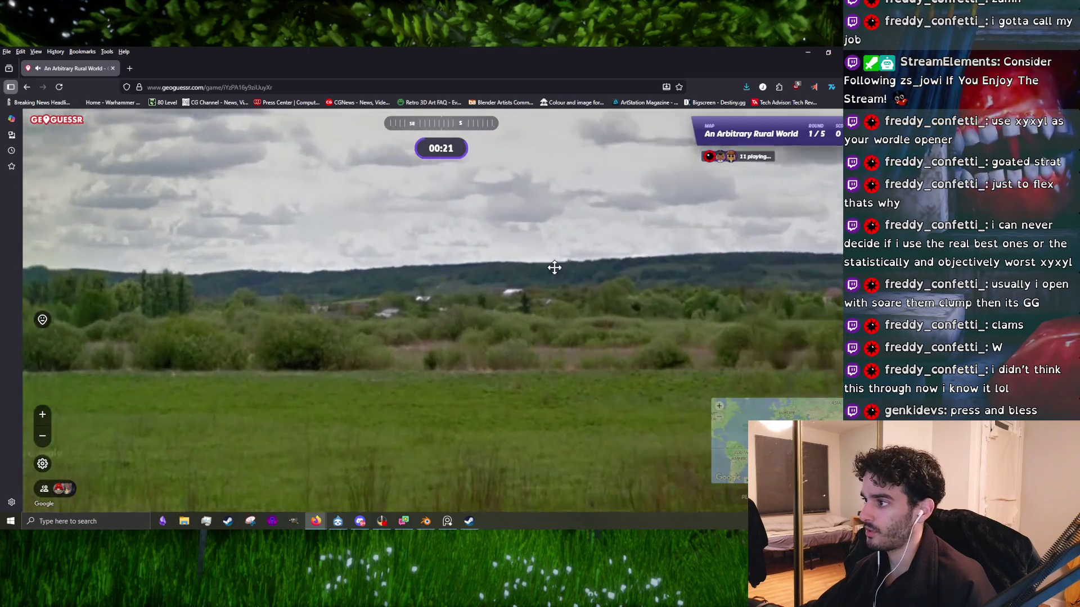
{"action": "left_click_drag", "start_coordinate": [551, 267], "coordinate": [666, 288]}
{"action": "scroll", "coordinate": [666, 288], "scroll_direction": "down", "scroll_amount": 1}
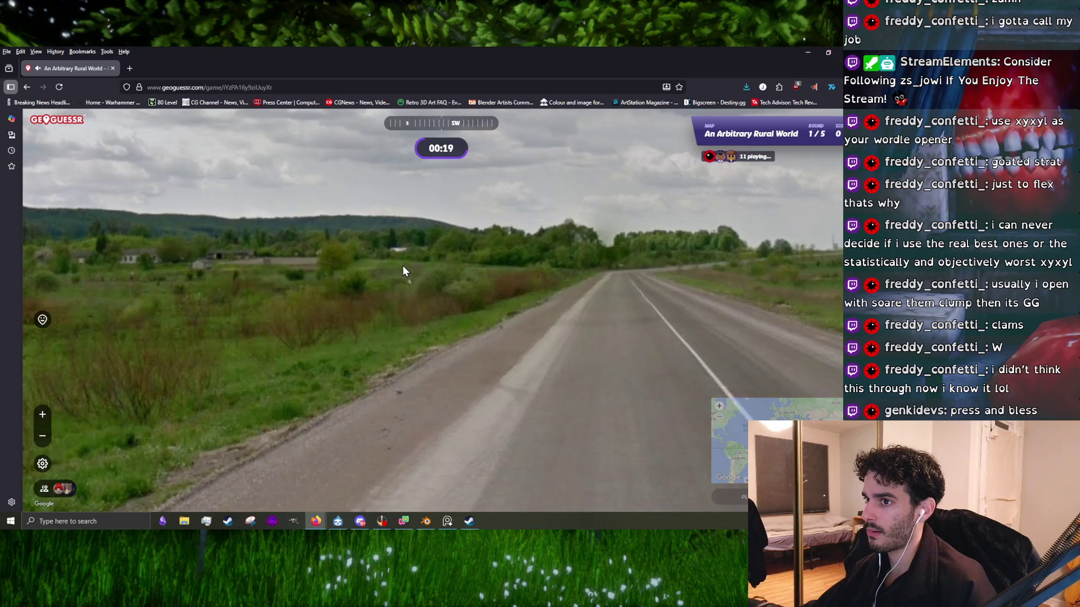
{"action": "left_click", "coordinate": [403, 267]}
{"action": "mouse_move", "coordinate": [398, 264]}
{"action": "left_mouse_down"}
{"action": "mouse_move", "coordinate": [376, 302]}
{"action": "mouse_move", "coordinate": [457, 307]}
{"action": "left_mouse_up"}
{"action": "mouse_move", "coordinate": [664, 301]}
{"action": "left_mouse_down"}
{"action": "mouse_move", "coordinate": [495, 310]}
{"action": "mouse_move", "coordinate": [509, 310]}
{"action": "left_mouse_up"}
{"action": "mouse_move", "coordinate": [429, 283]}
{"action": "left_mouse_down"}
{"action": "mouse_move", "coordinate": [509, 229]}
{"action": "mouse_move", "coordinate": [511, 253]}
{"action": "left_mouse_up"}
{"action": "mouse_move", "coordinate": [494, 289]}
{"action": "left_mouse_down"}
{"action": "mouse_move", "coordinate": [459, 288]}
{"action": "mouse_move", "coordinate": [433, 265]}
{"action": "mouse_move", "coordinate": [615, 244]}
{"action": "mouse_move", "coordinate": [646, 379]}
{"action": "mouse_move", "coordinate": [552, 321]}
{"action": "mouse_move", "coordinate": [666, 332]}
{"action": "mouse_move", "coordinate": [496, 236]}
{"action": "mouse_move", "coordinate": [352, 339]}
{"action": "mouse_move", "coordinate": [528, 330]}
{"action": "mouse_move", "coordinate": [404, 325]}
{"action": "left_mouse_up"}
- Pin a guess in central Europe, submit it for 3,710 points, and continue
{"action": "mouse_move", "coordinate": [743, 439]}
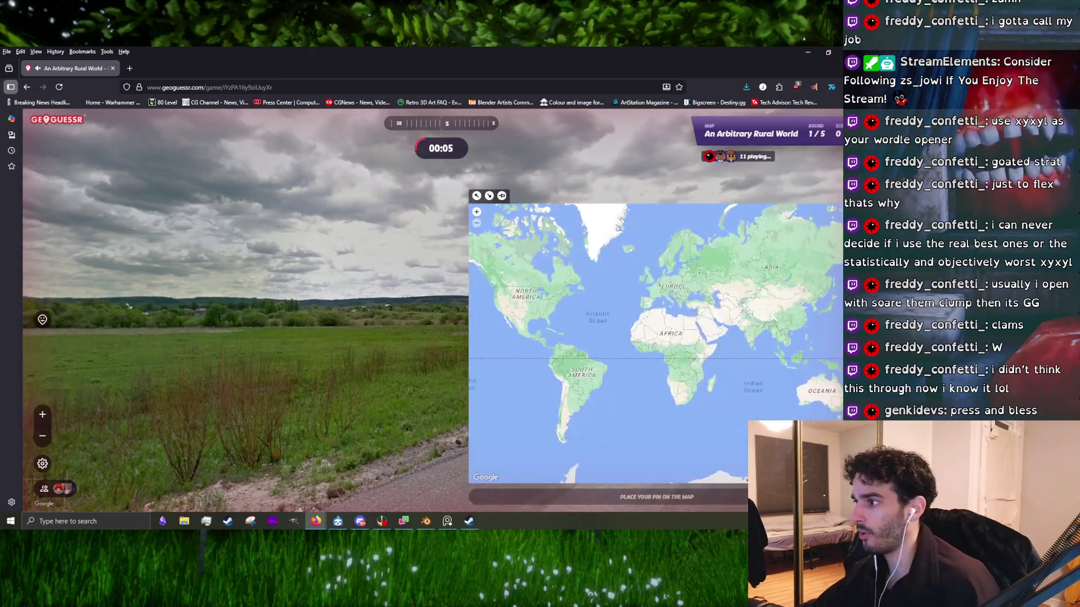
{"action": "left_click", "coordinate": [680, 289]}
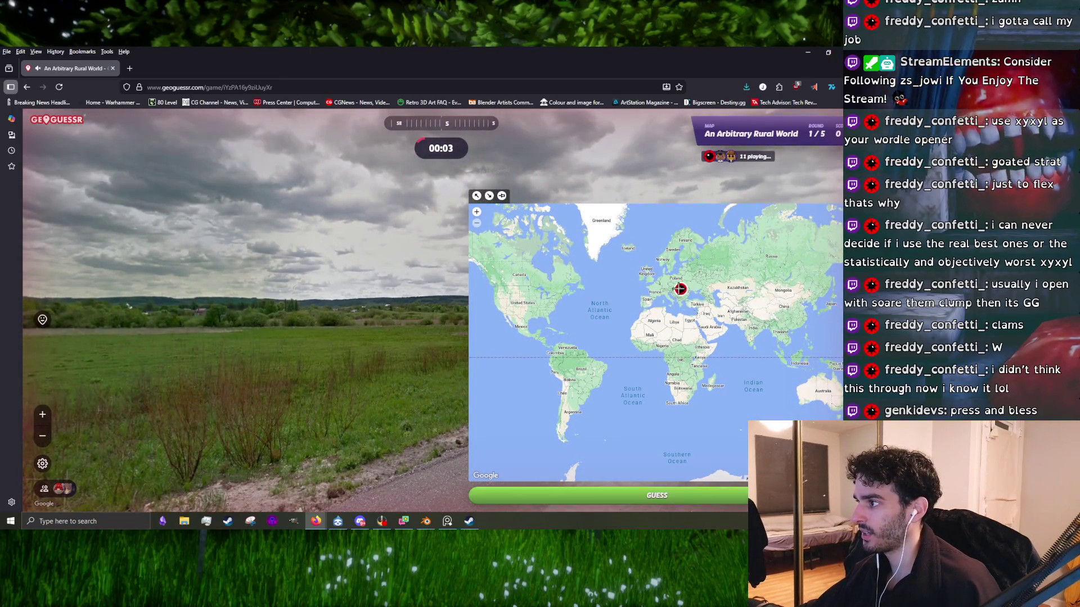
{"action": "scroll", "coordinate": [681, 286], "scroll_direction": "up", "scroll_amount": 2}
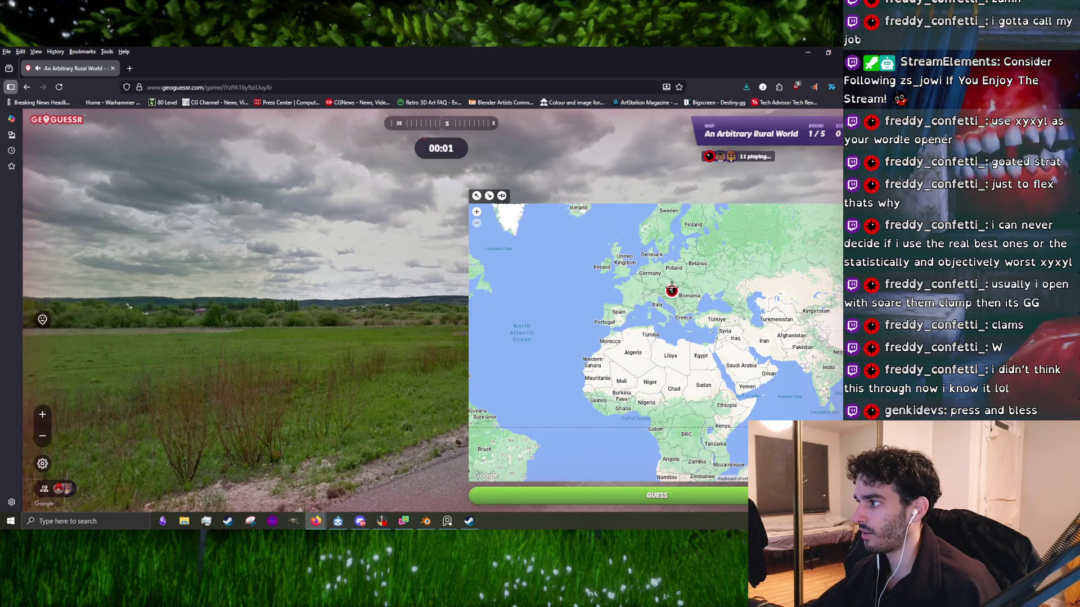
{"action": "key", "text": "space"}
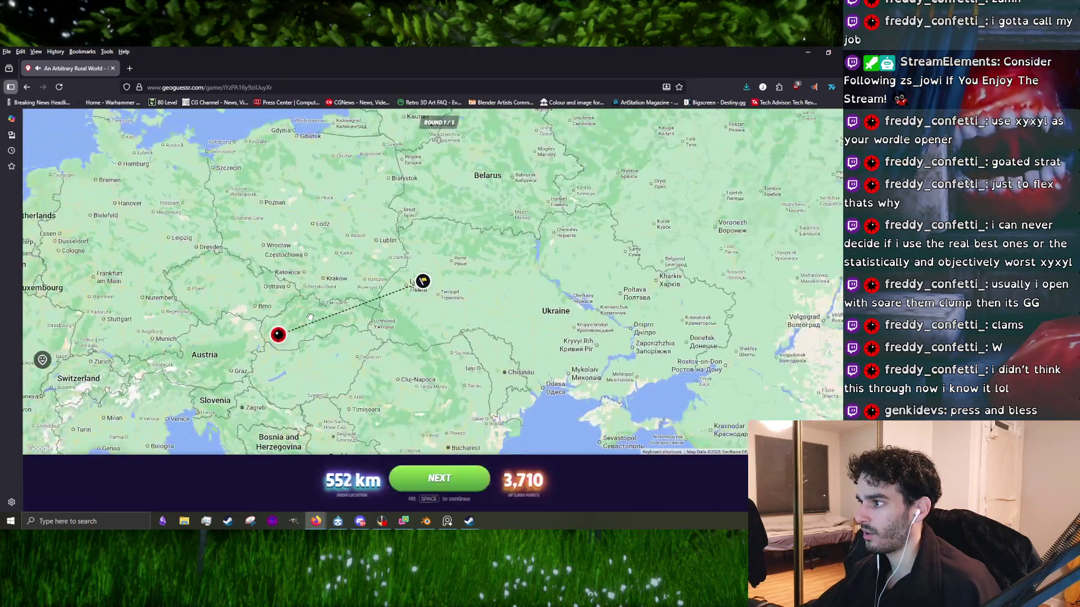
{"action": "key", "text": "space"}
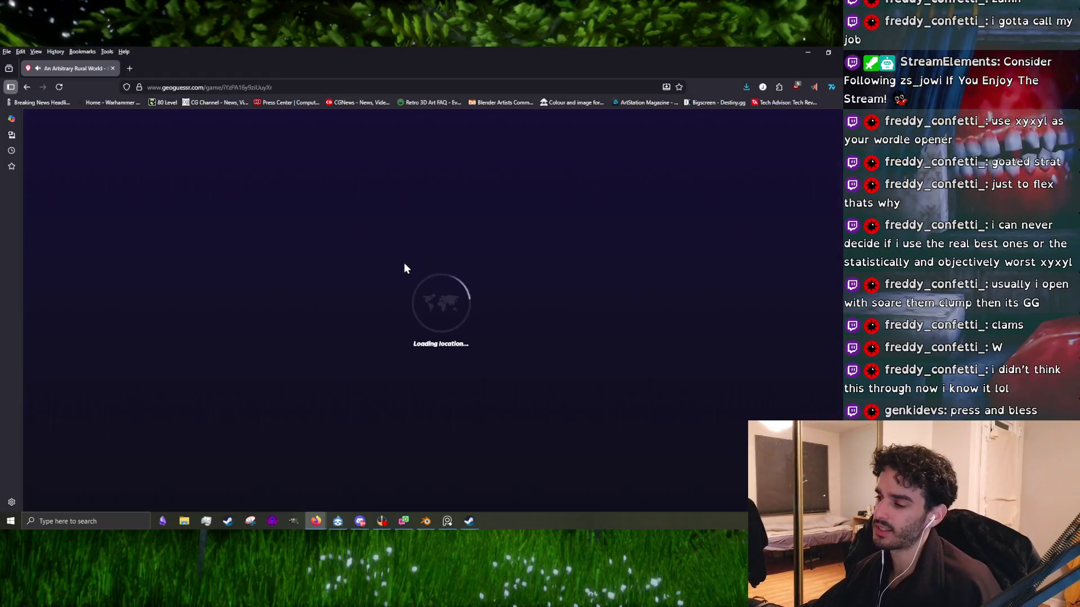
- Move along the tree-lined country lane looking for location clues
{"action": "left_click_drag", "start_coordinate": [372, 295], "coordinate": [347, 266]}
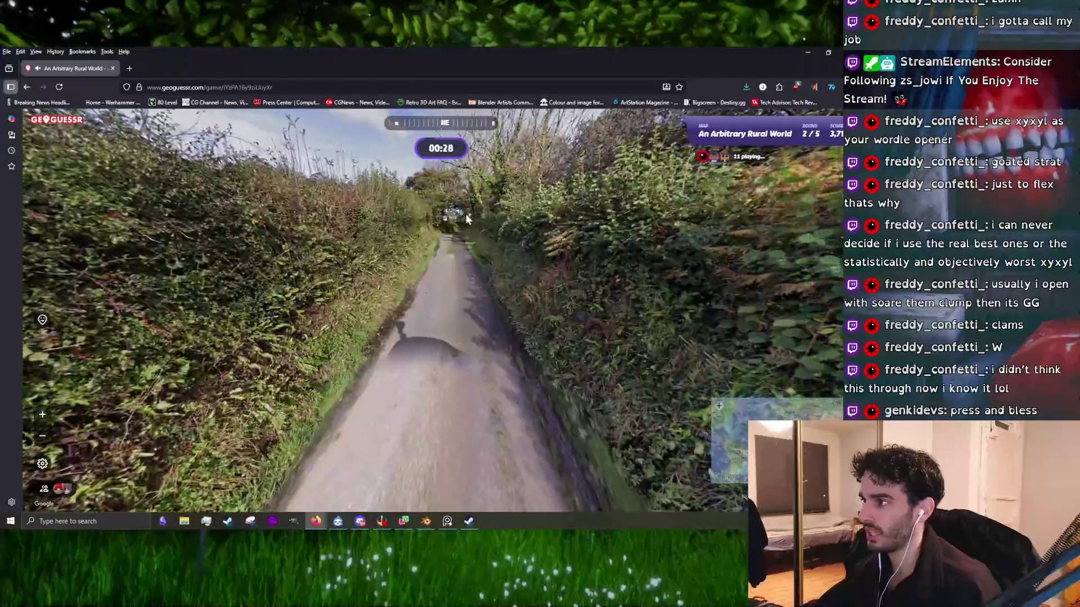
{"action": "left_click", "coordinate": [465, 218]}
{"action": "left_click", "coordinate": [441, 208]}
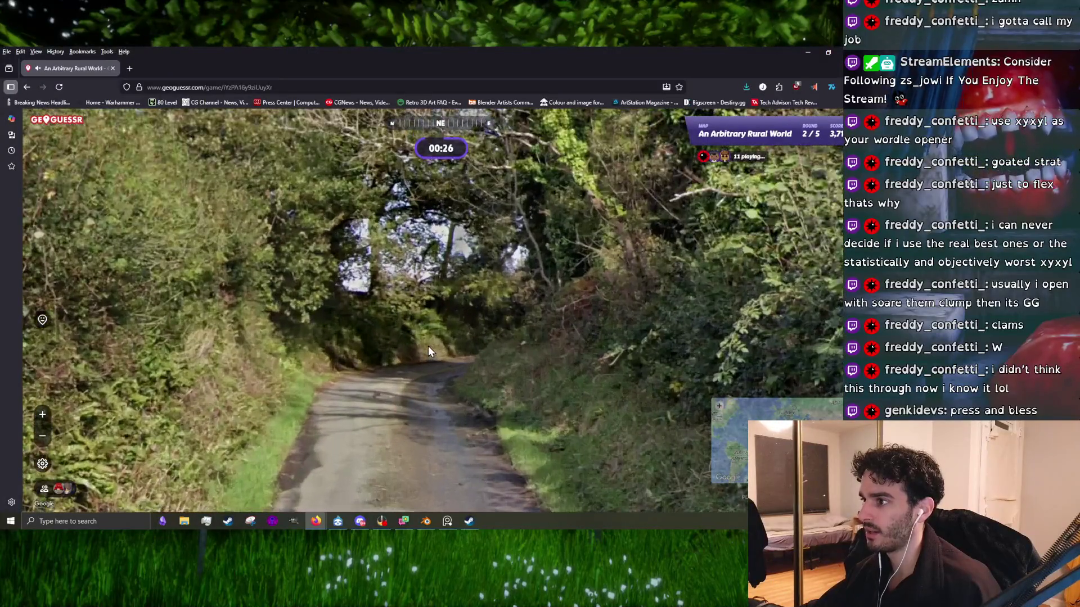
{"action": "left_click", "coordinate": [431, 343]}
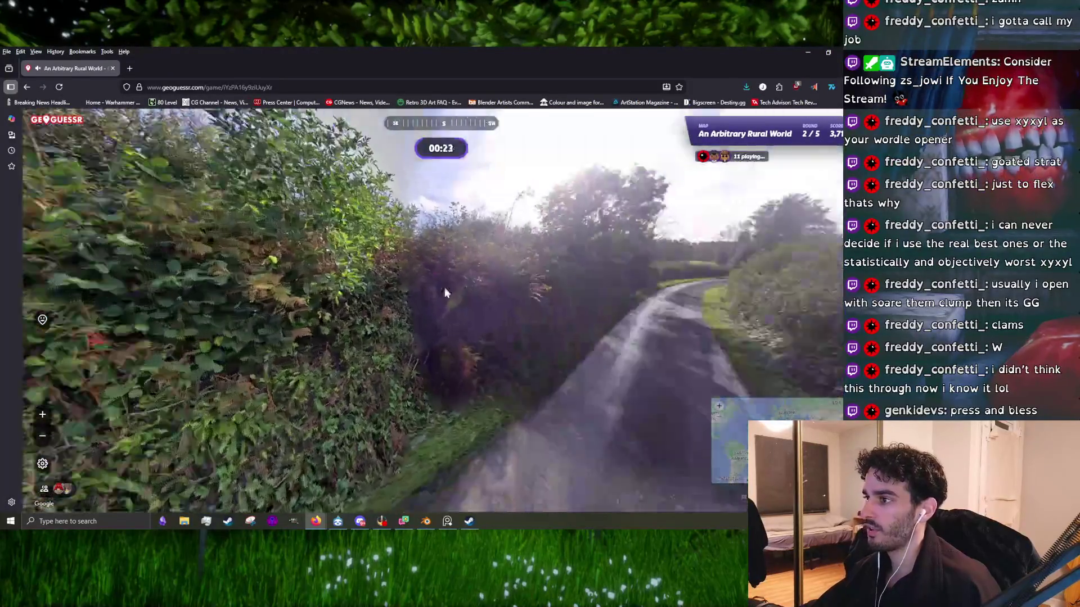
{"action": "left_click_drag", "start_coordinate": [769, 359], "coordinate": [348, 247]}
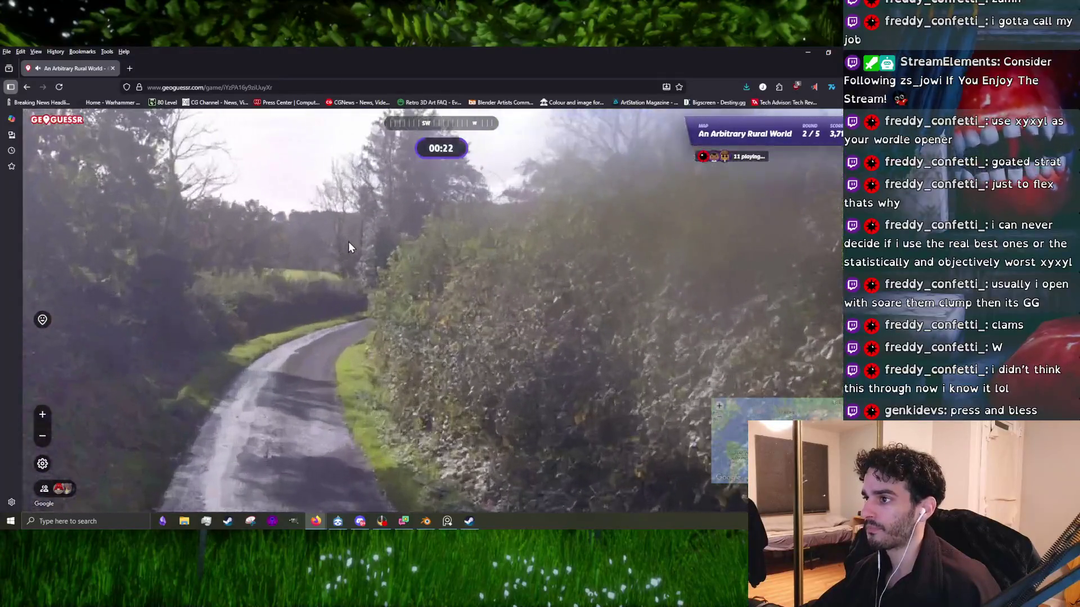
{"action": "left_click", "coordinate": [348, 244]}
- Pin a guess near Wolverhampton, submit it for 4,578 points, and move to round 3
{"action": "mouse_move", "coordinate": [726, 422]}
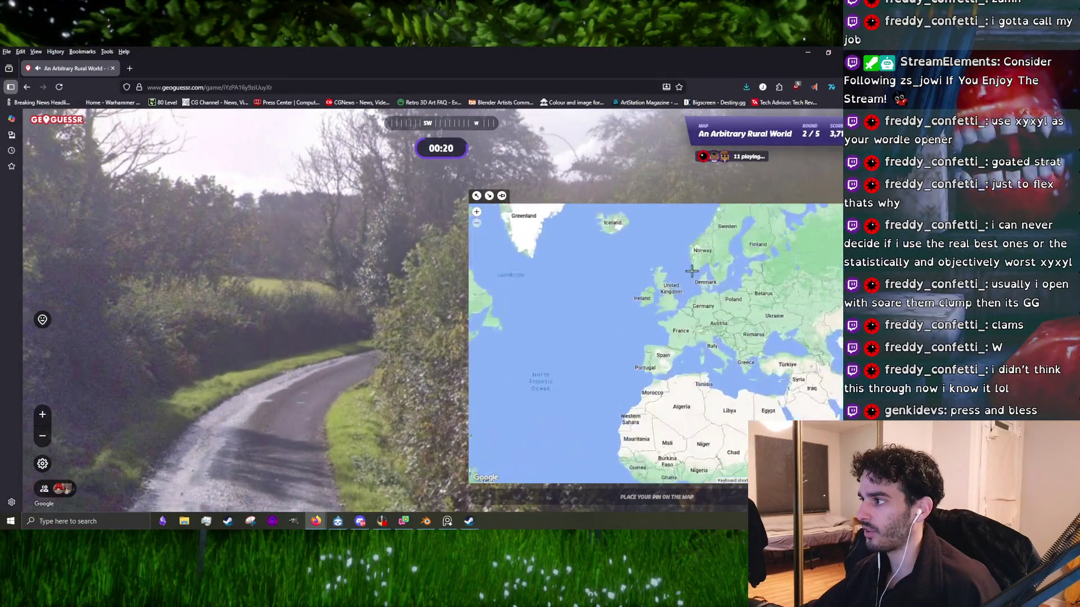
{"action": "scroll", "coordinate": [692, 271], "scroll_direction": "up", "scroll_amount": 3}
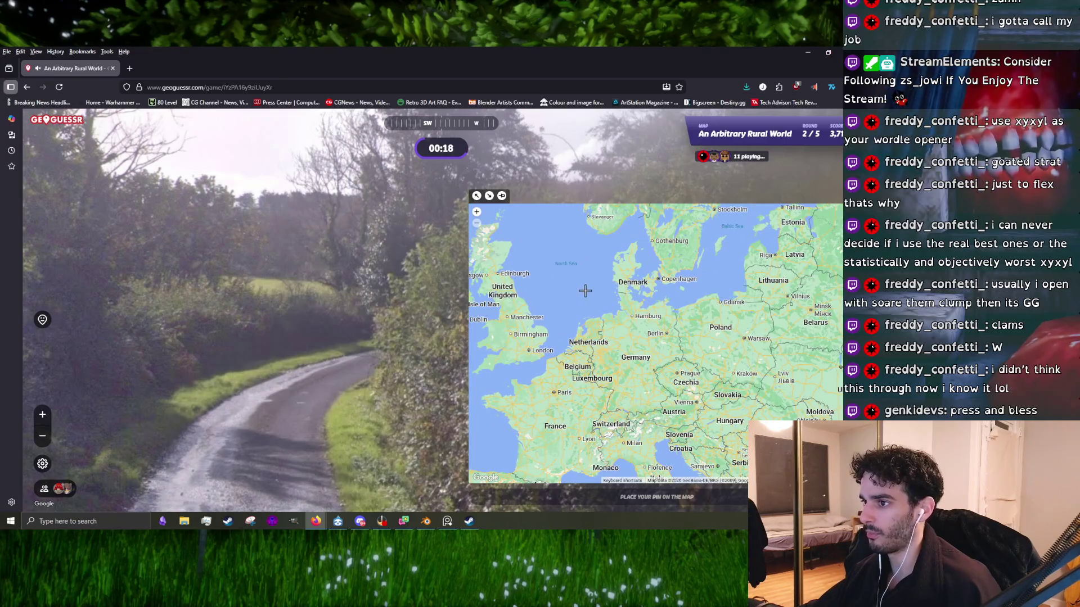
{"action": "left_click_drag", "start_coordinate": [585, 290], "coordinate": [625, 331]}
{"action": "scroll", "coordinate": [596, 416], "scroll_direction": "up", "scroll_amount": 4}
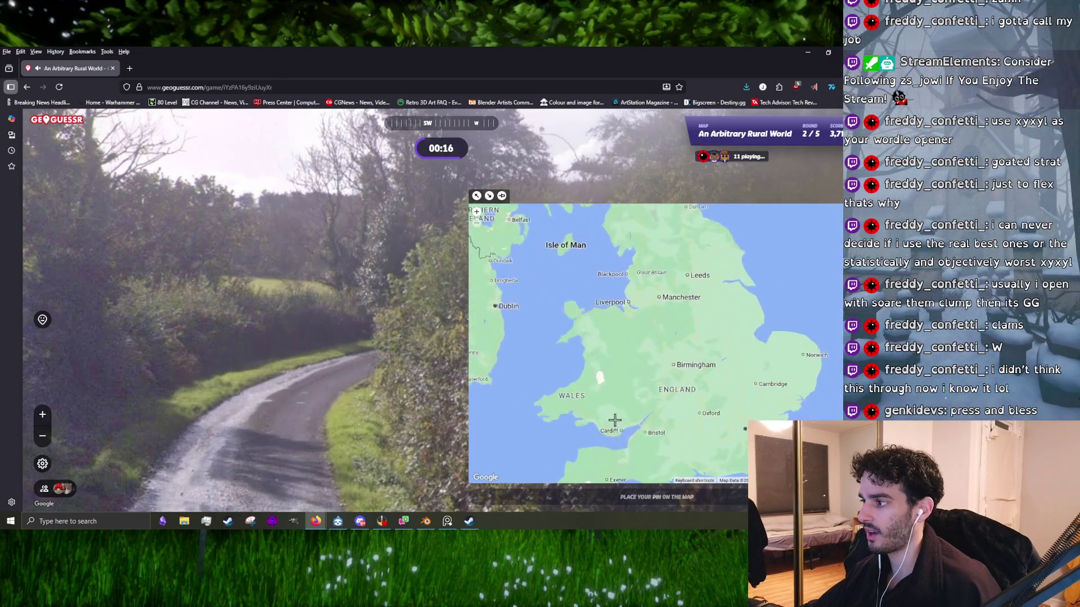
{"action": "left_click", "coordinate": [628, 370]}
{"action": "scroll", "coordinate": [625, 352], "scroll_direction": "down", "scroll_amount": 3}
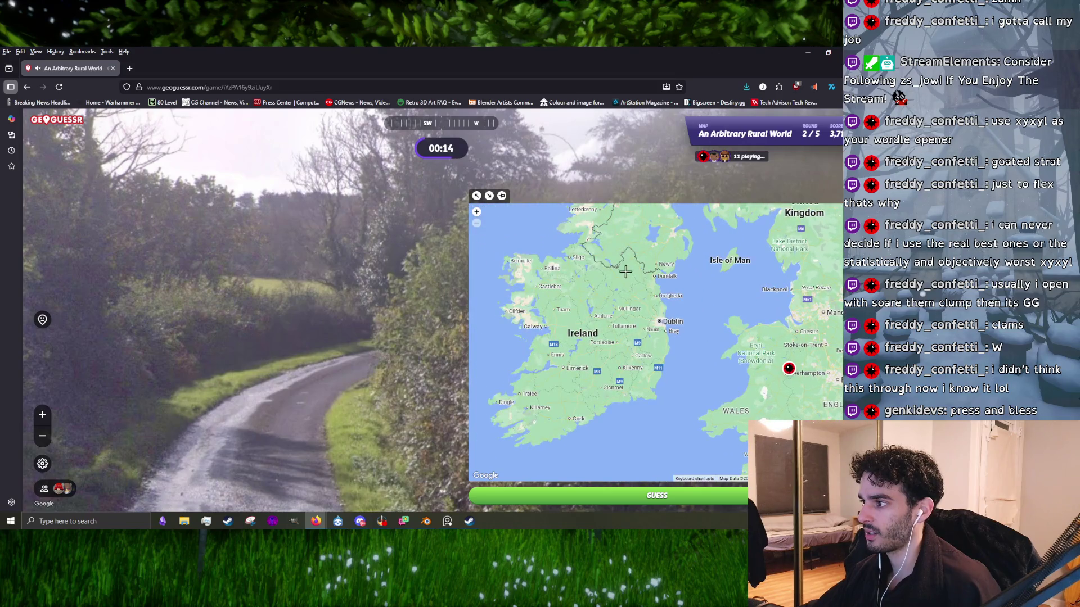
{"action": "scroll", "coordinate": [625, 268], "scroll_direction": "up", "scroll_amount": 2}
{"action": "scroll", "coordinate": [661, 300], "scroll_direction": "up", "scroll_amount": 3}
{"action": "scroll", "coordinate": [661, 301], "scroll_direction": "down", "scroll_amount": 3}
{"action": "scroll", "coordinate": [664, 318], "scroll_direction": "up", "scroll_amount": 3}
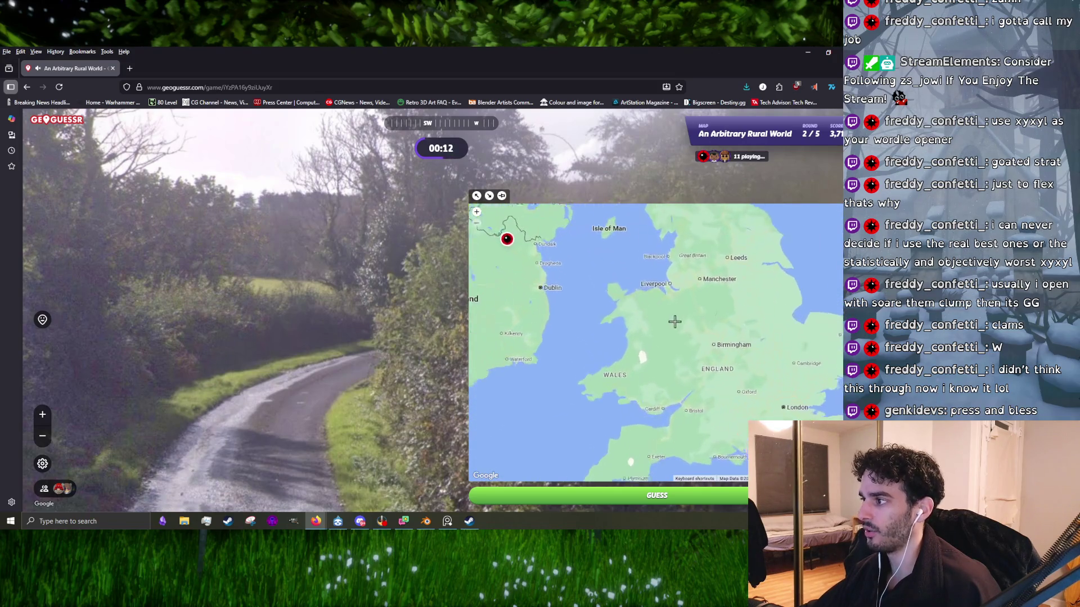
{"action": "left_click", "coordinate": [657, 495]}
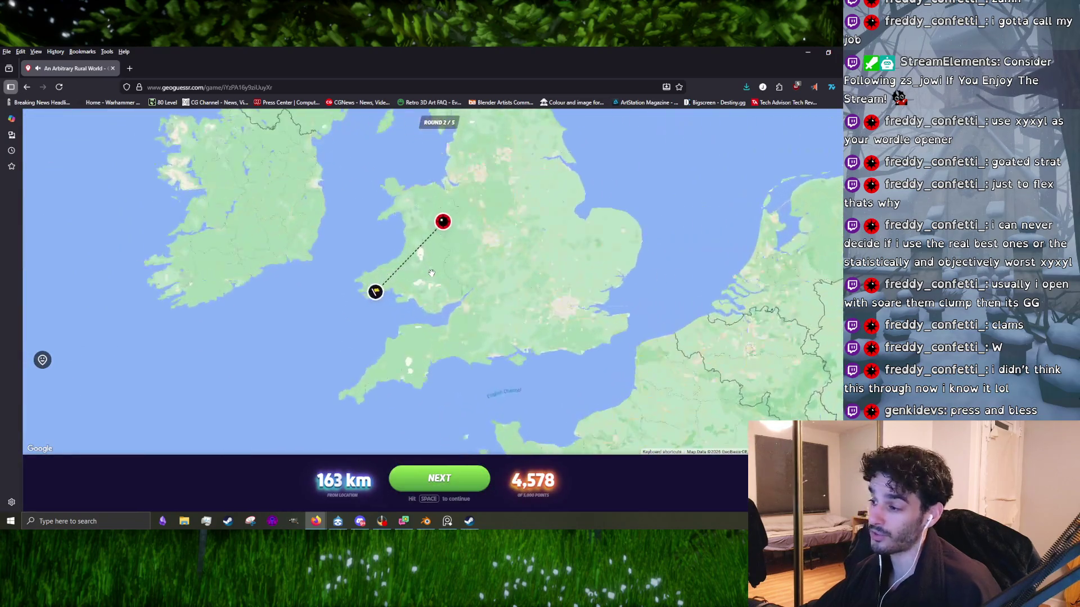
{"action": "key", "text": "space"}
{"action": "key", "text": "Right"}
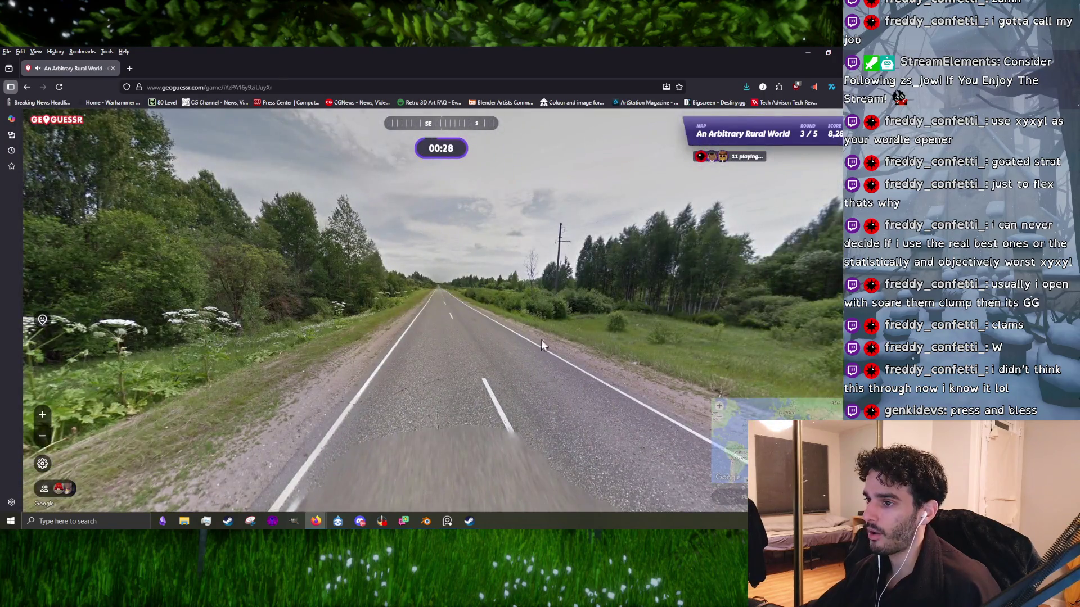
- Look down the road and move forward to scout round 3's location
{"action": "mouse_move", "coordinate": [541, 340]}
{"action": "left_mouse_down"}
{"action": "mouse_move", "coordinate": [370, 320]}
{"action": "mouse_move", "coordinate": [741, 316]}
{"action": "left_mouse_up"}
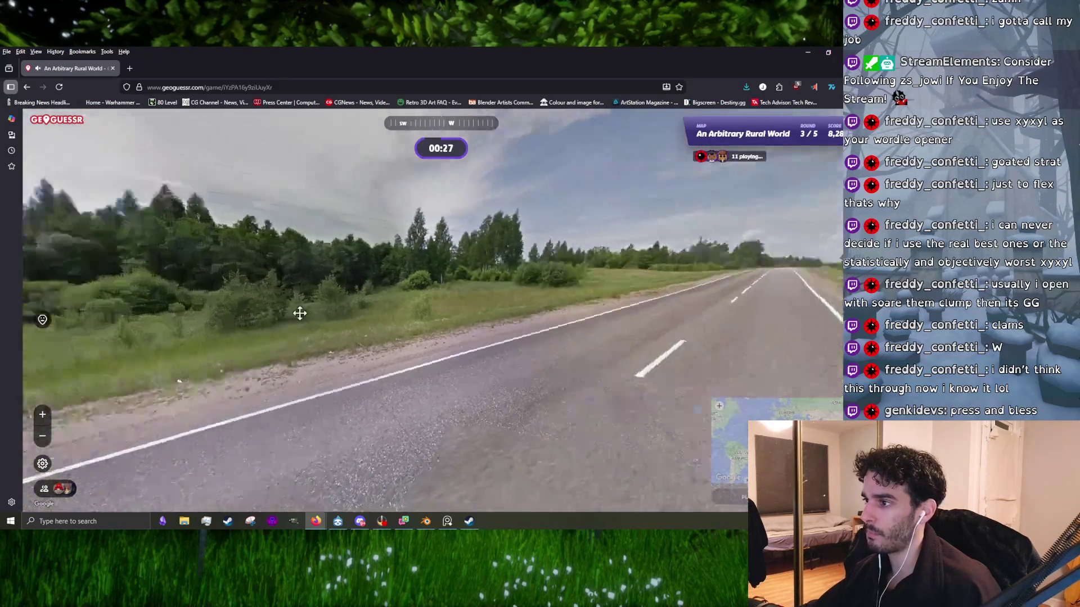
{"action": "left_click_drag", "start_coordinate": [250, 298], "coordinate": [454, 302]}
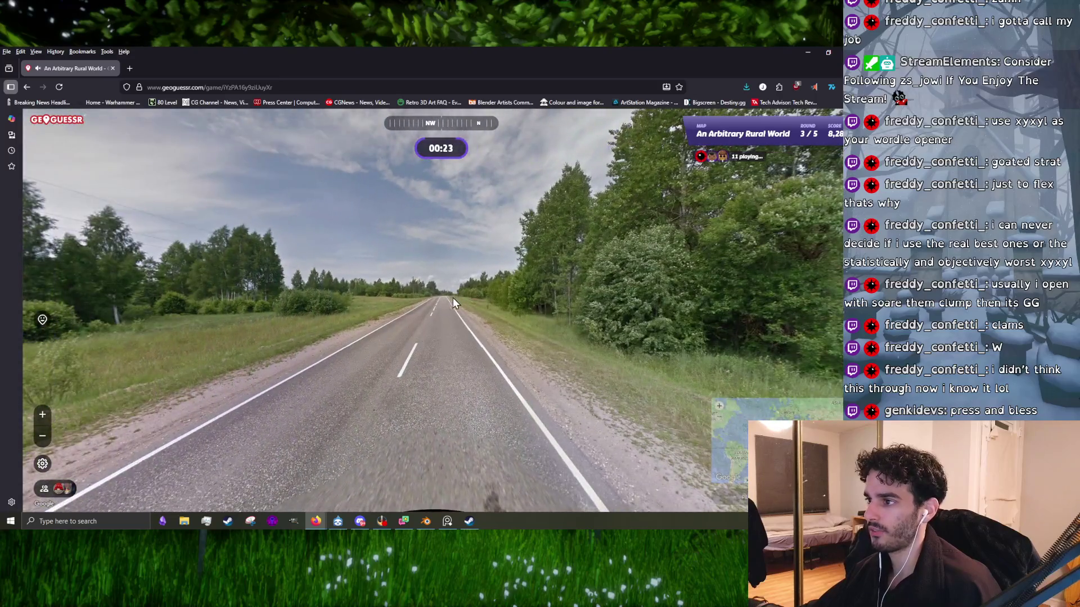
{"action": "left_click", "coordinate": [453, 298]}
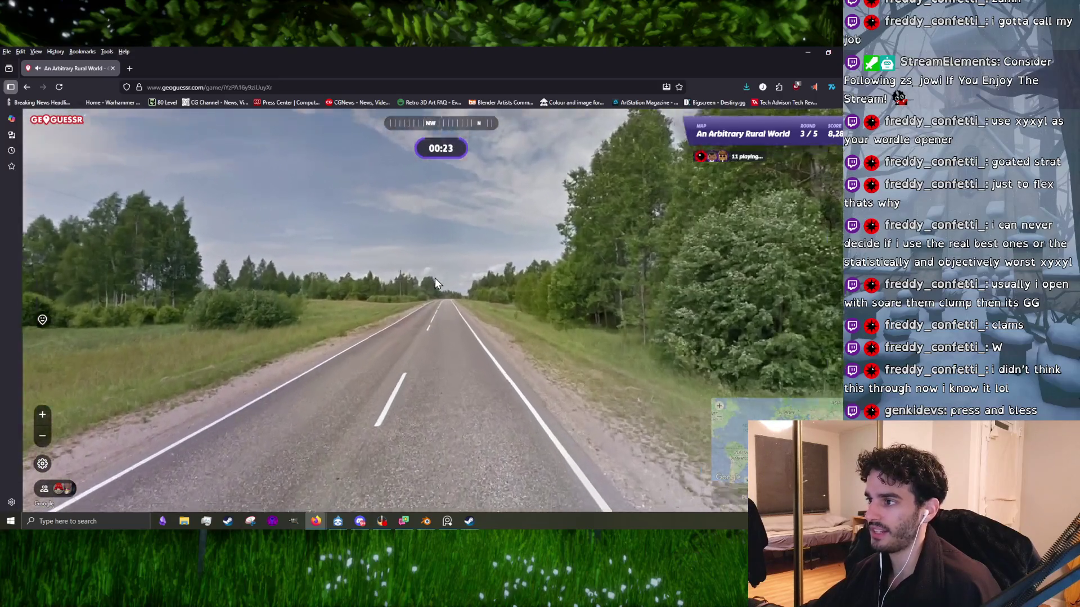
{"action": "left_click_drag", "start_coordinate": [437, 283], "coordinate": [642, 275]}
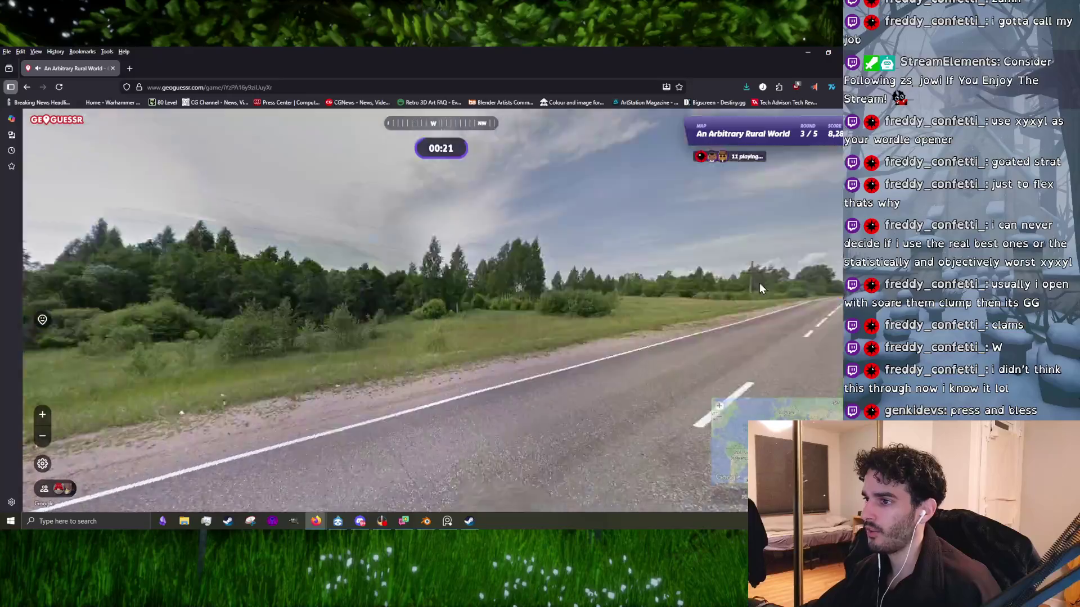
{"action": "left_click", "coordinate": [474, 291]}
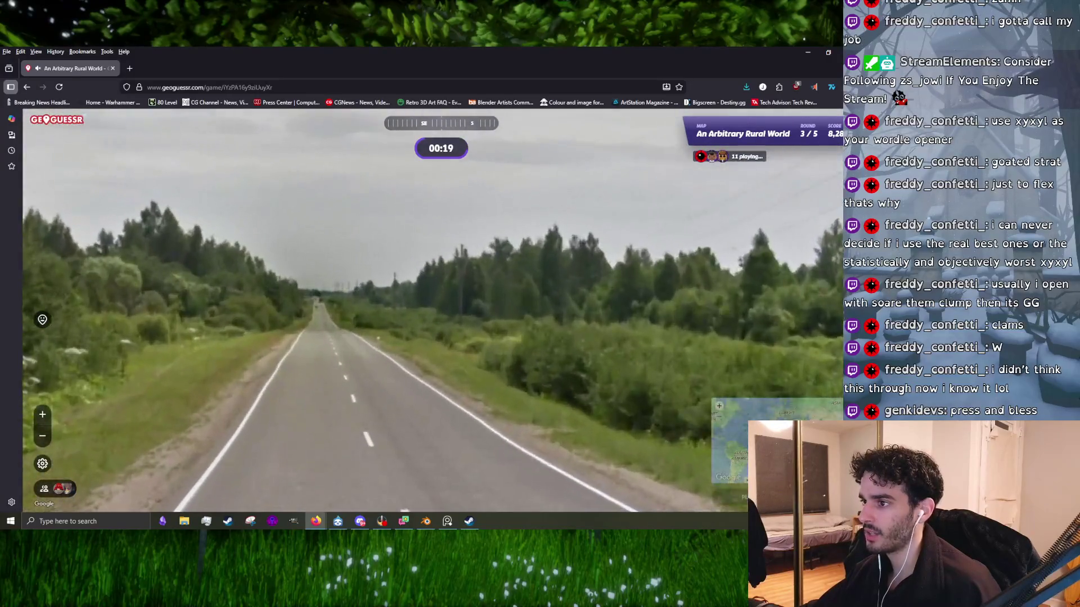
- Pin a guess in northeastern Latvia, submit it for 1,562 points, and continue
{"action": "mouse_move", "coordinate": [656, 261]}
{"action": "scroll", "coordinate": [675, 241], "scroll_direction": "up", "scroll_amount": 2}
{"action": "scroll", "coordinate": [646, 276], "scroll_direction": "up", "scroll_amount": 2}
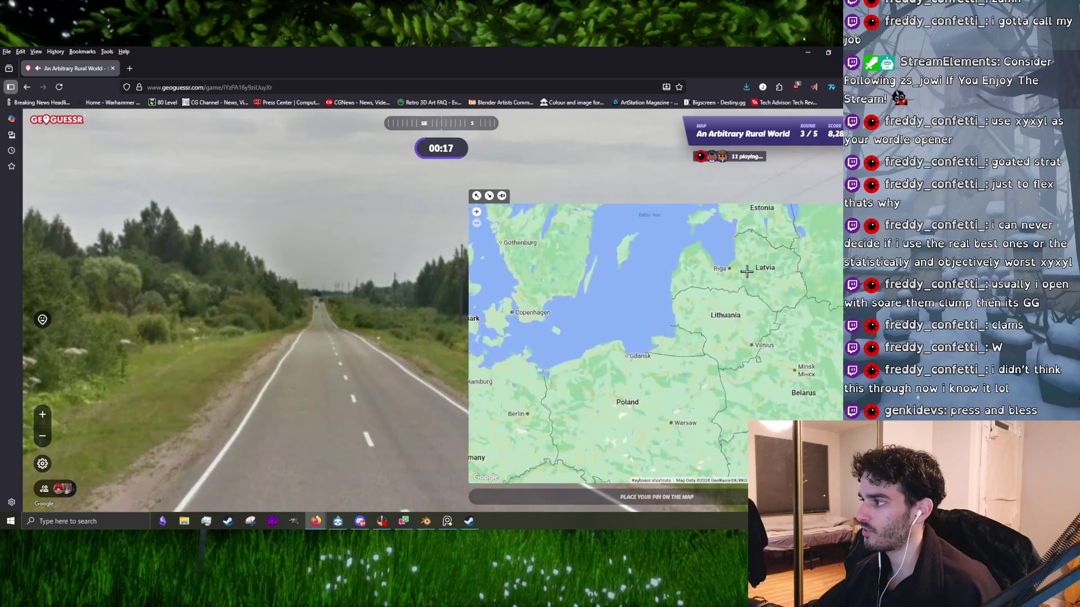
{"action": "scroll", "coordinate": [620, 307], "scroll_direction": "up", "scroll_amount": 1}
{"action": "left_click", "coordinate": [619, 306]}
{"action": "key", "text": "space"}
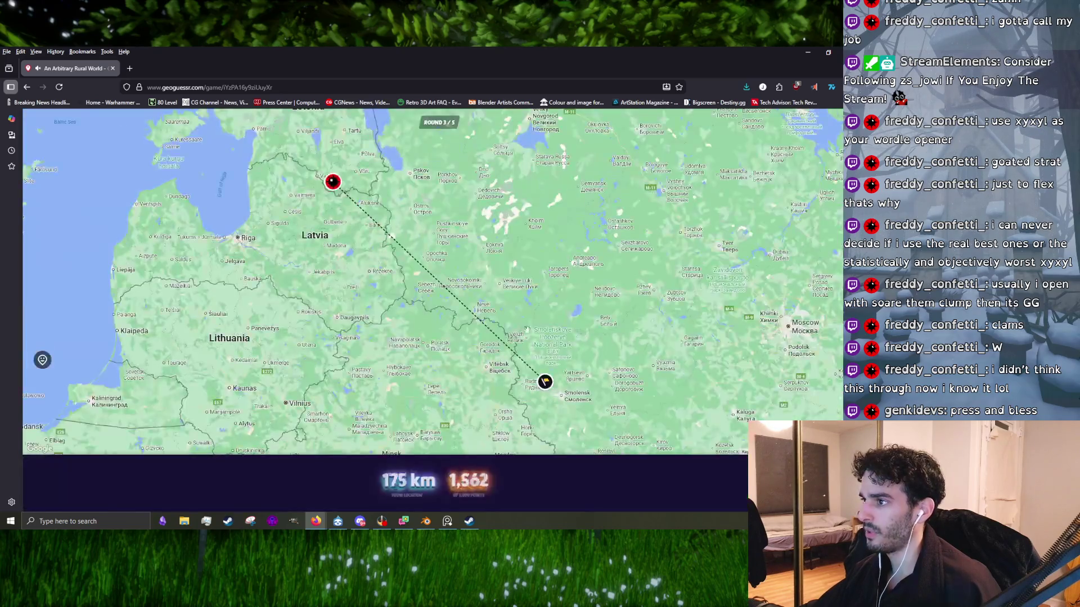
{"action": "key", "text": "space"}
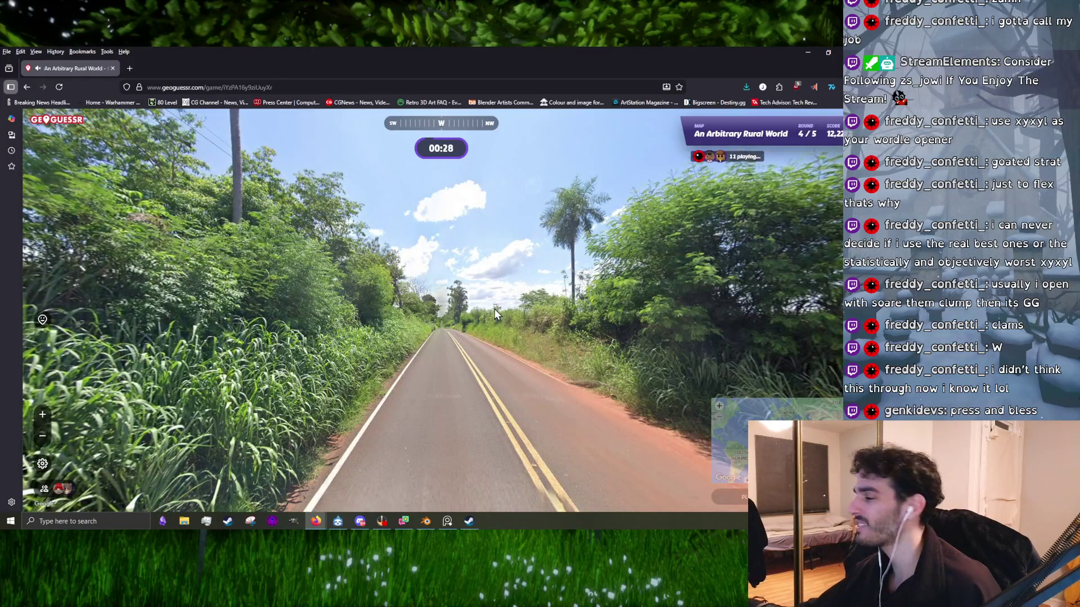
- Explore the red dirt road junction and follow it to the paved road
{"action": "mouse_move", "coordinate": [571, 342]}
{"action": "left_mouse_down"}
{"action": "mouse_move", "coordinate": [658, 378]}
{"action": "mouse_move", "coordinate": [545, 369]}
{"action": "left_mouse_up"}
{"action": "left_click", "coordinate": [675, 332]}
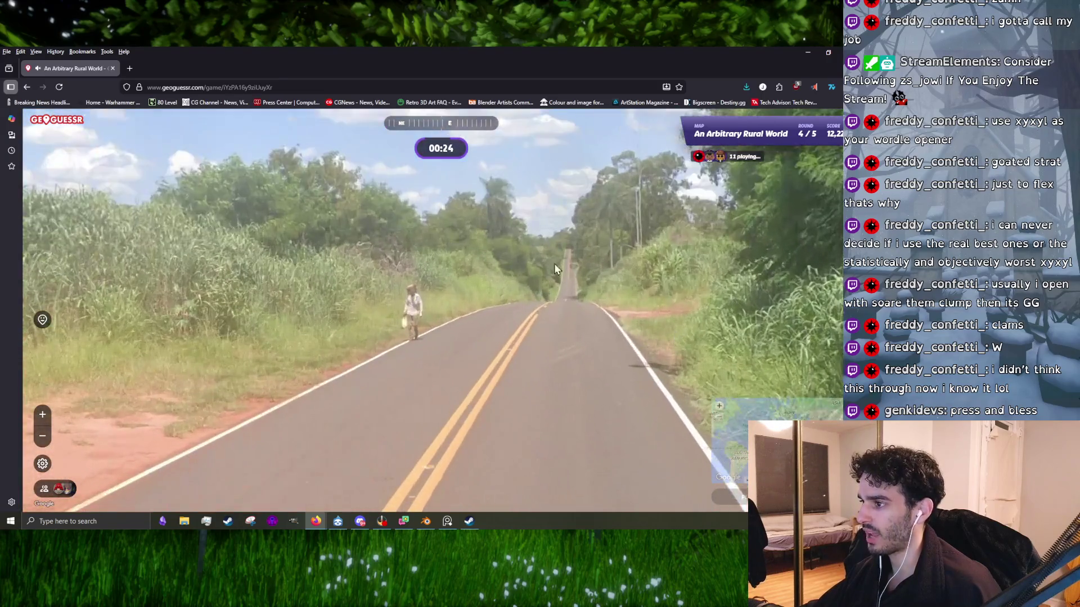
{"action": "key", "text": "z"}
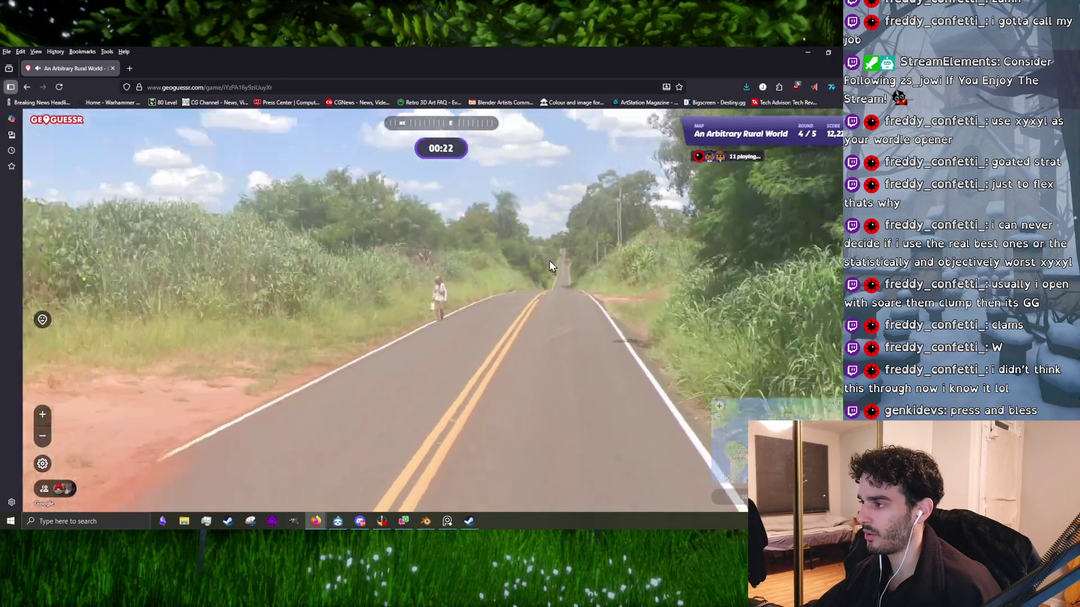
{"action": "left_click", "coordinate": [548, 261]}
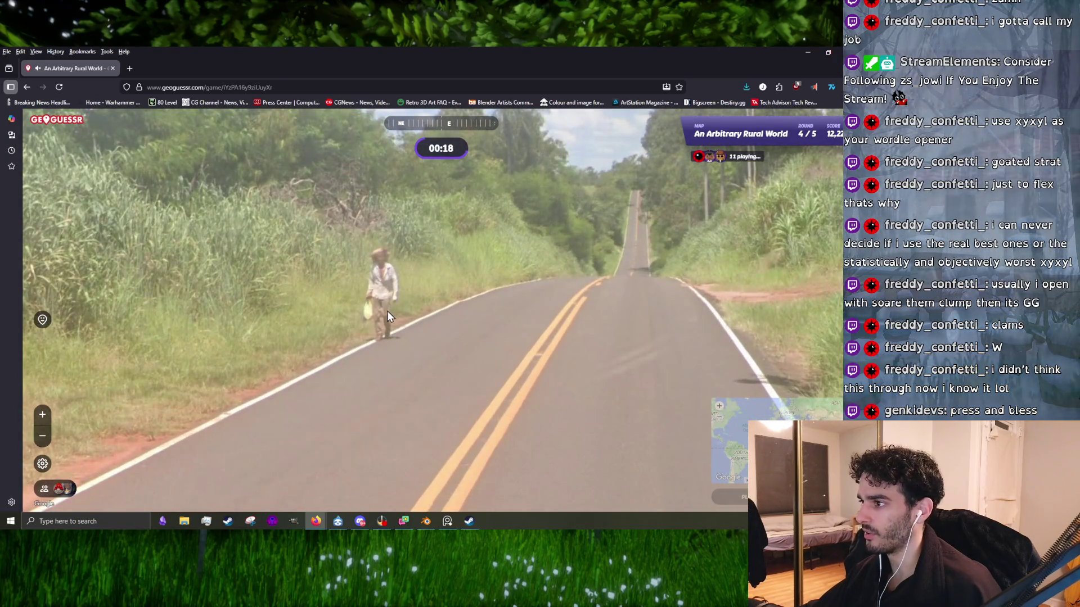
{"action": "key", "text": "z"}
{"action": "mouse_move", "coordinate": [386, 310]}
{"action": "left_mouse_down"}
{"action": "mouse_move", "coordinate": [659, 317]}
{"action": "mouse_move", "coordinate": [394, 393]}
{"action": "mouse_move", "coordinate": [717, 292]}
{"action": "mouse_move", "coordinate": [485, 267]}
{"action": "left_mouse_up"}
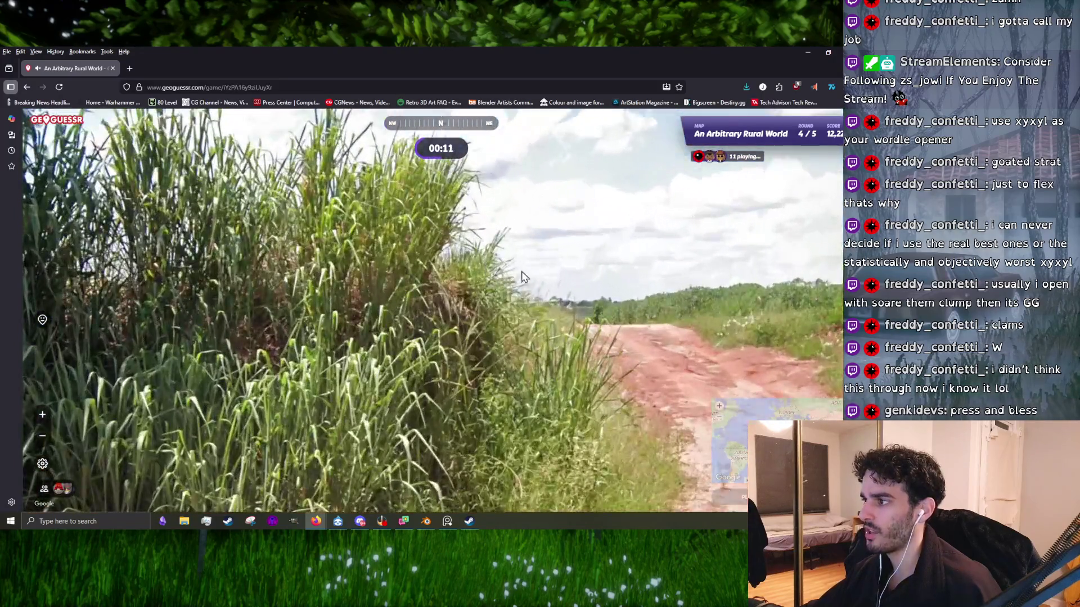
{"action": "left_click", "coordinate": [543, 296]}
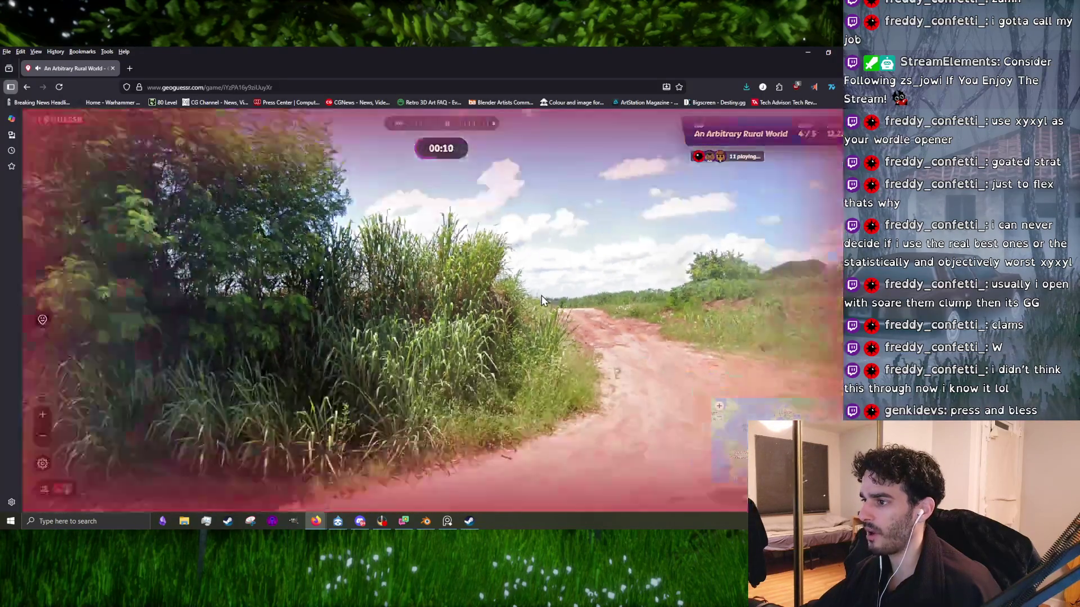
{"action": "left_click", "coordinate": [541, 296]}
{"action": "left_click", "coordinate": [571, 356]}
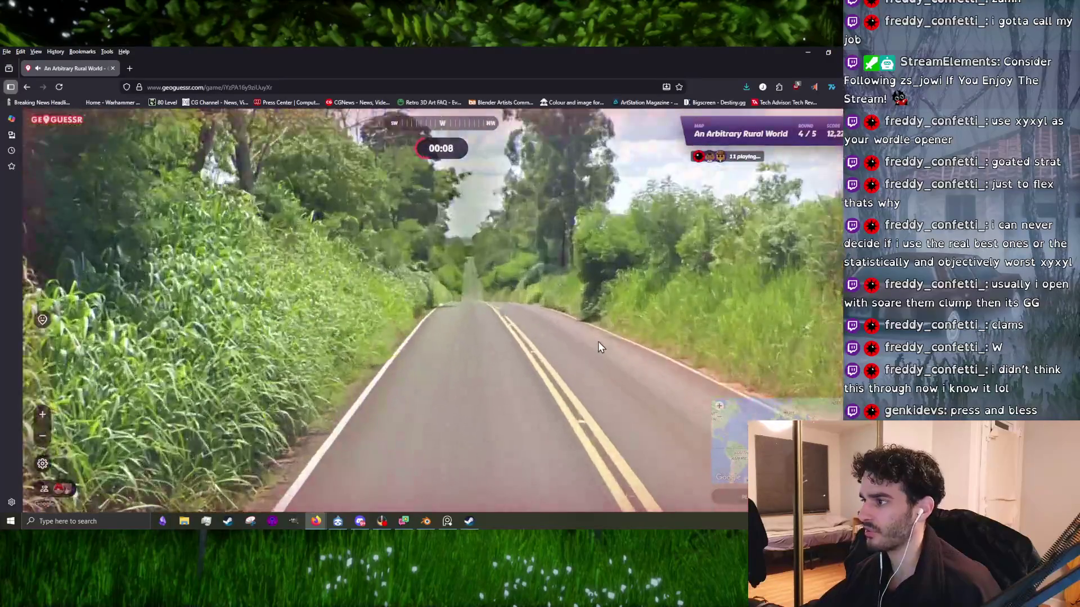
- Pin a guess in western Brazil, submit it for 1,703 points, and start round 5
{"action": "mouse_move", "coordinate": [613, 334]}
{"action": "scroll", "coordinate": [612, 385], "scroll_direction": "up", "scroll_amount": 1}
{"action": "scroll", "coordinate": [574, 366], "scroll_direction": "up", "scroll_amount": 1}
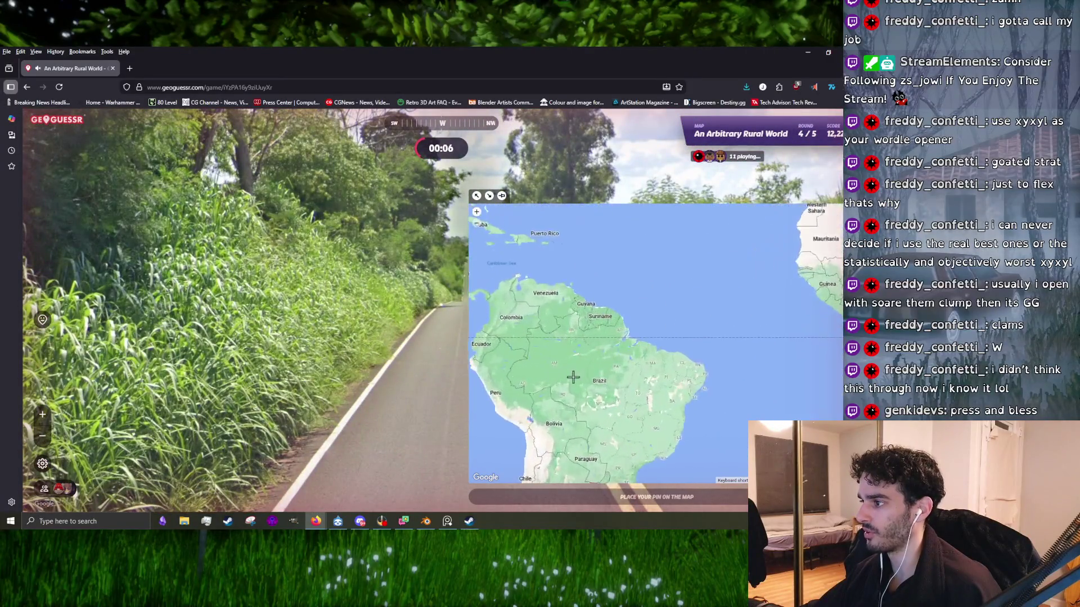
{"action": "left_click", "coordinate": [572, 381]}
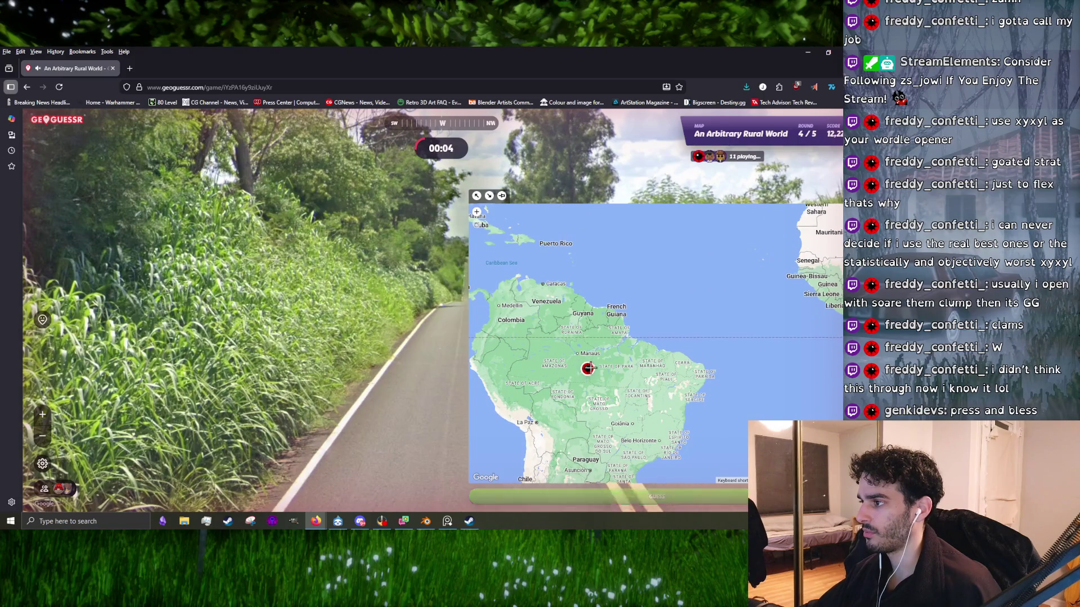
{"action": "left_click", "coordinate": [563, 495]}
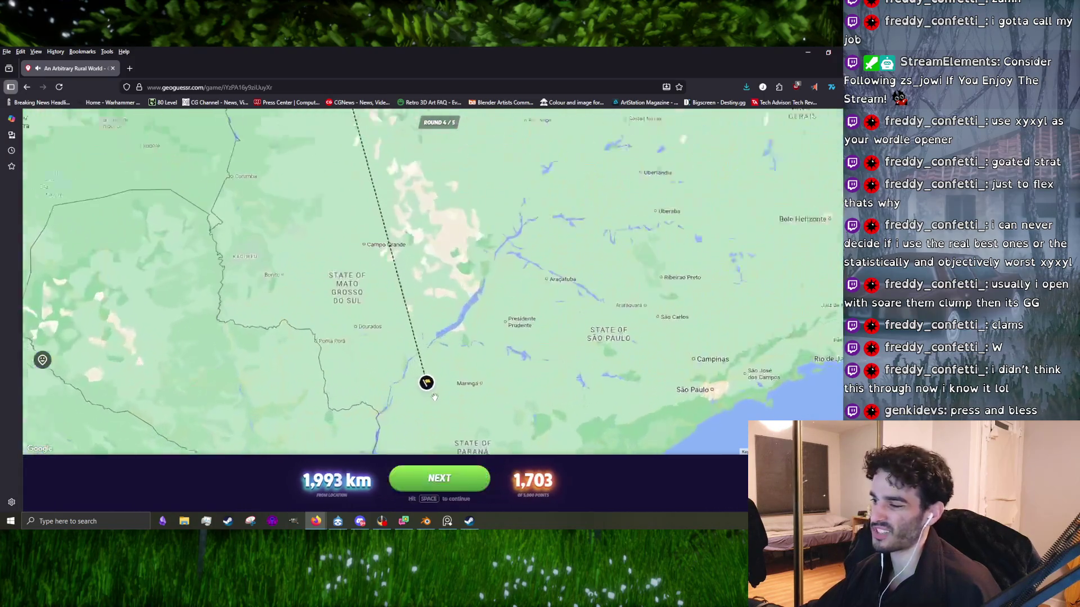
{"action": "scroll", "coordinate": [398, 278], "scroll_direction": "up", "scroll_amount": 2}
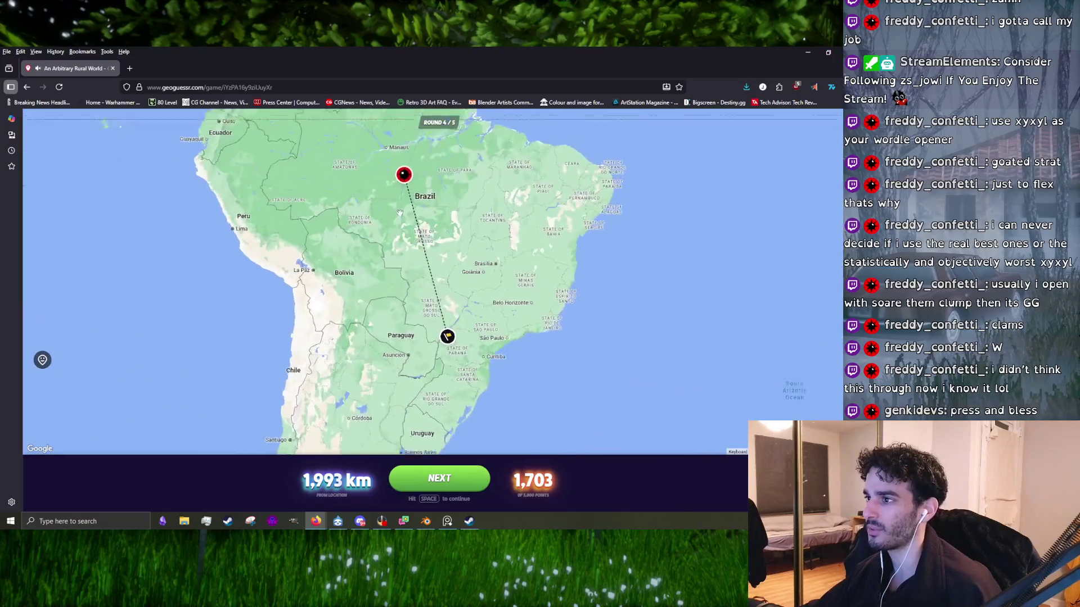
{"action": "scroll", "coordinate": [474, 315], "scroll_direction": "down", "scroll_amount": 5}
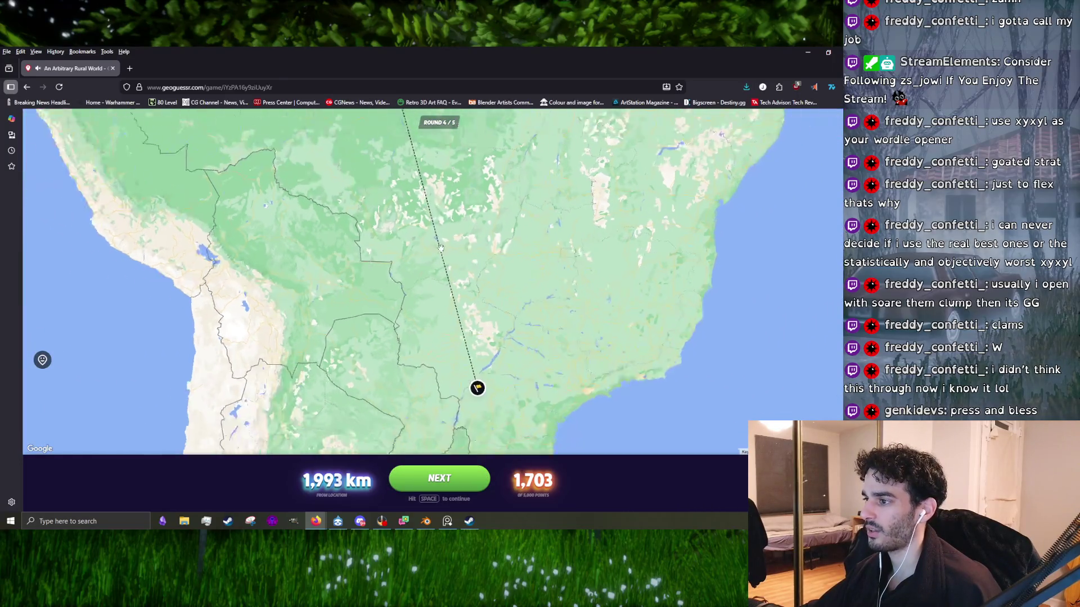
{"action": "key", "text": "space"}
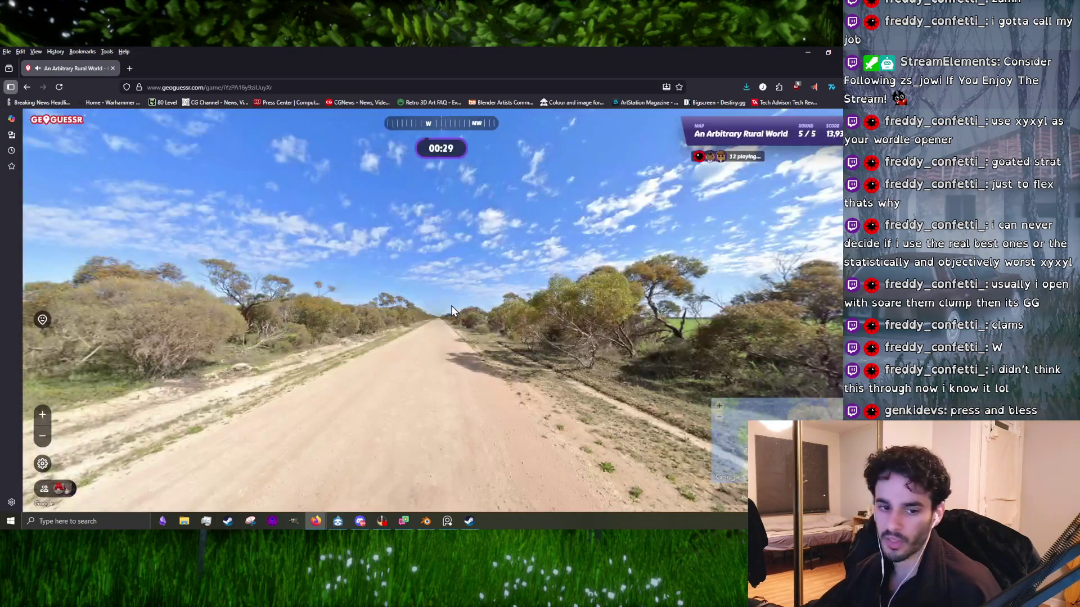
- Pan around the scrubland panorama and face down the dirt road
{"action": "mouse_move", "coordinate": [737, 349]}
{"action": "left_mouse_down"}
{"action": "mouse_move", "coordinate": [458, 367]}
{"action": "mouse_move", "coordinate": [331, 318]}
{"action": "mouse_move", "coordinate": [775, 320]}
{"action": "mouse_move", "coordinate": [670, 289]}
{"action": "mouse_move", "coordinate": [376, 311]}
{"action": "left_mouse_up"}
{"action": "scroll", "coordinate": [375, 311], "scroll_direction": "up", "scroll_amount": 2}
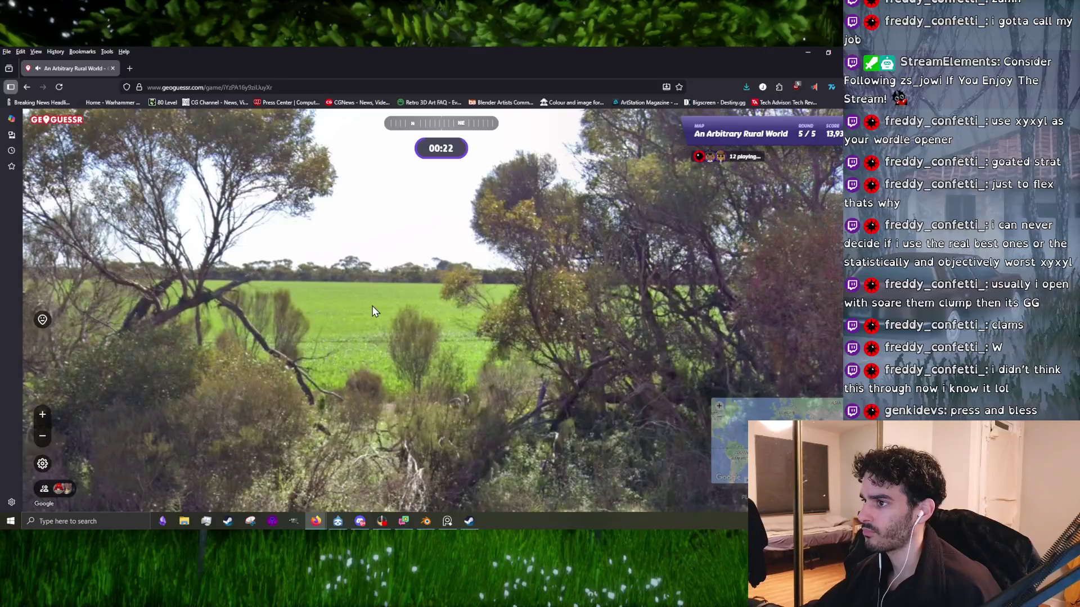
{"action": "scroll", "coordinate": [371, 308], "scroll_direction": "down", "scroll_amount": 2}
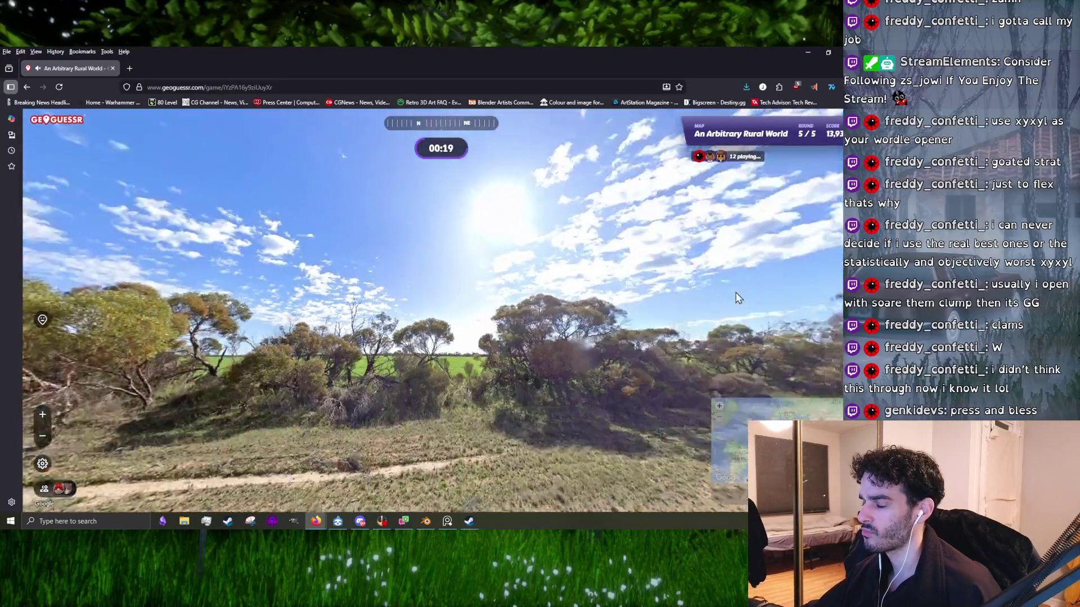
{"action": "left_click_drag", "start_coordinate": [497, 353], "coordinate": [647, 348]}
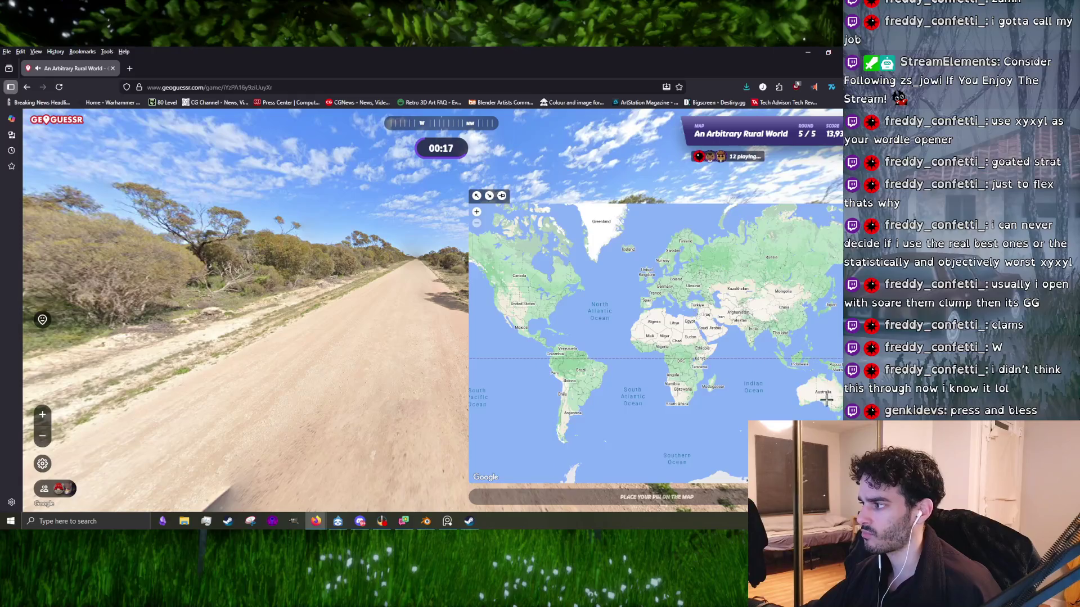
{"action": "scroll", "coordinate": [827, 400], "scroll_direction": "up", "scroll_amount": 2}
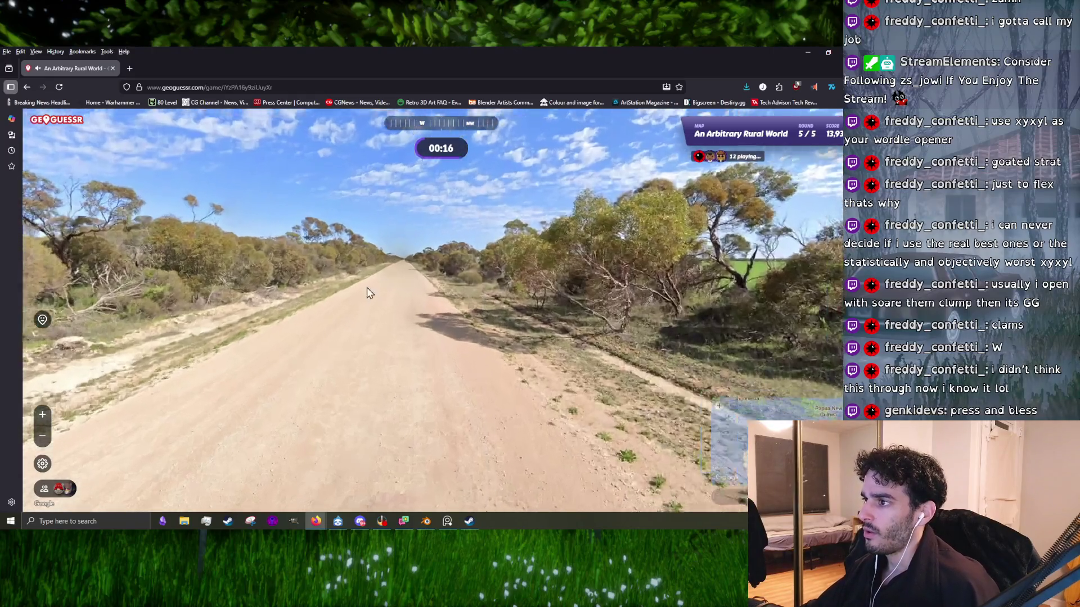
{"action": "left_click_drag", "start_coordinate": [362, 255], "coordinate": [383, 214]}
- Pin a guess in Western Australia, submit it for 2,408 points, and open the final results
{"action": "scroll", "coordinate": [647, 372], "scroll_direction": "up", "scroll_amount": 2}
{"action": "scroll", "coordinate": [646, 371], "scroll_direction": "up", "scroll_amount": 3}
{"action": "left_click", "coordinate": [711, 422]}
{"action": "key", "text": "space"}
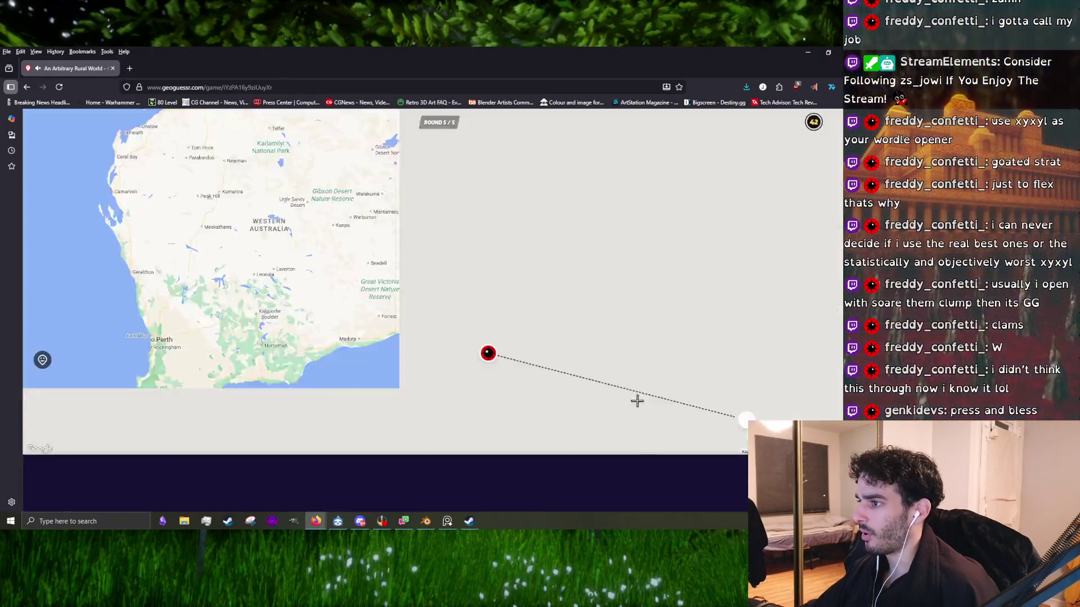
{"action": "scroll", "coordinate": [450, 268], "scroll_direction": "up", "scroll_amount": 2}
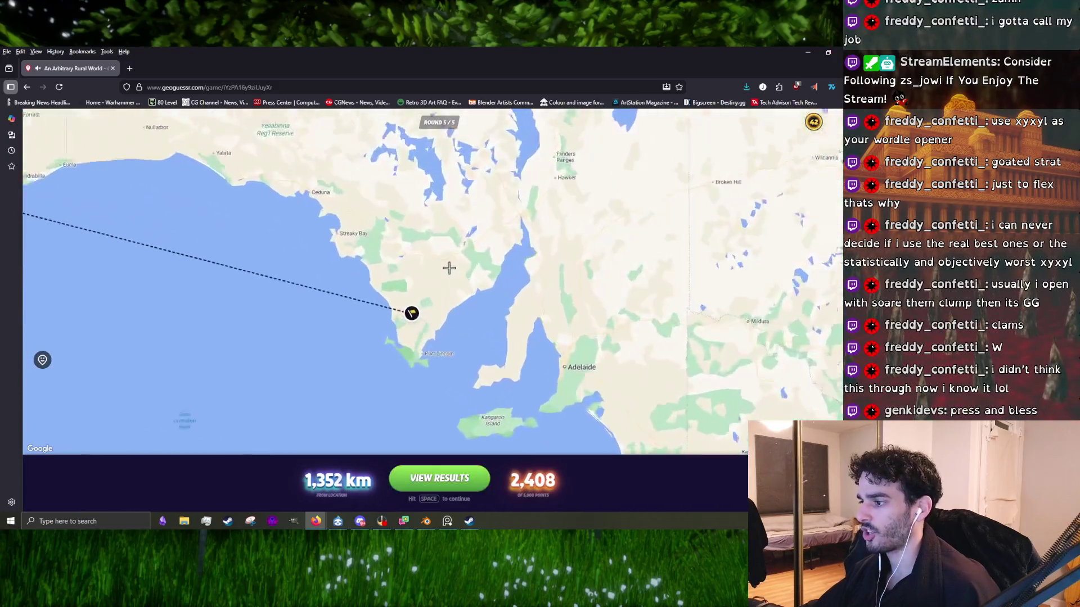
{"action": "scroll", "coordinate": [449, 268], "scroll_direction": "down", "scroll_amount": 3}
{"action": "left_click", "coordinate": [439, 478]}
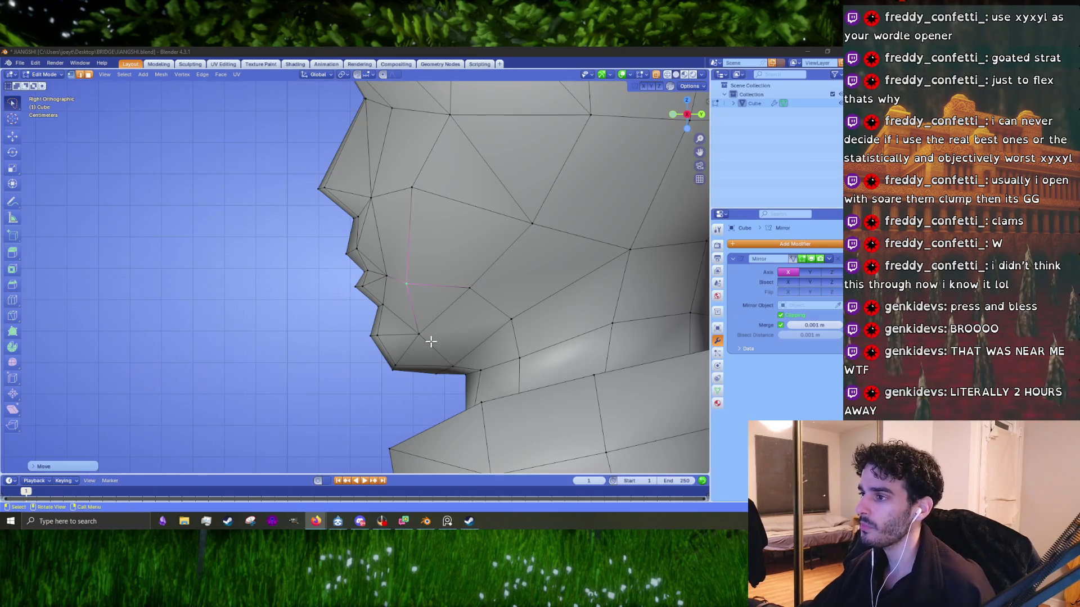
- Switch back to Blender to view the low-poly head reference image
{"action": "key", "text": "alt+Tab"}
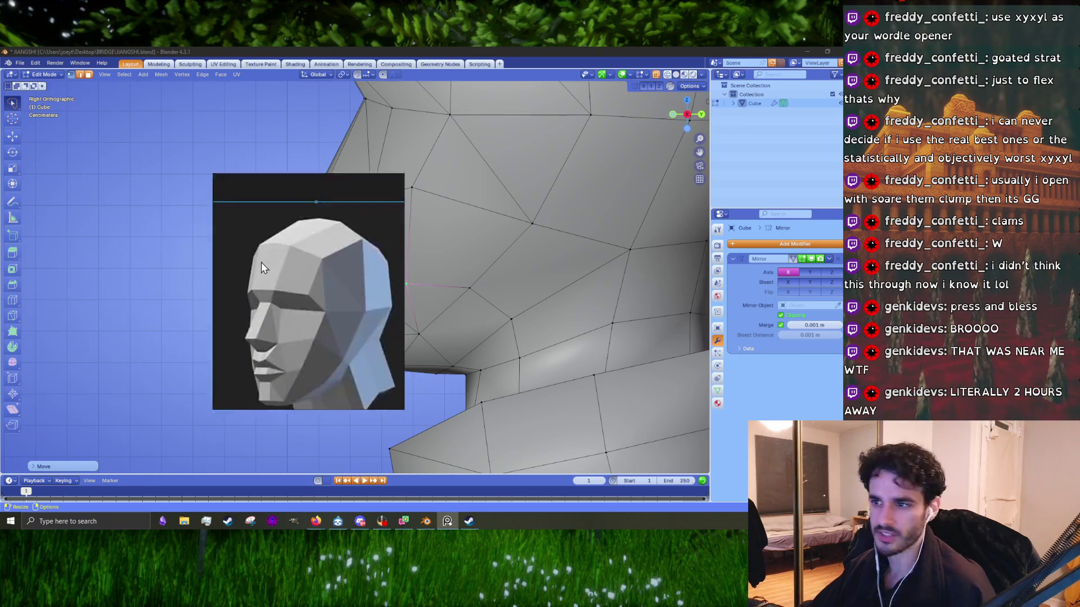
- Shift the reference image aside and move two jaw vertices to match the low-poly reference
{"action": "left_click_drag", "start_coordinate": [262, 265], "coordinate": [124, 204]}
{"action": "middle_click_drag", "start_coordinate": [348, 235], "coordinate": [442, 282]}
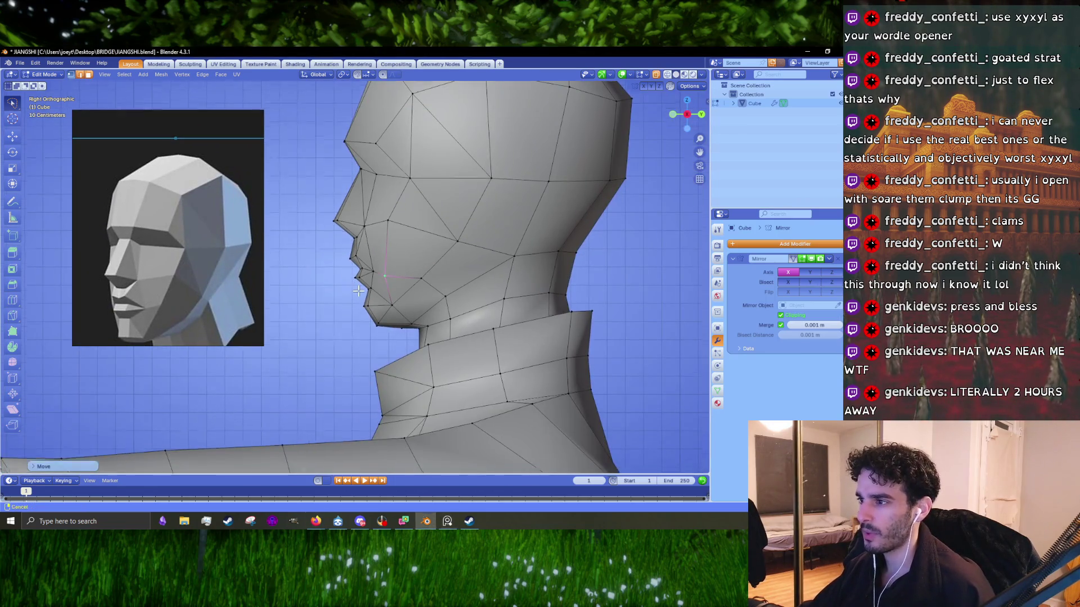
{"action": "mouse_move", "coordinate": [524, 307]}
{"action": "middle_mouse_down"}
{"action": "mouse_move", "coordinate": [475, 317]}
{"action": "mouse_move", "coordinate": [491, 279]}
{"action": "middle_mouse_up"}
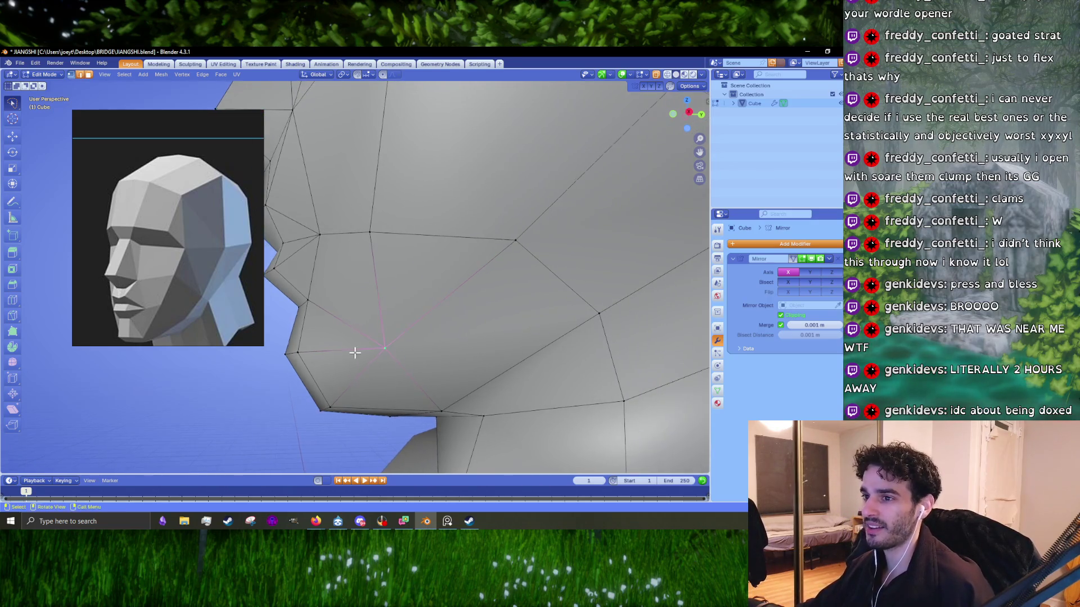
{"action": "middle_click_drag", "start_coordinate": [465, 352], "coordinate": [372, 353]}
{"action": "key", "text": "g"}
{"action": "left_click", "coordinate": [423, 345]}
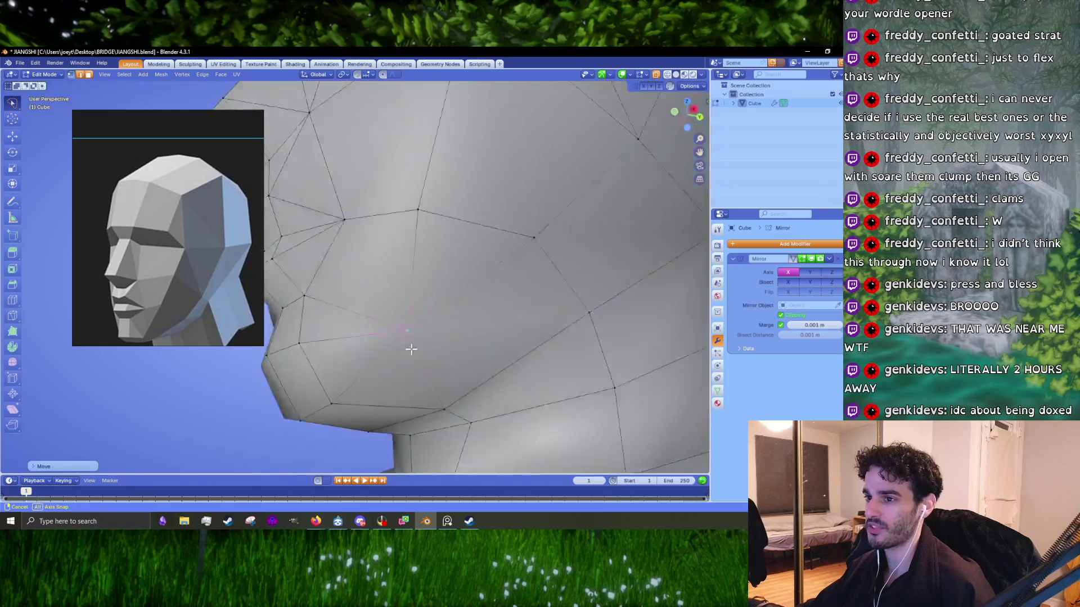
{"action": "key", "text": "g"}
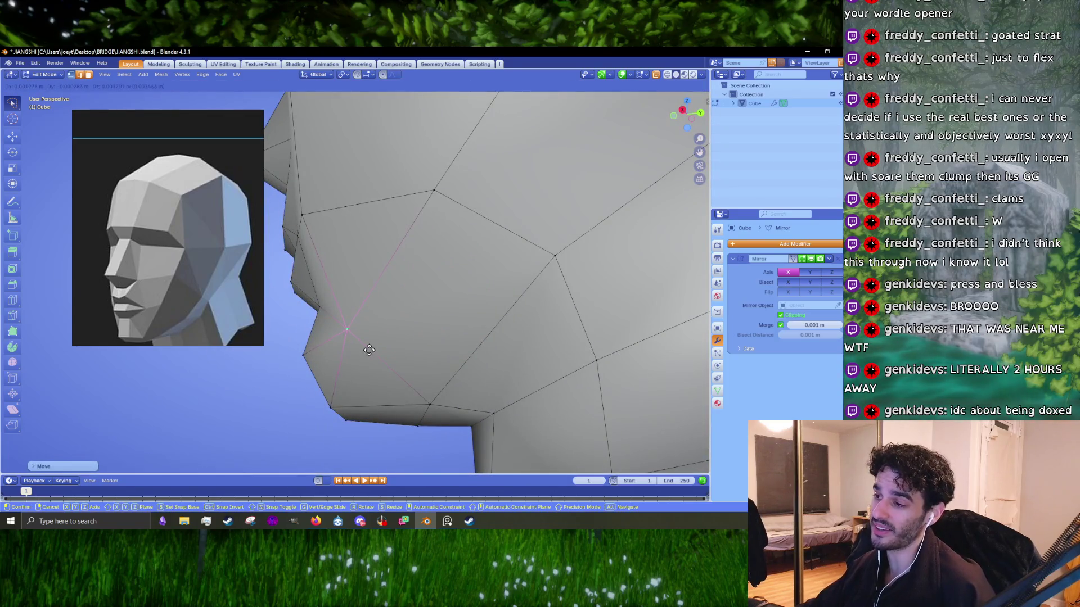
{"action": "left_click", "coordinate": [369, 349]}
- Check the head outside Edit Mode, then reposition two more jaw vertices
{"action": "mouse_move", "coordinate": [368, 349]}
{"action": "middle_mouse_down"}
{"action": "mouse_move", "coordinate": [366, 367]}
{"action": "mouse_move", "coordinate": [450, 355]}
{"action": "mouse_move", "coordinate": [415, 362]}
{"action": "mouse_move", "coordinate": [379, 302]}
{"action": "middle_mouse_up"}
{"action": "key", "text": "Tab"}
{"action": "key", "text": "Tab"}
{"action": "scroll", "coordinate": [424, 332], "scroll_direction": "up", "scroll_amount": 3}
{"action": "key", "text": "g"}
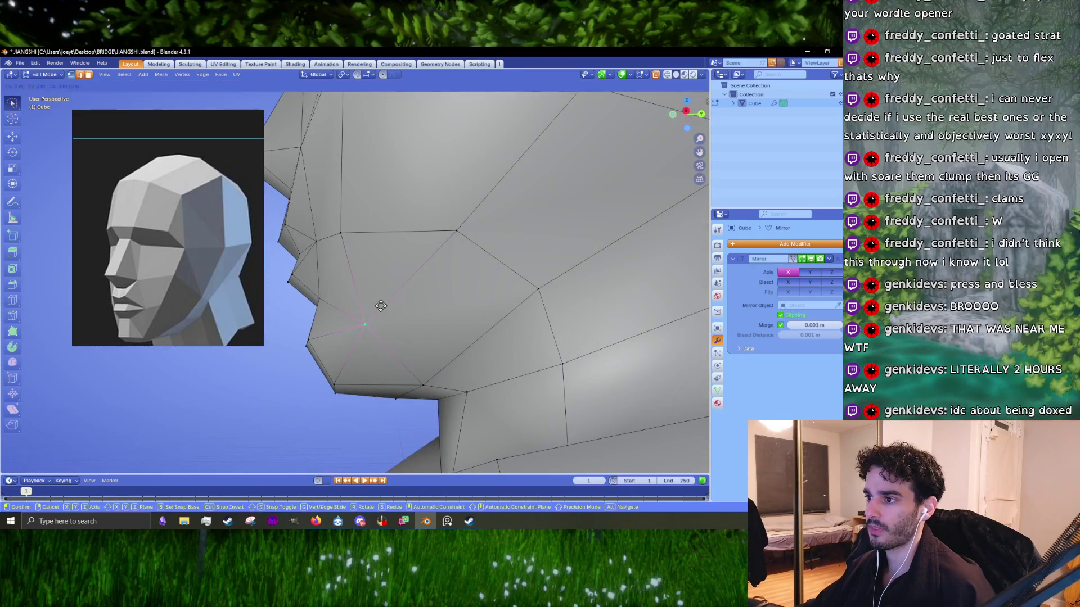
{"action": "left_click", "coordinate": [379, 302]}
{"action": "mouse_move", "coordinate": [532, 290]}
{"action": "middle_mouse_down"}
{"action": "mouse_move", "coordinate": [511, 316]}
{"action": "mouse_move", "coordinate": [444, 311]}
{"action": "mouse_move", "coordinate": [562, 289]}
{"action": "mouse_move", "coordinate": [430, 322]}
{"action": "mouse_move", "coordinate": [358, 327]}
{"action": "mouse_move", "coordinate": [405, 323]}
{"action": "mouse_move", "coordinate": [433, 338]}
{"action": "mouse_move", "coordinate": [456, 296]}
{"action": "mouse_move", "coordinate": [429, 306]}
{"action": "mouse_move", "coordinate": [442, 329]}
{"action": "mouse_move", "coordinate": [381, 354]}
{"action": "mouse_move", "coordinate": [326, 347]}
{"action": "mouse_move", "coordinate": [488, 339]}
{"action": "middle_mouse_up"}
{"action": "key", "text": "g"}
{"action": "left_click", "coordinate": [498, 322]}
- Review the whole figure and select the edge loop around the neck
{"action": "scroll", "coordinate": [445, 311], "scroll_direction": "down", "scroll_amount": 4}
{"action": "key", "text": "Tab"}
{"action": "key", "text": "Tab"}
{"action": "scroll", "coordinate": [447, 335], "scroll_direction": "up", "scroll_amount": 5}
{"action": "left_click", "coordinate": [459, 345], "text": "alt"}
{"action": "scroll", "coordinate": [381, 331], "scroll_direction": "down", "scroll_amount": 5}
{"action": "scroll", "coordinate": [414, 319], "scroll_direction": "up", "scroll_amount": 5}
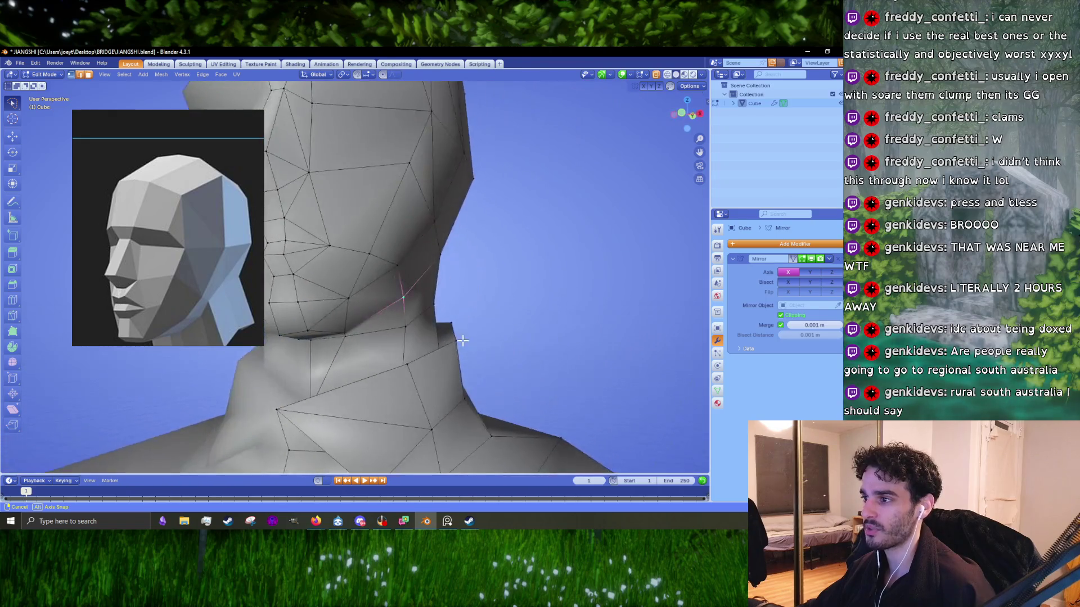
- Move a vertex on the jaw's lower edge where it meets the neck, reviewing the bust from several angles
{"action": "mouse_move", "coordinate": [478, 339]}
{"action": "middle_mouse_down"}
{"action": "mouse_move", "coordinate": [313, 273]}
{"action": "mouse_move", "coordinate": [439, 319]}
{"action": "mouse_move", "coordinate": [338, 296]}
{"action": "mouse_move", "coordinate": [489, 234]}
{"action": "mouse_move", "coordinate": [387, 317]}
{"action": "mouse_move", "coordinate": [505, 331]}
{"action": "mouse_move", "coordinate": [373, 299]}
{"action": "mouse_move", "coordinate": [468, 272]}
{"action": "mouse_move", "coordinate": [430, 268]}
{"action": "mouse_move", "coordinate": [416, 291]}
{"action": "mouse_move", "coordinate": [466, 270]}
{"action": "middle_mouse_up"}
{"action": "scroll", "coordinate": [386, 297], "scroll_direction": "up", "scroll_amount": 5}
{"action": "key", "text": "g"}
{"action": "key", "text": "Tab"}
{"action": "key", "text": "Tab"}
{"action": "scroll", "coordinate": [443, 319], "scroll_direction": "up", "scroll_amount": 5}
{"action": "left_click", "coordinate": [389, 287]}
{"action": "scroll", "coordinate": [466, 270], "scroll_direction": "up", "scroll_amount": 3}
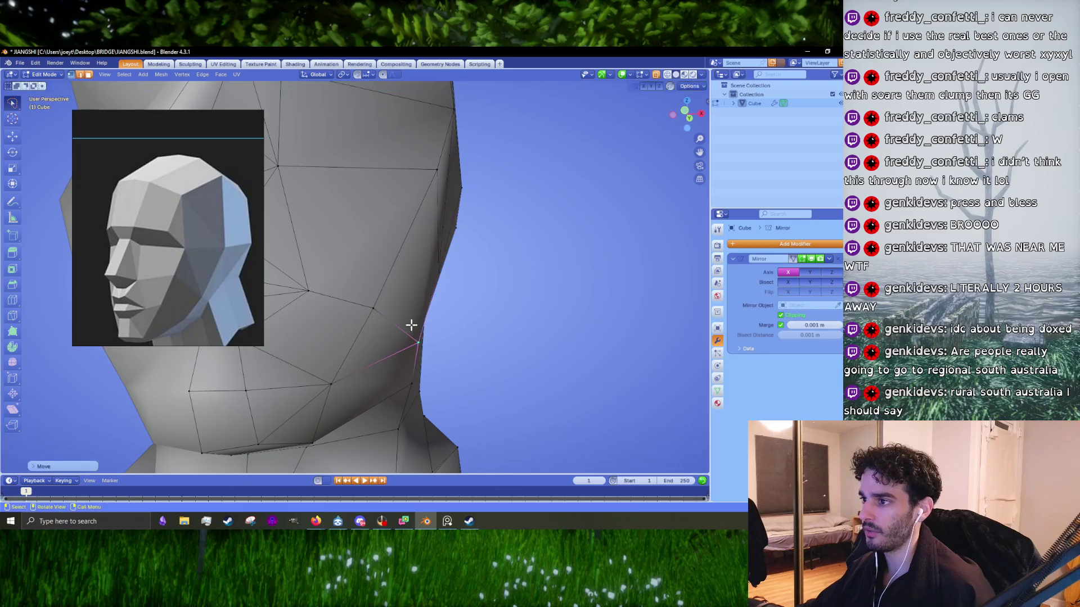
{"action": "middle_click_drag", "start_coordinate": [371, 309], "coordinate": [414, 293]}
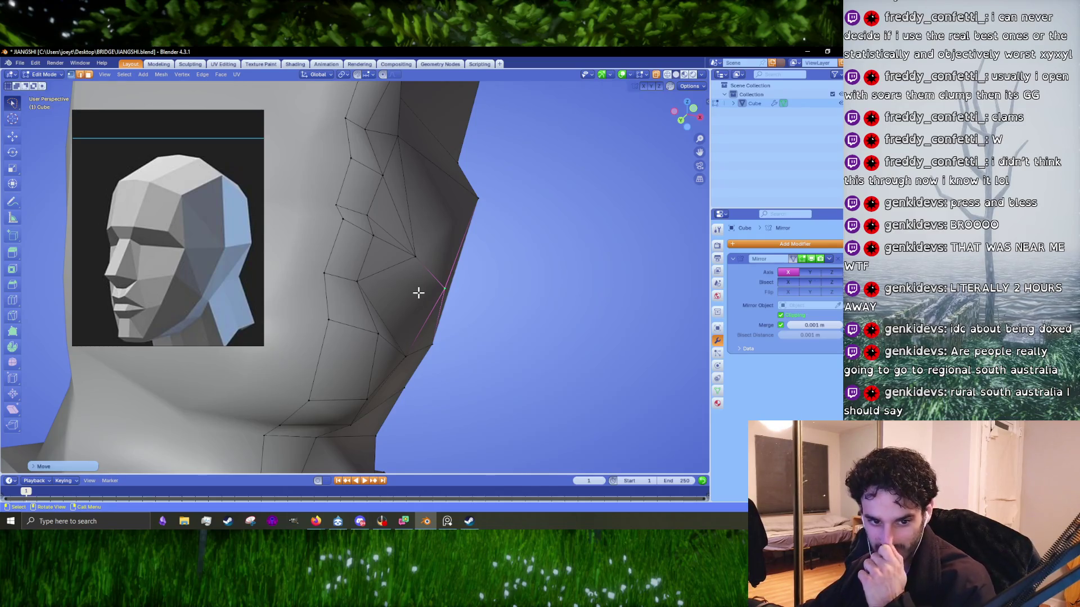
{"action": "mouse_move", "coordinate": [438, 289]}
{"action": "middle_mouse_down"}
{"action": "mouse_move", "coordinate": [391, 316]}
{"action": "mouse_move", "coordinate": [460, 332]}
{"action": "mouse_move", "coordinate": [453, 321]}
{"action": "mouse_move", "coordinate": [498, 307]}
{"action": "mouse_move", "coordinate": [466, 324]}
{"action": "middle_mouse_up"}
{"action": "key", "text": "KP_1"}
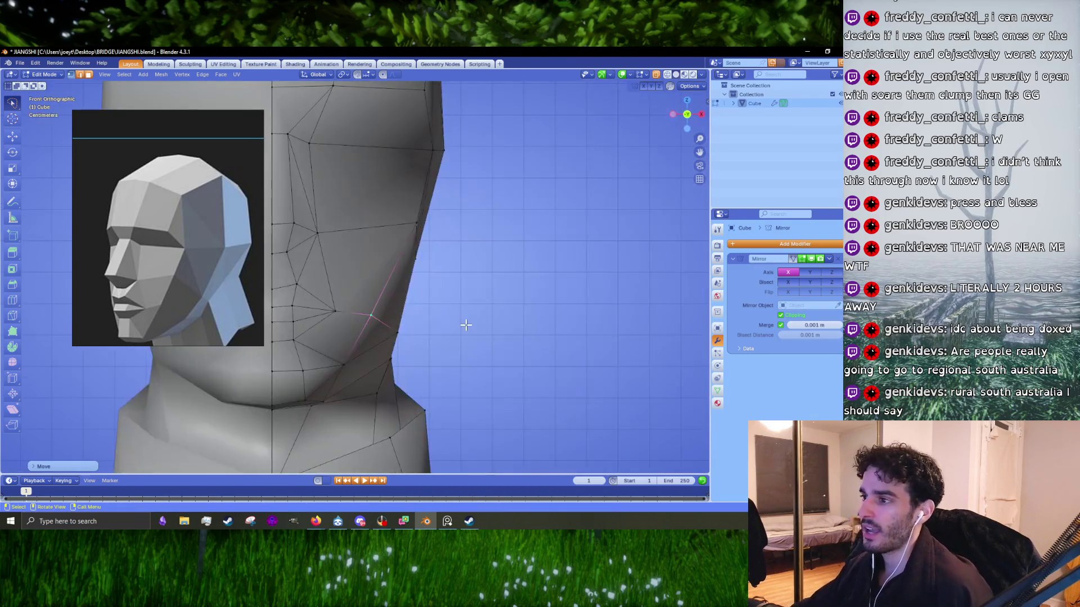
- Shift one jaw vertex to the right and lower another jaw vertex
{"action": "key", "text": "g"}
{"action": "left_click", "coordinate": [403, 313]}
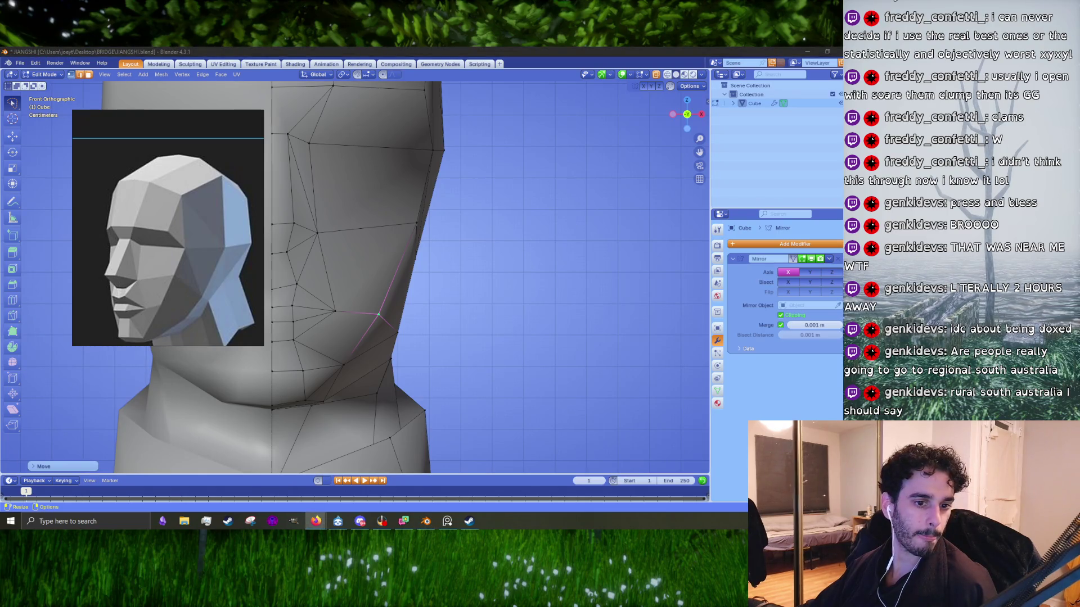
{"action": "scroll", "coordinate": [410, 290], "scroll_direction": "up", "scroll_amount": 1}
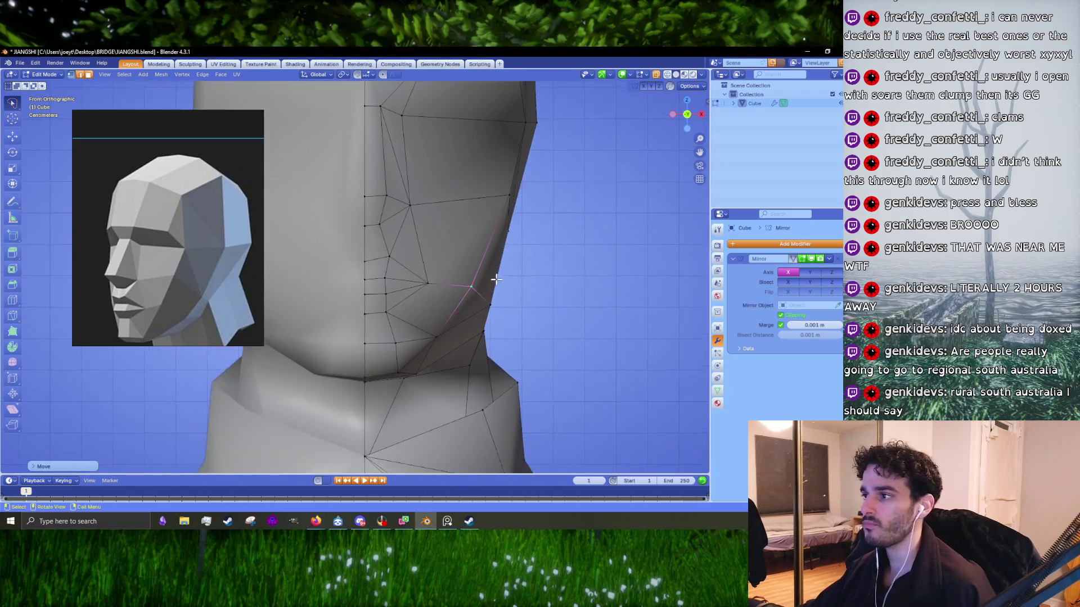
{"action": "middle_click_drag", "start_coordinate": [409, 290], "coordinate": [504, 292], "text": "shift"}
{"action": "left_click_drag", "start_coordinate": [504, 292], "coordinate": [506, 284]}
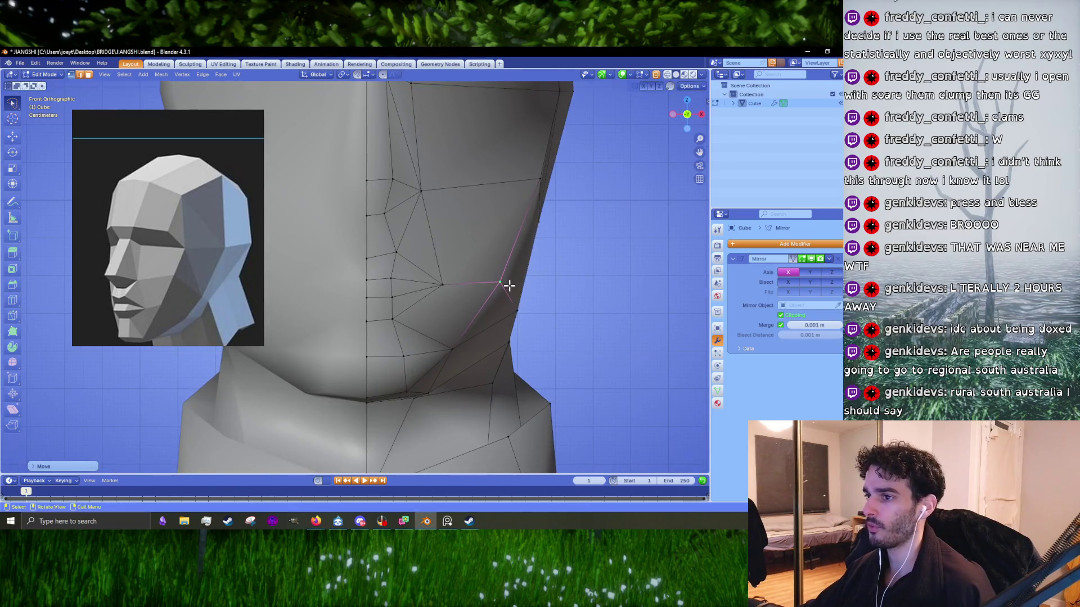
{"action": "middle_click_drag", "start_coordinate": [506, 285], "coordinate": [331, 297], "text": "shift"}
{"action": "key", "text": "g"}
{"action": "left_click", "coordinate": [443, 304]}
- Reposition the vertices under the chin and nudge the selection slightly downward
{"action": "mouse_move", "coordinate": [392, 246]}
{"action": "middle_mouse_down"}
{"action": "mouse_move", "coordinate": [428, 285]}
{"action": "mouse_move", "coordinate": [366, 270]}
{"action": "mouse_move", "coordinate": [378, 286]}
{"action": "mouse_move", "coordinate": [469, 313]}
{"action": "mouse_move", "coordinate": [439, 272]}
{"action": "mouse_move", "coordinate": [373, 231]}
{"action": "mouse_move", "coordinate": [377, 218]}
{"action": "mouse_move", "coordinate": [374, 236]}
{"action": "mouse_move", "coordinate": [443, 243]}
{"action": "middle_mouse_up"}
{"action": "key", "text": "g"}
{"action": "left_click", "coordinate": [473, 319]}
{"action": "key", "text": "g"}
{"action": "left_click", "coordinate": [377, 216]}
{"action": "key", "text": "g"}
{"action": "left_click", "coordinate": [385, 267]}
{"action": "mouse_move", "coordinate": [431, 272]}
{"action": "middle_mouse_down"}
{"action": "mouse_move", "coordinate": [406, 278]}
{"action": "mouse_move", "coordinate": [451, 292]}
{"action": "middle_mouse_up"}
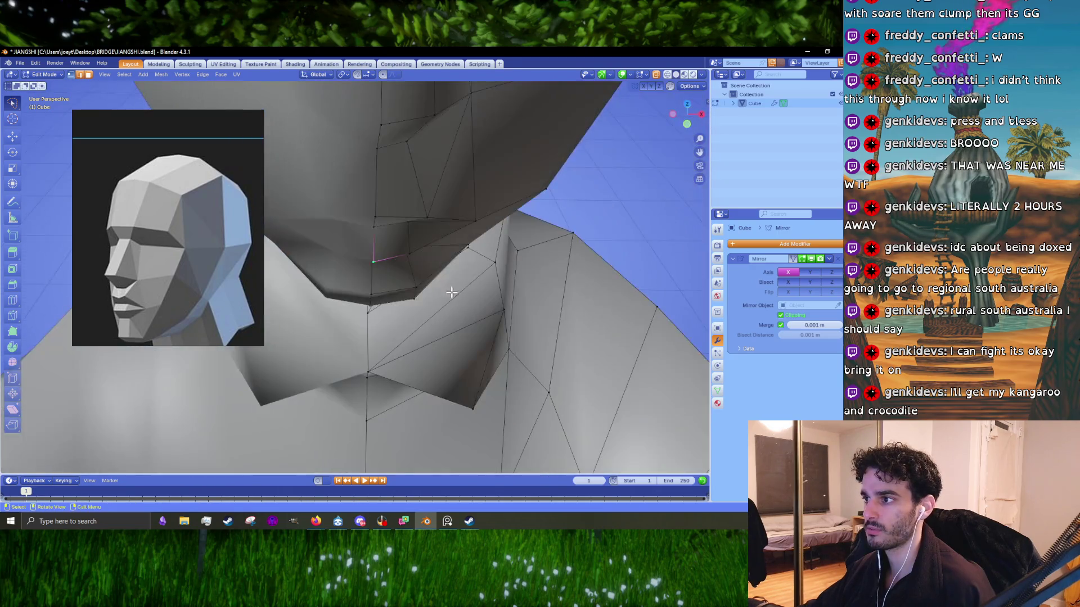
{"action": "left_click", "coordinate": [414, 261]}
- Lower the neck vertex at the front centre line, then view the whole figure in Object Mode
{"action": "mouse_move", "coordinate": [385, 228]}
{"action": "middle_mouse_down"}
{"action": "mouse_move", "coordinate": [386, 265]}
{"action": "mouse_move", "coordinate": [476, 261]}
{"action": "middle_mouse_up"}
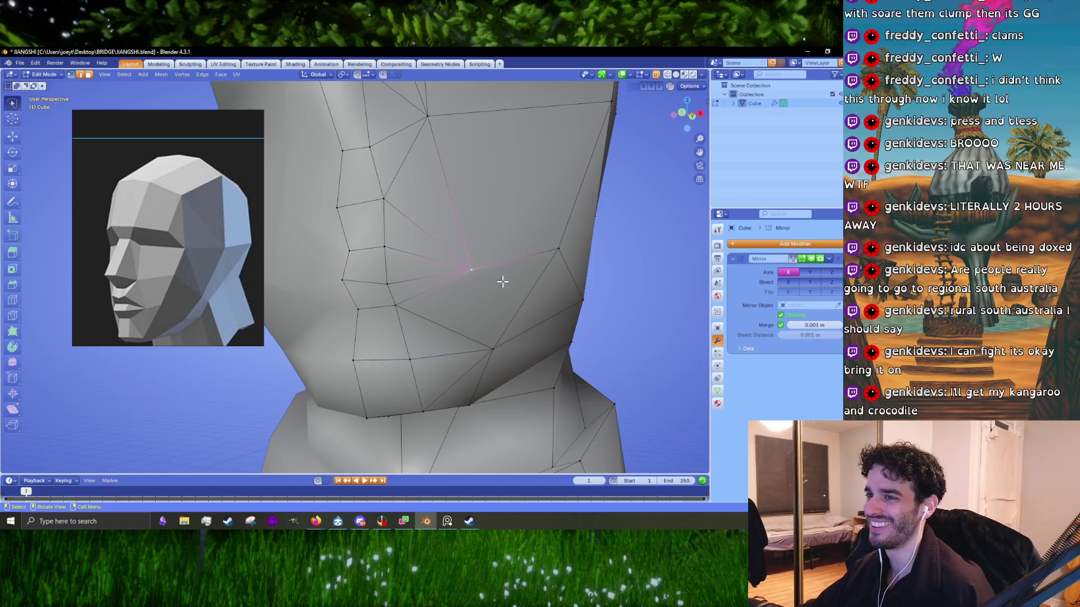
{"action": "mouse_move", "coordinate": [459, 296]}
{"action": "middle_mouse_down"}
{"action": "mouse_move", "coordinate": [471, 285]}
{"action": "mouse_move", "coordinate": [447, 287]}
{"action": "middle_mouse_up"}
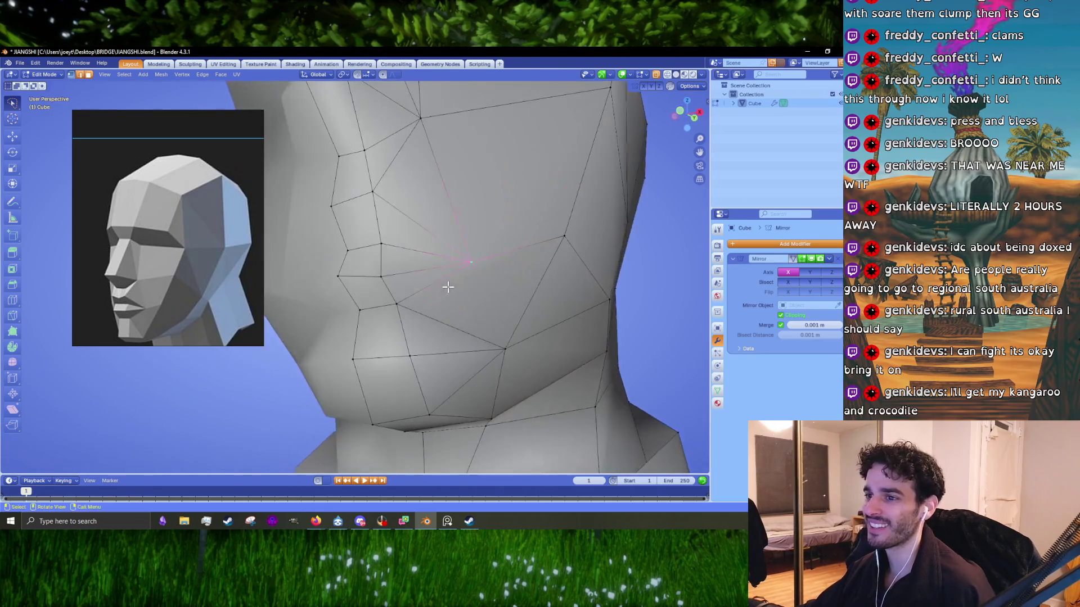
{"action": "left_click", "coordinate": [398, 305], "text": "shift"}
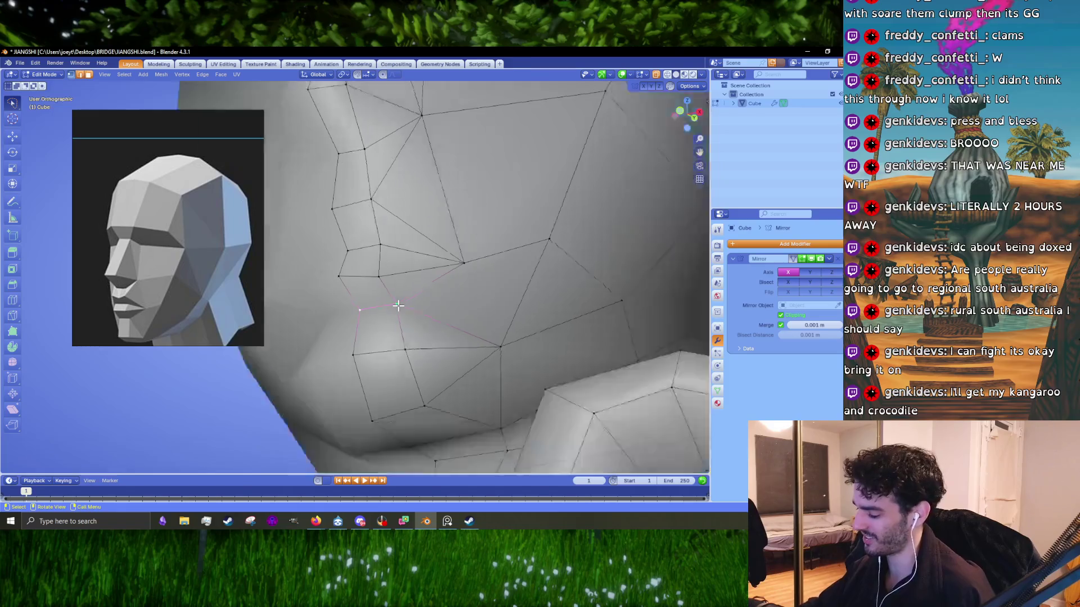
{"action": "key", "text": "KP_1"}
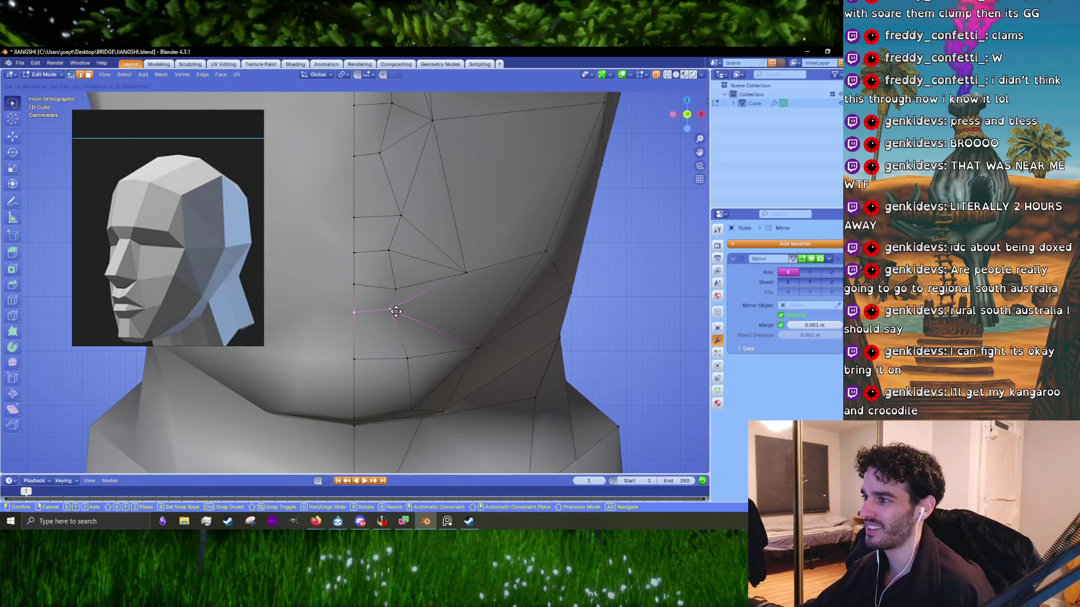
{"action": "left_click", "coordinate": [398, 315]}
{"action": "mouse_move", "coordinate": [401, 313]}
{"action": "middle_mouse_down"}
{"action": "mouse_move", "coordinate": [415, 283]}
{"action": "mouse_move", "coordinate": [366, 273]}
{"action": "mouse_move", "coordinate": [442, 261]}
{"action": "mouse_move", "coordinate": [465, 279]}
{"action": "mouse_move", "coordinate": [436, 183]}
{"action": "mouse_move", "coordinate": [381, 183]}
{"action": "middle_mouse_up"}
{"action": "key", "text": "Tab"}
{"action": "key", "text": "Tab"}
- Dissolve the extra edge on the sleeve
{"action": "scroll", "coordinate": [465, 279], "scroll_direction": "down", "scroll_amount": 5}
{"action": "scroll", "coordinate": [437, 182], "scroll_direction": "up", "scroll_amount": 5}
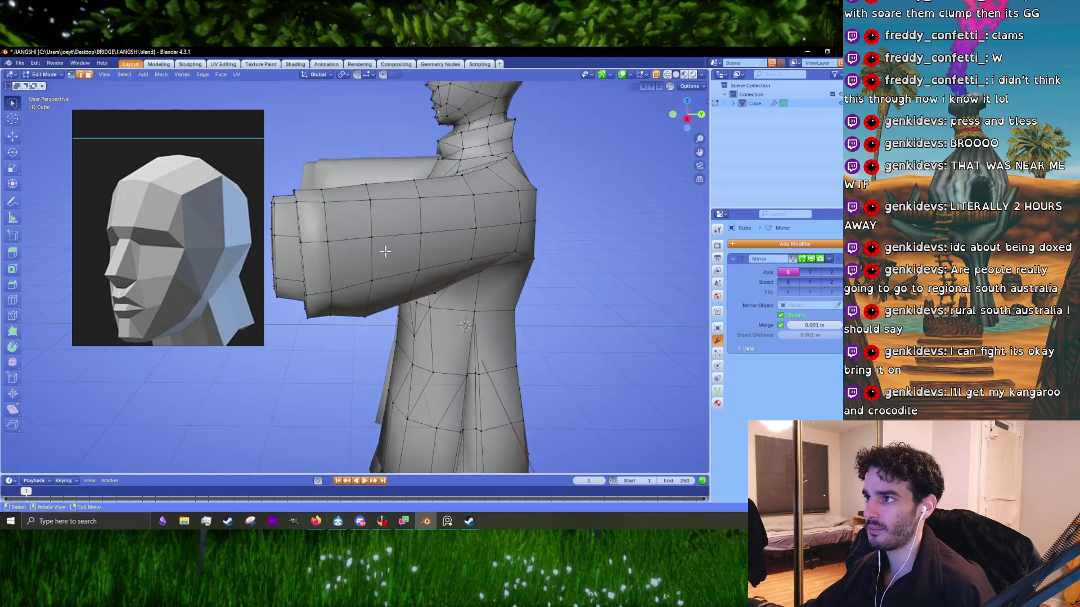
{"action": "right_click", "coordinate": [381, 177]}
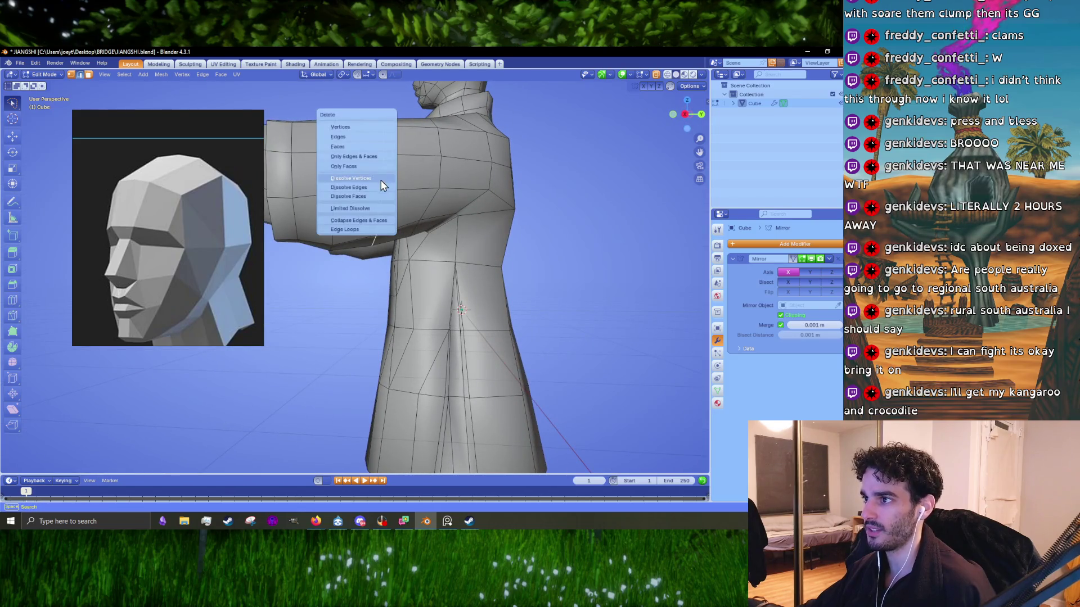
{"action": "left_click", "coordinate": [380, 180]}
- Slide the sleeve's edge loop slightly along the arm and review the robe in Object Mode
{"action": "middle_click_drag", "start_coordinate": [374, 185], "coordinate": [371, 339]}
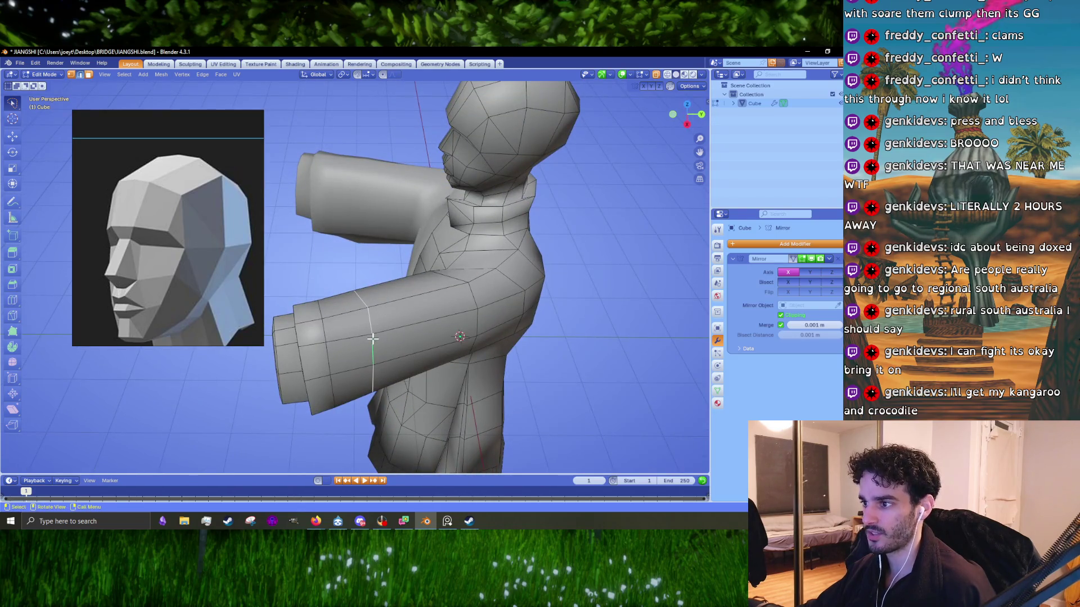
{"action": "left_click", "coordinate": [379, 341]}
{"action": "left_click", "coordinate": [401, 341]}
{"action": "mouse_move", "coordinate": [400, 340]}
{"action": "middle_mouse_down"}
{"action": "mouse_move", "coordinate": [415, 287]}
{"action": "mouse_move", "coordinate": [350, 399]}
{"action": "mouse_move", "coordinate": [346, 213]}
{"action": "mouse_move", "coordinate": [313, 301]}
{"action": "mouse_move", "coordinate": [387, 308]}
{"action": "mouse_move", "coordinate": [393, 352]}
{"action": "mouse_move", "coordinate": [424, 366]}
{"action": "mouse_move", "coordinate": [415, 327]}
{"action": "middle_mouse_up"}
{"action": "scroll", "coordinate": [313, 300], "scroll_direction": "up", "scroll_amount": 3}
{"action": "key", "text": "Tab"}
{"action": "scroll", "coordinate": [393, 352], "scroll_direction": "down", "scroll_amount": 4}
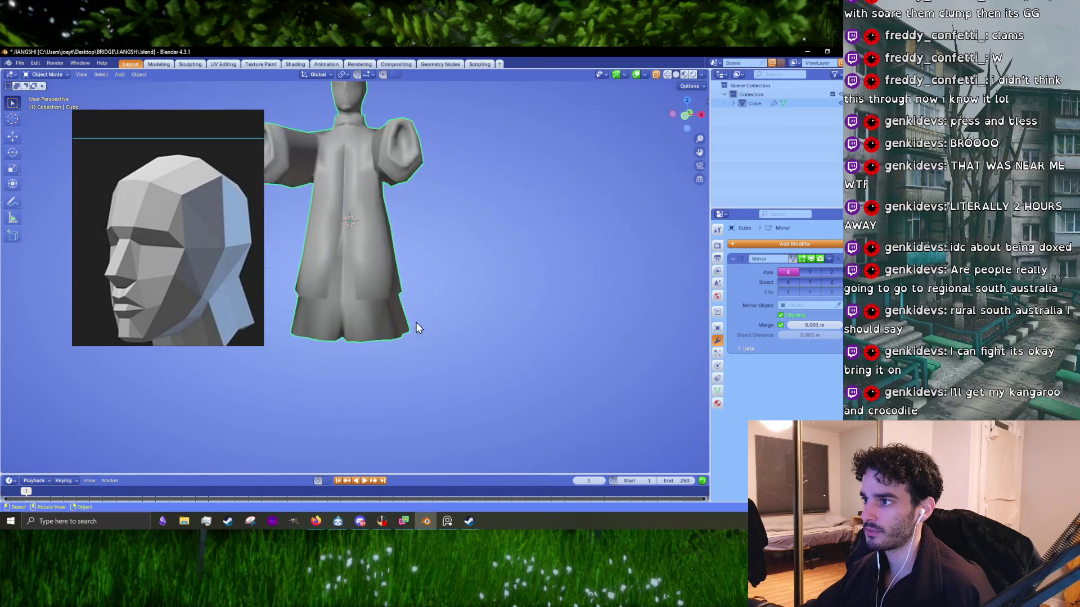
- Dissolve the selected skirt edges and slightly scale the remaining skirt geometry
{"action": "scroll", "coordinate": [410, 335], "scroll_direction": "up", "scroll_amount": 4}
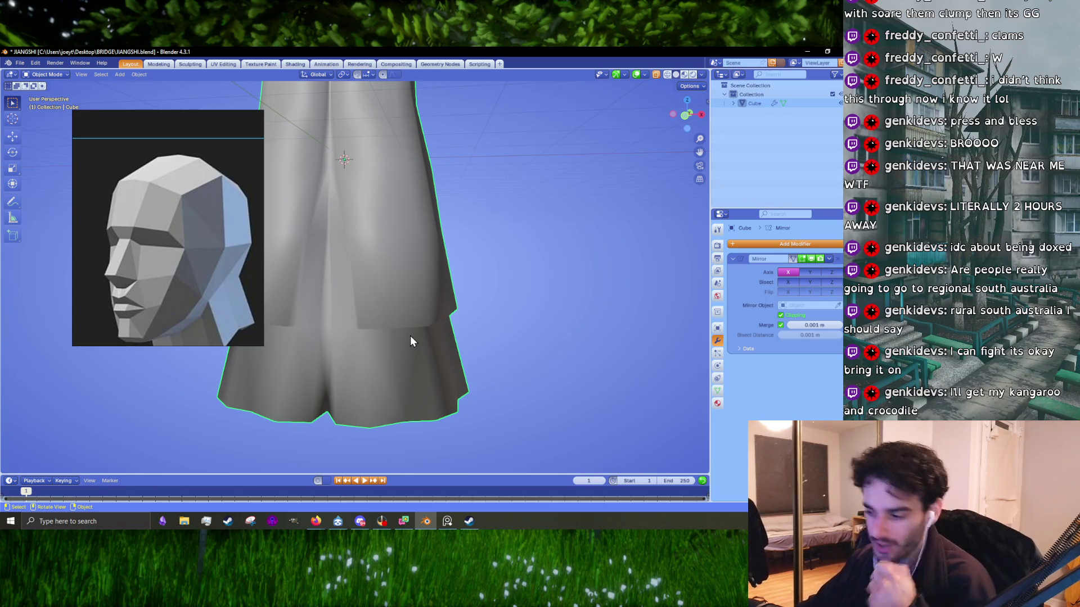
{"action": "key", "text": "Tab"}
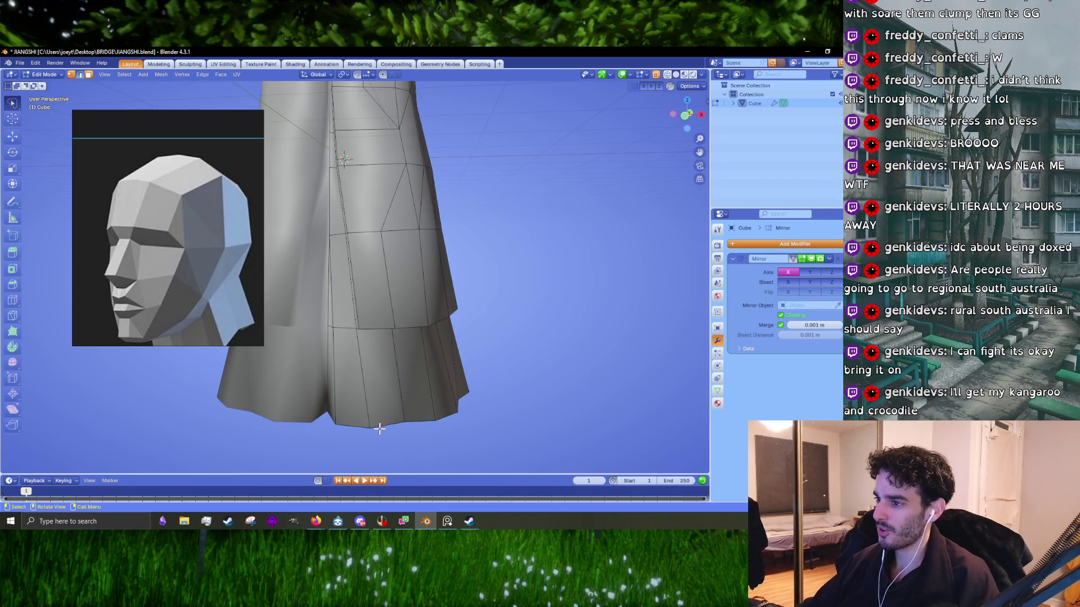
{"action": "middle_click_drag", "start_coordinate": [380, 429], "coordinate": [371, 255]}
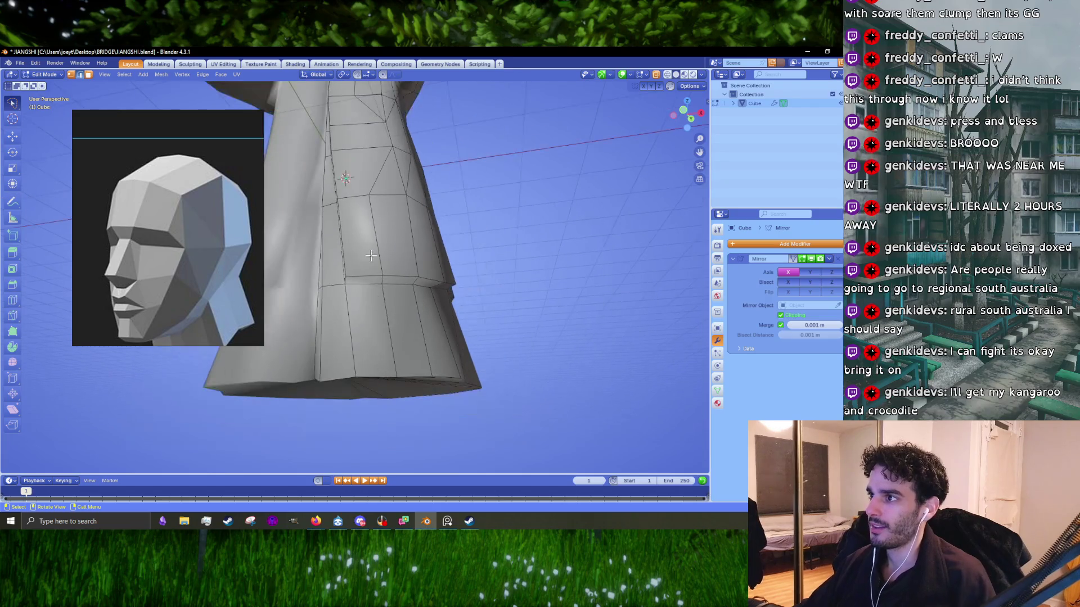
{"action": "mouse_move", "coordinate": [375, 246]}
{"action": "middle_mouse_down"}
{"action": "mouse_move", "coordinate": [359, 226]}
{"action": "mouse_move", "coordinate": [362, 248]}
{"action": "middle_mouse_up"}
{"action": "key", "text": "x"}
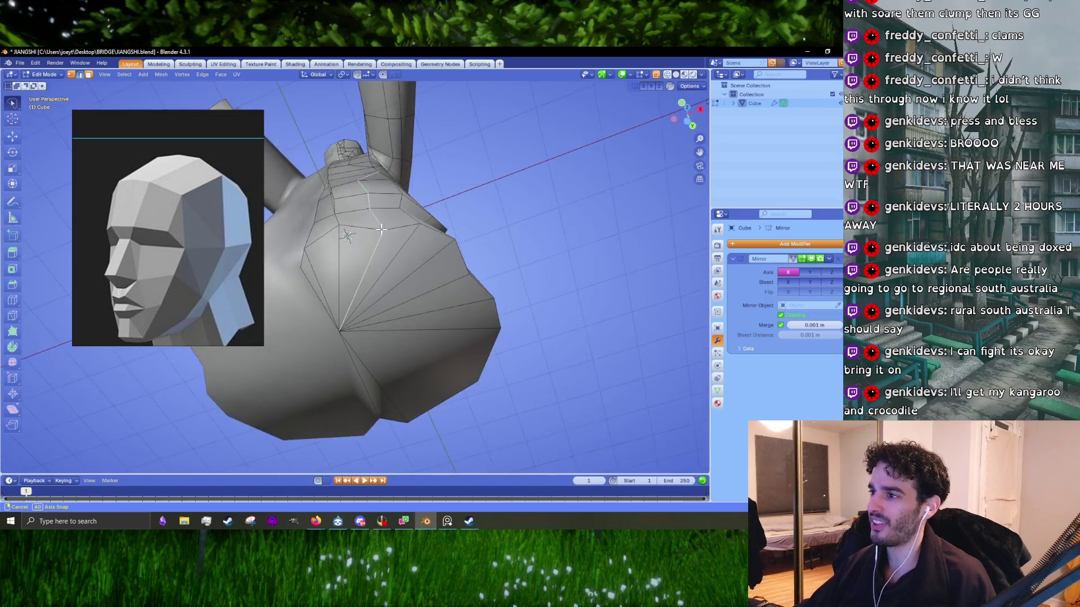
{"action": "left_click", "coordinate": [379, 250]}
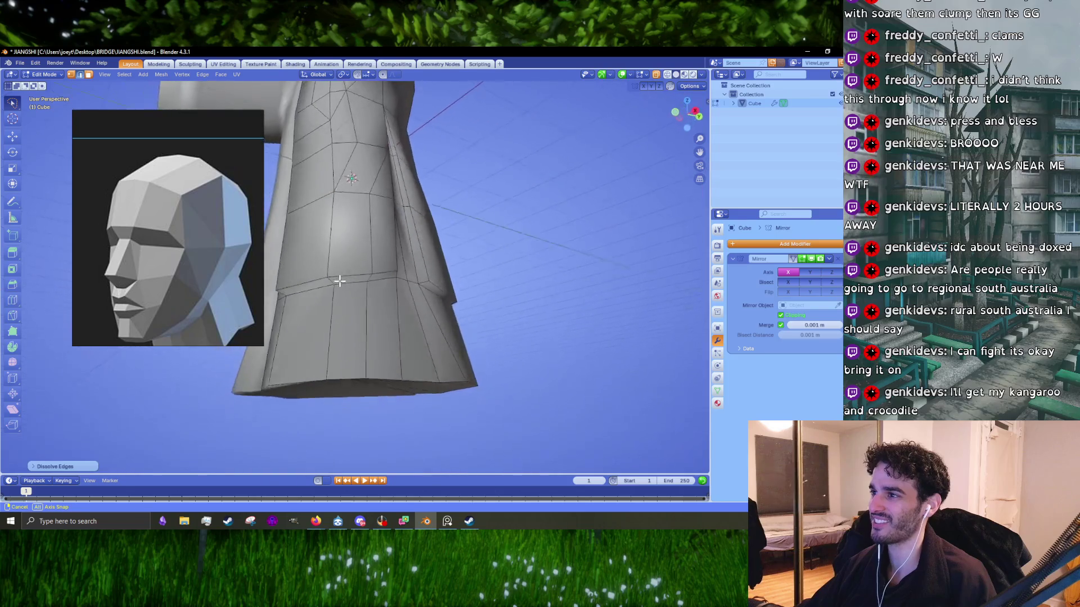
{"action": "key", "text": "s"}
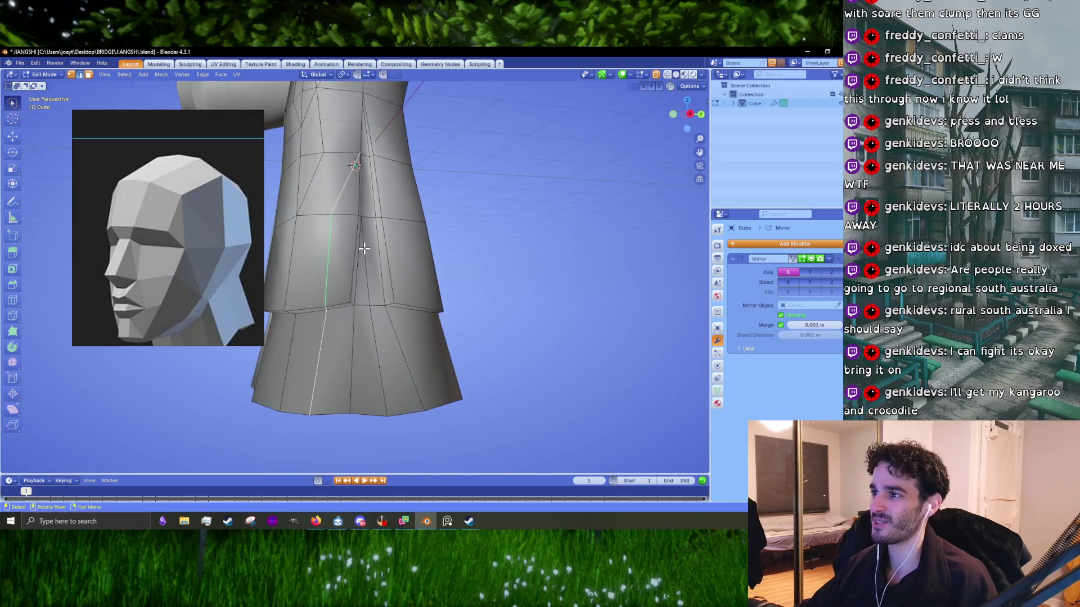
{"action": "left_click", "coordinate": [364, 248]}
- Dissolve two more unneeded edges on the skirt
{"action": "key", "text": "x"}
{"action": "left_click", "coordinate": [364, 248]}
{"action": "mouse_move", "coordinate": [364, 249]}
{"action": "middle_mouse_down"}
{"action": "mouse_move", "coordinate": [432, 254]}
{"action": "mouse_move", "coordinate": [351, 304]}
{"action": "mouse_move", "coordinate": [461, 329]}
{"action": "mouse_move", "coordinate": [376, 319]}
{"action": "middle_mouse_up"}
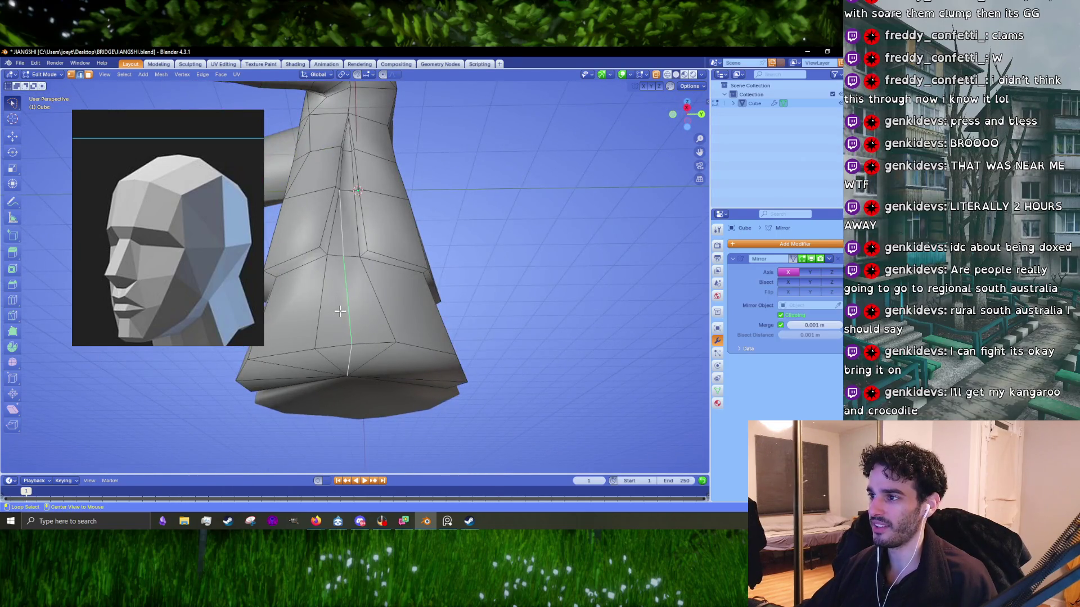
{"action": "key", "text": "x"}
{"action": "left_click", "coordinate": [340, 311]}
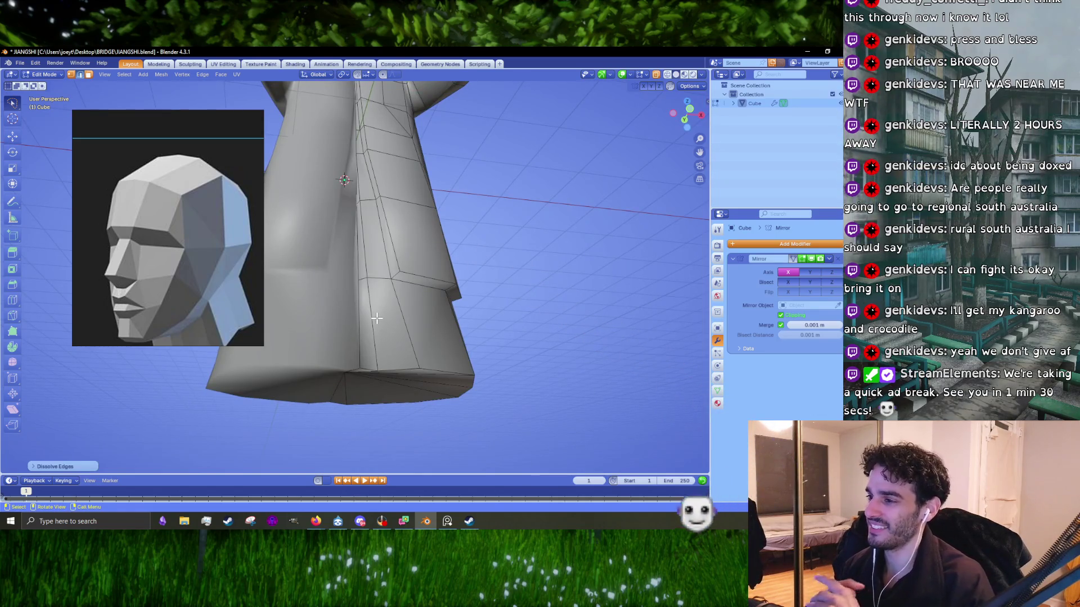
{"action": "middle_click_drag", "start_coordinate": [411, 319], "coordinate": [399, 287]}
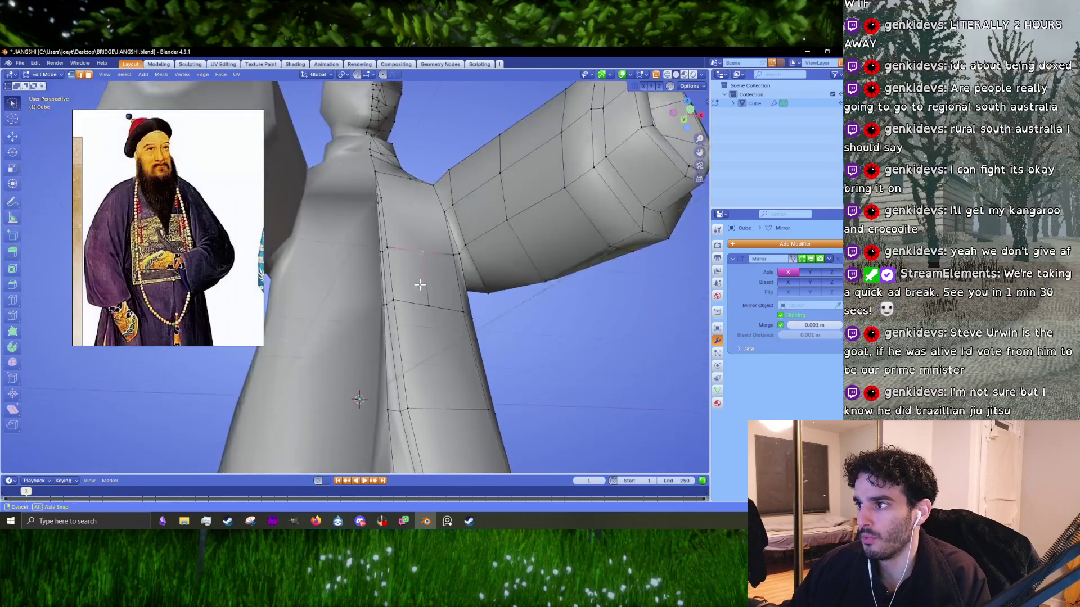
- Dissolve the stray vertex on the robe front and knife-cut a diagonal edge across the chest panel
{"action": "scroll", "coordinate": [399, 287], "scroll_direction": "up", "scroll_amount": 4}
{"action": "key", "text": "x"}
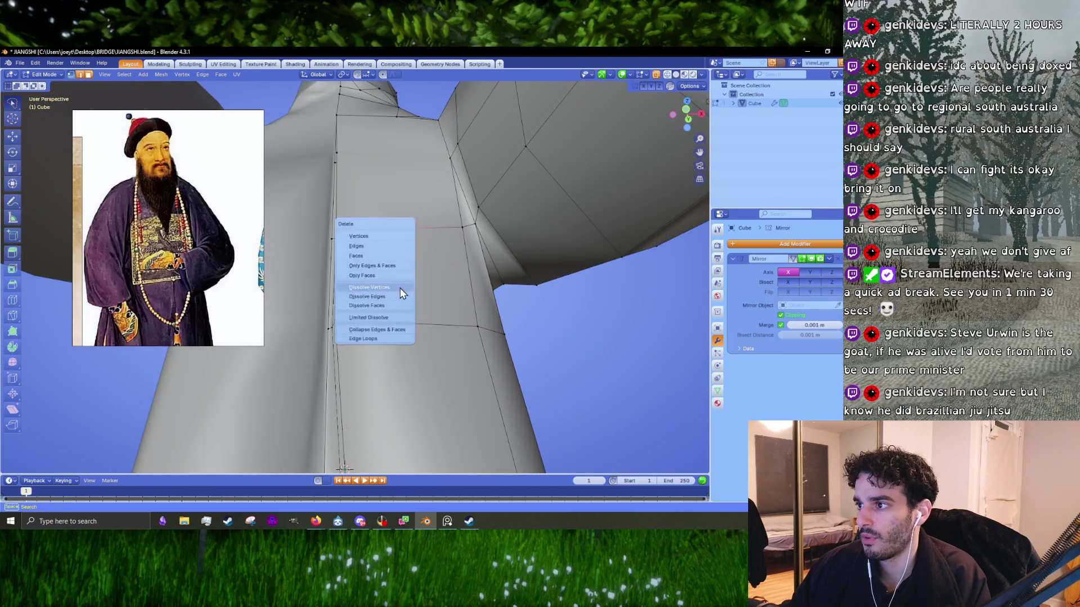
{"action": "left_click", "coordinate": [399, 291]}
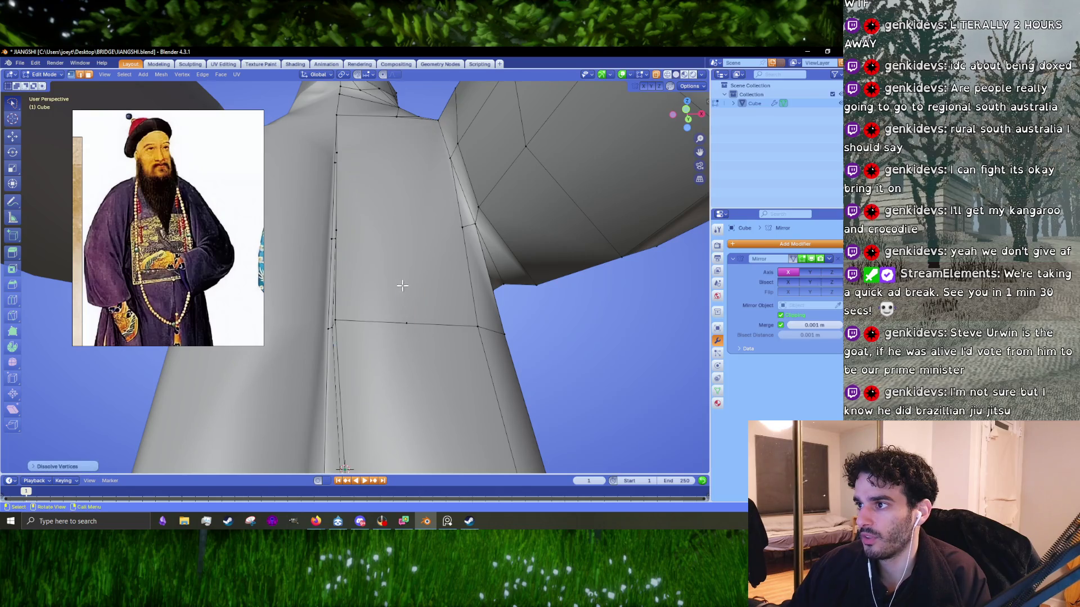
{"action": "middle_click_drag", "start_coordinate": [402, 286], "coordinate": [413, 294]}
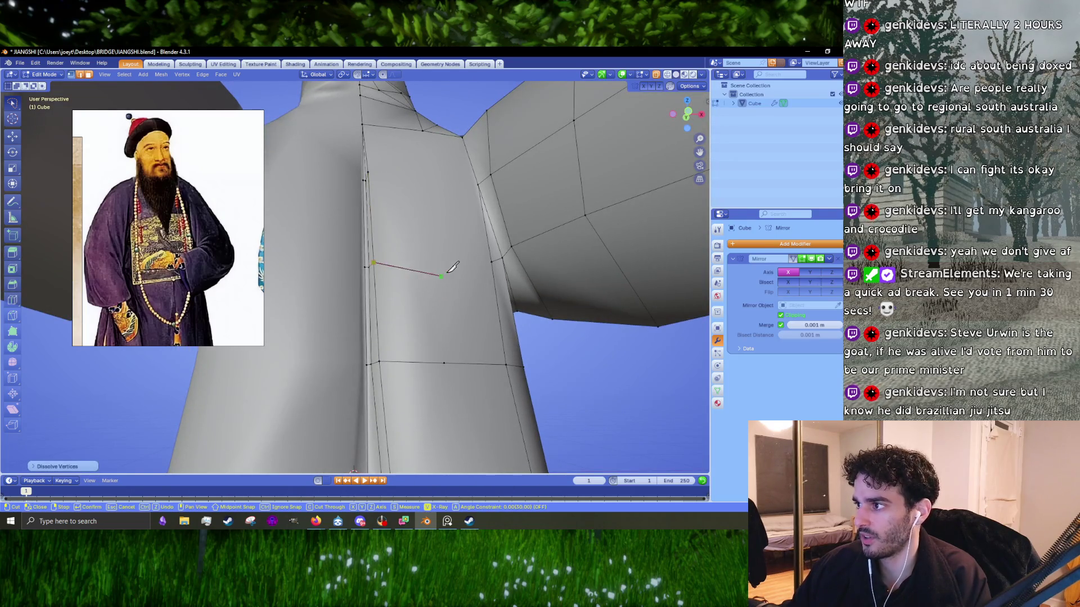
{"action": "left_click", "coordinate": [491, 262]}
{"action": "key", "text": "Return"}
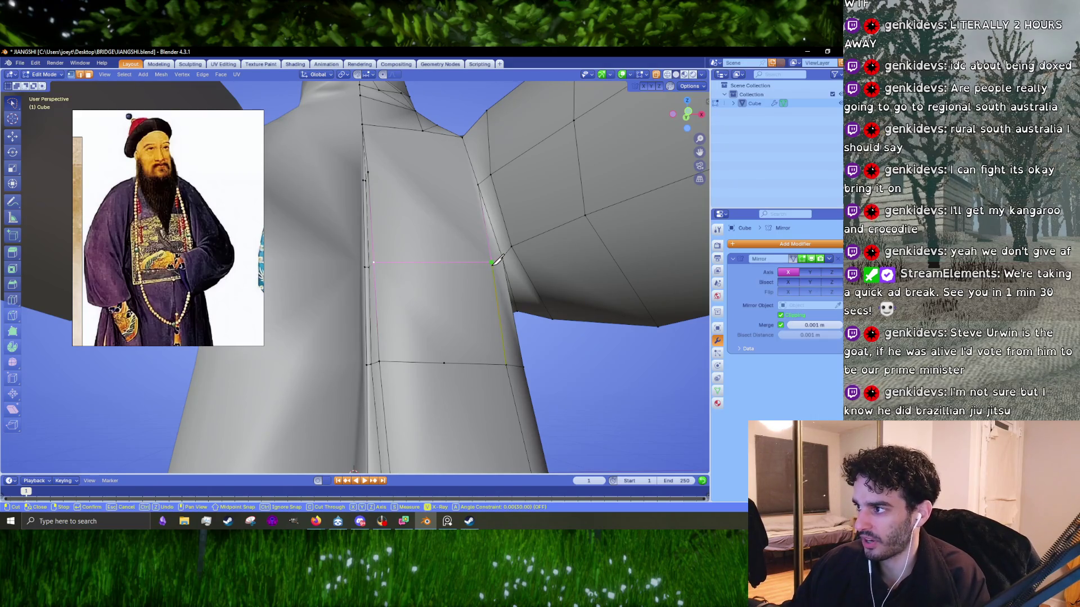
{"action": "left_click", "coordinate": [379, 361]}
{"action": "key", "text": "Return"}
{"action": "mouse_move", "coordinate": [388, 353]}
{"action": "middle_mouse_down"}
{"action": "mouse_move", "coordinate": [429, 331]}
{"action": "mouse_move", "coordinate": [412, 309]}
{"action": "middle_mouse_up"}
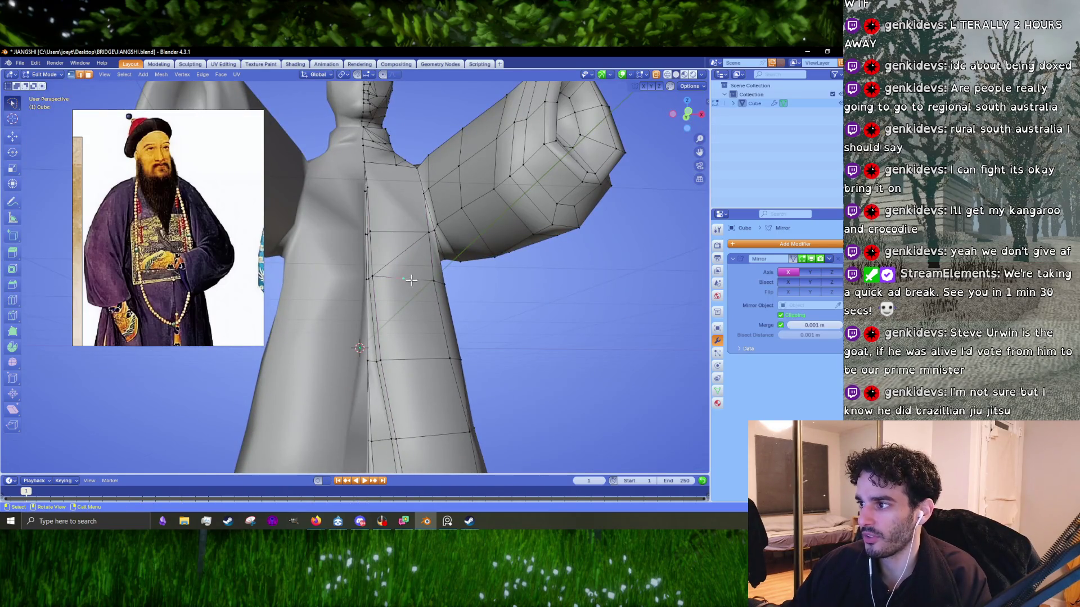
- Dissolve the leftover vertices and check the torso outside Edit Mode
{"action": "key", "text": "x"}
{"action": "left_click", "coordinate": [412, 285]}
{"action": "scroll", "coordinate": [412, 309], "scroll_direction": "up", "scroll_amount": 2}
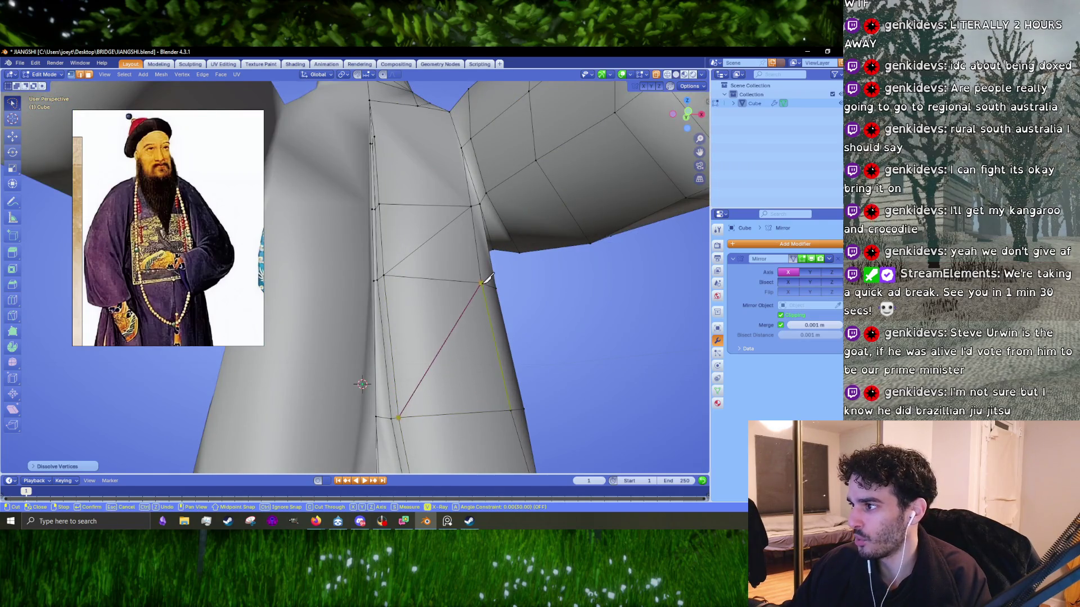
{"action": "key", "text": "Escape"}
{"action": "scroll", "coordinate": [486, 277], "scroll_direction": "down", "scroll_amount": 5}
{"action": "key", "text": "Tab"}
{"action": "mouse_move", "coordinate": [393, 282]}
{"action": "middle_mouse_down"}
{"action": "mouse_move", "coordinate": [380, 314]}
{"action": "mouse_move", "coordinate": [388, 287]}
{"action": "mouse_move", "coordinate": [450, 282]}
{"action": "mouse_move", "coordinate": [503, 307]}
{"action": "middle_mouse_up"}
{"action": "scroll", "coordinate": [380, 315], "scroll_direction": "up", "scroll_amount": 5}
- Finish another knife cut on the chest and review the torso
{"action": "key", "text": "Tab"}
{"action": "scroll", "coordinate": [382, 300], "scroll_direction": "down", "scroll_amount": 2}
{"action": "scroll", "coordinate": [425, 264], "scroll_direction": "up", "scroll_amount": 4}
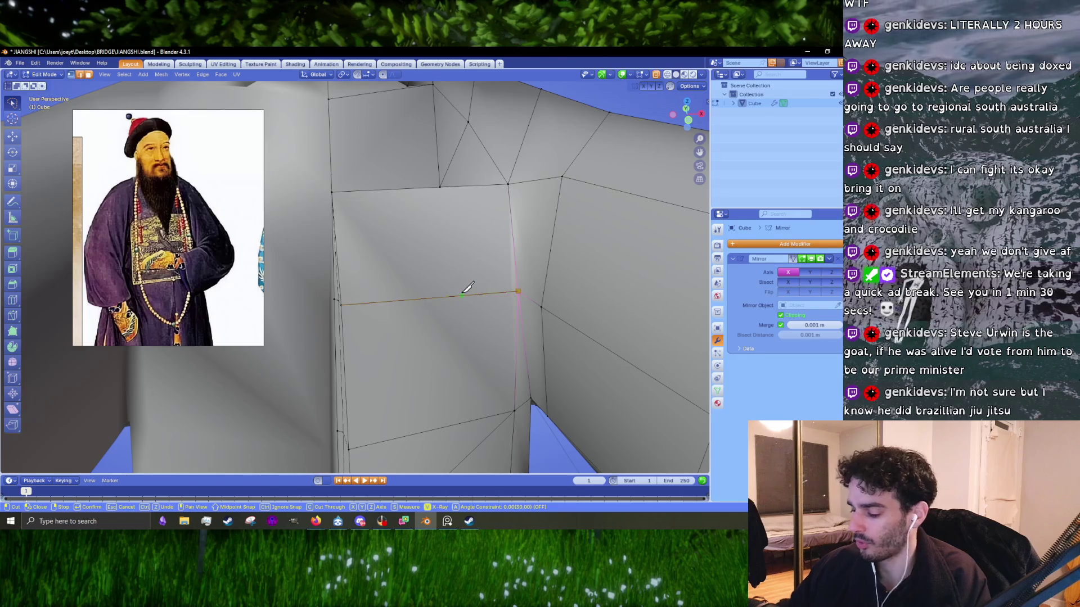
{"action": "key", "text": "Return"}
{"action": "key", "text": "Tab"}
{"action": "scroll", "coordinate": [467, 288], "scroll_direction": "down", "scroll_amount": 5}
{"action": "mouse_move", "coordinate": [450, 296]}
{"action": "middle_mouse_down"}
{"action": "mouse_move", "coordinate": [429, 279]}
{"action": "mouse_move", "coordinate": [436, 300]}
{"action": "mouse_move", "coordinate": [485, 316]}
{"action": "mouse_move", "coordinate": [473, 333]}
{"action": "middle_mouse_up"}
- Cut a new chest edge ending at the snapped point and commit it
{"action": "key", "text": "Tab"}
{"action": "scroll", "coordinate": [429, 279], "scroll_direction": "down", "scroll_amount": 5}
{"action": "scroll", "coordinate": [436, 299], "scroll_direction": "up", "scroll_amount": 2}
{"action": "scroll", "coordinate": [427, 310], "scroll_direction": "up", "scroll_amount": 3}
{"action": "scroll", "coordinate": [417, 318], "scroll_direction": "up", "scroll_amount": 5}
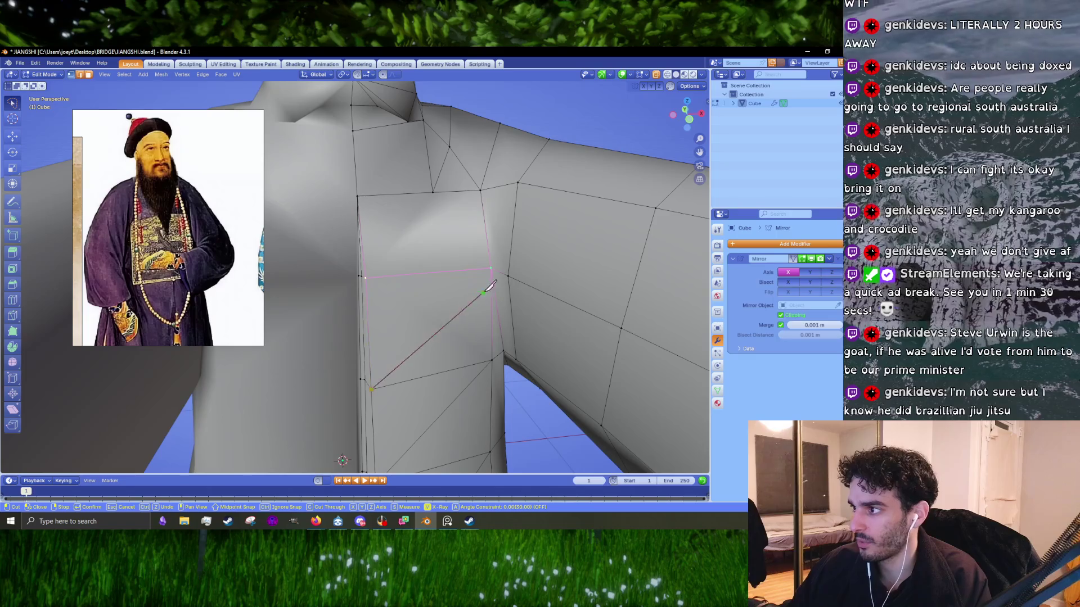
{"action": "left_click", "coordinate": [493, 267]}
{"action": "key", "text": "Return"}
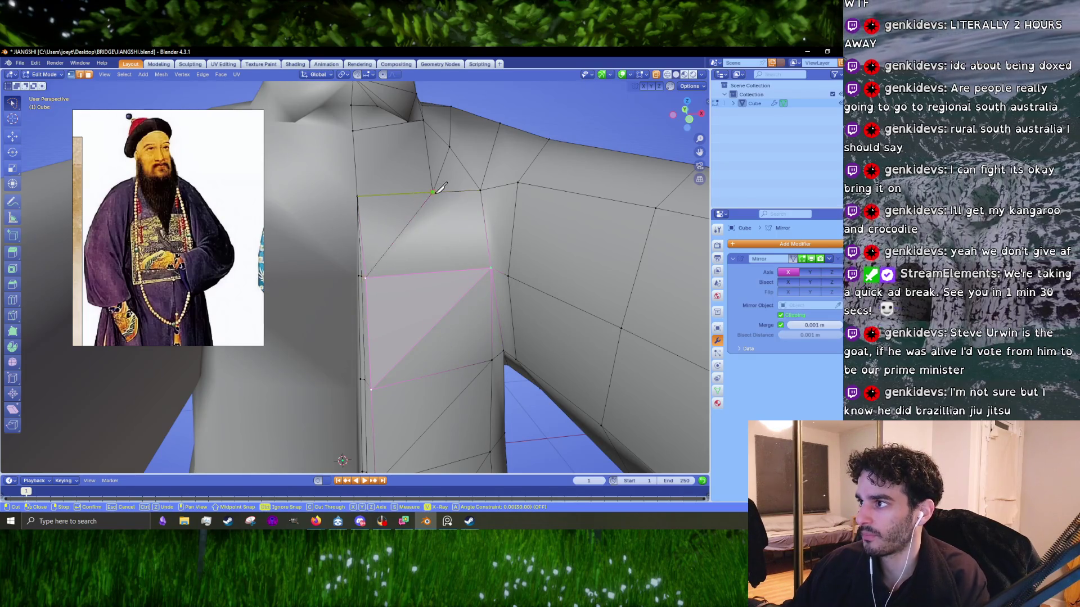
{"action": "key", "text": "Return"}
- Review the triangulated chest from several angles, ending close on the head and neck in Edit Mode
{"action": "key", "text": "Tab"}
{"action": "middle_click_drag", "start_coordinate": [427, 288], "coordinate": [417, 330]}
{"action": "scroll", "coordinate": [440, 280], "scroll_direction": "up", "scroll_amount": 3}
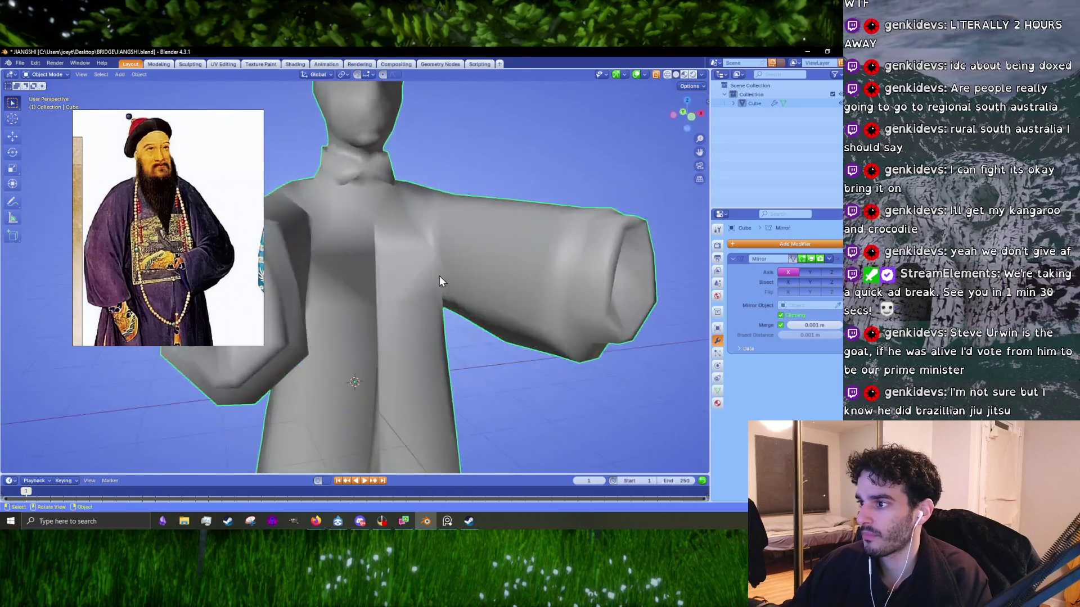
{"action": "scroll", "coordinate": [440, 280], "scroll_direction": "down", "scroll_amount": 5}
{"action": "mouse_move", "coordinate": [414, 267]}
{"action": "middle_mouse_down"}
{"action": "mouse_move", "coordinate": [435, 239]}
{"action": "mouse_move", "coordinate": [423, 248]}
{"action": "middle_mouse_up"}
{"action": "key", "text": "Tab"}
{"action": "scroll", "coordinate": [402, 291], "scroll_direction": "up", "scroll_amount": 4}
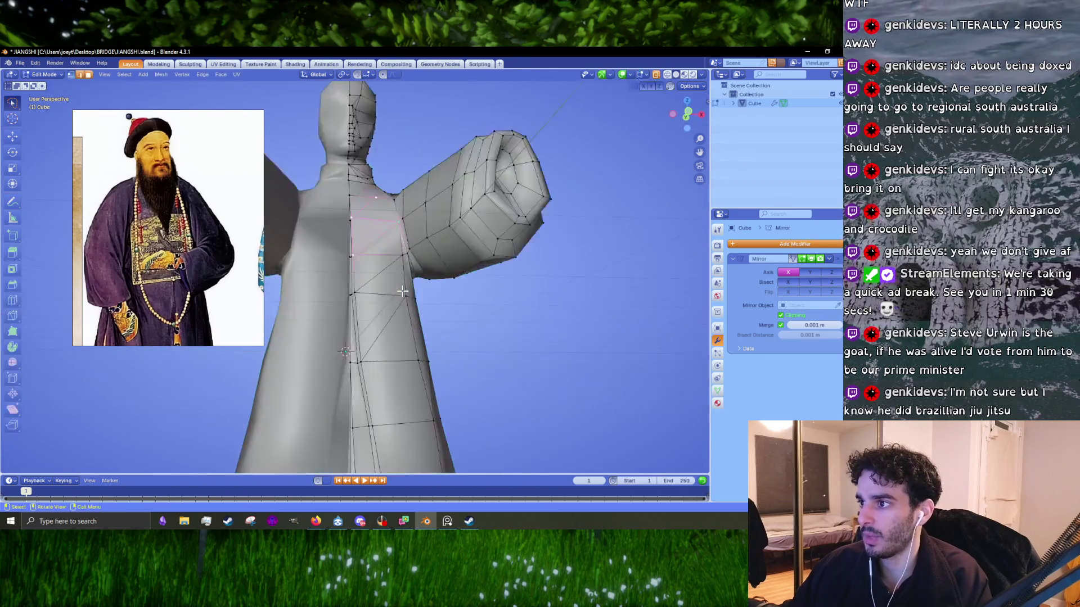
{"action": "scroll", "coordinate": [403, 290], "scroll_direction": "down", "scroll_amount": 3}
{"action": "mouse_move", "coordinate": [403, 309]}
{"action": "middle_mouse_down"}
{"action": "mouse_move", "coordinate": [431, 281]}
{"action": "mouse_move", "coordinate": [394, 289]}
{"action": "mouse_move", "coordinate": [407, 274]}
{"action": "mouse_move", "coordinate": [461, 288]}
{"action": "mouse_move", "coordinate": [422, 290]}
{"action": "middle_mouse_up"}
{"action": "scroll", "coordinate": [394, 290], "scroll_direction": "up", "scroll_amount": 3}
{"action": "scroll", "coordinate": [408, 275], "scroll_direction": "up", "scroll_amount": 3}
{"action": "scroll", "coordinate": [441, 298], "scroll_direction": "down", "scroll_amount": 2}
{"action": "scroll", "coordinate": [440, 298], "scroll_direction": "up", "scroll_amount": 2}
{"action": "scroll", "coordinate": [484, 260], "scroll_direction": "down", "scroll_amount": 3}
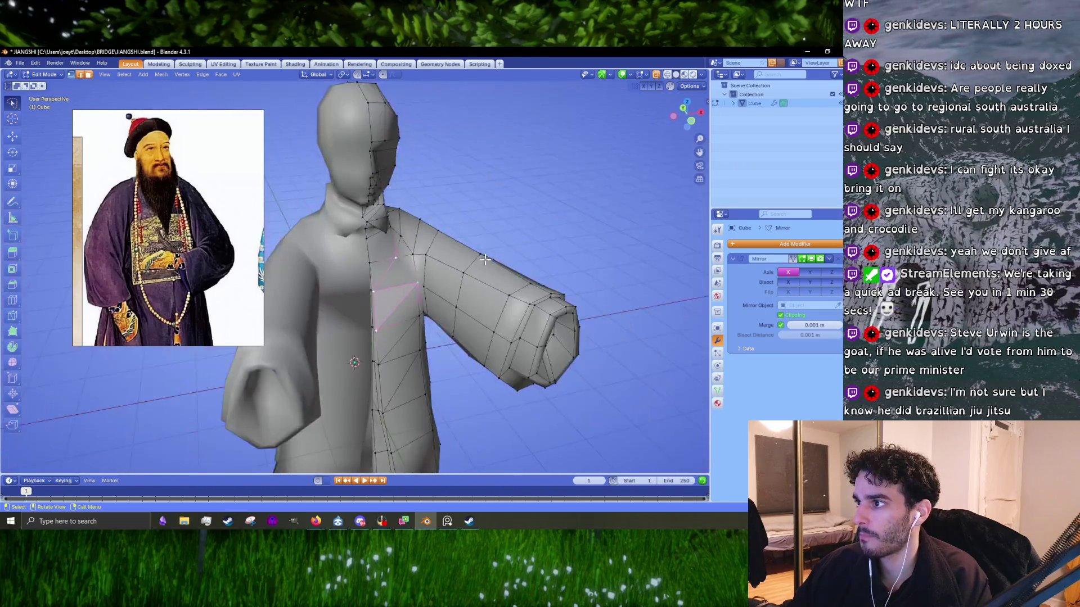
{"action": "scroll", "coordinate": [485, 259], "scroll_direction": "up", "scroll_amount": 3}
{"action": "scroll", "coordinate": [450, 281], "scroll_direction": "up", "scroll_amount": 2}
{"action": "mouse_move", "coordinate": [449, 282]}
{"action": "middle_mouse_down"}
{"action": "mouse_move", "coordinate": [447, 350]}
{"action": "mouse_move", "coordinate": [485, 373]}
{"action": "middle_mouse_up"}
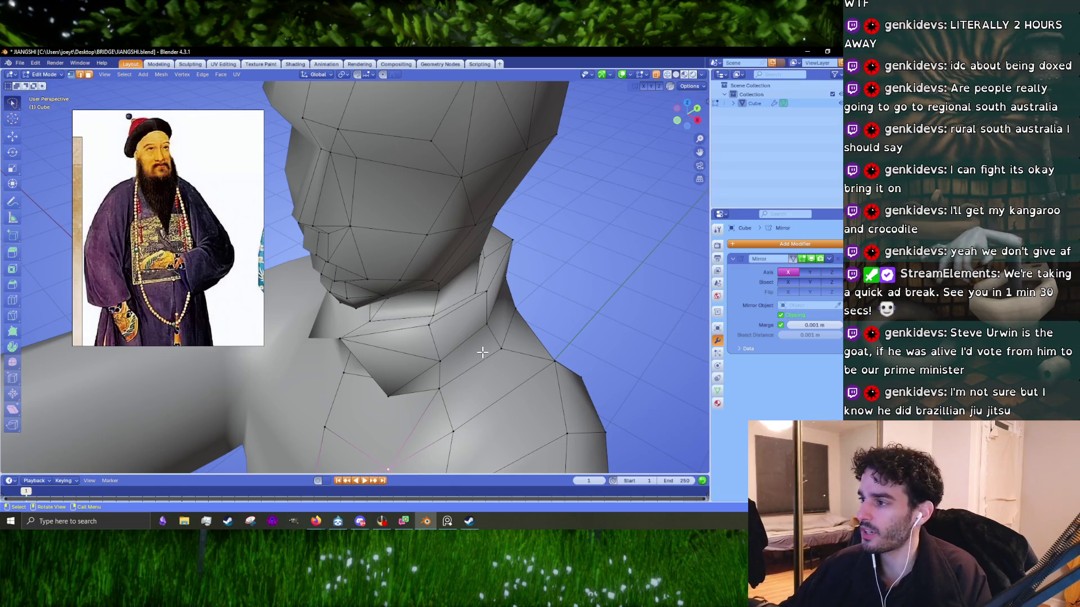
- Inspect the neck from front, side and below, and nudge a front-neck vertex
{"action": "key", "text": "KP_1"}
{"action": "key", "text": "KP_3"}
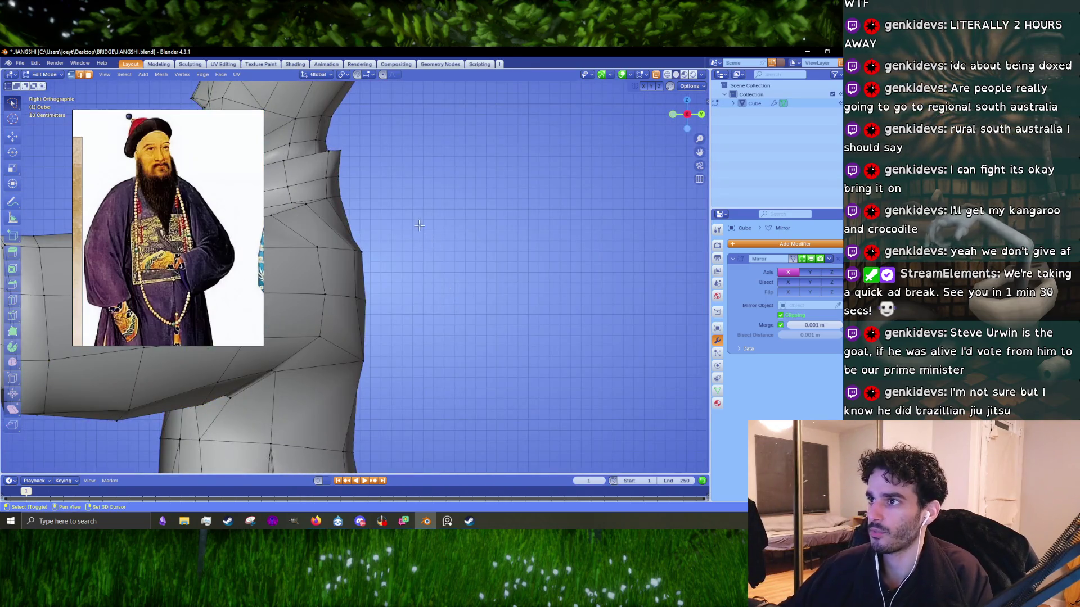
{"action": "middle_click_drag", "start_coordinate": [419, 225], "coordinate": [349, 310]}
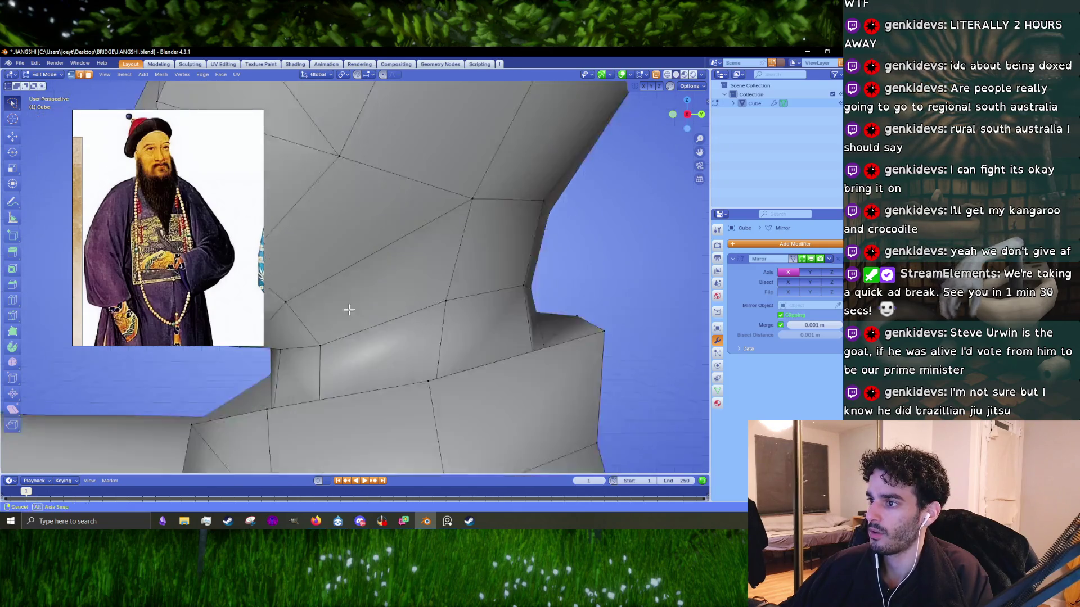
{"action": "mouse_move", "coordinate": [348, 310]}
{"action": "middle_mouse_down"}
{"action": "mouse_move", "coordinate": [553, 318]}
{"action": "mouse_move", "coordinate": [533, 322]}
{"action": "middle_mouse_up"}
{"action": "key", "text": "KP_3"}
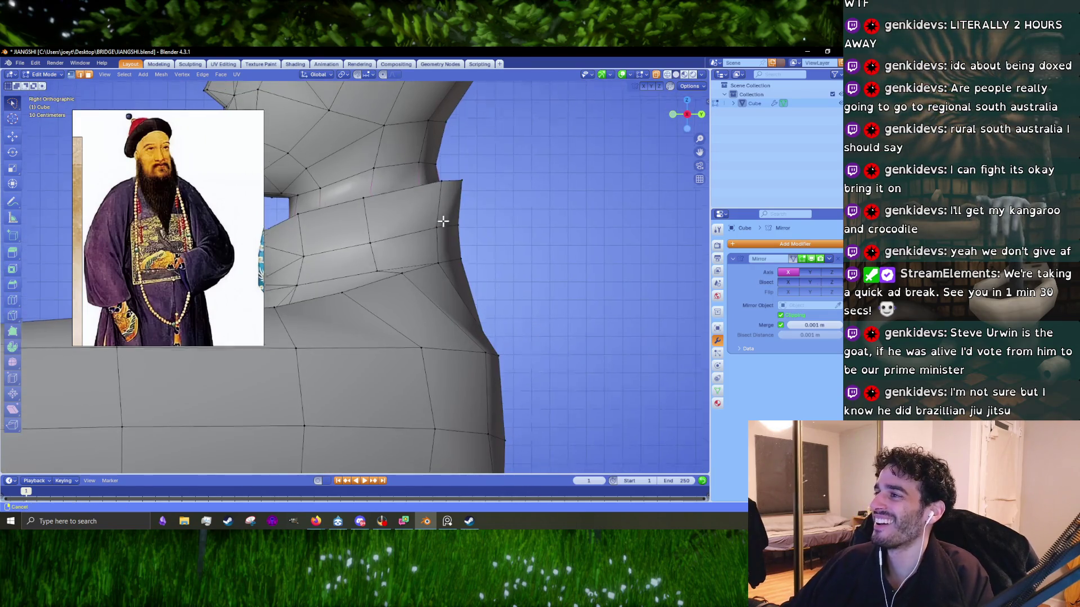
{"action": "scroll", "coordinate": [468, 302], "scroll_direction": "up", "scroll_amount": 3}
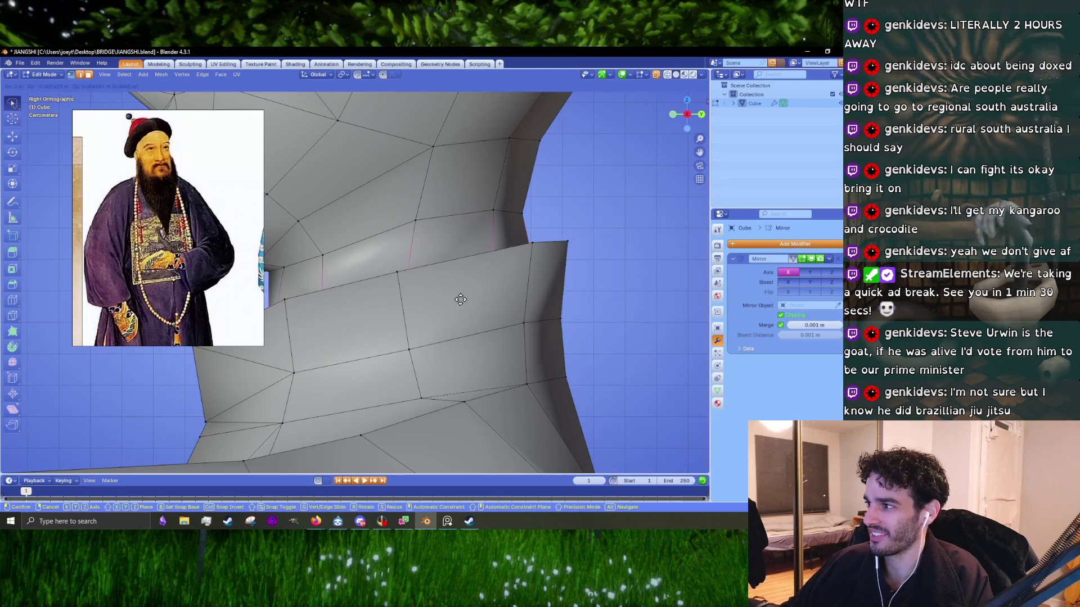
{"action": "mouse_move", "coordinate": [459, 297]}
{"action": "middle_mouse_down"}
{"action": "mouse_move", "coordinate": [541, 308]}
{"action": "mouse_move", "coordinate": [529, 316]}
{"action": "middle_mouse_up"}
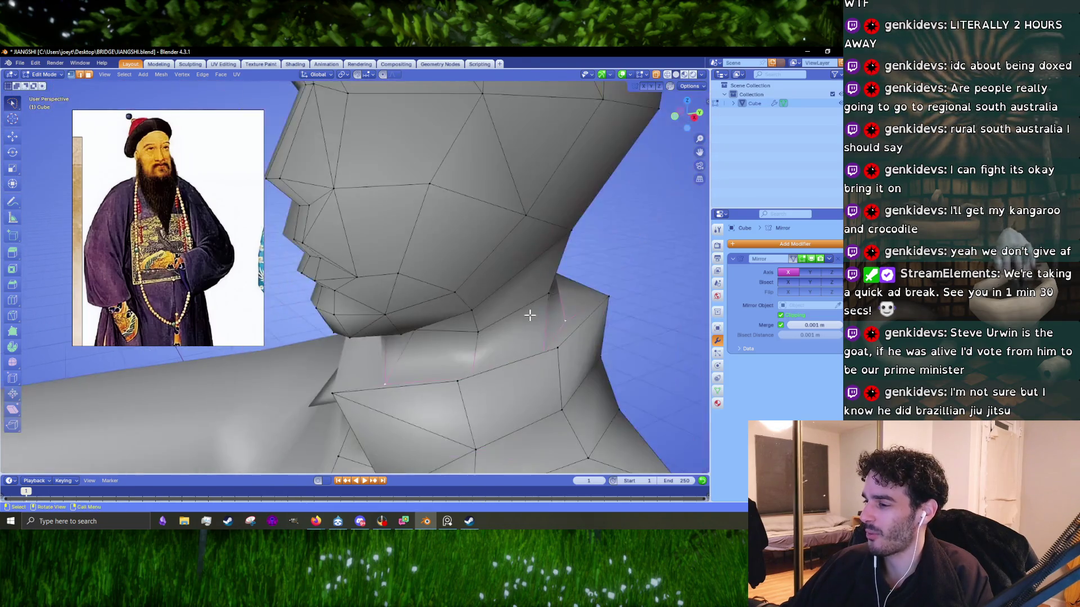
{"action": "key", "text": "KP_1"}
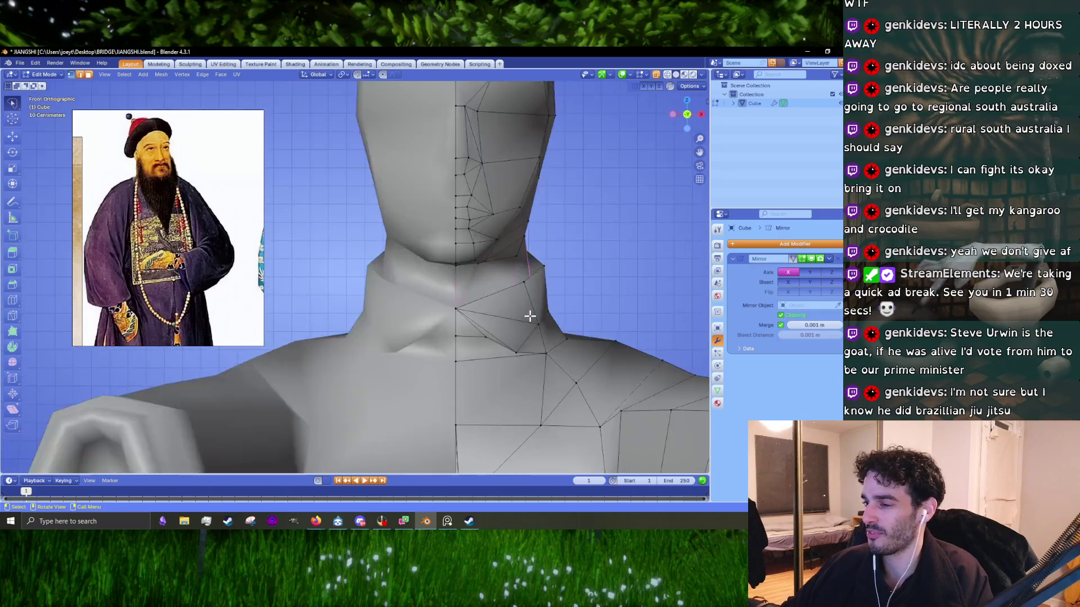
{"action": "middle_click_drag", "start_coordinate": [519, 320], "coordinate": [400, 375]}
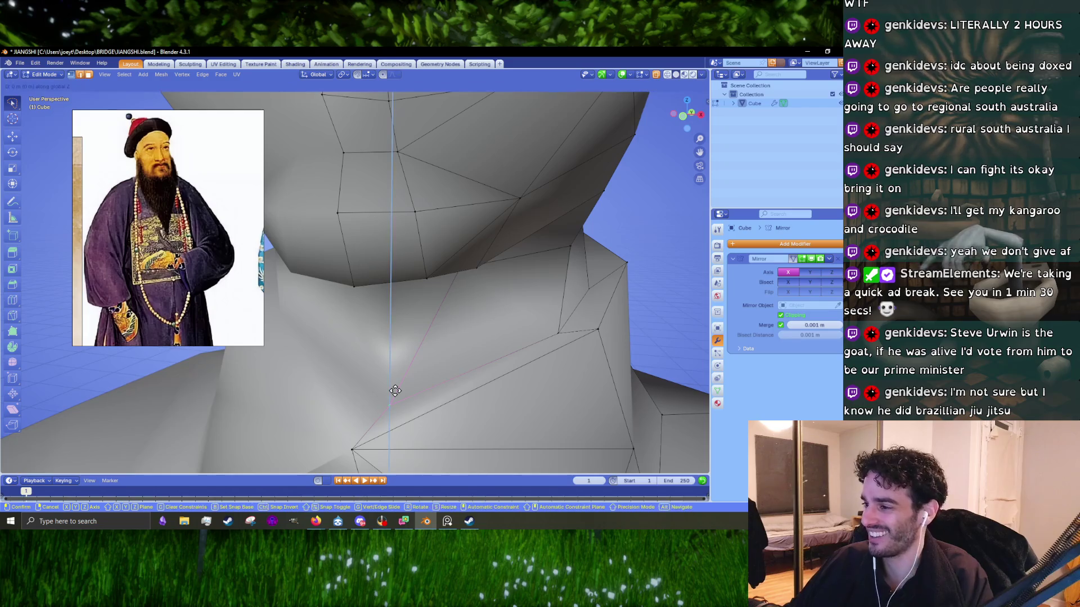
{"action": "left_click", "coordinate": [396, 391]}
{"action": "mouse_move", "coordinate": [393, 457]}
{"action": "middle_mouse_down"}
{"action": "mouse_move", "coordinate": [327, 380]}
{"action": "mouse_move", "coordinate": [416, 365]}
{"action": "middle_mouse_up"}
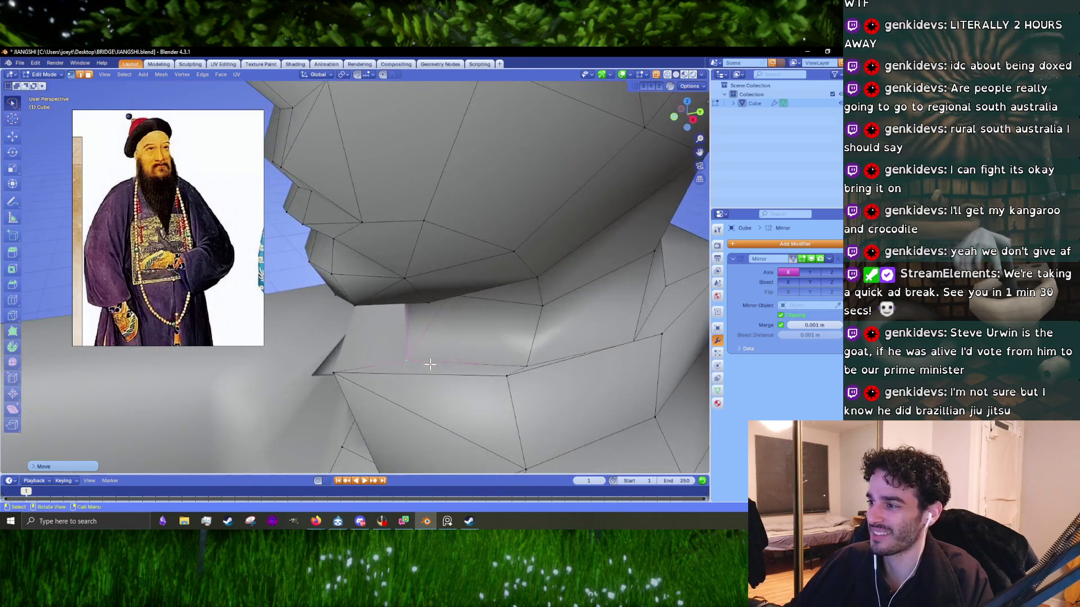
- Move the selected collar vertices, then shift them vertically along Z
{"action": "key", "text": "g"}
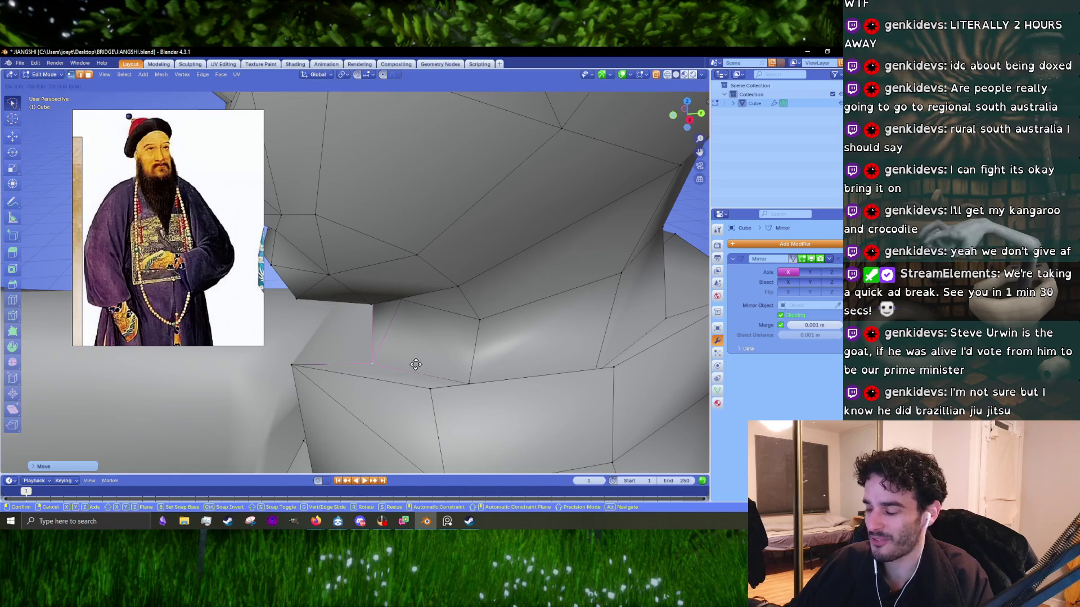
{"action": "left_click", "coordinate": [418, 365]}
{"action": "key", "text": "g"}
{"action": "key", "text": "z"}
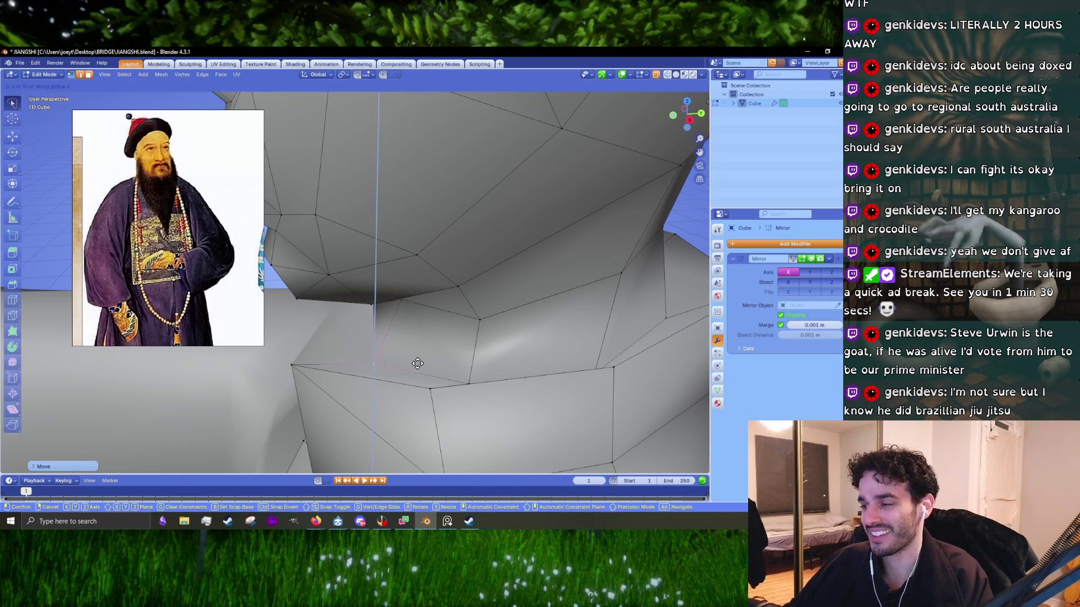
{"action": "left_click", "coordinate": [416, 365]}
- Reposition another collar vertex at the front of the neck from a lower angle
{"action": "scroll", "coordinate": [417, 364], "scroll_direction": "down", "scroll_amount": 5}
{"action": "middle_click_drag", "start_coordinate": [417, 365], "coordinate": [470, 362]}
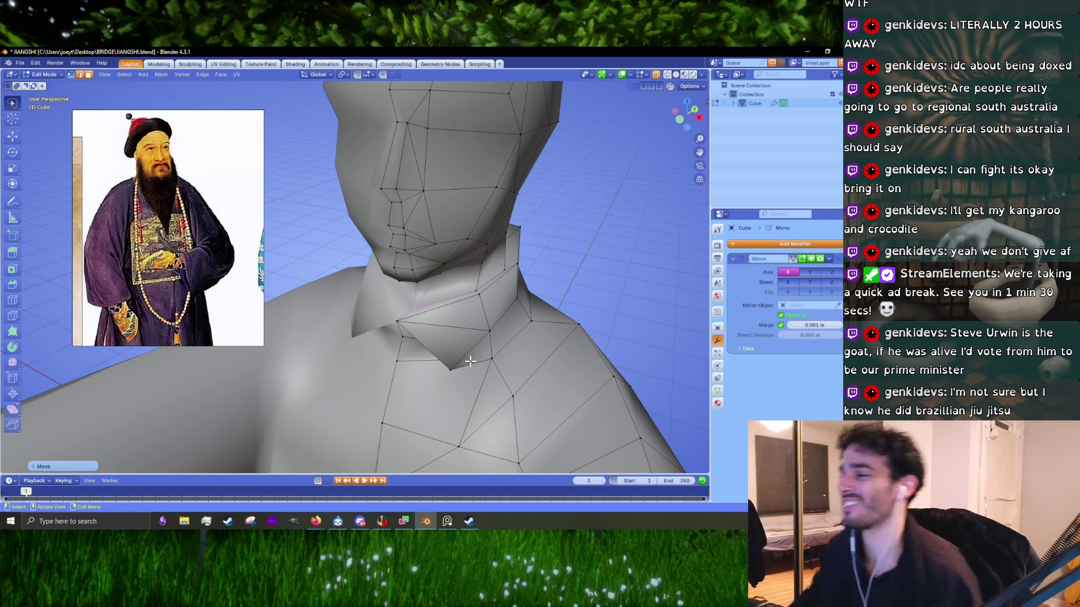
{"action": "scroll", "coordinate": [470, 361], "scroll_direction": "up", "scroll_amount": 3}
{"action": "mouse_move", "coordinate": [470, 362]}
{"action": "middle_mouse_down"}
{"action": "mouse_move", "coordinate": [514, 379]}
{"action": "mouse_move", "coordinate": [509, 337]}
{"action": "mouse_move", "coordinate": [464, 306]}
{"action": "mouse_move", "coordinate": [470, 335]}
{"action": "mouse_move", "coordinate": [453, 353]}
{"action": "middle_mouse_up"}
{"action": "scroll", "coordinate": [470, 334], "scroll_direction": "up", "scroll_amount": 2}
{"action": "middle_click_drag", "start_coordinate": [491, 315], "coordinate": [492, 312]}
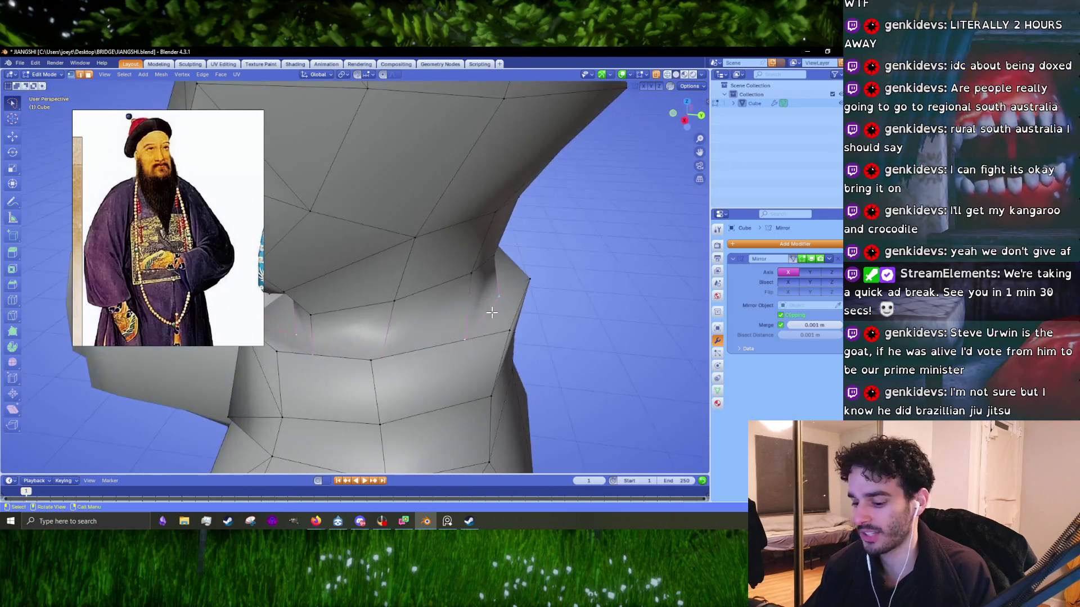
{"action": "key", "text": "g"}
{"action": "left_click", "coordinate": [493, 316]}
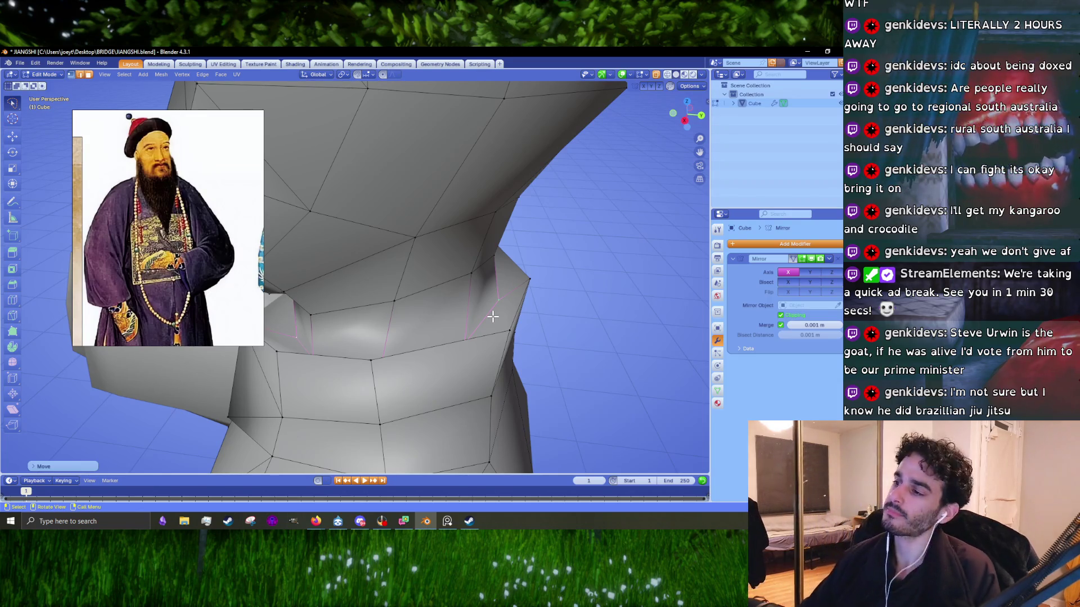
- Switch to Object Mode to view the solid bust with the reshaped collar
{"action": "scroll", "coordinate": [448, 346], "scroll_direction": "down", "scroll_amount": 5}
{"action": "mouse_move", "coordinate": [394, 342]}
{"action": "middle_mouse_down"}
{"action": "mouse_move", "coordinate": [471, 333]}
{"action": "mouse_move", "coordinate": [460, 336]}
{"action": "mouse_move", "coordinate": [511, 342]}
{"action": "mouse_move", "coordinate": [453, 332]}
{"action": "middle_mouse_up"}
{"action": "key", "text": "Tab"}
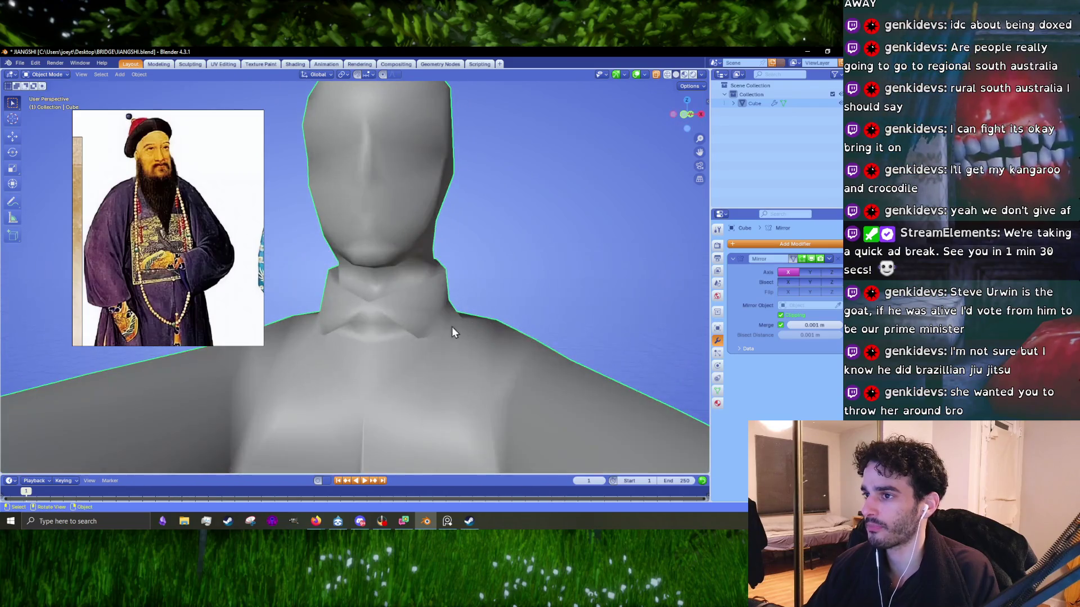
- Zoom the reference portrait and re-enter Edit Mode with a near-profile view of the head
{"action": "scroll", "coordinate": [194, 248], "scroll_direction": "down", "scroll_amount": 5}
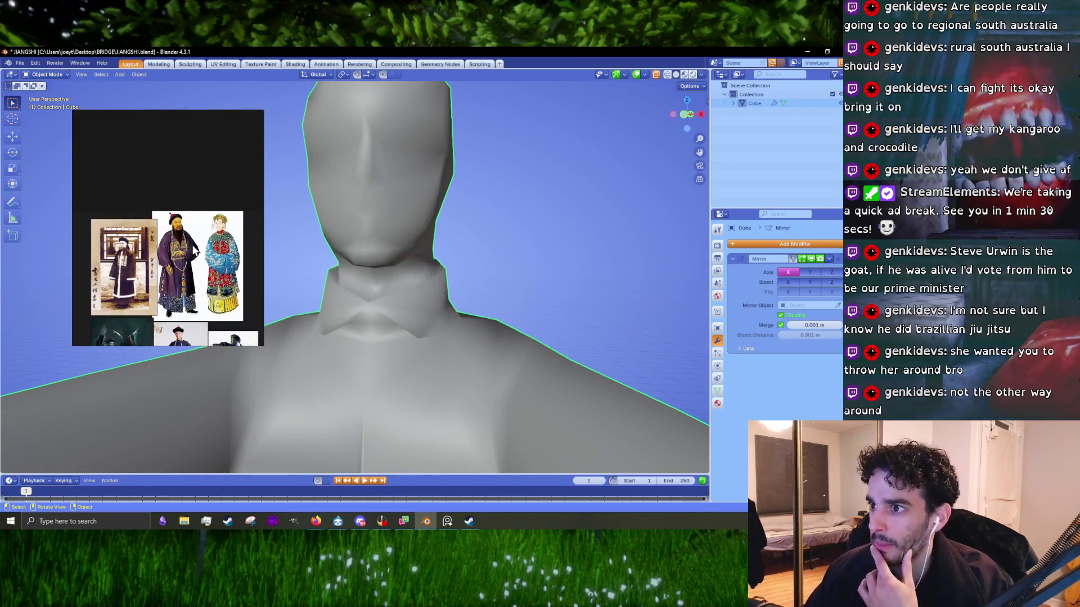
{"action": "scroll", "coordinate": [194, 251], "scroll_direction": "down", "scroll_amount": 2}
{"action": "scroll", "coordinate": [193, 267], "scroll_direction": "up", "scroll_amount": 2}
{"action": "scroll", "coordinate": [183, 224], "scroll_direction": "up", "scroll_amount": 5}
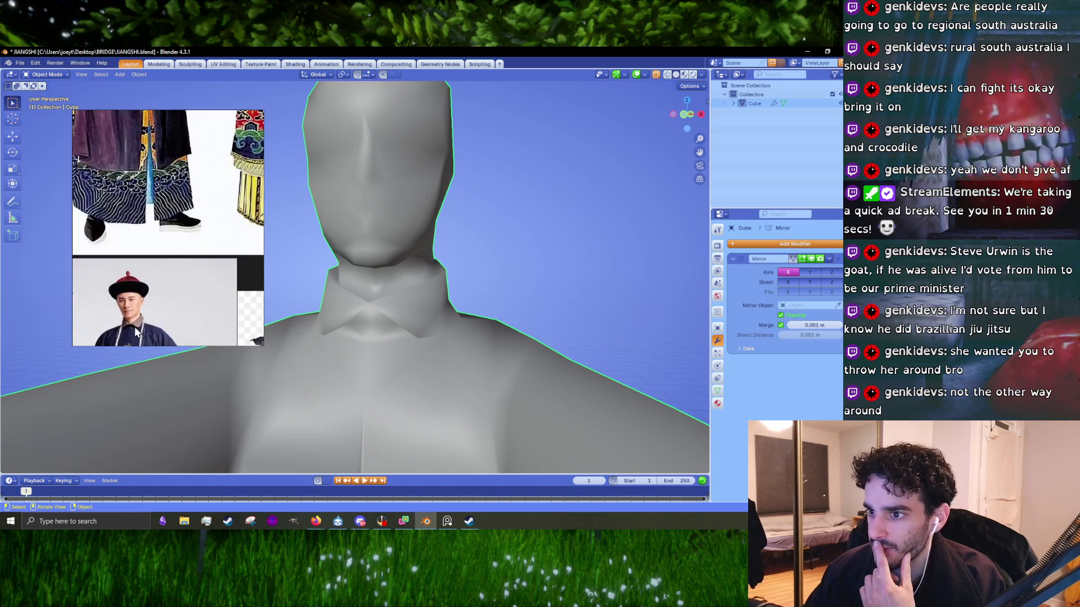
{"action": "scroll", "coordinate": [136, 331], "scroll_direction": "up", "scroll_amount": 4}
{"action": "scroll", "coordinate": [365, 304], "scroll_direction": "down", "scroll_amount": 5}
{"action": "middle_click_drag", "start_coordinate": [373, 305], "coordinate": [505, 318]}
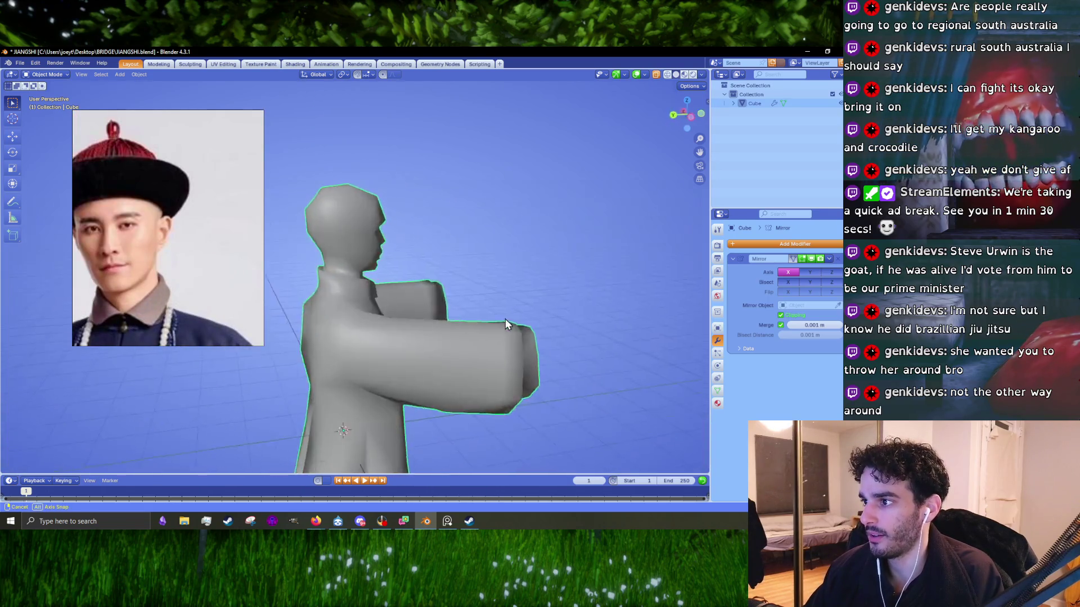
{"action": "key", "text": "Tab"}
{"action": "scroll", "coordinate": [401, 325], "scroll_direction": "up", "scroll_amount": 5}
{"action": "middle_click_drag", "start_coordinate": [401, 325], "coordinate": [415, 329]}
{"action": "scroll", "coordinate": [407, 334], "scroll_direction": "up", "scroll_amount": 2}
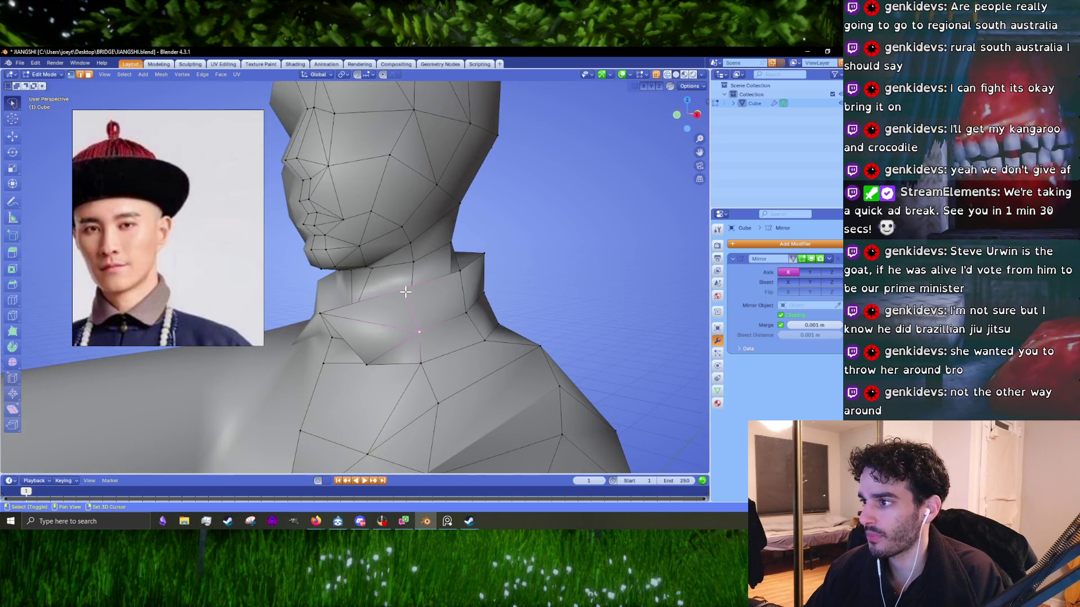
- Merge three sets of collar vertices into single vertices with M > At Last
{"action": "key", "text": "m"}
{"action": "middle_click_drag", "start_coordinate": [404, 293], "coordinate": [406, 314]}
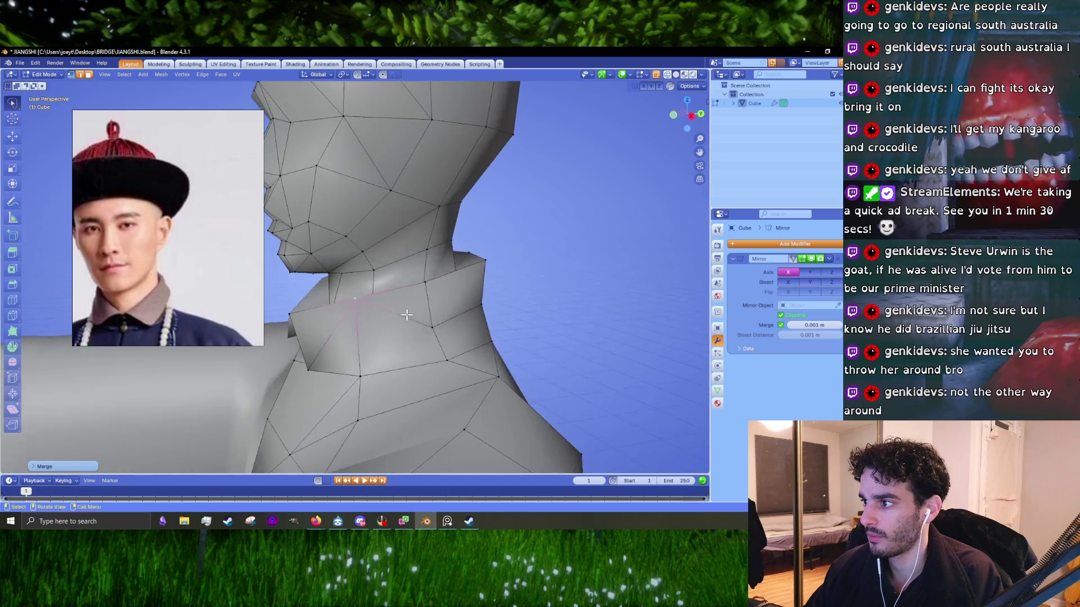
{"action": "key", "text": "m"}
{"action": "left_click", "coordinate": [429, 292]}
{"action": "mouse_move", "coordinate": [514, 301]}
{"action": "middle_mouse_down"}
{"action": "mouse_move", "coordinate": [418, 310]}
{"action": "mouse_move", "coordinate": [405, 289]}
{"action": "mouse_move", "coordinate": [500, 285]}
{"action": "mouse_move", "coordinate": [427, 336]}
{"action": "mouse_move", "coordinate": [441, 314]}
{"action": "mouse_move", "coordinate": [433, 319]}
{"action": "middle_mouse_up"}
{"action": "key", "text": "m"}
{"action": "left_click", "coordinate": [419, 282]}
{"action": "key", "text": "m"}
{"action": "left_click", "coordinate": [379, 279]}
{"action": "scroll", "coordinate": [427, 336], "scroll_direction": "up", "scroll_amount": 2}
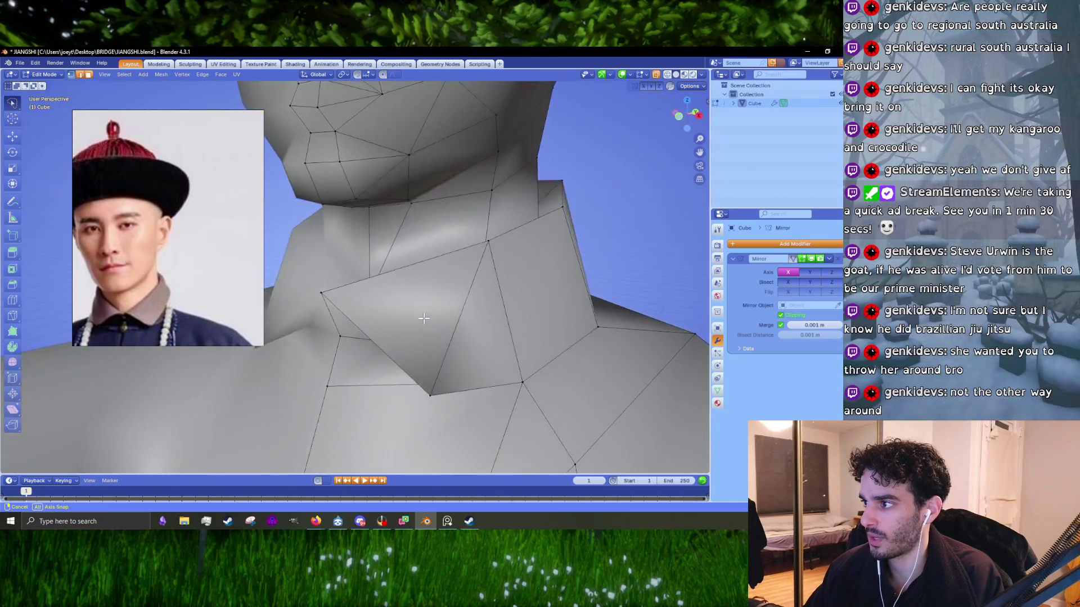
- Check the collar in Object Mode, then return to Edit Mode in front view
{"action": "key", "text": "Tab"}
{"action": "middle_click_drag", "start_coordinate": [433, 319], "coordinate": [441, 319]}
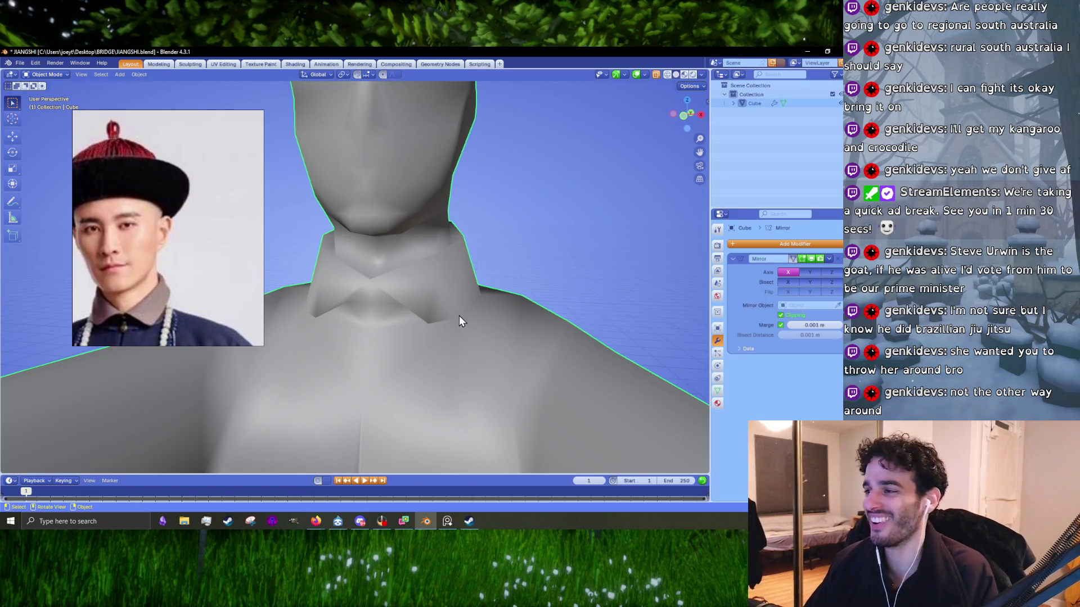
{"action": "key", "text": "Tab"}
{"action": "scroll", "coordinate": [447, 322], "scroll_direction": "up", "scroll_amount": 3}
{"action": "middle_click_drag", "start_coordinate": [447, 322], "coordinate": [476, 300]}
{"action": "key", "text": "KP_1"}
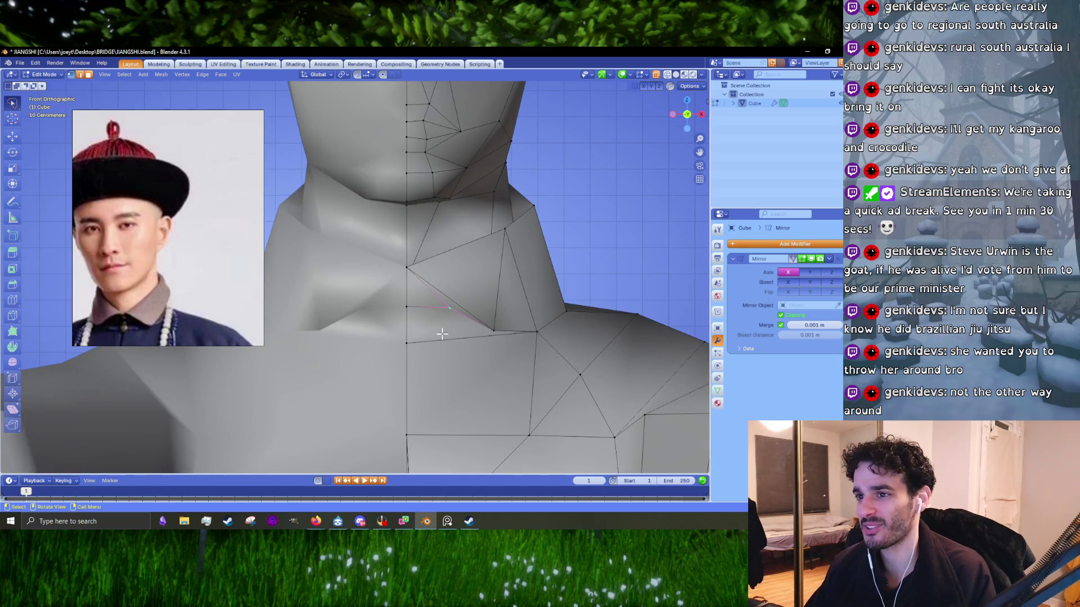
- Nudge two collar vertices slightly left to match the portrait reference
{"action": "key", "text": "g"}
{"action": "left_click", "coordinate": [467, 349]}
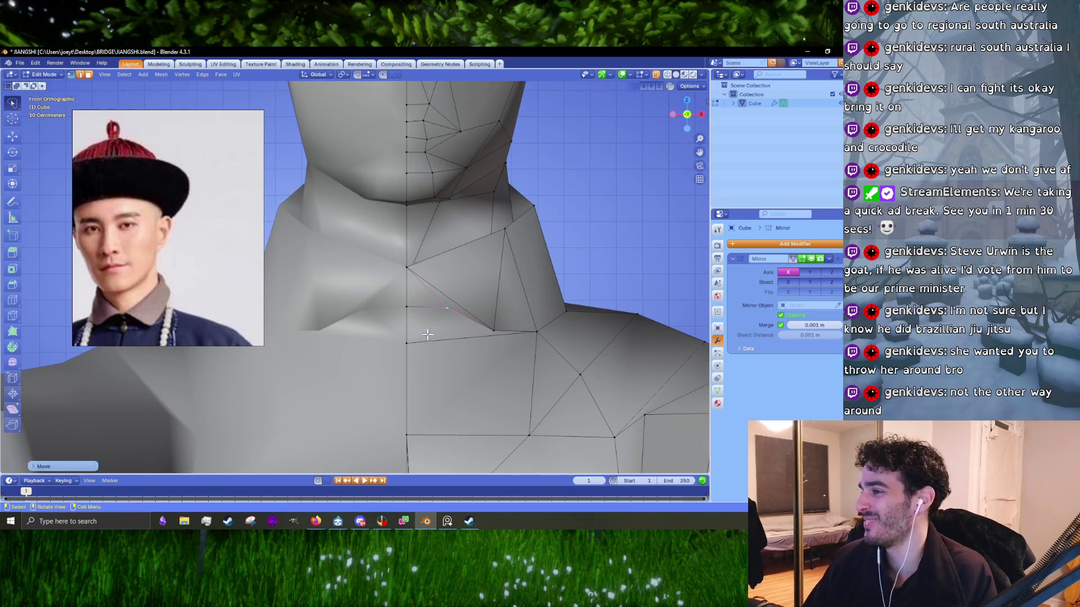
{"action": "middle_click_drag", "start_coordinate": [418, 321], "coordinate": [394, 293]}
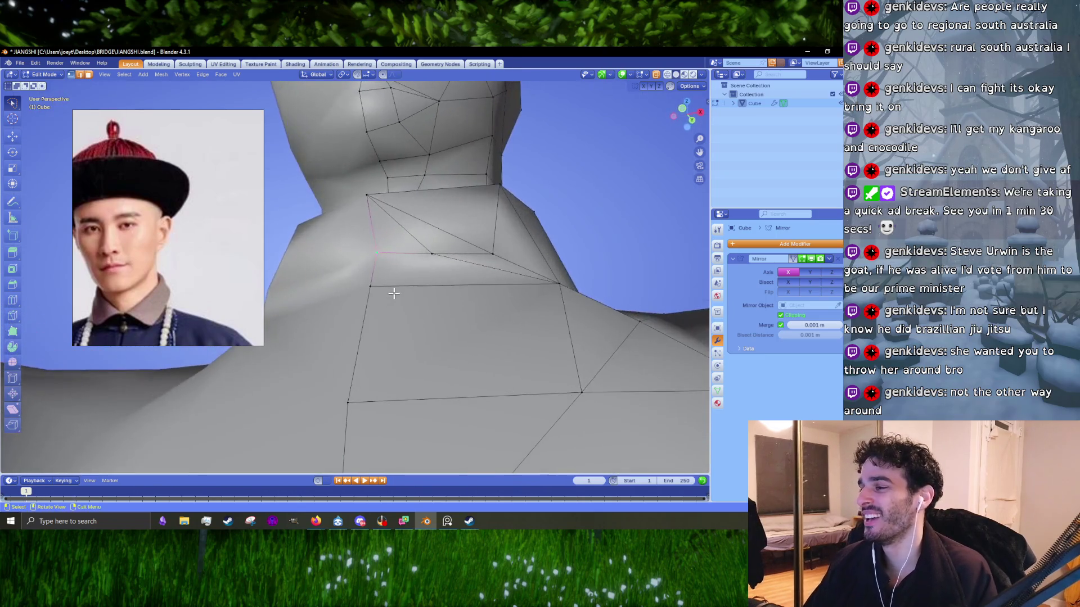
{"action": "mouse_move", "coordinate": [394, 242]}
{"action": "middle_mouse_down"}
{"action": "mouse_move", "coordinate": [428, 305]}
{"action": "mouse_move", "coordinate": [374, 284]}
{"action": "mouse_move", "coordinate": [466, 326]}
{"action": "mouse_move", "coordinate": [363, 306]}
{"action": "middle_mouse_up"}
{"action": "key", "text": "g"}
{"action": "left_click", "coordinate": [374, 283]}
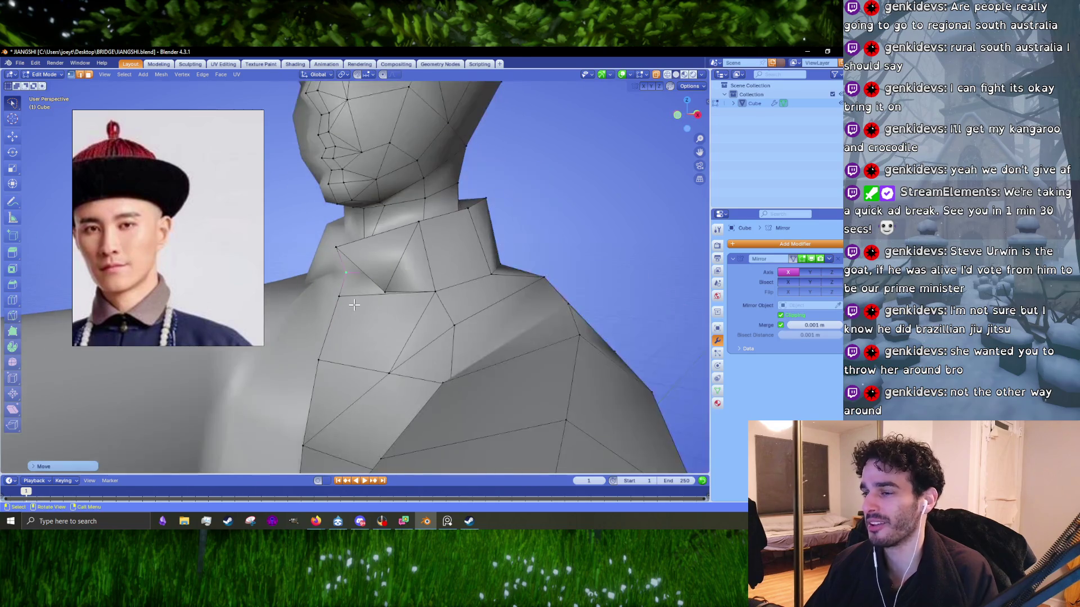
- Merge the remaining collar vertices at the neck and check the shape
{"action": "key", "text": "m"}
{"action": "left_click", "coordinate": [325, 316]}
{"action": "mouse_move", "coordinate": [326, 317]}
{"action": "middle_mouse_down"}
{"action": "mouse_move", "coordinate": [406, 307]}
{"action": "mouse_move", "coordinate": [386, 339]}
{"action": "mouse_move", "coordinate": [414, 326]}
{"action": "mouse_move", "coordinate": [308, 279]}
{"action": "mouse_move", "coordinate": [361, 308]}
{"action": "mouse_move", "coordinate": [373, 272]}
{"action": "mouse_move", "coordinate": [352, 299]}
{"action": "mouse_move", "coordinate": [427, 234]}
{"action": "mouse_move", "coordinate": [398, 279]}
{"action": "middle_mouse_up"}
{"action": "key", "text": "Tab"}
{"action": "key", "text": "Tab"}
- Move a vertex on the robe's upper body near the collar to the left
{"action": "left_click", "coordinate": [350, 318]}
{"action": "mouse_move", "coordinate": [344, 323]}
{"action": "middle_mouse_down"}
{"action": "mouse_move", "coordinate": [300, 333]}
{"action": "mouse_move", "coordinate": [423, 316]}
{"action": "mouse_move", "coordinate": [460, 342]}
{"action": "middle_mouse_up"}
{"action": "key", "text": "g"}
{"action": "left_click", "coordinate": [441, 342]}
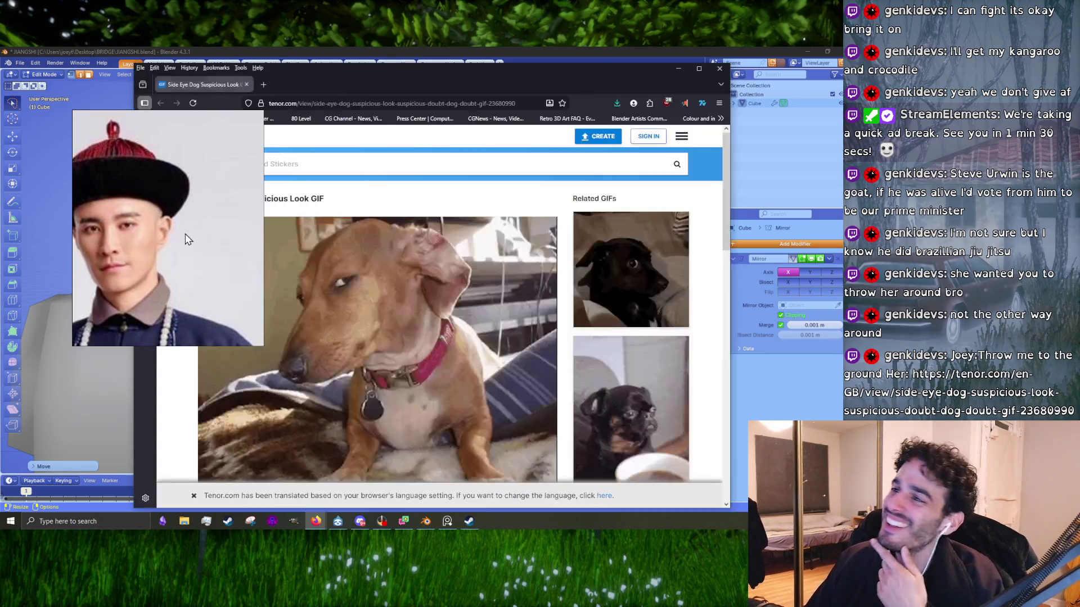
- Close the browser showing the shared GIF and reposition the reference portrait over the viewport
{"action": "left_click_drag", "start_coordinate": [224, 228], "coordinate": [112, 253]}
{"action": "scroll", "coordinate": [446, 294], "scroll_direction": "down", "scroll_amount": 3}
{"action": "scroll", "coordinate": [438, 288], "scroll_direction": "up", "scroll_amount": 3}
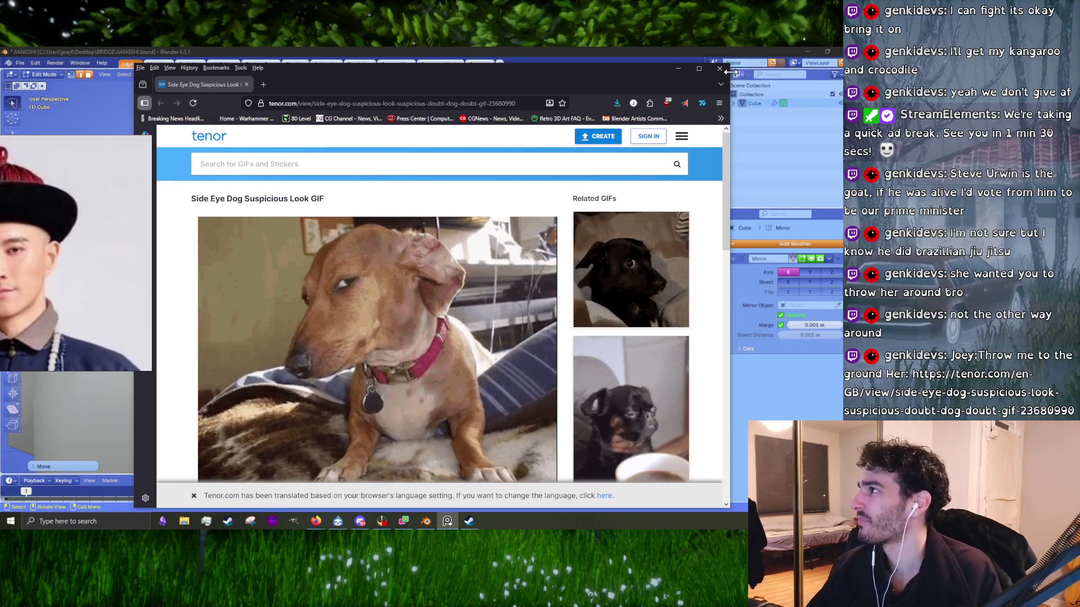
{"action": "left_click", "coordinate": [720, 69]}
{"action": "left_click_drag", "start_coordinate": [51, 246], "coordinate": [119, 192]}
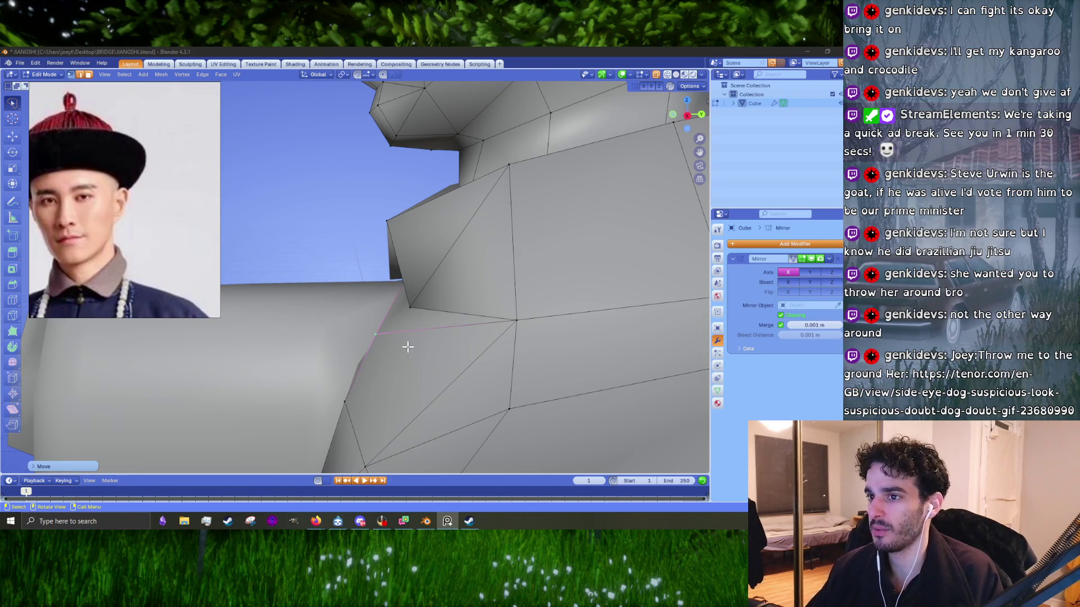
- Move a shoulder-side collar vertex up and to the right from a low side angle
{"action": "scroll", "coordinate": [408, 347], "scroll_direction": "down", "scroll_amount": 3}
{"action": "key", "text": "Tab"}
{"action": "mouse_move", "coordinate": [408, 347]}
{"action": "middle_mouse_down"}
{"action": "mouse_move", "coordinate": [536, 296]}
{"action": "mouse_move", "coordinate": [460, 310]}
{"action": "middle_mouse_up"}
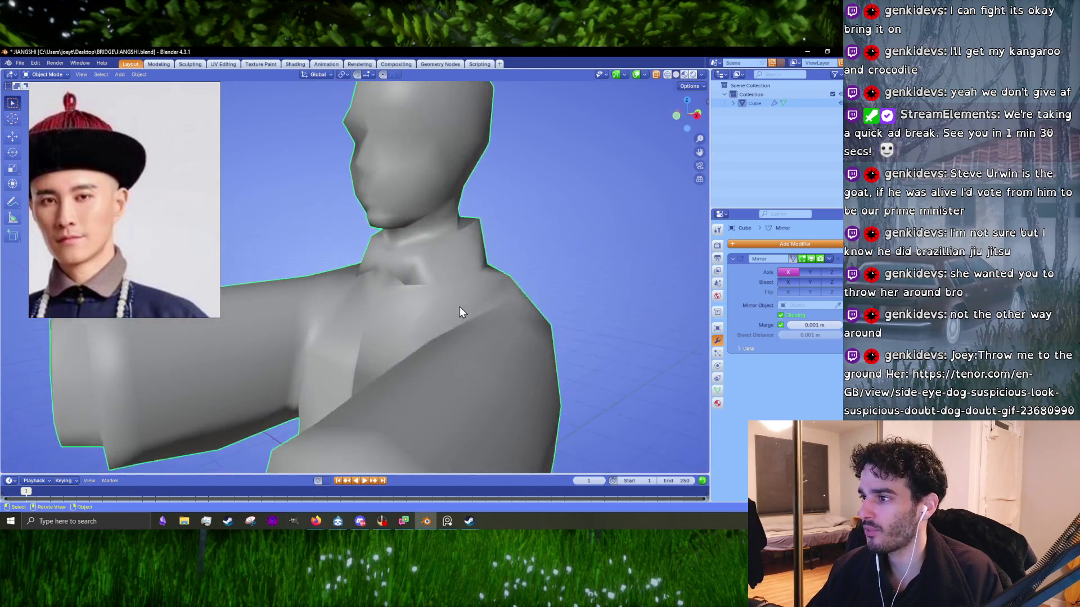
{"action": "key", "text": "Tab"}
{"action": "scroll", "coordinate": [444, 317], "scroll_direction": "up", "scroll_amount": 3}
{"action": "middle_click_drag", "start_coordinate": [382, 312], "coordinate": [381, 327]}
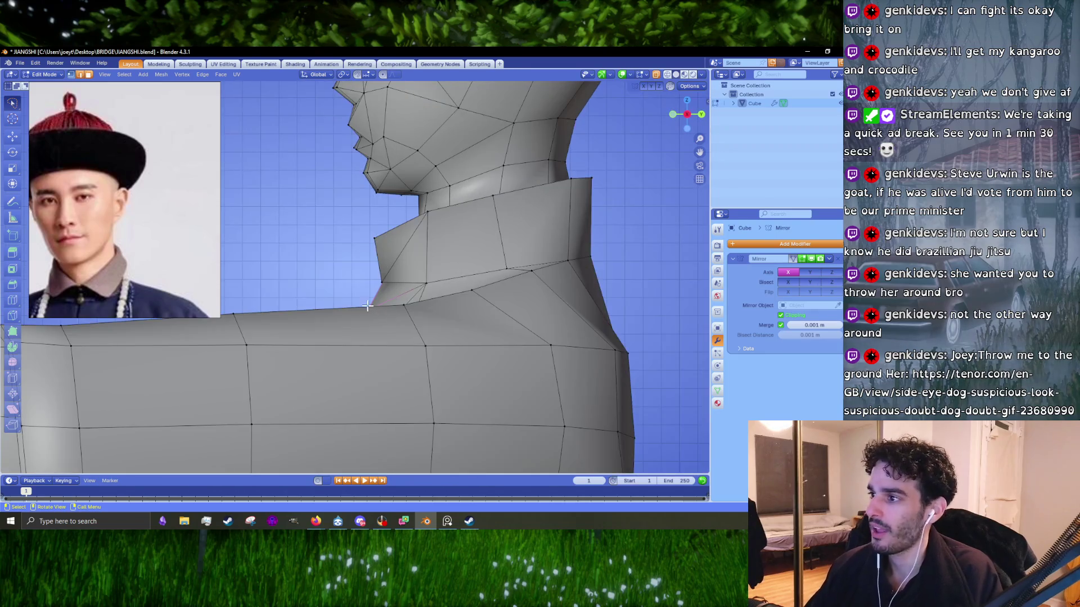
{"action": "key", "text": "g"}
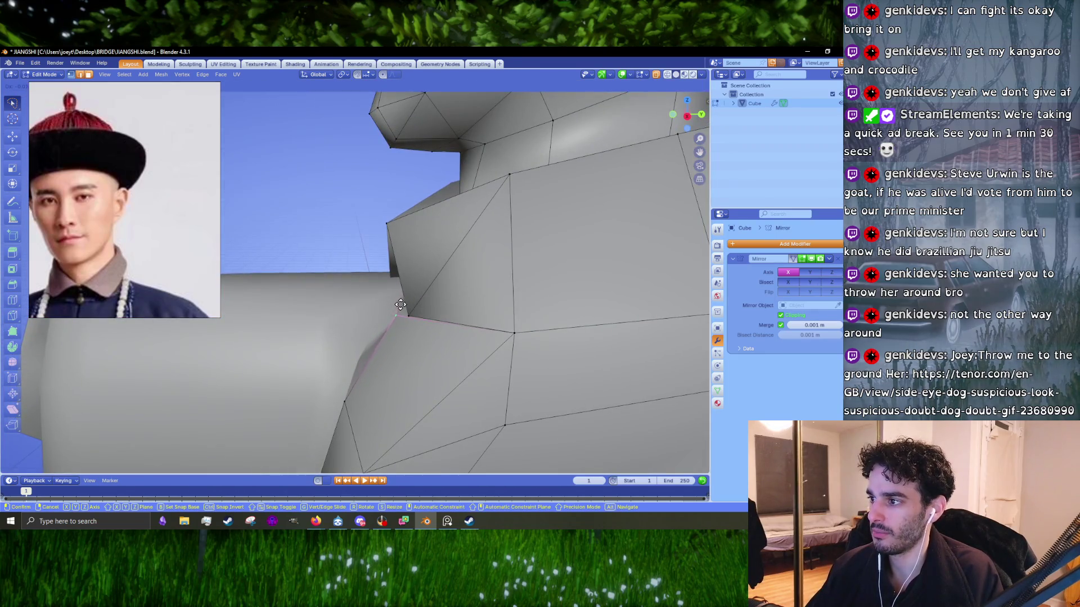
{"action": "left_click", "coordinate": [397, 308]}
- Adjust another collar vertex in front view and check the bust before resuming editing
{"action": "scroll", "coordinate": [351, 350], "scroll_direction": "down", "scroll_amount": 2}
{"action": "key", "text": "KP_1"}
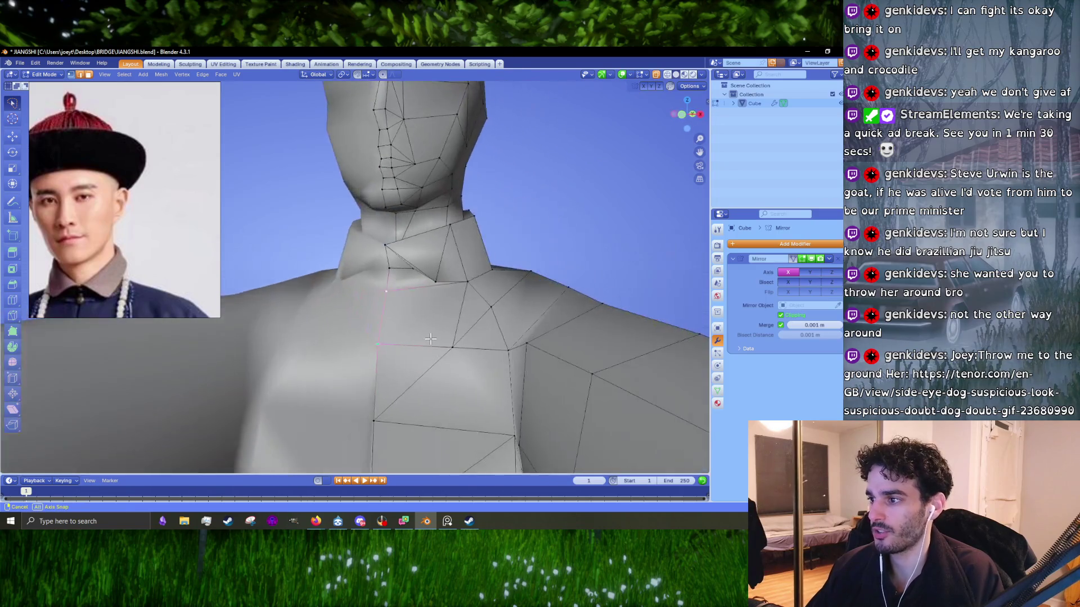
{"action": "key", "text": "g"}
{"action": "left_click", "coordinate": [428, 338]}
{"action": "key", "text": "Tab"}
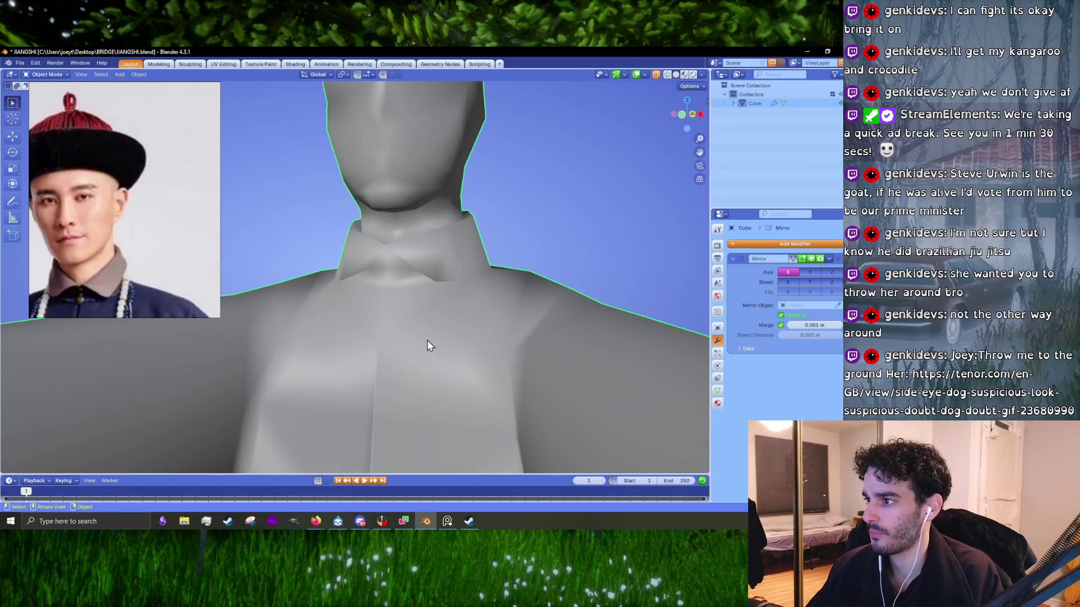
{"action": "scroll", "coordinate": [427, 343], "scroll_direction": "down", "scroll_amount": 2}
{"action": "key", "text": "Tab"}
{"action": "mouse_move", "coordinate": [421, 344]}
{"action": "middle_mouse_down"}
{"action": "mouse_move", "coordinate": [413, 354]}
{"action": "mouse_move", "coordinate": [397, 261]}
{"action": "mouse_move", "coordinate": [391, 327]}
{"action": "mouse_move", "coordinate": [370, 363]}
{"action": "middle_mouse_up"}
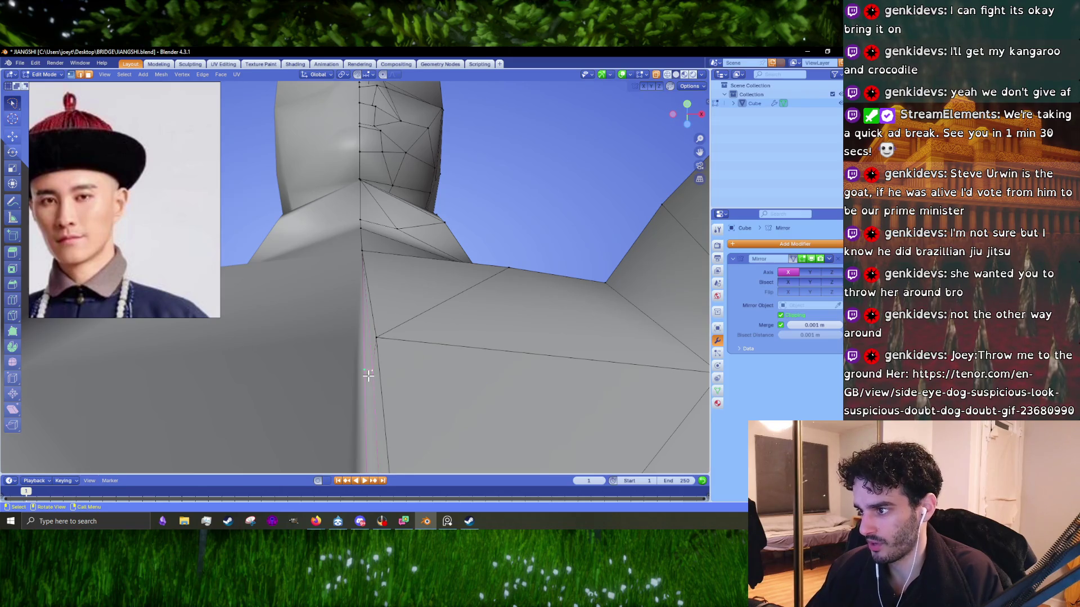
{"action": "middle_click_drag", "start_coordinate": [368, 375], "coordinate": [361, 374]}
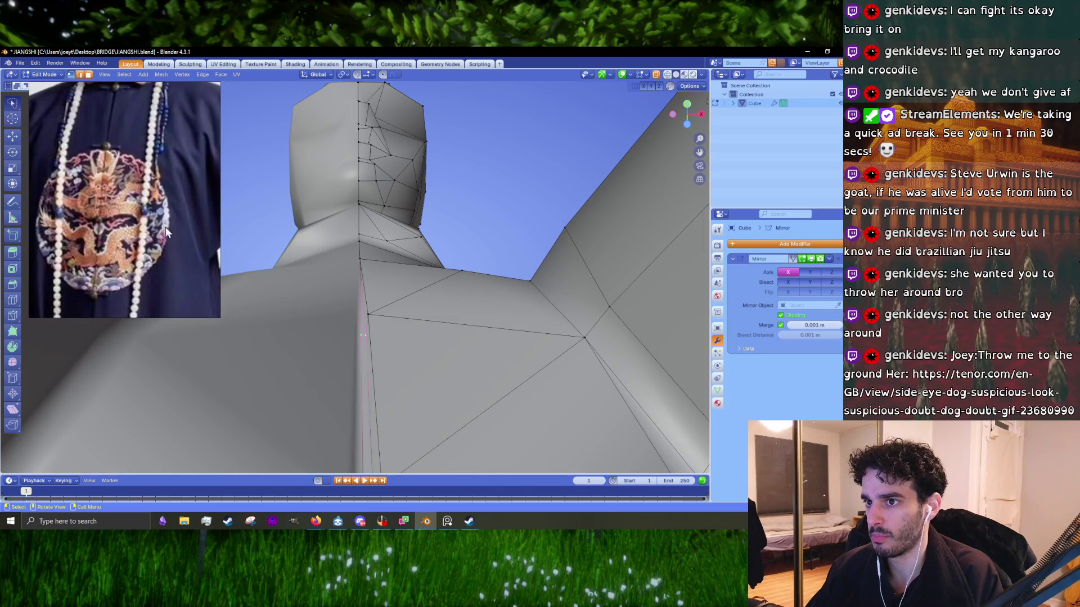
- Merge three pairs of shoulder vertices at the last selected to shorten the edges
{"action": "key", "text": "m"}
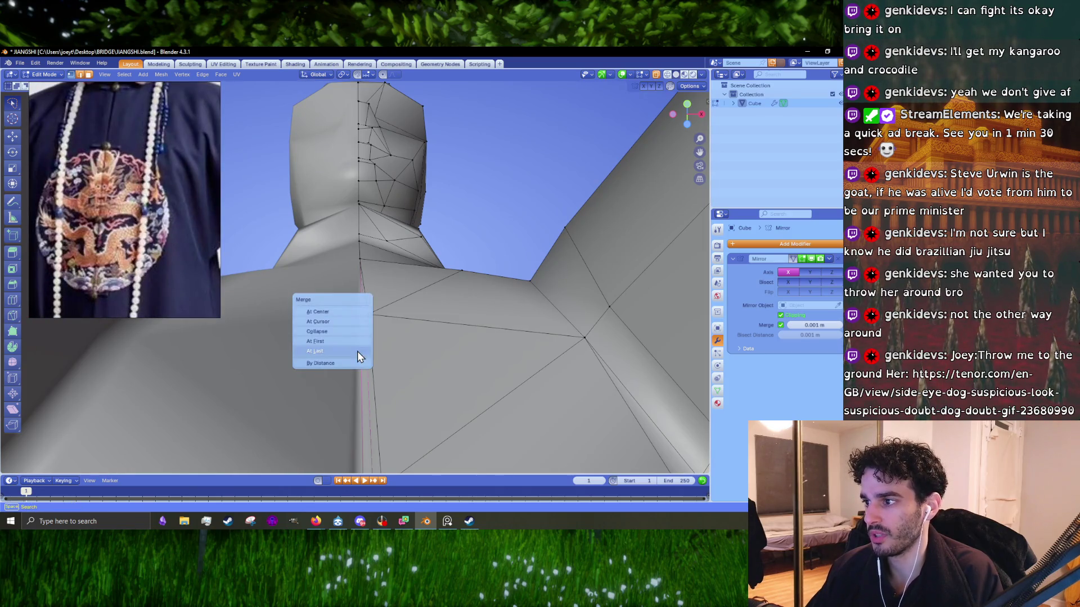
{"action": "left_click", "coordinate": [355, 347]}
{"action": "middle_click_drag", "start_coordinate": [379, 385], "coordinate": [386, 248], "text": "shift"}
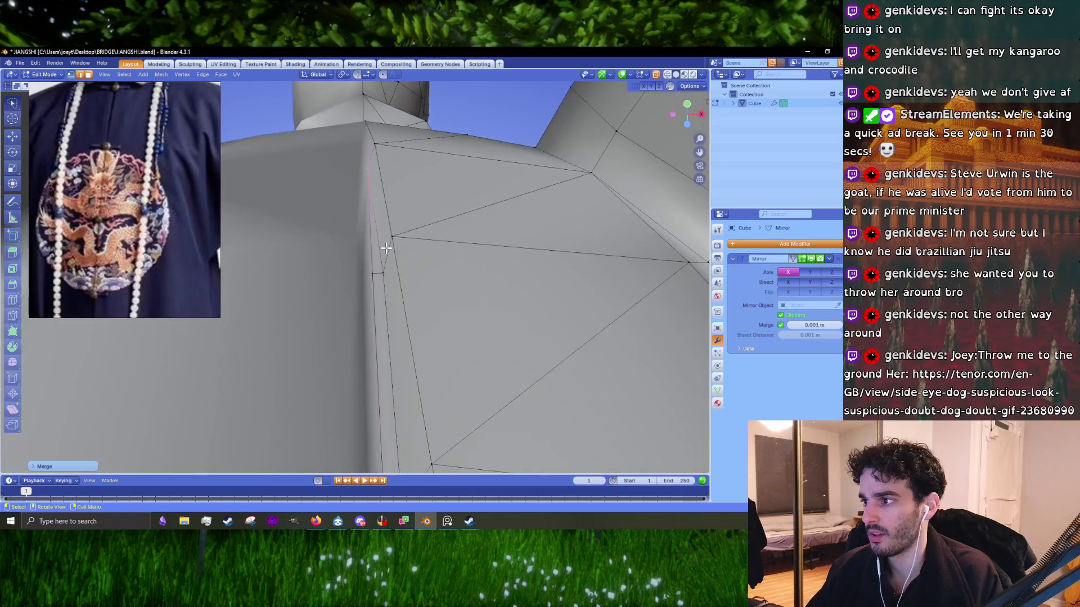
{"action": "key", "text": "m"}
{"action": "left_click", "coordinate": [365, 173]}
{"action": "key", "text": "m"}
{"action": "left_click", "coordinate": [376, 278]}
{"action": "mouse_move", "coordinate": [375, 278]}
{"action": "middle_mouse_down"}
{"action": "mouse_move", "coordinate": [395, 253]}
{"action": "mouse_move", "coordinate": [388, 248]}
{"action": "middle_mouse_up"}
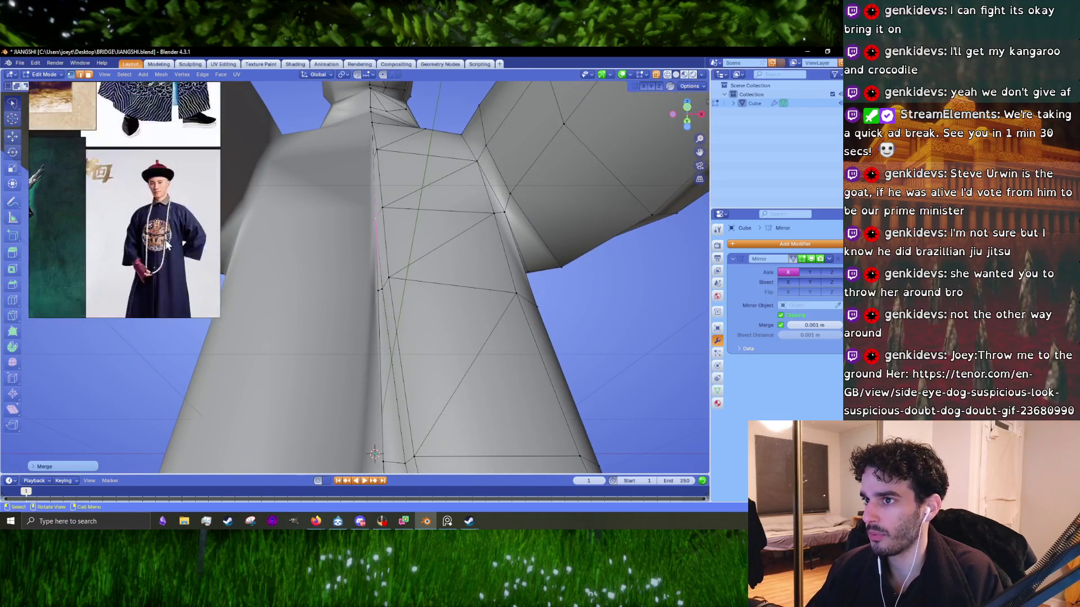
- Check the robe front shape in Object Mode and return to Edit Mode
{"action": "scroll", "coordinate": [155, 130], "scroll_direction": "up", "scroll_amount": 2}
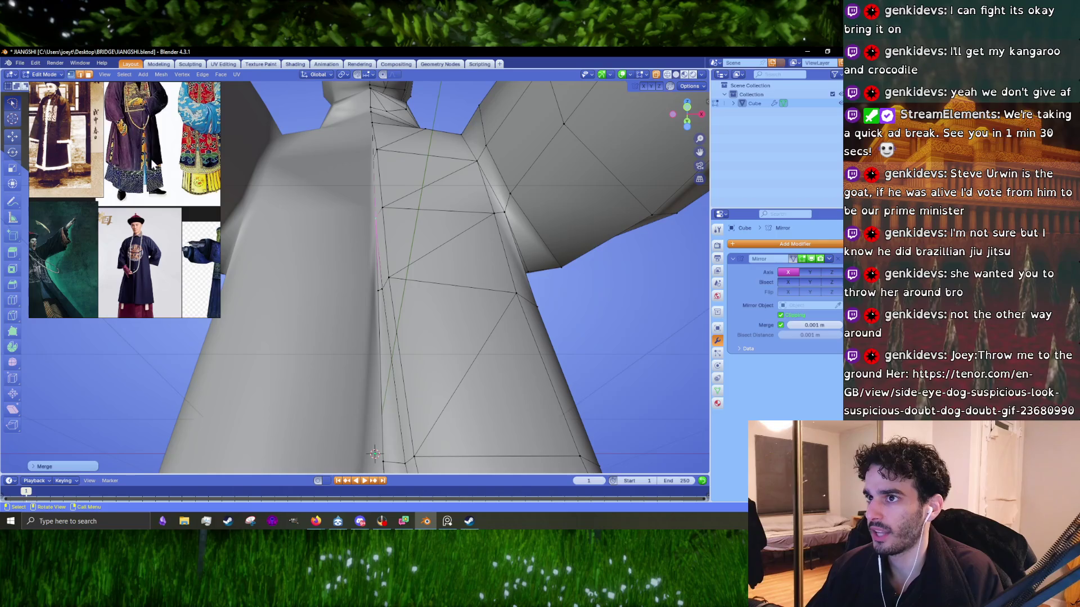
{"action": "mouse_move", "coordinate": [422, 326]}
{"action": "middle_mouse_down"}
{"action": "mouse_move", "coordinate": [390, 321]}
{"action": "mouse_move", "coordinate": [384, 293]}
{"action": "middle_mouse_up"}
{"action": "key", "text": "Tab"}
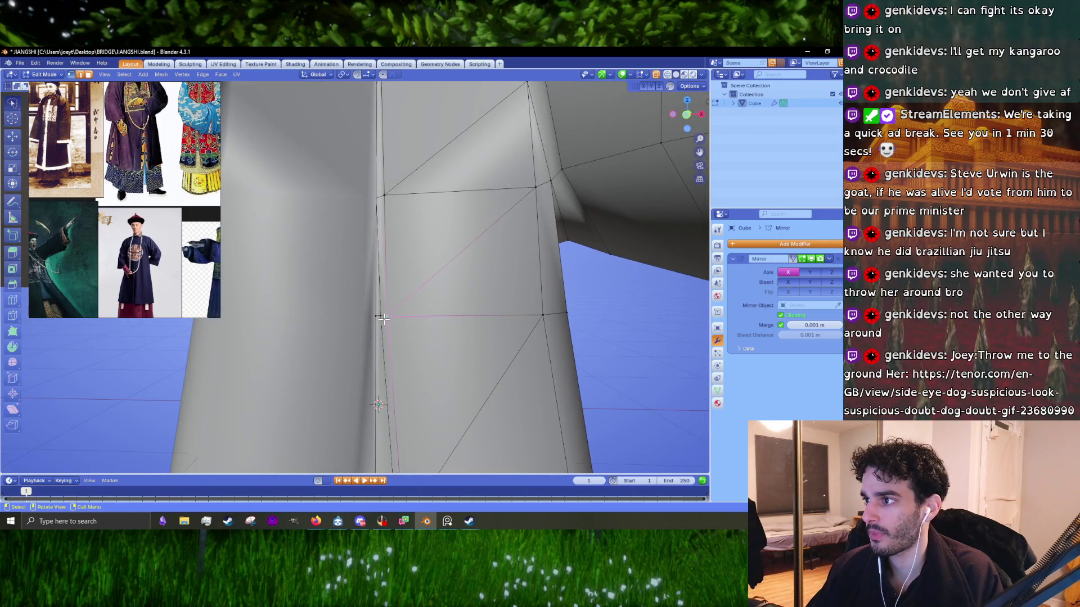
{"action": "key", "text": "Tab"}
{"action": "scroll", "coordinate": [389, 302], "scroll_direction": "down", "scroll_amount": 5}
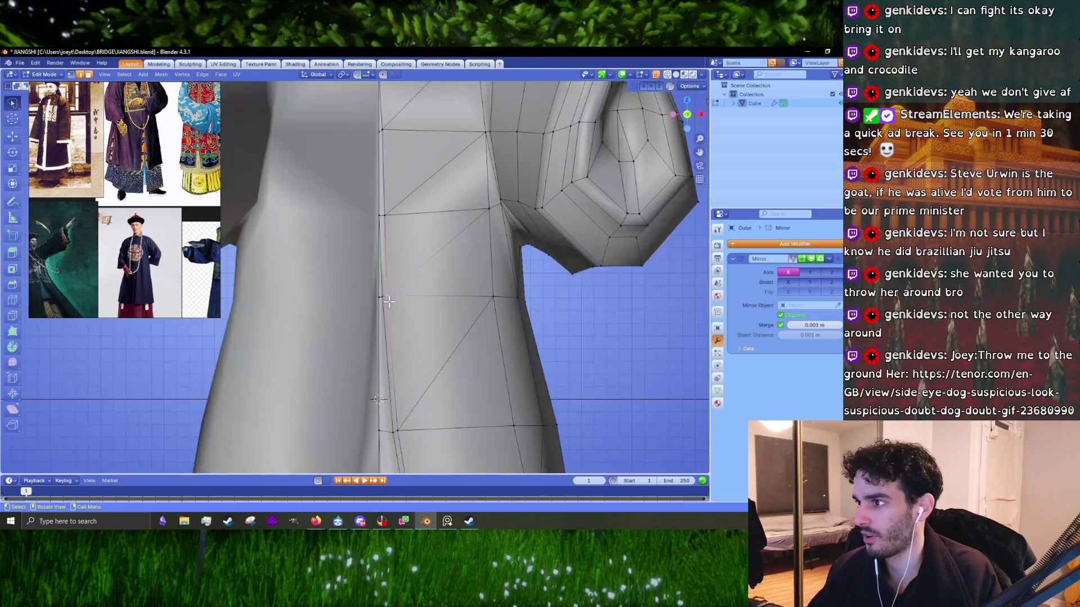
{"action": "scroll", "coordinate": [389, 302], "scroll_direction": "up", "scroll_amount": 5}
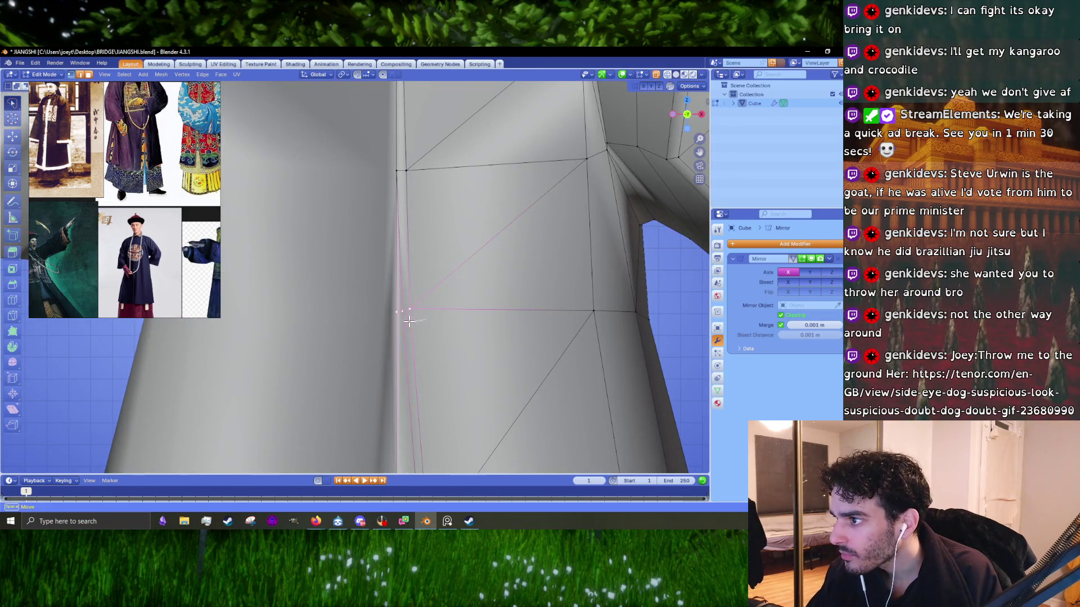
- Move the lassoed centre-front seam vertex so the front edges line up
{"action": "key", "text": "g"}
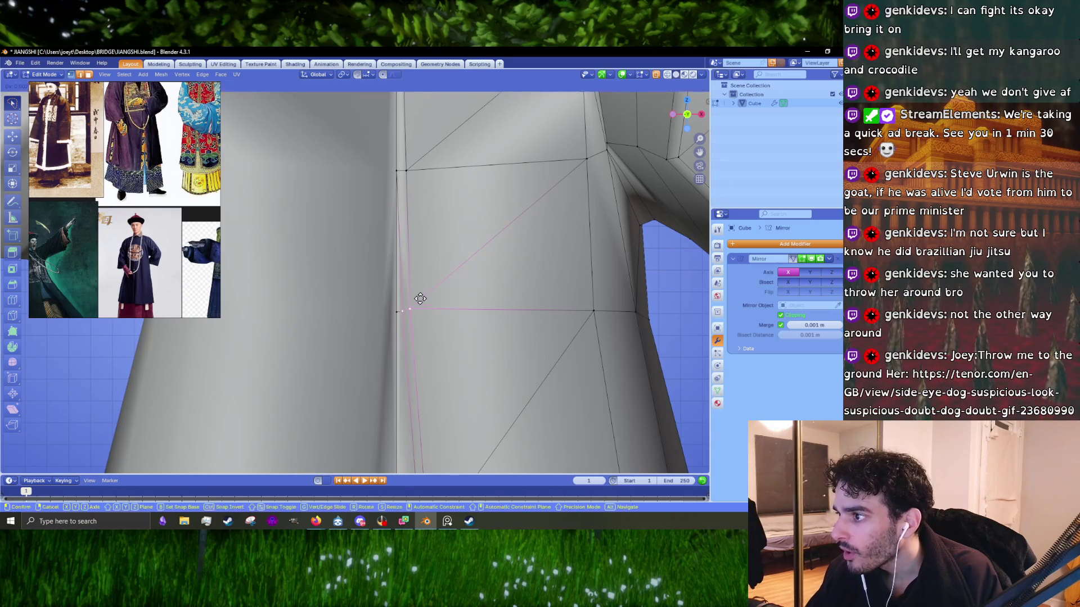
{"action": "left_click", "coordinate": [421, 299]}
{"action": "scroll", "coordinate": [419, 290], "scroll_direction": "down", "scroll_amount": 3}
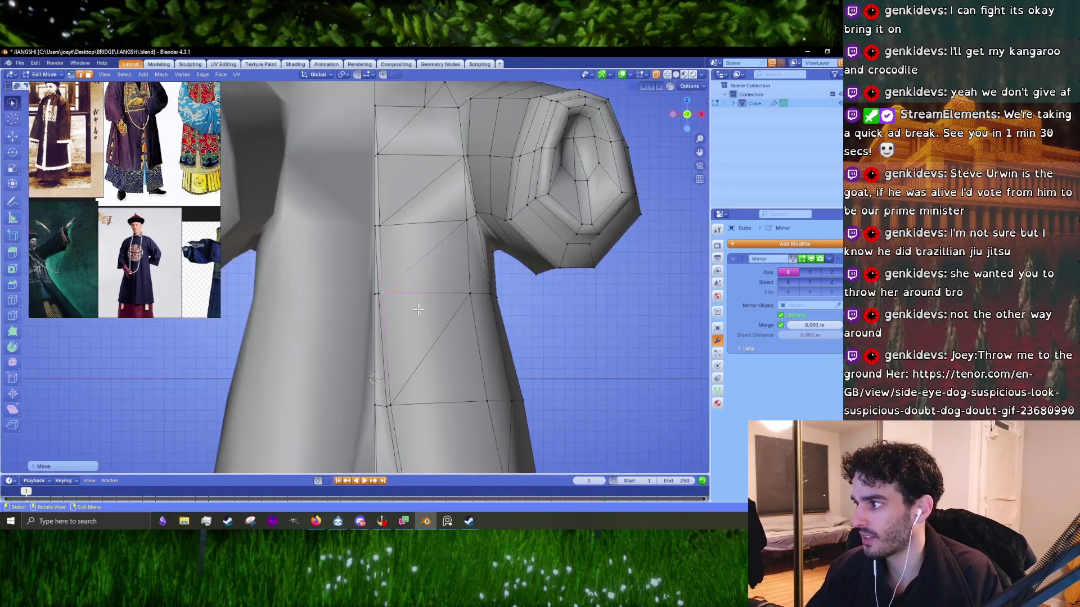
{"action": "scroll", "coordinate": [417, 275], "scroll_direction": "up", "scroll_amount": 2}
{"action": "scroll", "coordinate": [419, 293], "scroll_direction": "up", "scroll_amount": 2}
- Review the whole robe from an oblique side view, then resume editing the mesh
{"action": "key", "text": "Tab"}
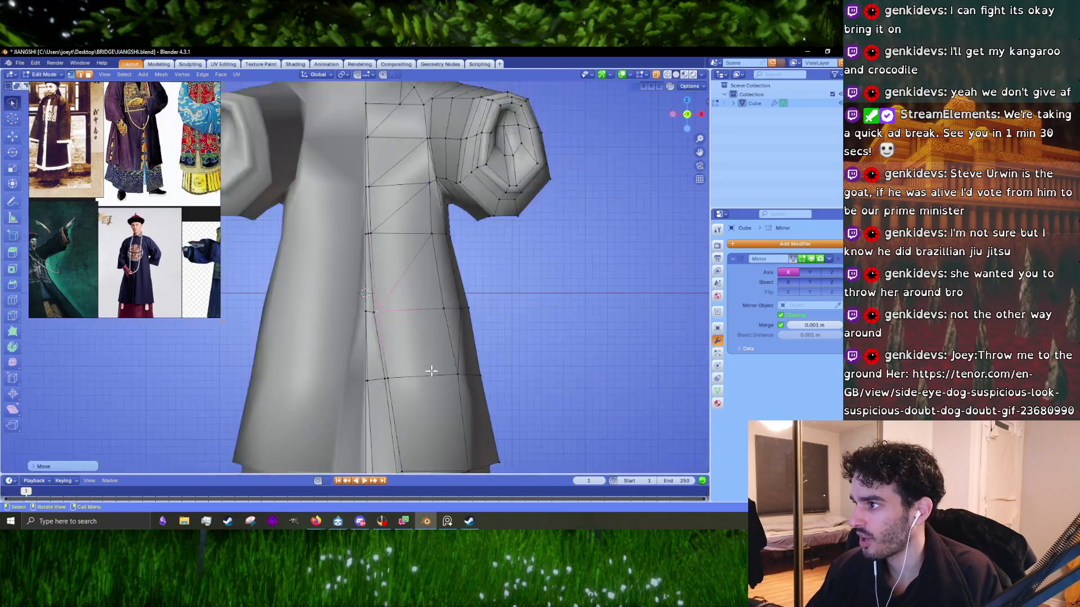
{"action": "scroll", "coordinate": [437, 354], "scroll_direction": "down", "scroll_amount": 4}
{"action": "scroll", "coordinate": [438, 354], "scroll_direction": "down", "scroll_amount": 2}
{"action": "mouse_move", "coordinate": [417, 322]}
{"action": "middle_mouse_down"}
{"action": "mouse_move", "coordinate": [429, 298]}
{"action": "mouse_move", "coordinate": [445, 298]}
{"action": "mouse_move", "coordinate": [425, 291]}
{"action": "mouse_move", "coordinate": [489, 283]}
{"action": "middle_mouse_up"}
{"action": "key", "text": "Tab"}
{"action": "scroll", "coordinate": [450, 299], "scroll_direction": "up", "scroll_amount": 5}
{"action": "scroll", "coordinate": [421, 290], "scroll_direction": "up", "scroll_amount": 1}
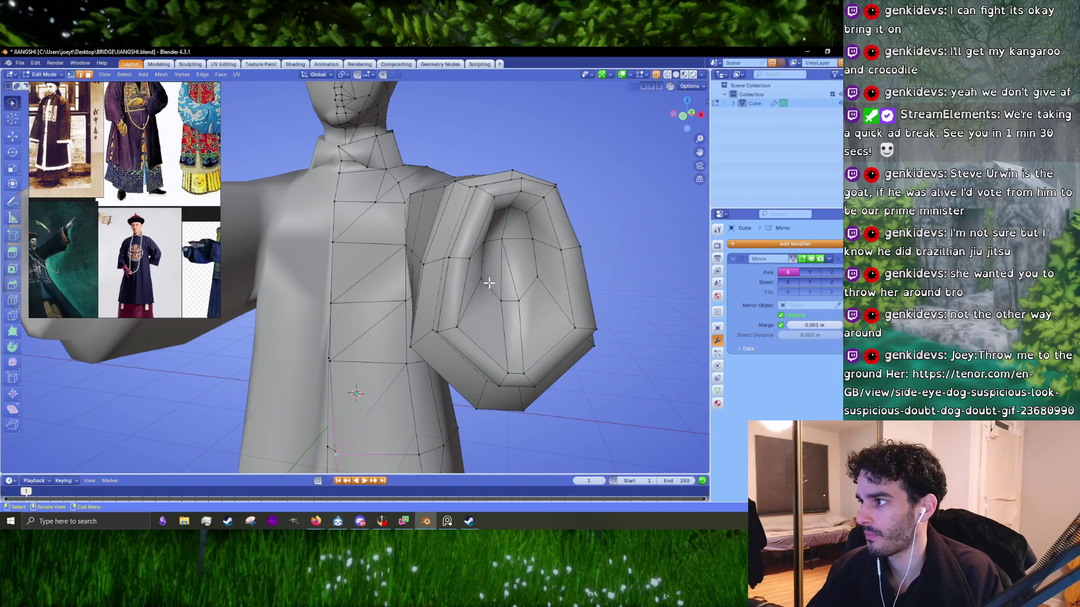
- Add the inner cuff faces of the raised sleeve to the selection, trying a move but cancelling it
{"action": "right_click", "coordinate": [504, 242]}
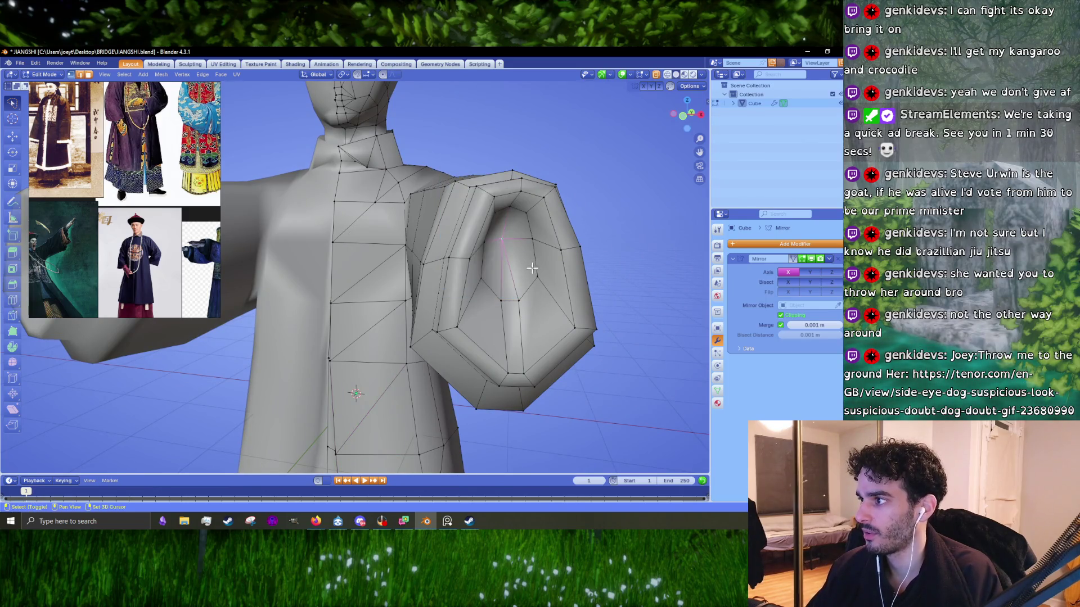
{"action": "middle_click_drag", "start_coordinate": [535, 241], "coordinate": [519, 228]}
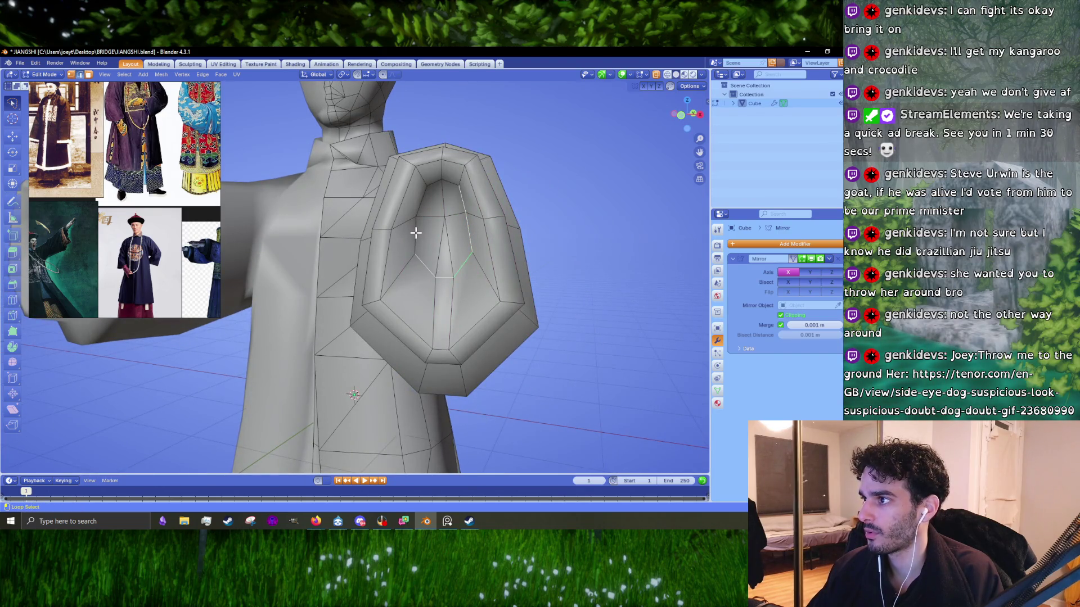
{"action": "left_click", "coordinate": [442, 218], "text": "shift"}
{"action": "mouse_move", "coordinate": [443, 218]}
{"action": "middle_mouse_down"}
{"action": "mouse_move", "coordinate": [568, 280]}
{"action": "mouse_move", "coordinate": [507, 291]}
{"action": "mouse_move", "coordinate": [480, 253]}
{"action": "mouse_move", "coordinate": [441, 295]}
{"action": "mouse_move", "coordinate": [367, 268]}
{"action": "mouse_move", "coordinate": [411, 269]}
{"action": "mouse_move", "coordinate": [375, 275]}
{"action": "middle_mouse_up"}
{"action": "key", "text": "g"}
{"action": "right_click", "coordinate": [568, 280]}
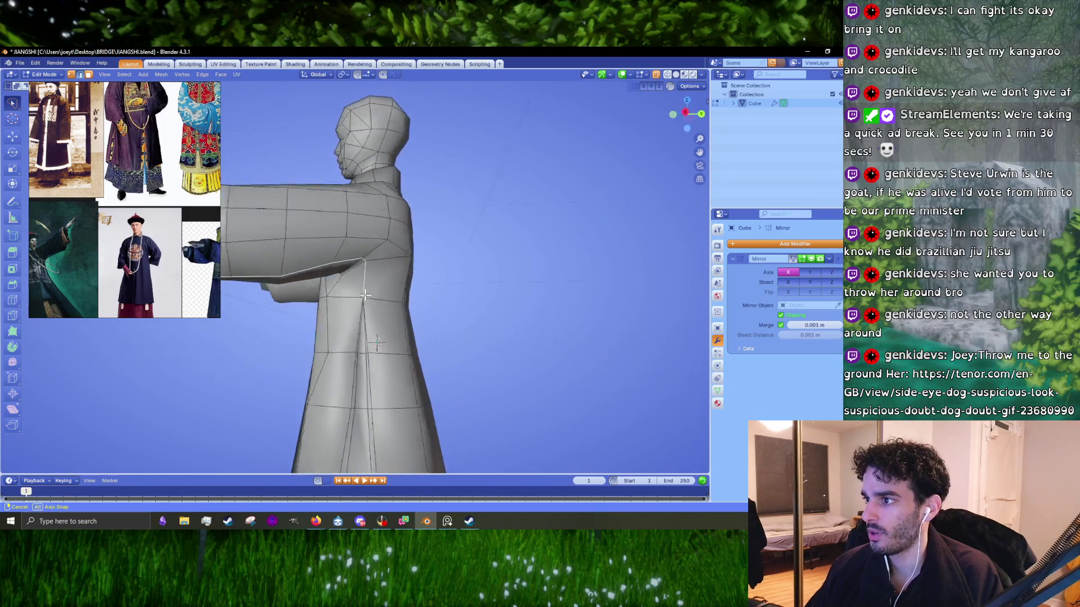
- Check the underside of the raised sleeve outside edit mode, then resume mesh editing
{"action": "key", "text": "Tab"}
{"action": "mouse_move", "coordinate": [376, 275]}
{"action": "middle_mouse_down"}
{"action": "mouse_move", "coordinate": [415, 271]}
{"action": "mouse_move", "coordinate": [475, 289]}
{"action": "middle_mouse_up"}
{"action": "key", "text": "Tab"}
{"action": "scroll", "coordinate": [563, 323], "scroll_direction": "down", "scroll_amount": 3}
{"action": "mouse_move", "coordinate": [562, 323]}
{"action": "middle_mouse_down"}
{"action": "mouse_move", "coordinate": [498, 350]}
{"action": "mouse_move", "coordinate": [539, 273]}
{"action": "mouse_move", "coordinate": [475, 248]}
{"action": "middle_mouse_up"}
{"action": "scroll", "coordinate": [498, 350], "scroll_direction": "up", "scroll_amount": 4}
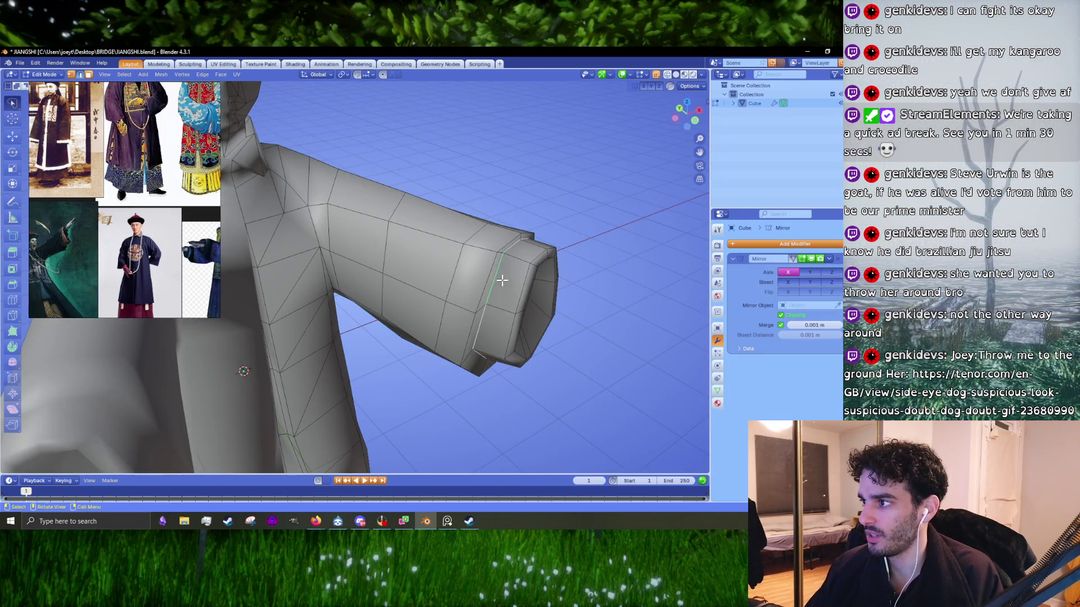
{"action": "middle_click_drag", "start_coordinate": [504, 277], "coordinate": [498, 280]}
- Dissolve the extra edge loop along the sleeve, undoing an accidental sleeve-end dissolve
{"action": "key", "text": "x"}
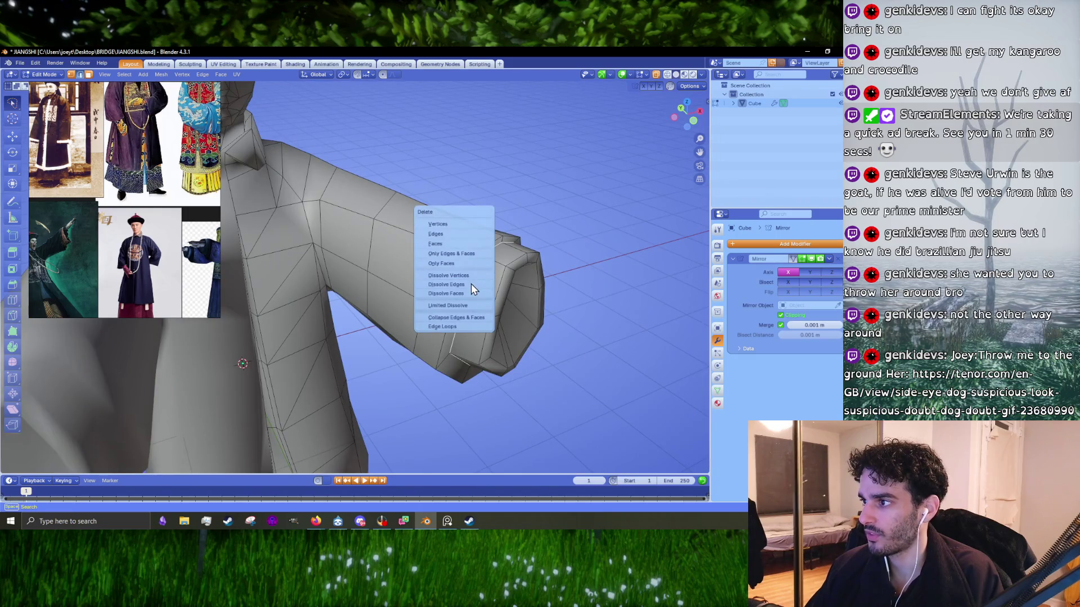
{"action": "left_click", "coordinate": [456, 285]}
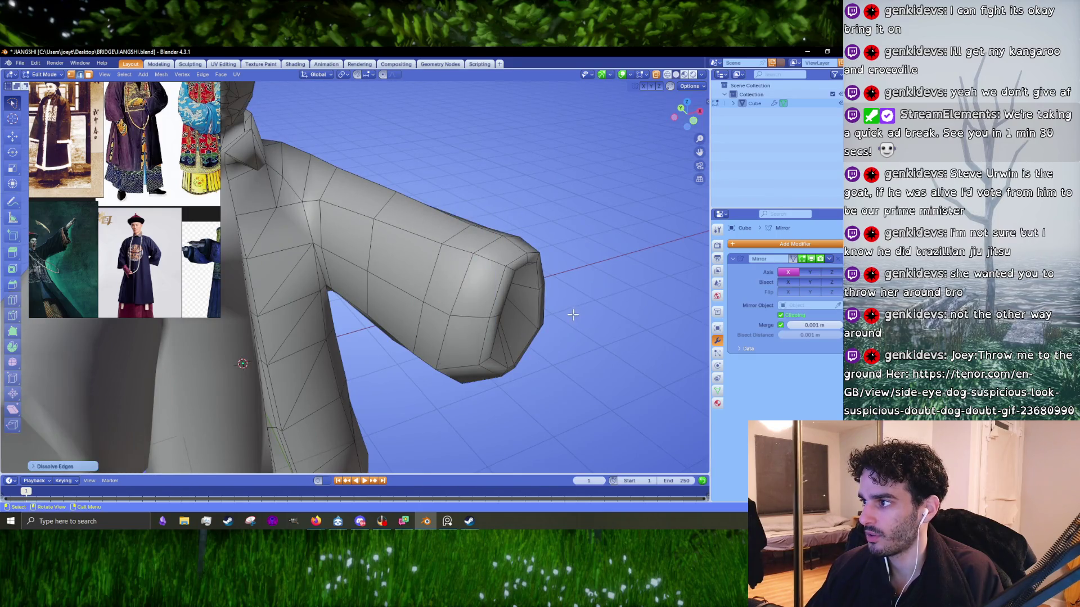
{"action": "middle_click_drag", "start_coordinate": [573, 314], "coordinate": [603, 306]}
{"action": "key", "text": "x"}
{"action": "left_click", "coordinate": [603, 306]}
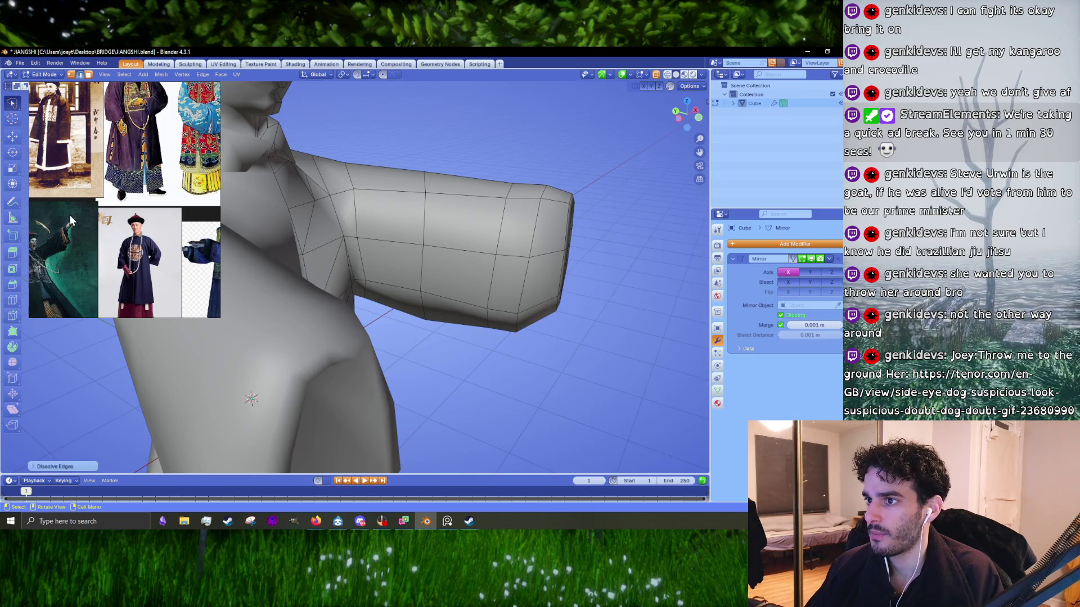
{"action": "key", "text": "ctrl+z"}
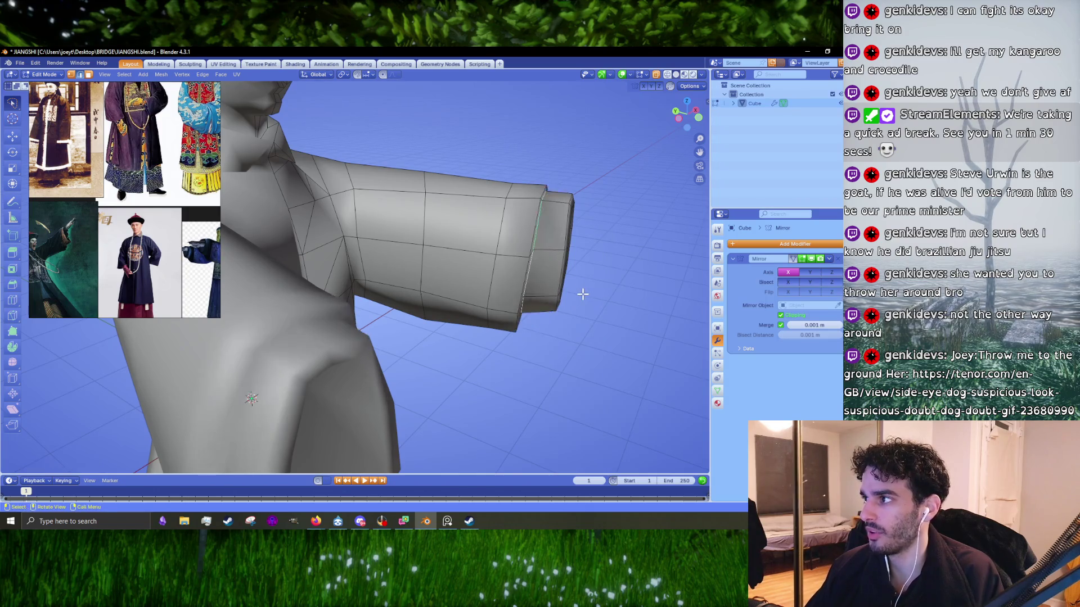
- Scale and move the sleeve-end loop to reshape the sleeve opening
{"action": "middle_click_drag", "start_coordinate": [582, 294], "coordinate": [538, 263]}
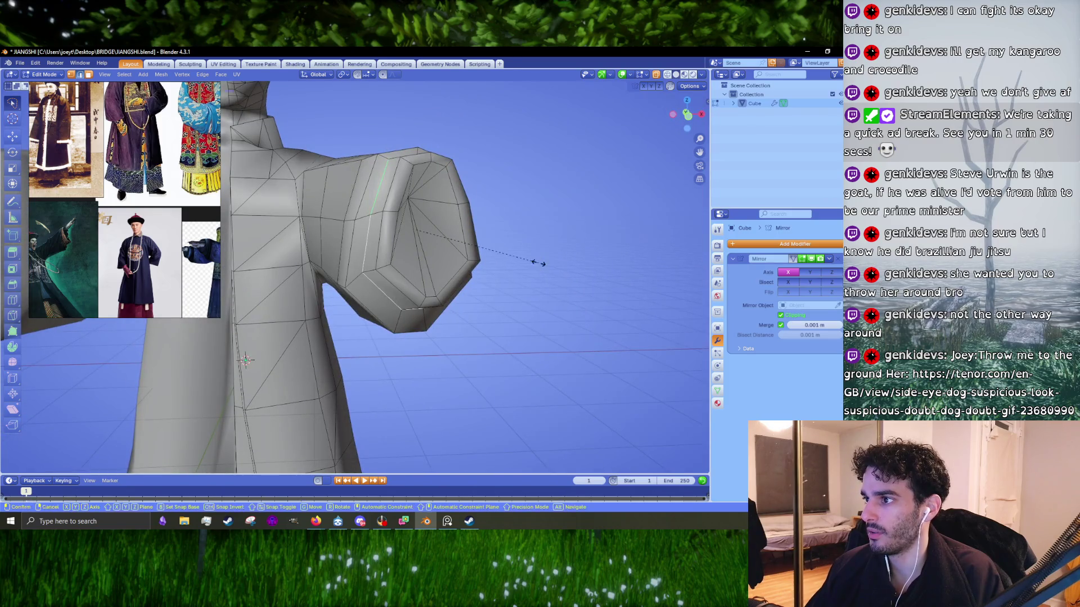
{"action": "left_click", "coordinate": [541, 264]}
{"action": "mouse_move", "coordinate": [530, 260]}
{"action": "middle_mouse_down"}
{"action": "mouse_move", "coordinate": [571, 289]}
{"action": "mouse_move", "coordinate": [509, 298]}
{"action": "mouse_move", "coordinate": [548, 315]}
{"action": "mouse_move", "coordinate": [523, 294]}
{"action": "mouse_move", "coordinate": [459, 289]}
{"action": "mouse_move", "coordinate": [401, 313]}
{"action": "mouse_move", "coordinate": [460, 323]}
{"action": "middle_mouse_up"}
{"action": "key", "text": "g"}
{"action": "left_click", "coordinate": [574, 286]}
{"action": "key", "text": "s"}
{"action": "left_click", "coordinate": [563, 291]}
{"action": "scroll", "coordinate": [509, 298], "scroll_direction": "up", "scroll_amount": 3}
{"action": "key", "text": "g"}
{"action": "right_click", "coordinate": [507, 296]}
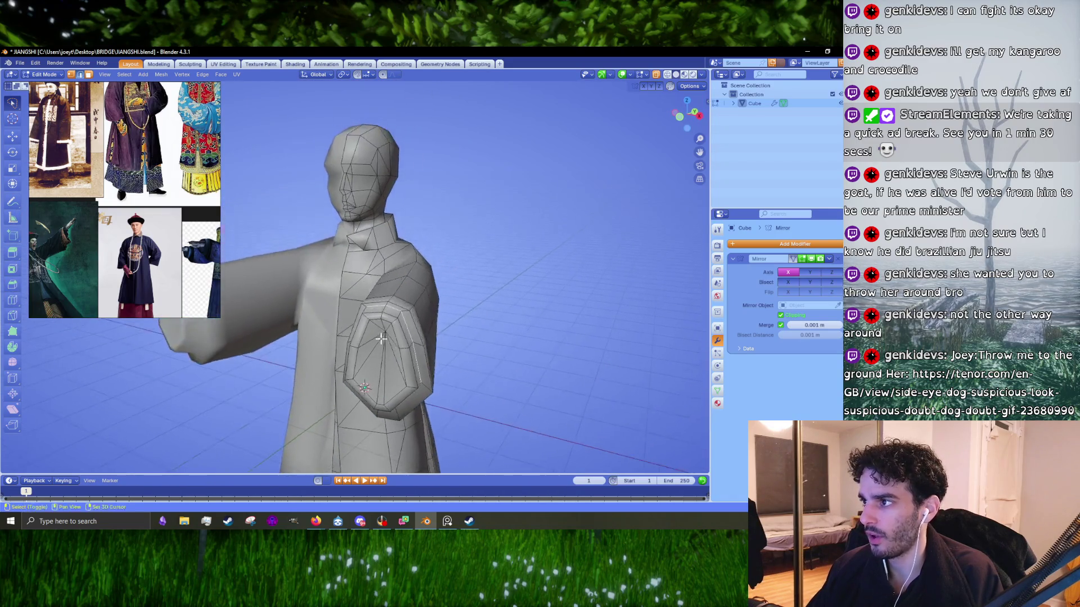
- Return to Object Mode and orbit around the finished low-poly robed figure
{"action": "mouse_move", "coordinate": [545, 329]}
{"action": "middle_mouse_down"}
{"action": "mouse_move", "coordinate": [520, 298]}
{"action": "mouse_move", "coordinate": [525, 356]}
{"action": "middle_mouse_up"}
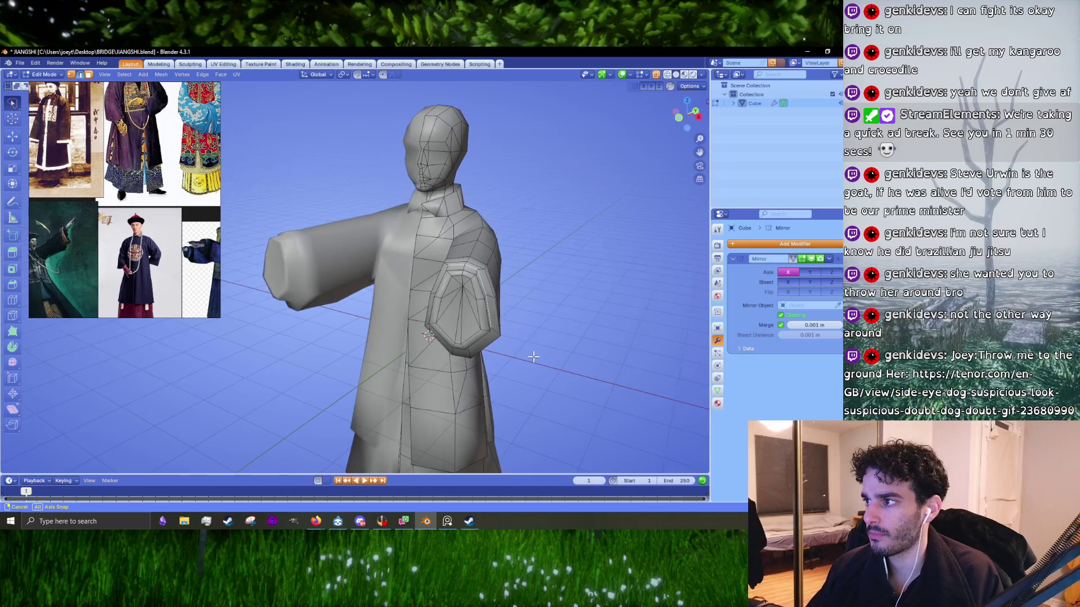
{"action": "key", "text": "Tab"}
{"action": "mouse_move", "coordinate": [529, 350]}
{"action": "middle_mouse_down"}
{"action": "mouse_move", "coordinate": [377, 347]}
{"action": "mouse_move", "coordinate": [349, 330]}
{"action": "mouse_move", "coordinate": [445, 349]}
{"action": "mouse_move", "coordinate": [553, 336]}
{"action": "middle_mouse_up"}
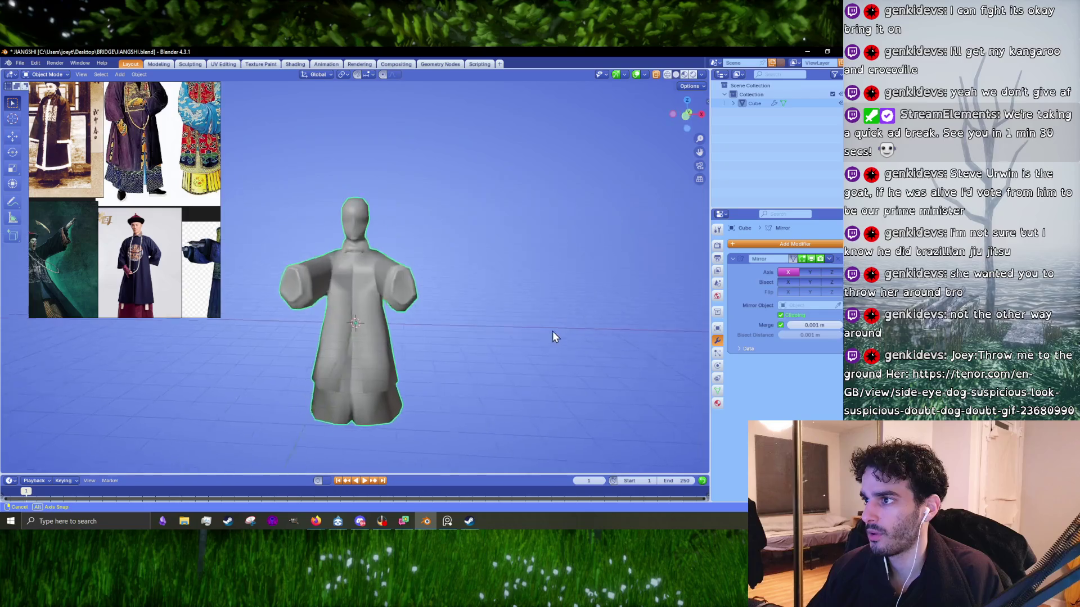
- Orbit to the character's side and enlarge the reference photo of the man in the blue robe
{"action": "scroll", "coordinate": [471, 325], "scroll_direction": "up", "scroll_amount": 5}
{"action": "scroll", "coordinate": [414, 325], "scroll_direction": "up", "scroll_amount": 2}
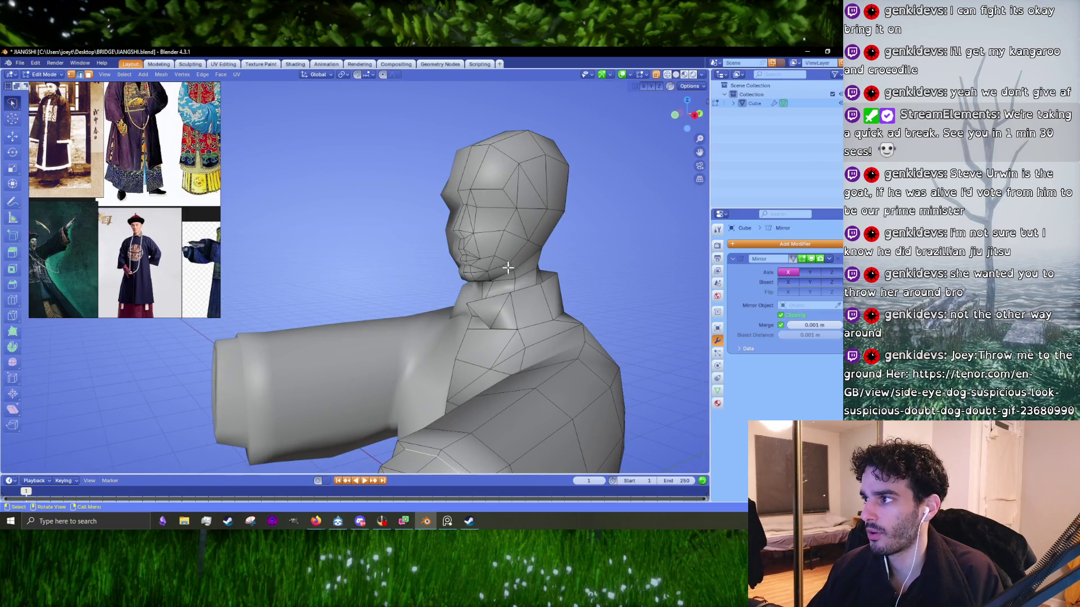
{"action": "middle_click_drag", "start_coordinate": [454, 282], "coordinate": [455, 260]}
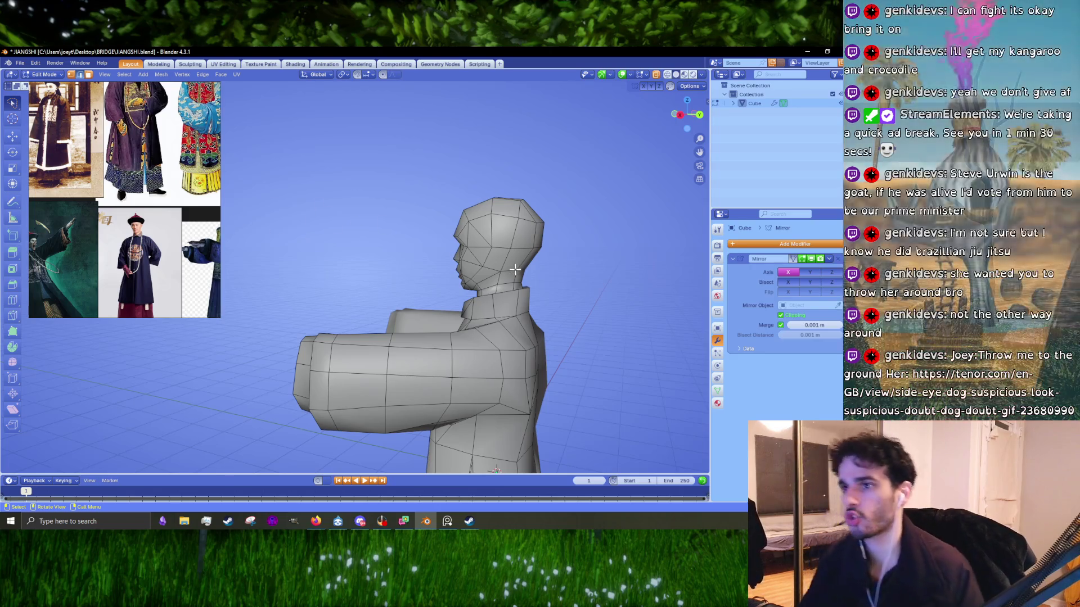
{"action": "double_click", "coordinate": [147, 255]}
{"action": "scroll", "coordinate": [100, 179], "scroll_direction": "up", "scroll_amount": 3}
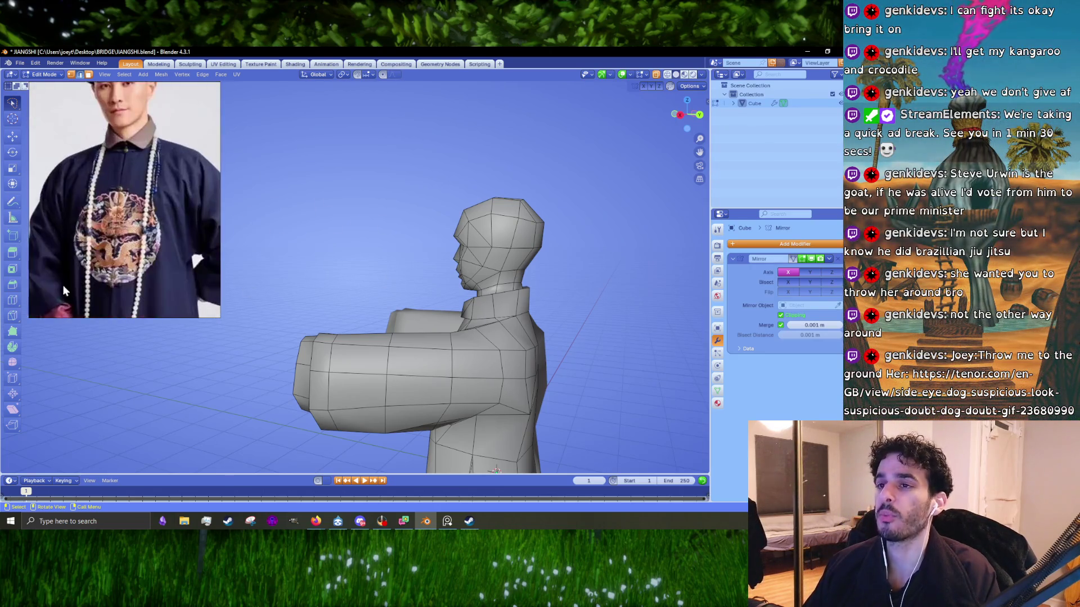
{"action": "scroll", "coordinate": [508, 302], "scroll_direction": "up", "scroll_amount": 4}
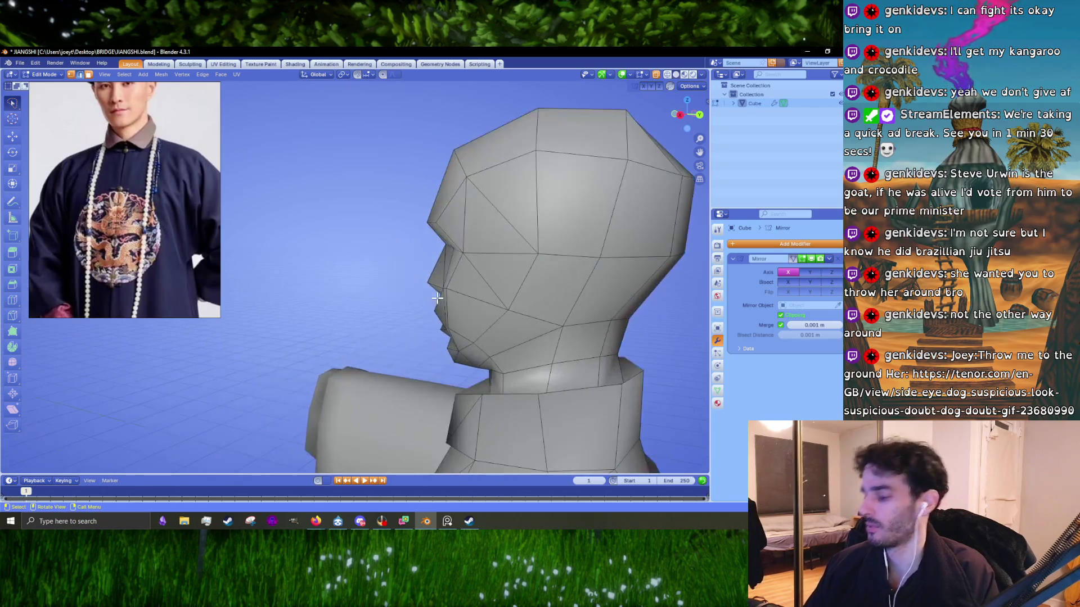
- Frame the head in a side orthographic view and activate the Knife tool on it
{"action": "key", "text": "KP_1"}
{"action": "key", "text": "ctrl+KP_3"}
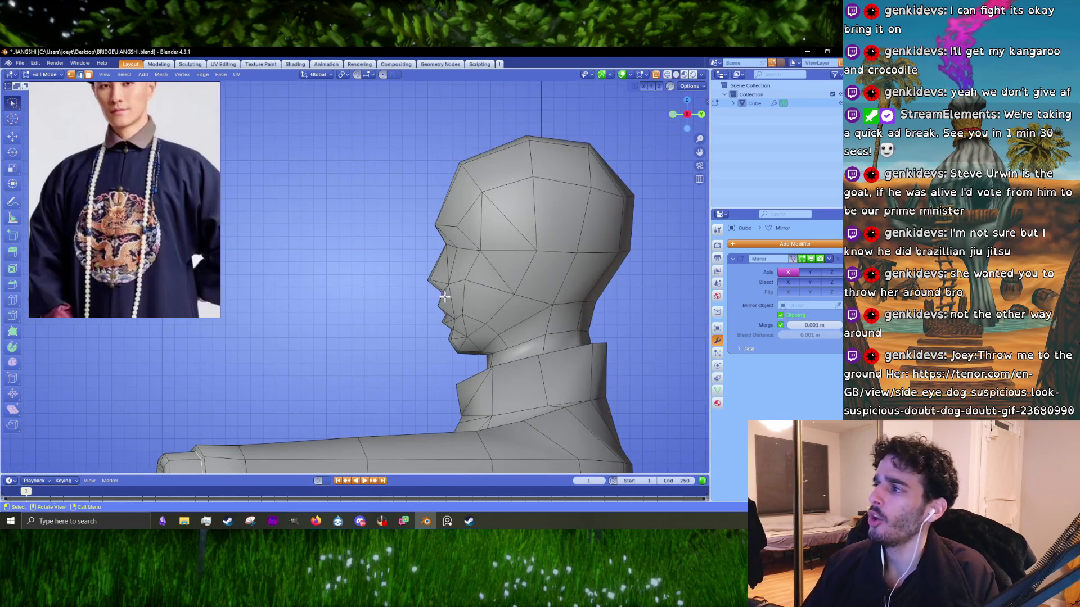
{"action": "key", "text": "KP_3"}
{"action": "scroll", "coordinate": [550, 312], "scroll_direction": "up", "scroll_amount": 3}
{"action": "middle_click_drag", "start_coordinate": [549, 312], "coordinate": [390, 314], "text": "shift"}
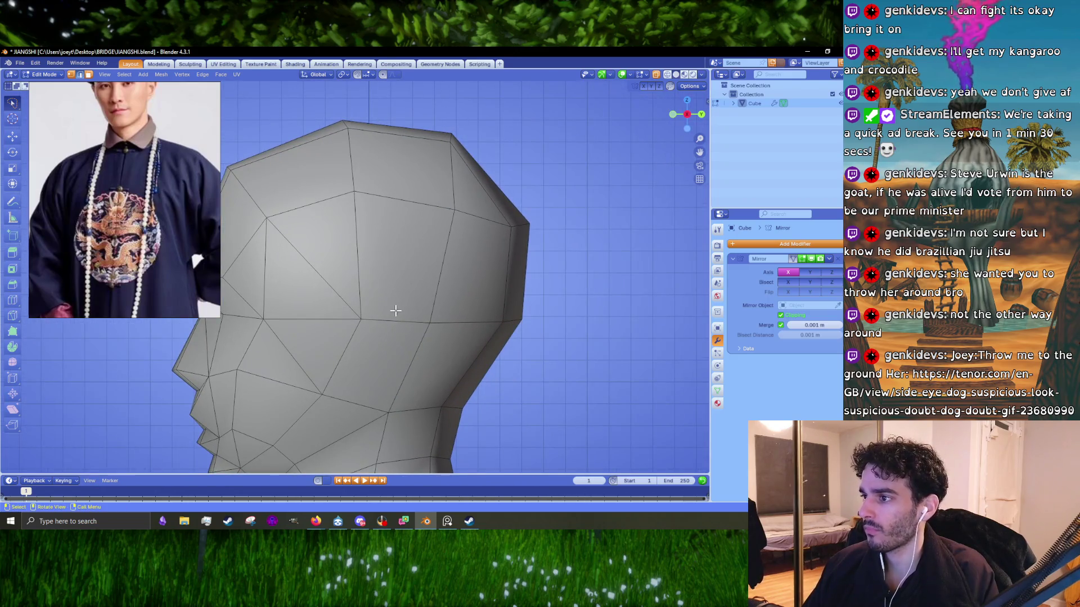
{"action": "scroll", "coordinate": [123, 201], "scroll_direction": "down", "scroll_amount": 3}
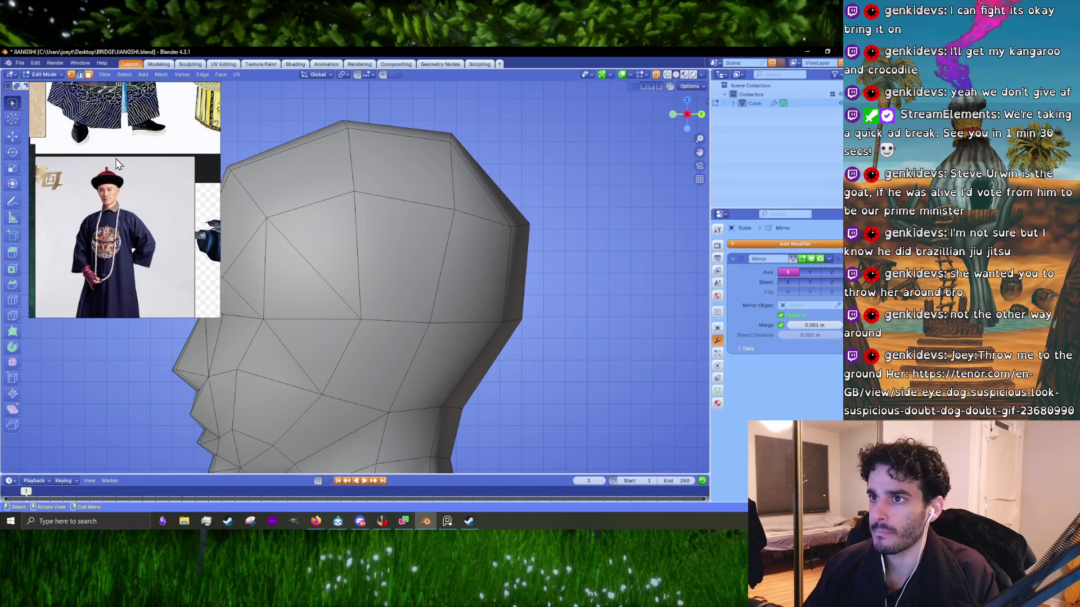
{"action": "scroll", "coordinate": [117, 163], "scroll_direction": "up", "scroll_amount": 3}
{"action": "scroll", "coordinate": [149, 234], "scroll_direction": "up", "scroll_amount": 2}
{"action": "scroll", "coordinate": [127, 239], "scroll_direction": "up", "scroll_amount": 2}
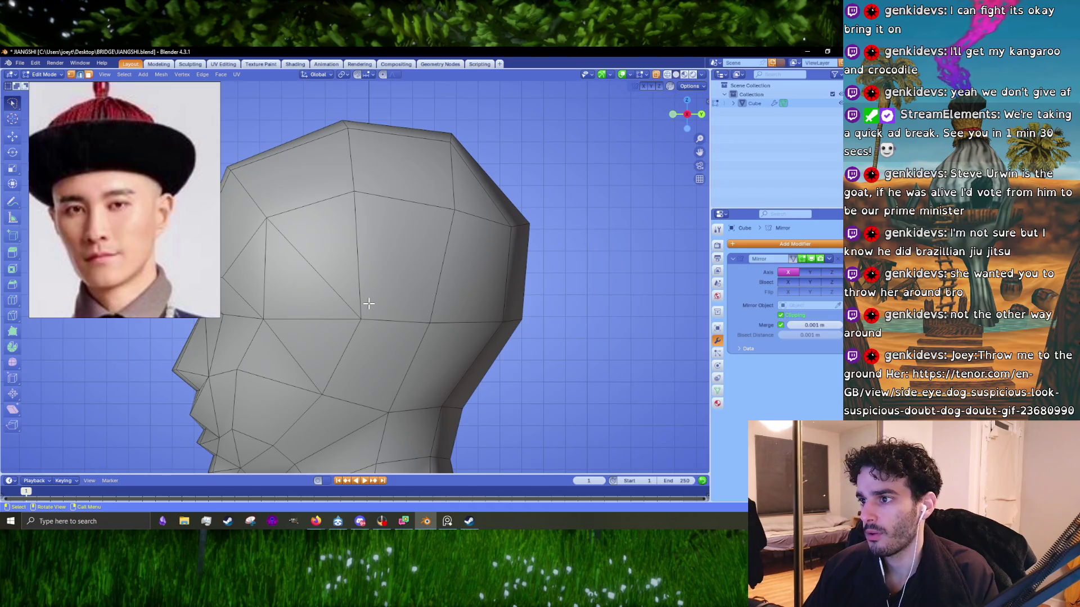
{"action": "scroll", "coordinate": [393, 257], "scroll_direction": "down", "scroll_amount": 2}
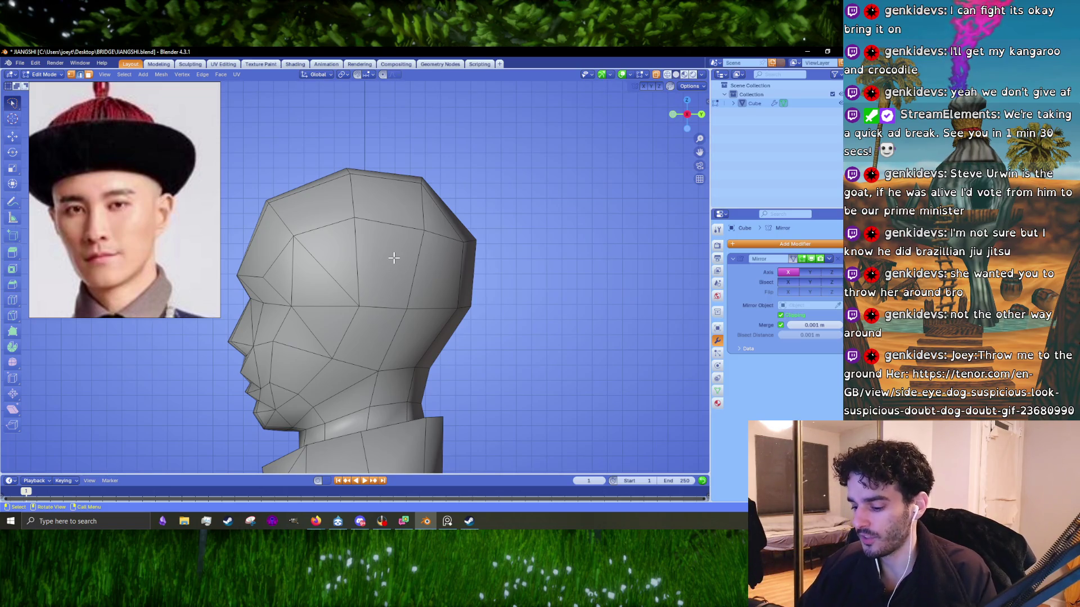
{"action": "scroll", "coordinate": [369, 371], "scroll_direction": "up", "scroll_amount": 2}
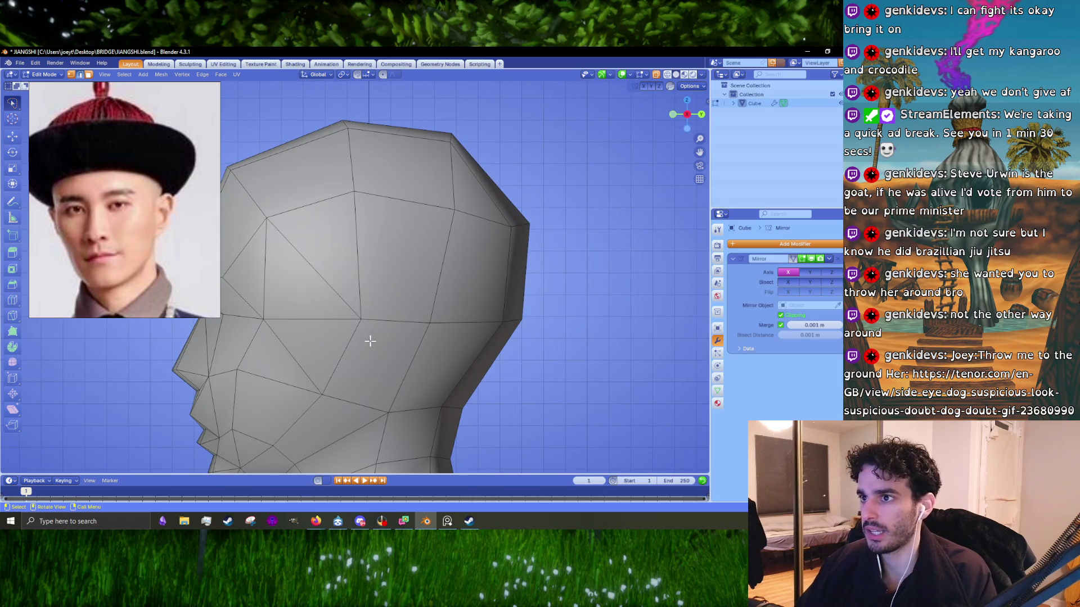
{"action": "key", "text": "k"}
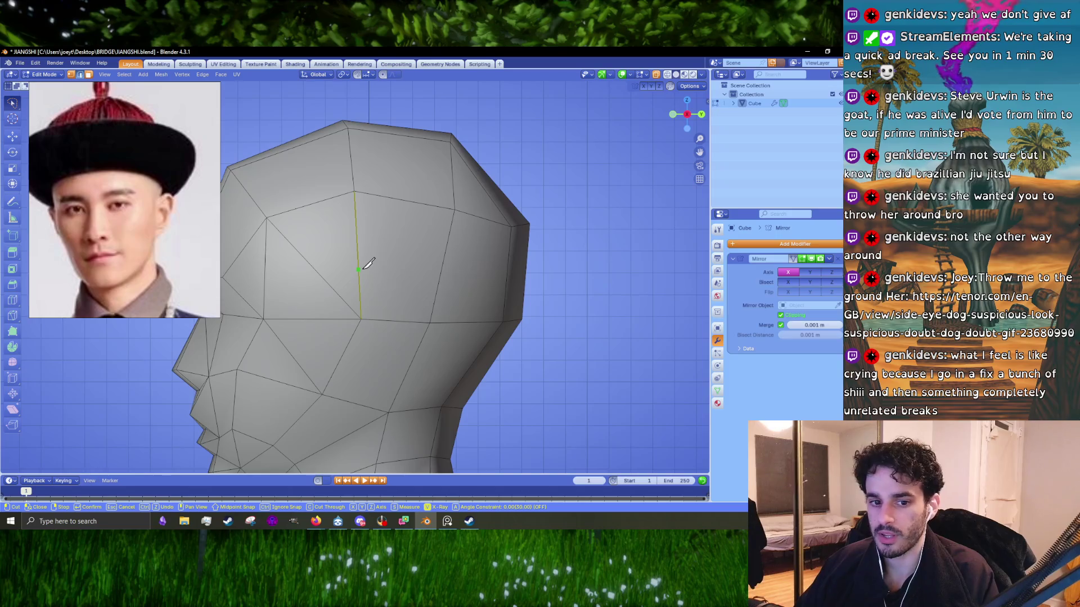
- Knife-cut the first ear outline into the side of the head and confirm it
{"action": "left_click", "coordinate": [395, 257]}
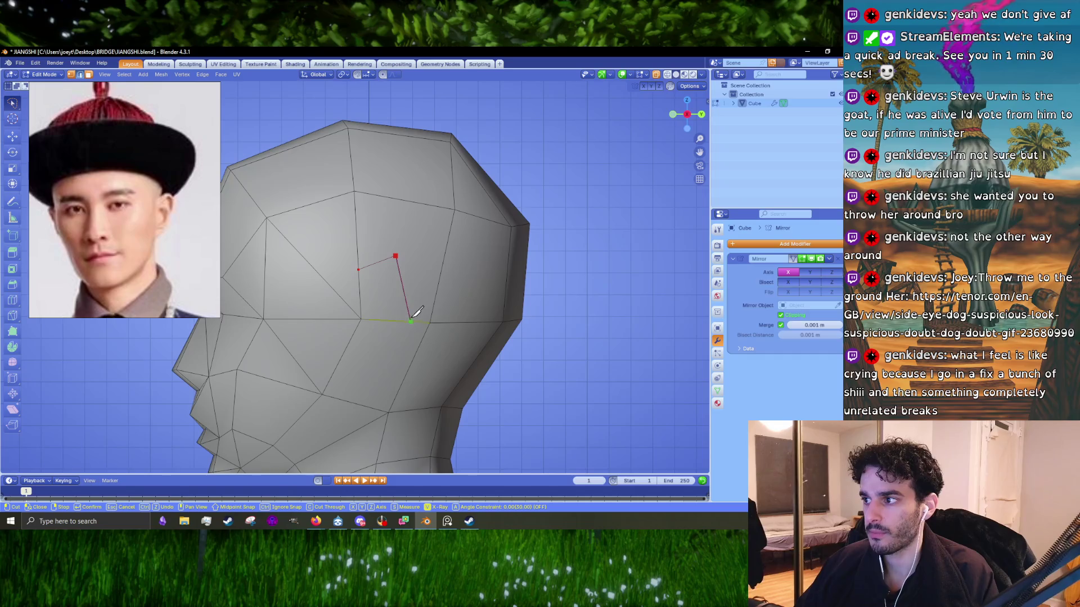
{"action": "left_click", "coordinate": [415, 322]}
{"action": "middle_click_drag", "start_coordinate": [387, 361], "coordinate": [415, 329], "text": "shift"}
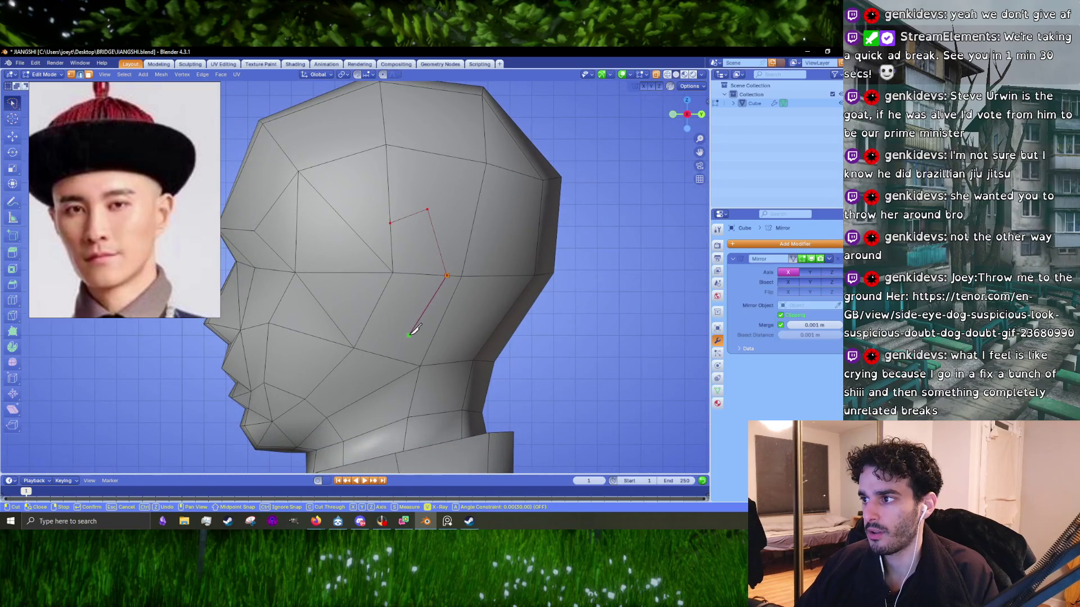
{"action": "left_click", "coordinate": [374, 309]}
{"action": "key", "text": "Return"}
{"action": "scroll", "coordinate": [191, 245], "scroll_direction": "down", "scroll_amount": 3}
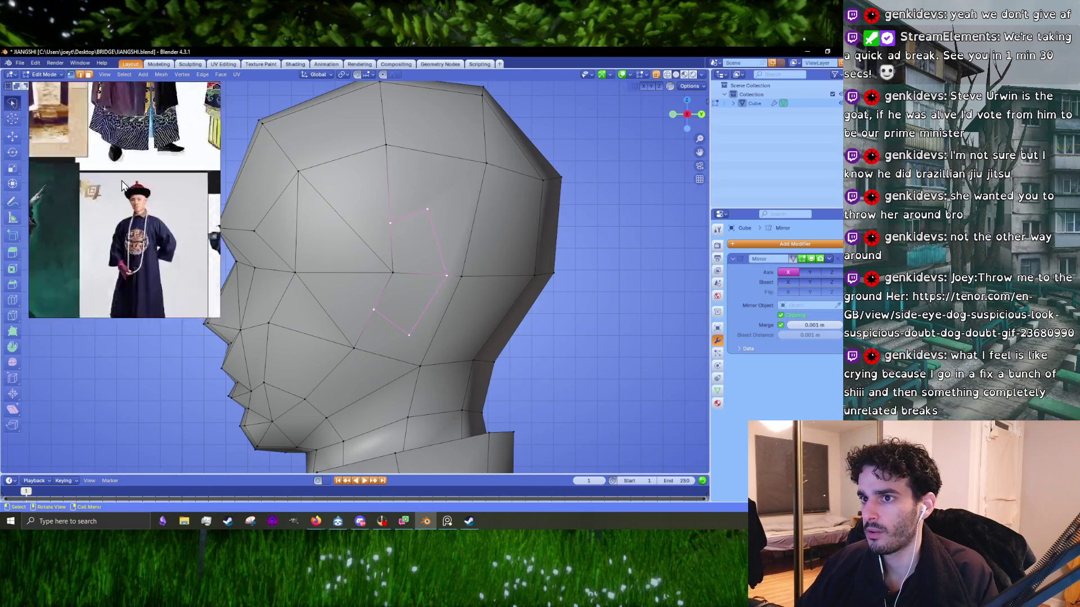
{"action": "scroll", "coordinate": [146, 219], "scroll_direction": "down", "scroll_amount": 3}
{"action": "scroll", "coordinate": [106, 193], "scroll_direction": "up", "scroll_amount": 2}
{"action": "scroll", "coordinate": [90, 247], "scroll_direction": "up", "scroll_amount": 3}
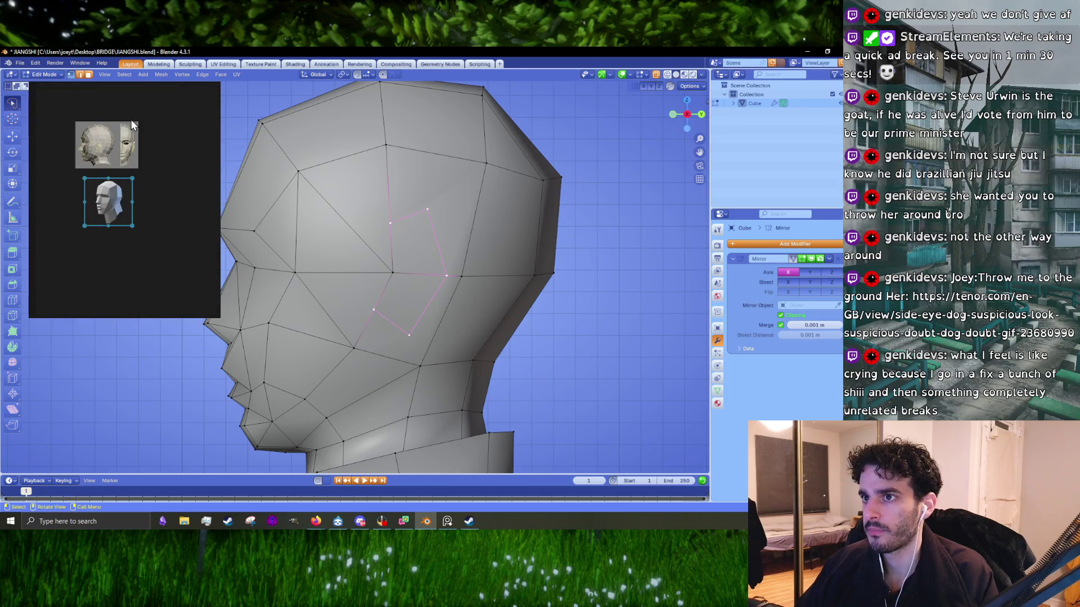
{"action": "scroll", "coordinate": [104, 144], "scroll_direction": "up", "scroll_amount": 3}
{"action": "scroll", "coordinate": [85, 158], "scroll_direction": "up", "scroll_amount": 2}
{"action": "scroll", "coordinate": [101, 169], "scroll_direction": "down", "scroll_amount": 4}
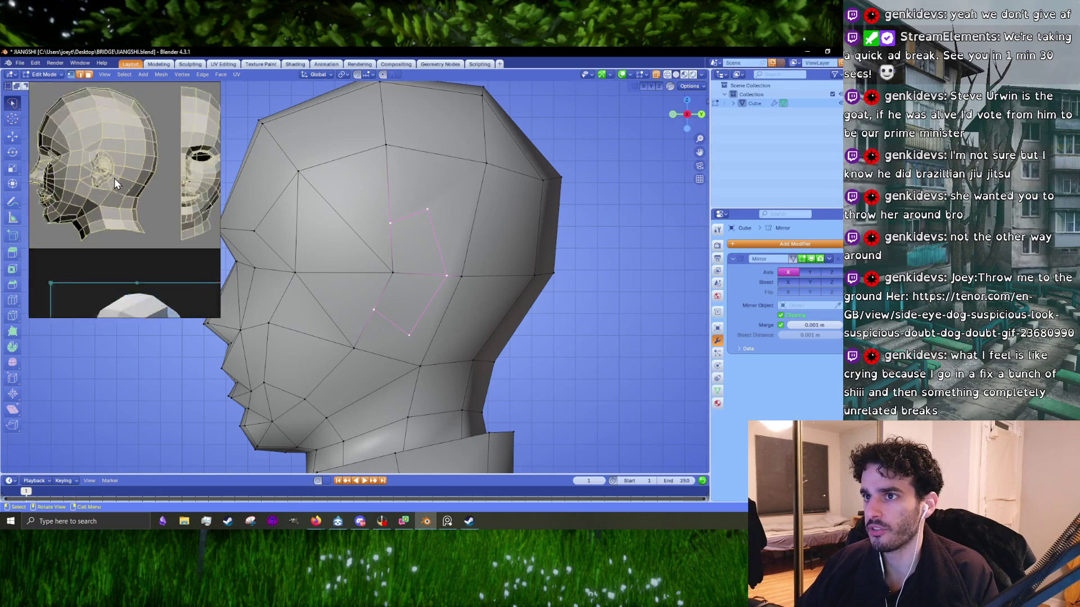
{"action": "scroll", "coordinate": [95, 169], "scroll_direction": "up", "scroll_amount": 1}
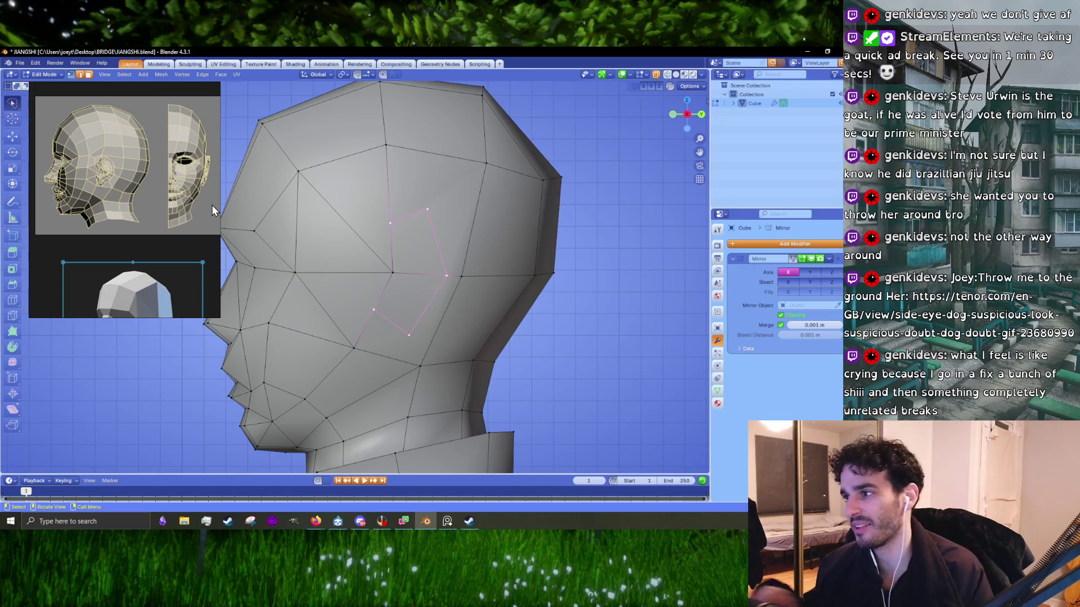
- Add two more knife cuts closing the outline at its upper and lower vertices
{"action": "key", "text": "k"}
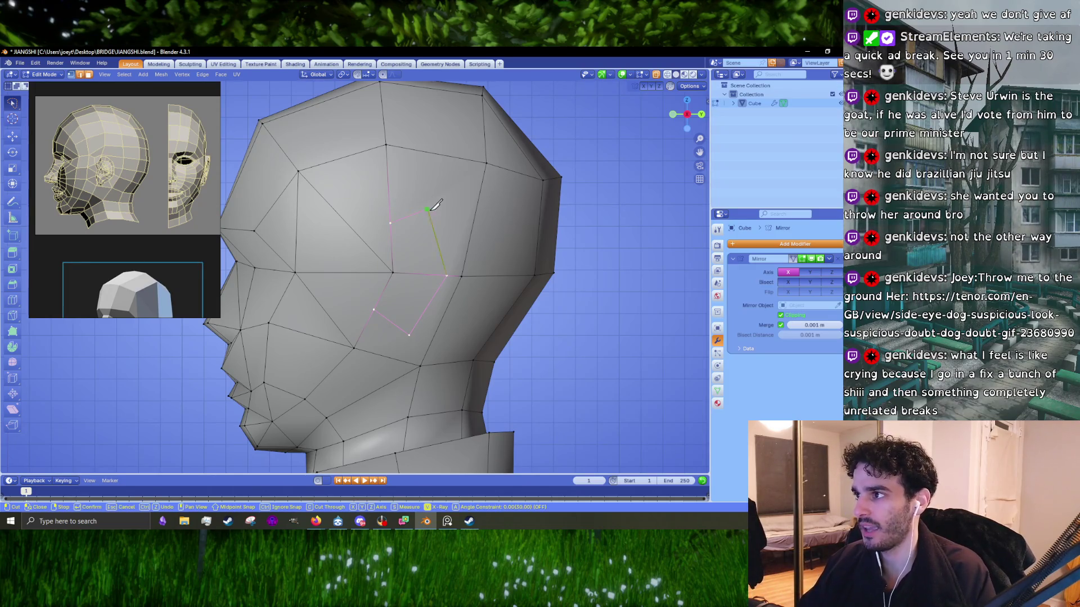
{"action": "left_click", "coordinate": [487, 162]}
{"action": "key", "text": "Return"}
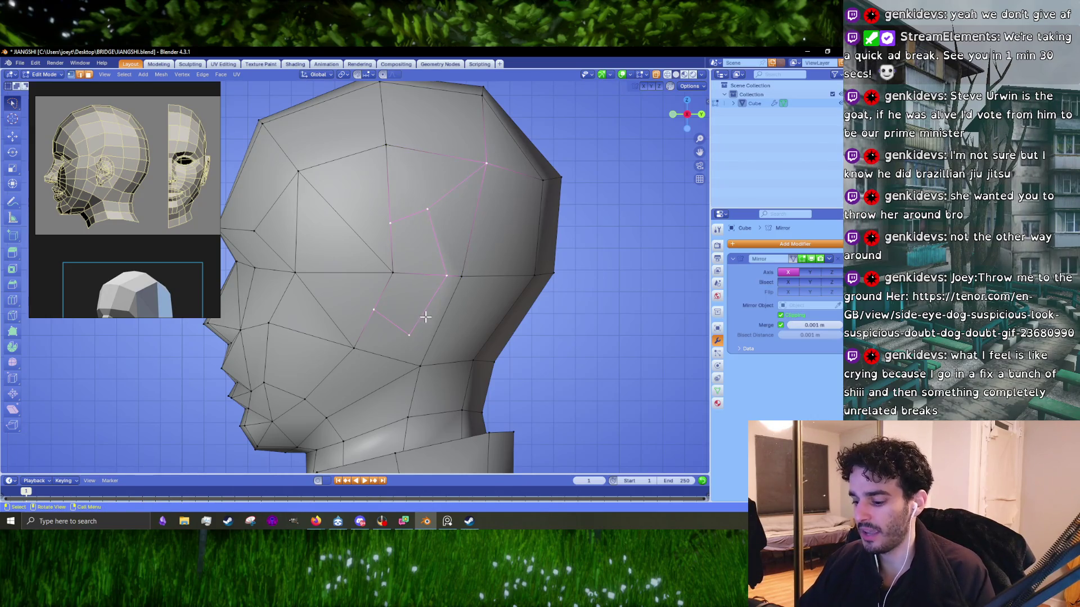
{"action": "key", "text": "k"}
{"action": "left_click", "coordinate": [410, 335]}
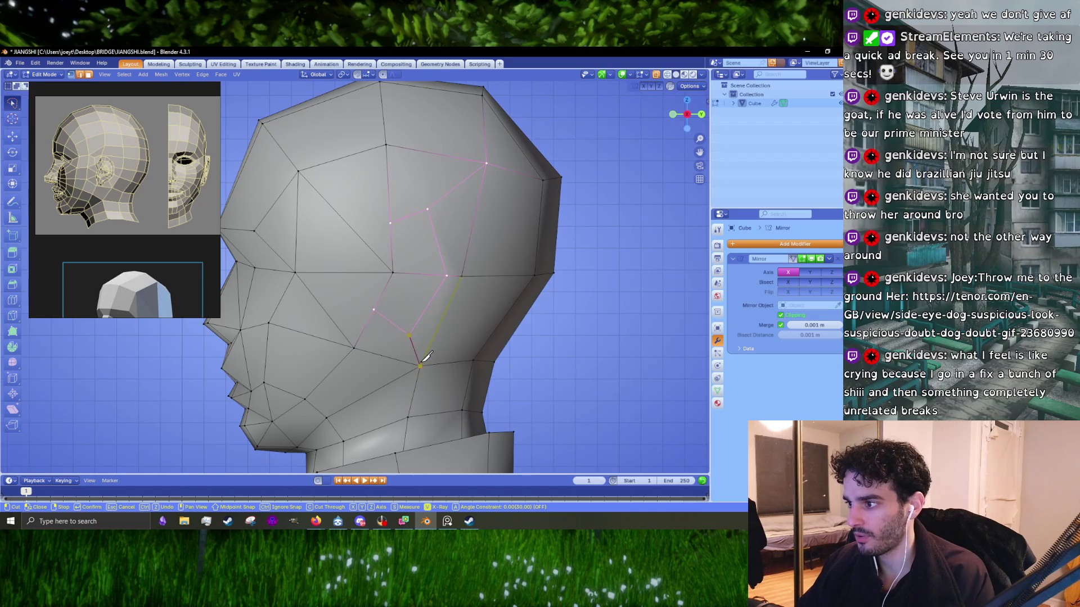
{"action": "left_click", "coordinate": [421, 364]}
{"action": "key", "text": "Return"}
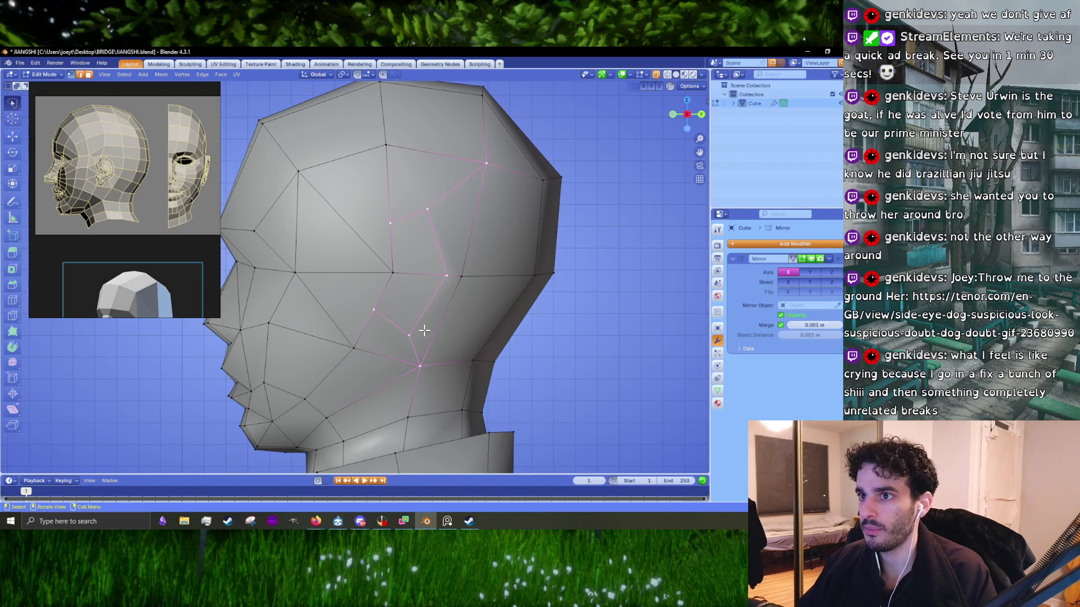
- Move three ear outline vertices to match the ear reference
{"action": "scroll", "coordinate": [424, 330], "scroll_direction": "up", "scroll_amount": 1}
{"action": "left_click", "coordinate": [421, 340]}
{"action": "key", "text": "g"}
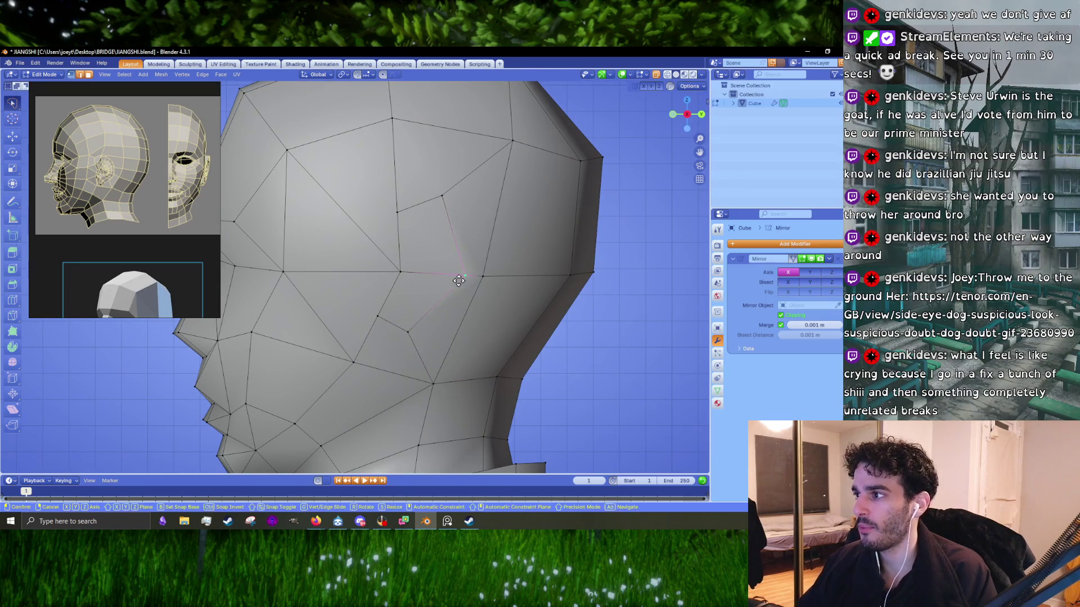
{"action": "left_click", "coordinate": [432, 189]}
{"action": "left_click", "coordinate": [406, 214]}
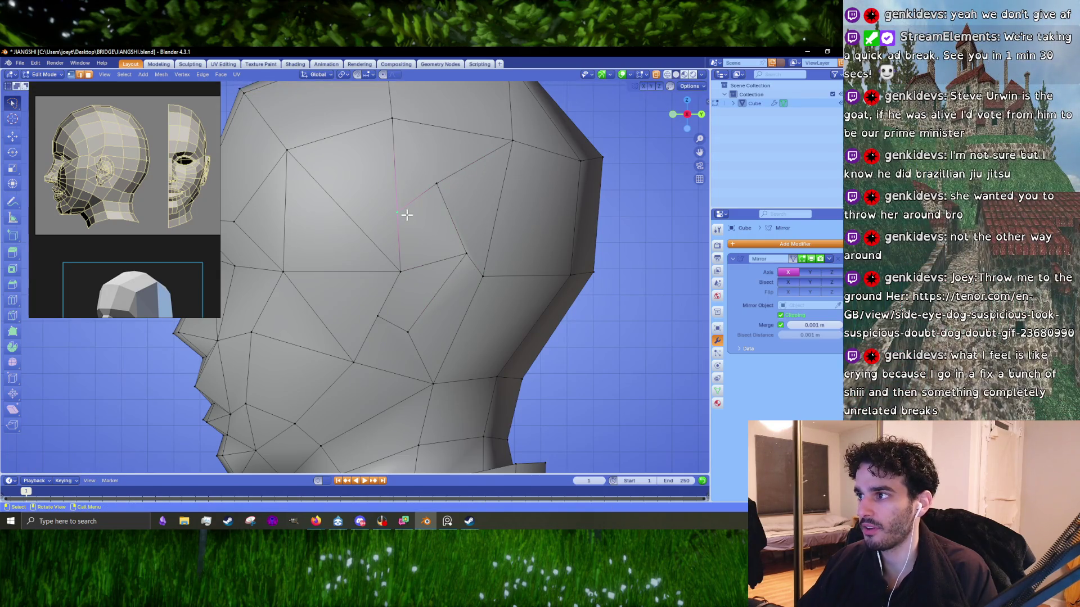
{"action": "key", "text": "g"}
{"action": "left_click", "coordinate": [391, 208]}
{"action": "left_click", "coordinate": [394, 259]}
{"action": "key", "text": "g"}
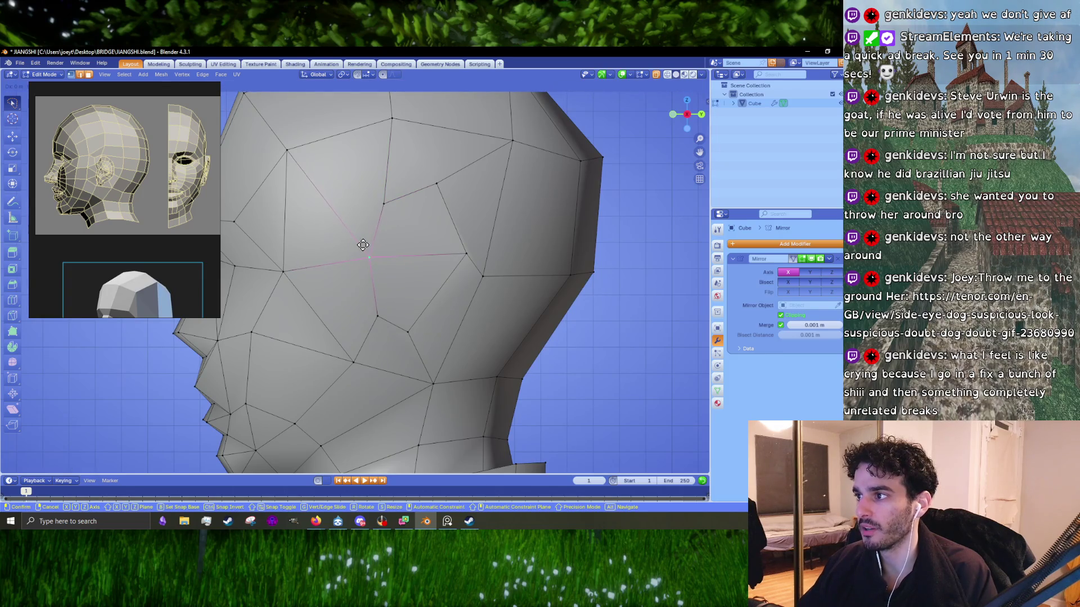
{"action": "left_click", "coordinate": [360, 246]}
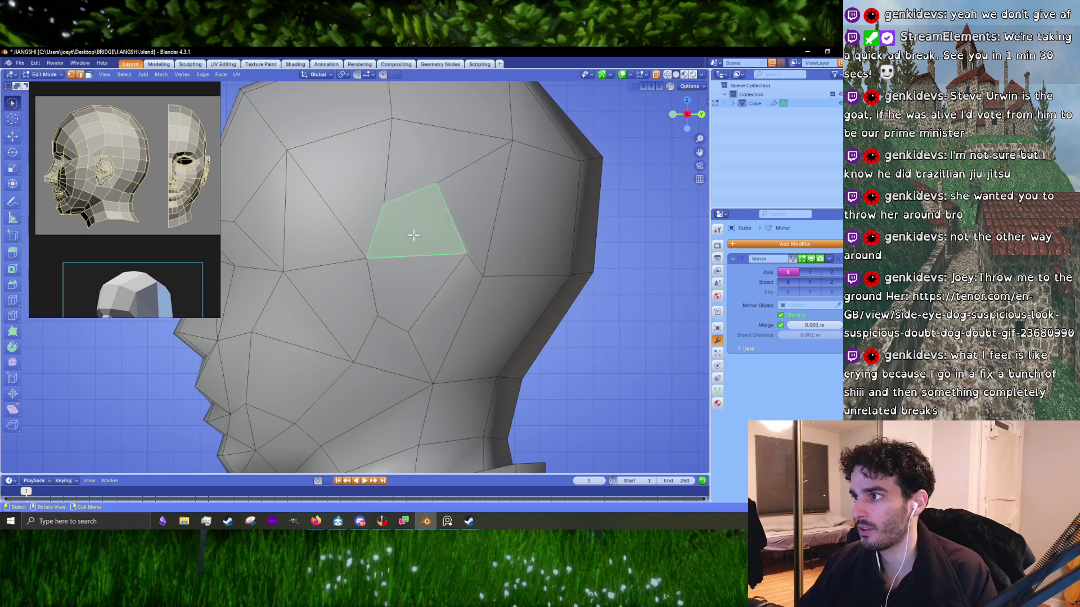
- Pull the ear patch out from the head and rotate it, then inspect it outside edit mode
{"action": "middle_click_drag", "start_coordinate": [410, 234], "coordinate": [390, 241]}
{"action": "middle_click_drag", "start_coordinate": [373, 277], "coordinate": [513, 309]}
{"action": "key", "text": "g"}
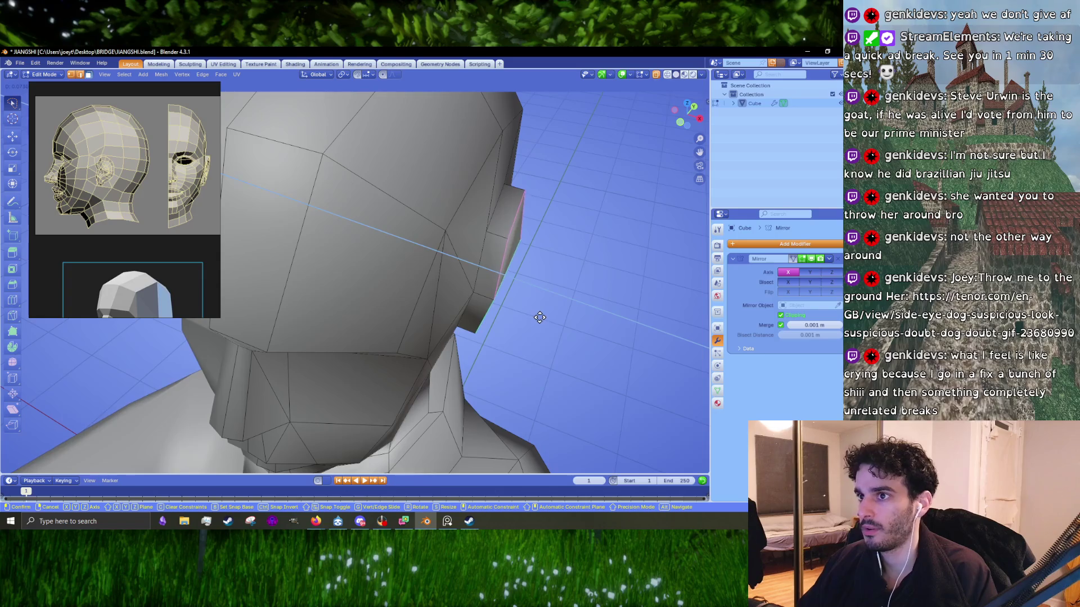
{"action": "left_click", "coordinate": [539, 318]}
{"action": "mouse_move", "coordinate": [539, 313]}
{"action": "middle_mouse_down"}
{"action": "mouse_move", "coordinate": [517, 324]}
{"action": "mouse_move", "coordinate": [566, 288]}
{"action": "mouse_move", "coordinate": [431, 303]}
{"action": "mouse_move", "coordinate": [360, 286]}
{"action": "middle_mouse_up"}
{"action": "key", "text": "r"}
{"action": "left_click", "coordinate": [517, 323]}
{"action": "key", "text": "Tab"}
{"action": "key", "text": "Tab"}
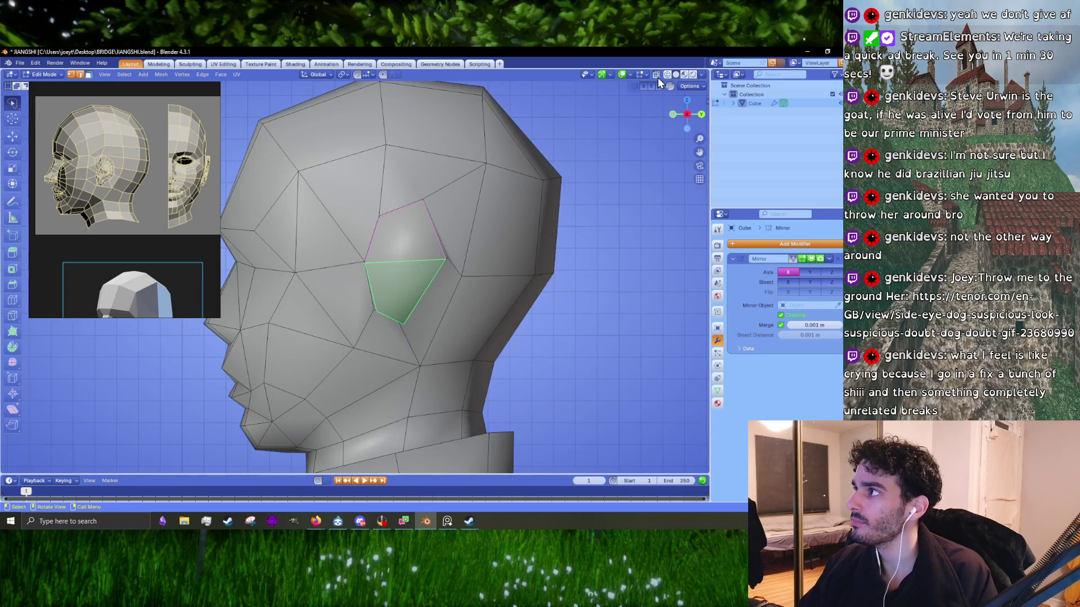
- With X-ray and vertex select on, shift two vertices on the ear edge slightly
{"action": "scroll", "coordinate": [426, 379], "scroll_direction": "up", "scroll_amount": 5}
{"action": "key", "text": "alt+z"}
{"action": "key", "text": "1"}
{"action": "left_click", "coordinate": [424, 344]}
{"action": "left_click", "coordinate": [384, 325], "text": "shift"}
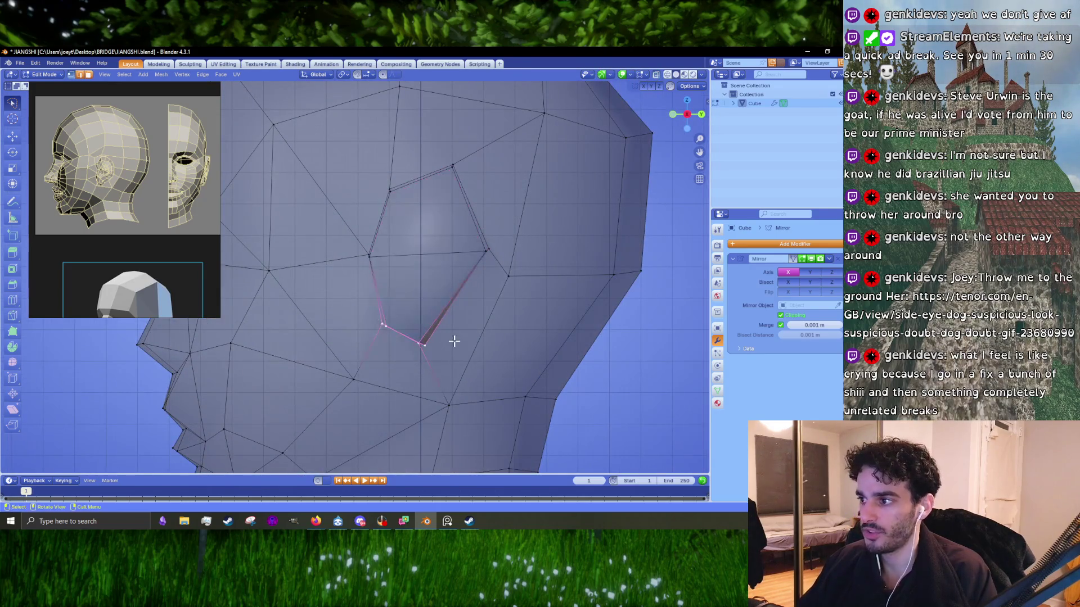
{"action": "key", "text": "g"}
{"action": "left_click", "coordinate": [458, 346]}
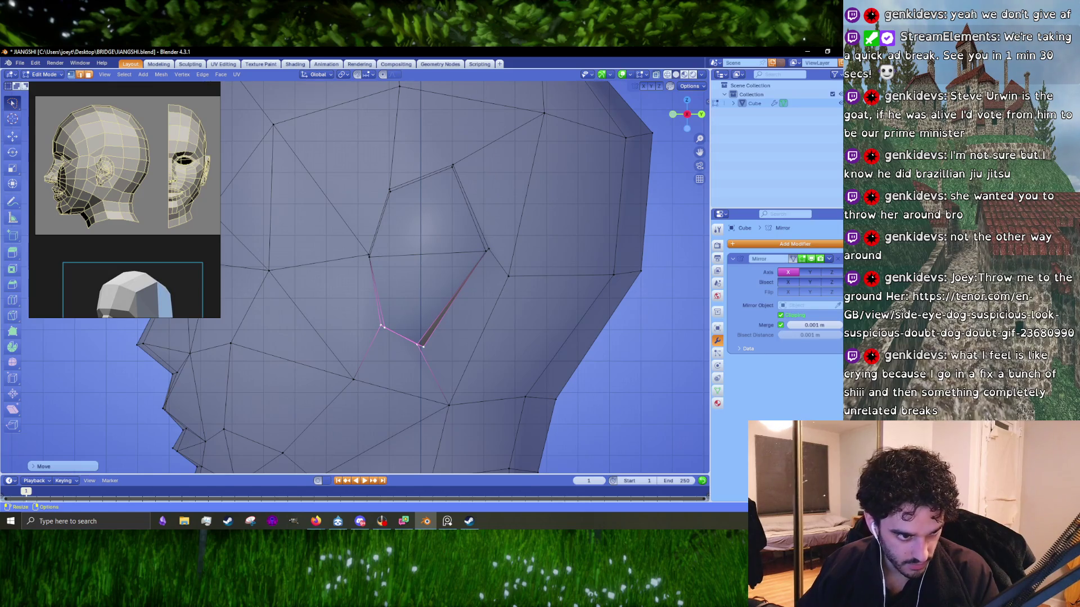
{"action": "key", "text": "alt+Tab"}
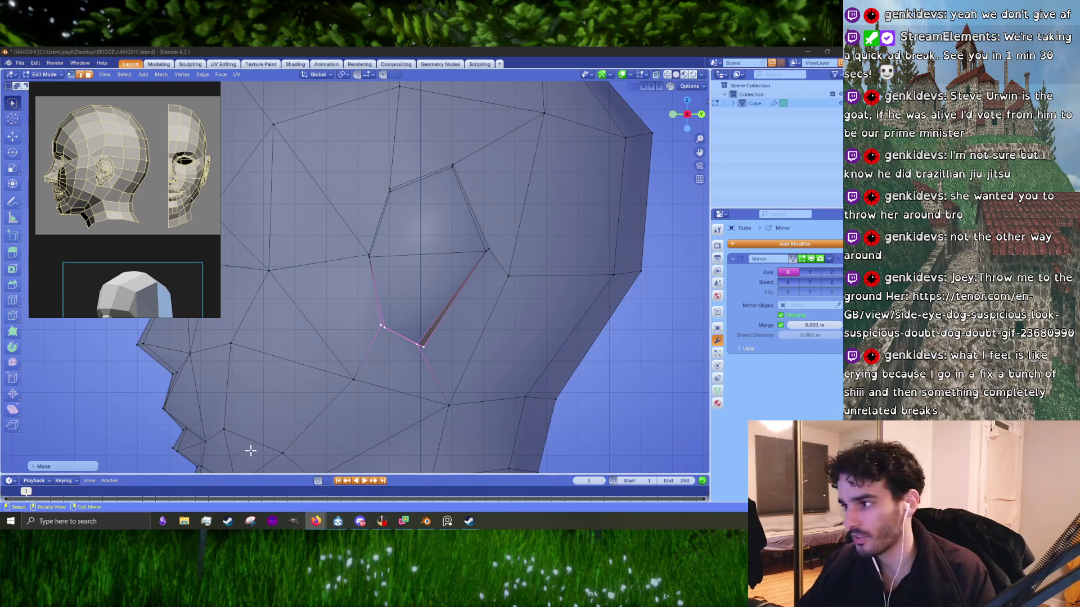
- Reselect the lower ear vertex and move it into a new position
{"action": "middle_click_drag", "start_coordinate": [458, 299], "coordinate": [422, 351], "text": "shift"}
{"action": "left_click", "coordinate": [429, 356]}
{"action": "right_click_drag", "start_coordinate": [406, 324], "coordinate": [371, 315], "text": "ctrl"}
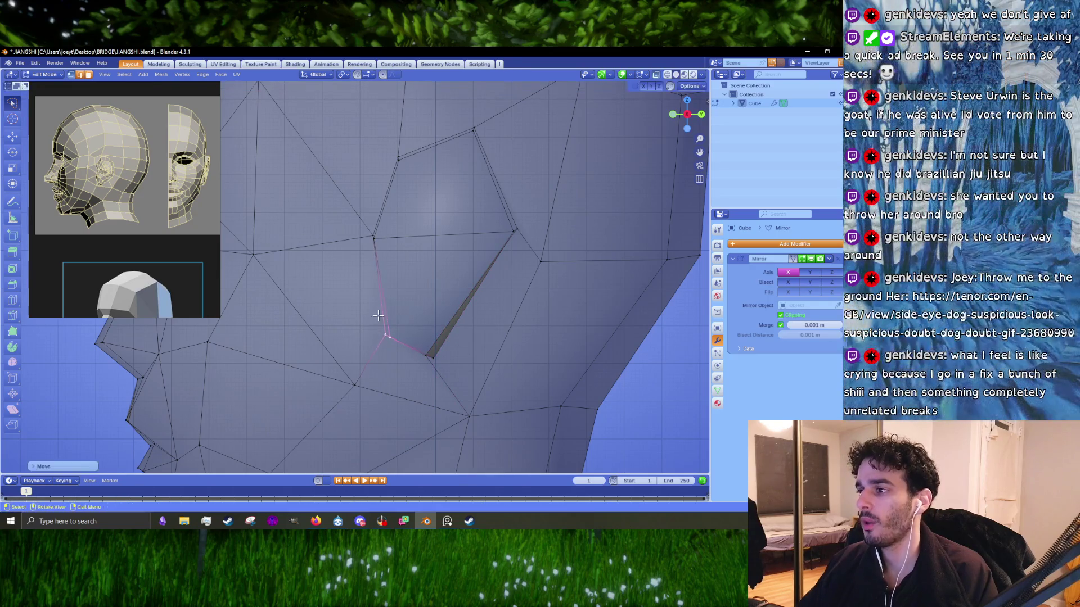
{"action": "middle_click_drag", "start_coordinate": [371, 316], "coordinate": [374, 372], "text": "shift"}
{"action": "left_click", "coordinate": [370, 292]}
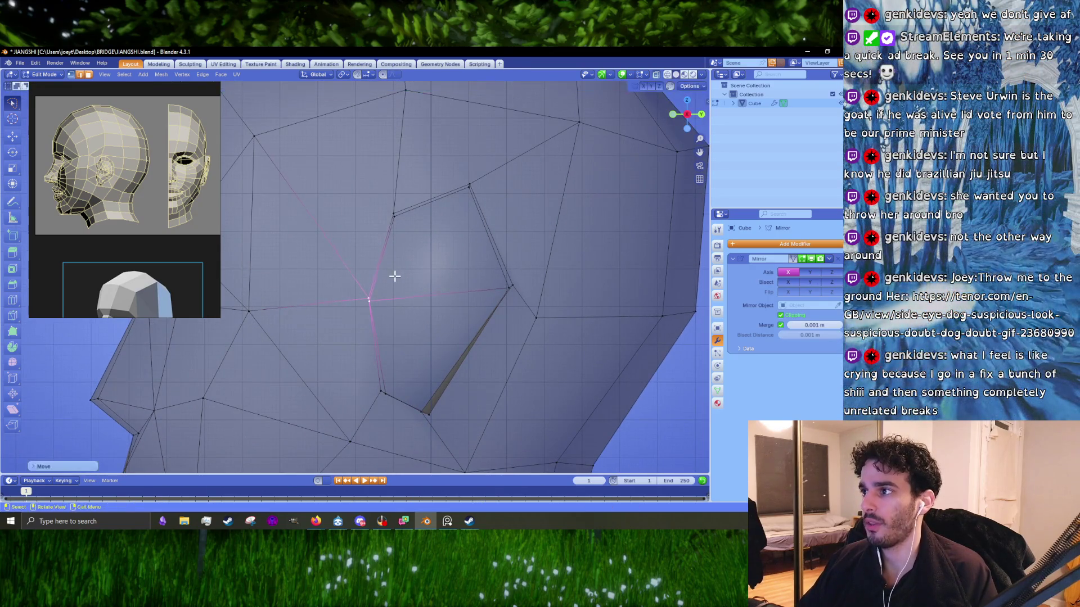
{"action": "middle_click_drag", "start_coordinate": [393, 275], "coordinate": [400, 292], "text": "shift"}
{"action": "key", "text": "g"}
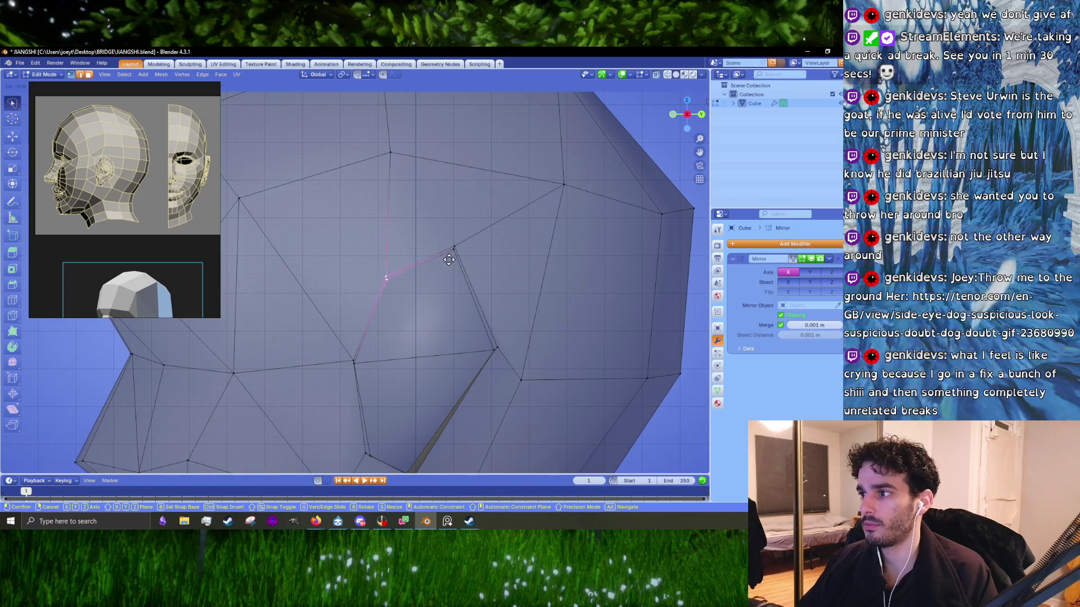
{"action": "left_click", "coordinate": [448, 259]}
- Nudge an ear vertex twice and reposition the upper ear vertex
{"action": "mouse_move", "coordinate": [449, 259]}
{"action": "middle_mouse_down", "text": "shift"}
{"action": "mouse_move", "coordinate": [434, 254]}
{"action": "mouse_move", "coordinate": [453, 221]}
{"action": "middle_mouse_up", "text": "shift"}
{"action": "key", "text": "g"}
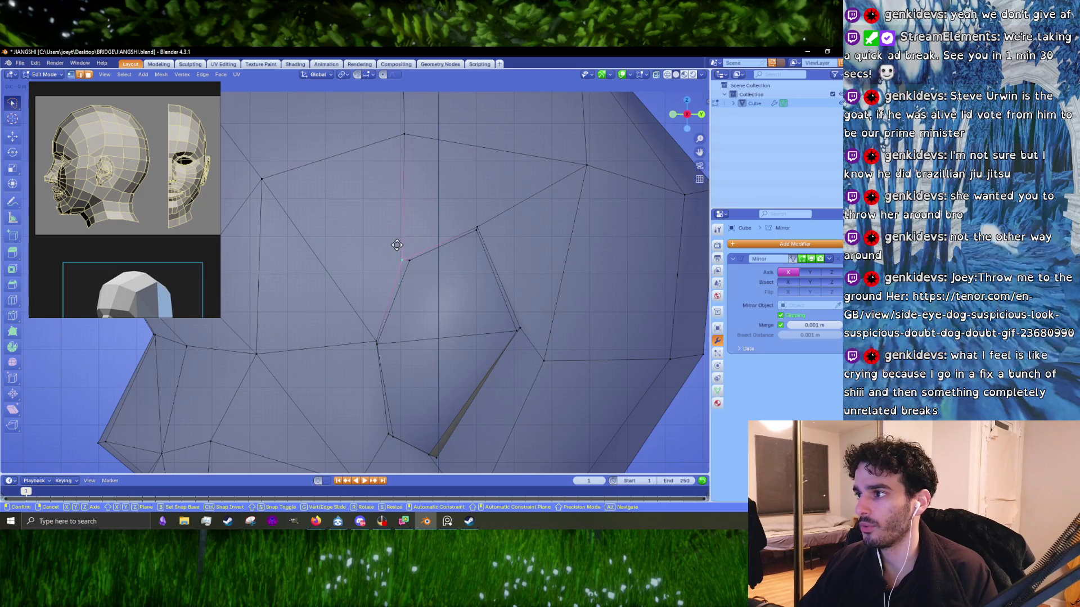
{"action": "left_click", "coordinate": [399, 240]}
{"action": "key", "text": "g"}
{"action": "left_click", "coordinate": [416, 269]}
{"action": "mouse_move", "coordinate": [416, 269]}
{"action": "middle_mouse_down", "text": "shift"}
{"action": "mouse_move", "coordinate": [400, 303]}
{"action": "mouse_move", "coordinate": [374, 313]}
{"action": "middle_mouse_up", "text": "shift"}
{"action": "left_click", "coordinate": [431, 245]}
{"action": "key", "text": "g"}
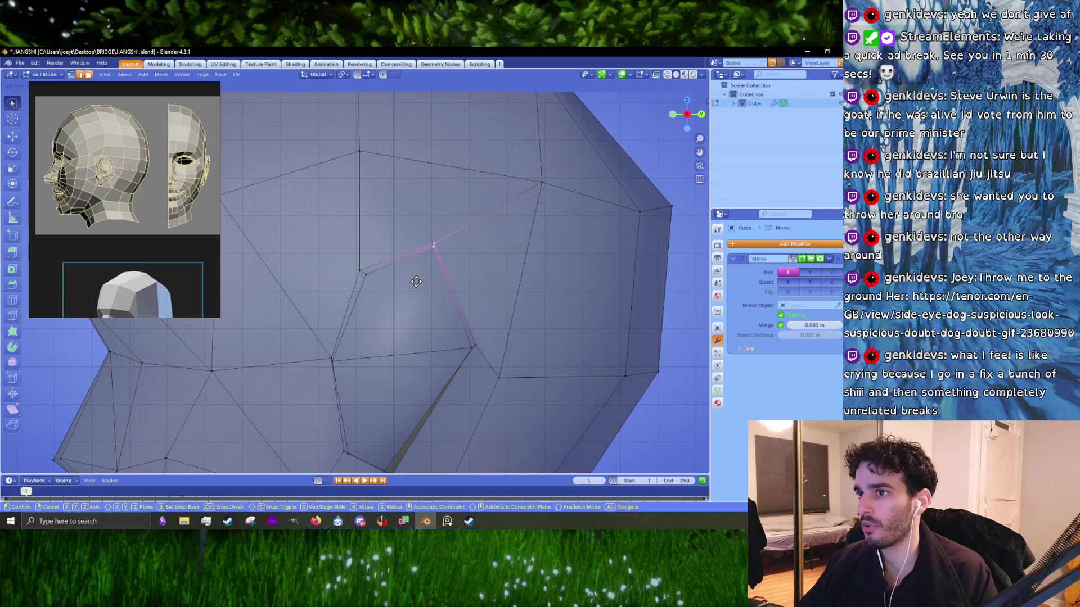
{"action": "left_click", "coordinate": [414, 284]}
- Reposition the lower ear vertex and the vertex at the ear's bottom
{"action": "middle_click_drag", "start_coordinate": [444, 272], "coordinate": [425, 227], "text": "shift"}
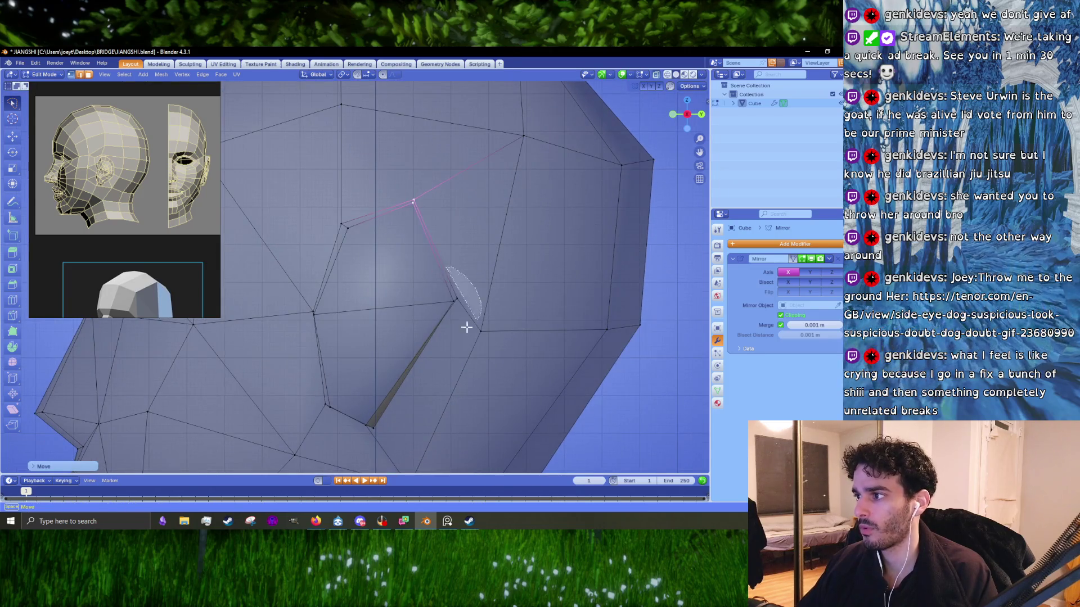
{"action": "left_click", "coordinate": [453, 301]}
{"action": "key", "text": "g"}
{"action": "left_click", "coordinate": [471, 342]}
{"action": "left_click", "coordinate": [508, 321]}
{"action": "key", "text": "g"}
{"action": "left_click", "coordinate": [536, 307]}
- Turn X-ray off and shift the selected ear edges along the X axis
{"action": "left_click", "coordinate": [655, 74]}
{"action": "mouse_move", "coordinate": [369, 425]}
{"action": "middle_mouse_down", "text": "shift"}
{"action": "mouse_move", "coordinate": [403, 318]}
{"action": "mouse_move", "coordinate": [527, 275]}
{"action": "middle_mouse_up", "text": "shift"}
{"action": "left_click", "coordinate": [397, 335]}
{"action": "left_click", "coordinate": [527, 274], "text": "shift"}
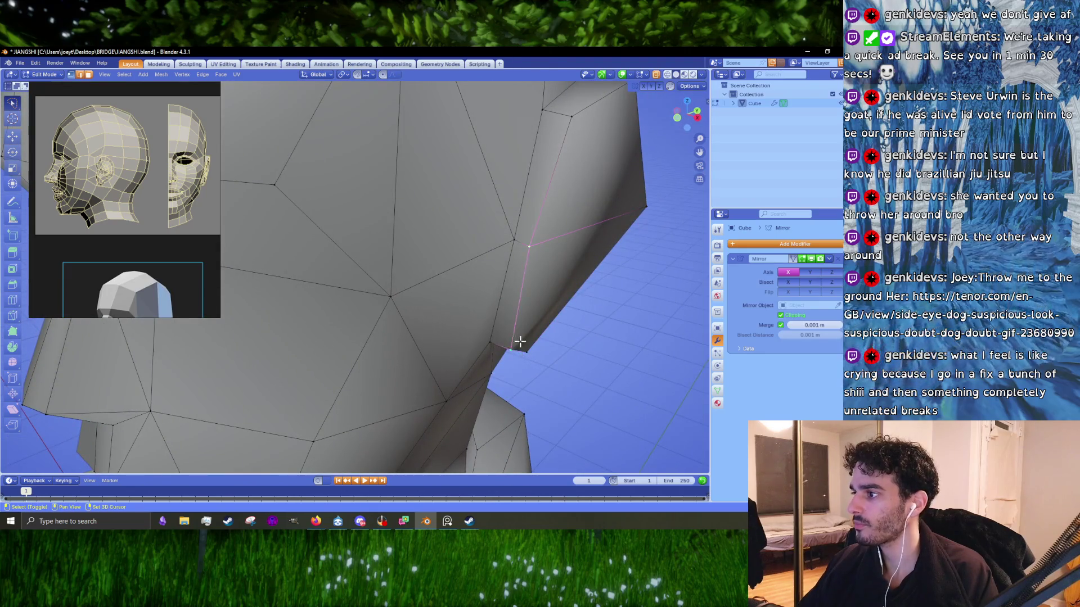
{"action": "middle_click_drag", "start_coordinate": [519, 342], "coordinate": [519, 263]}
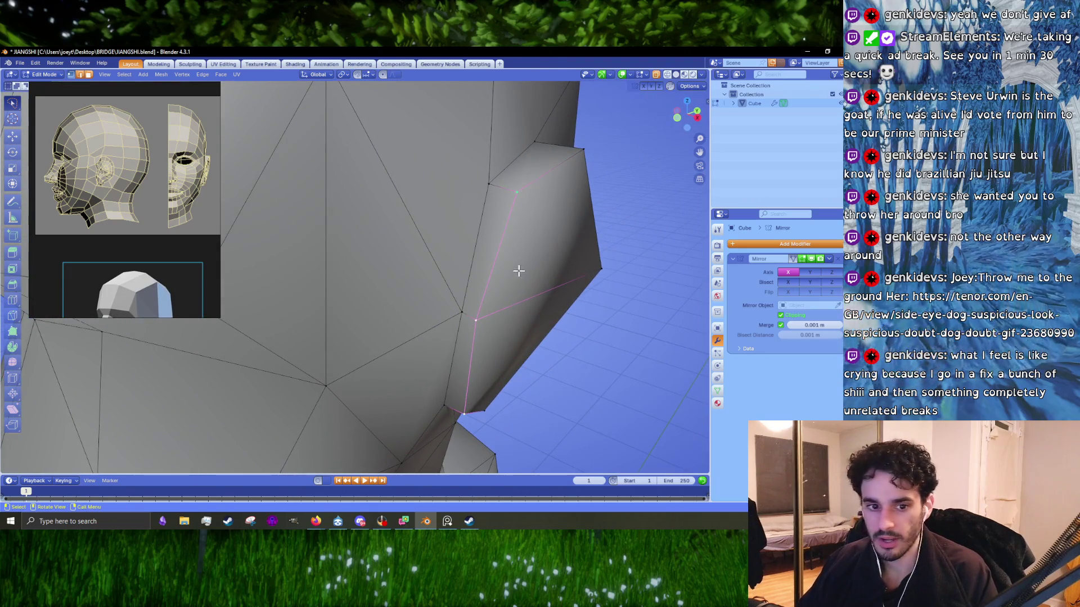
{"action": "key", "text": "g"}
{"action": "key", "text": "y"}
{"action": "key", "text": "Escape"}
{"action": "key", "text": "g"}
{"action": "key", "text": "x"}
- Leave edit mode, frame the whole head and orbit to its front view
{"action": "key", "text": "Escape"}
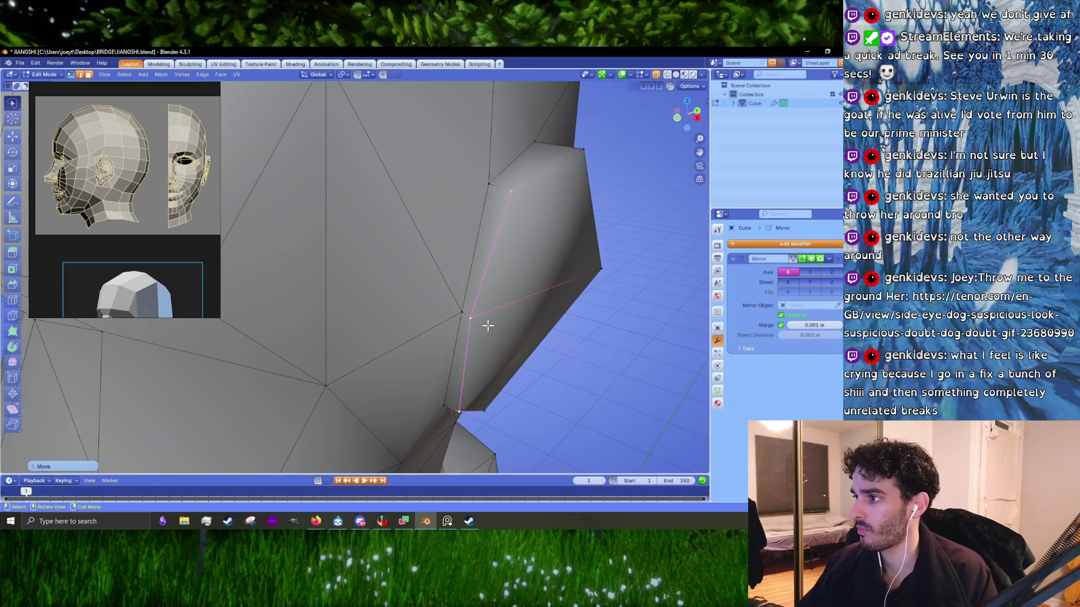
{"action": "key", "text": "Tab"}
{"action": "key", "text": "Home"}
{"action": "middle_click_drag", "start_coordinate": [473, 327], "coordinate": [516, 314]}
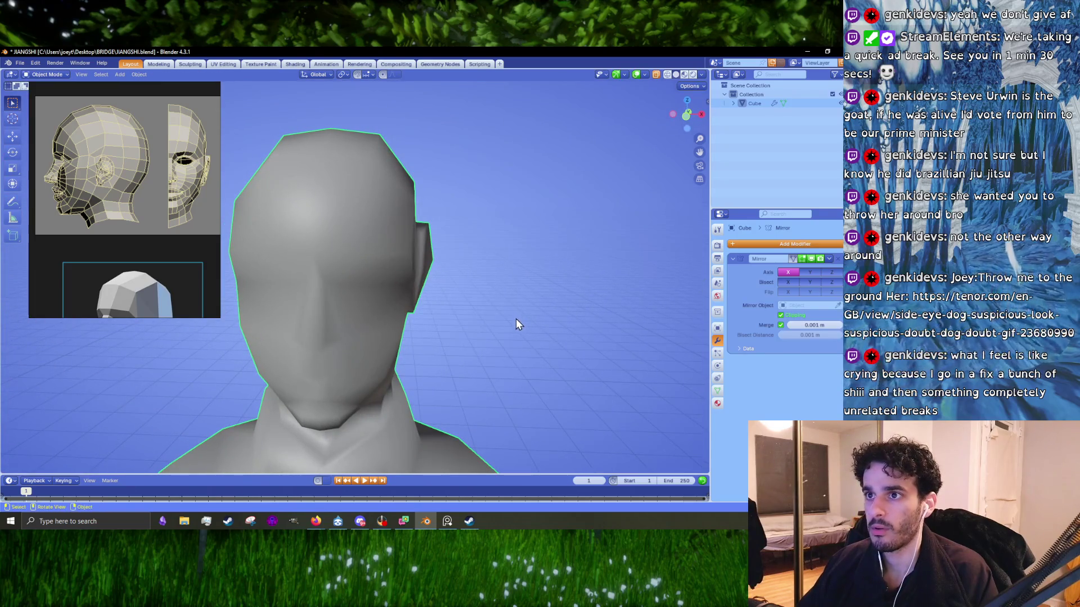
- Cut new edges around the ear on the side of the head with the Knife tool
{"action": "middle_click_drag", "start_coordinate": [440, 288], "coordinate": [405, 268]}
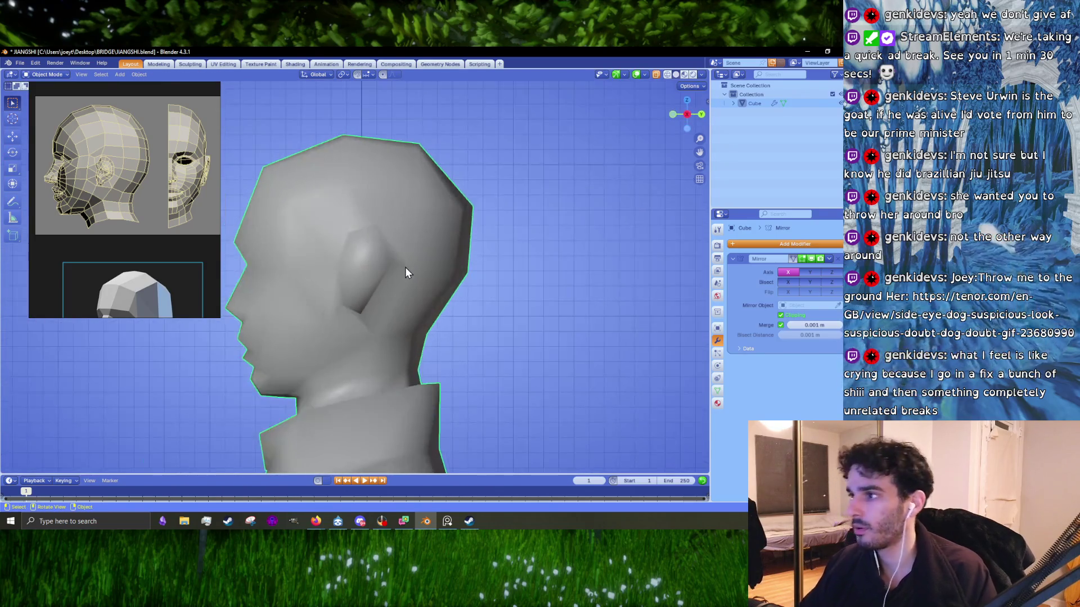
{"action": "key", "text": "Tab"}
{"action": "scroll", "coordinate": [405, 268], "scroll_direction": "up", "scroll_amount": 5}
{"action": "key", "text": "k"}
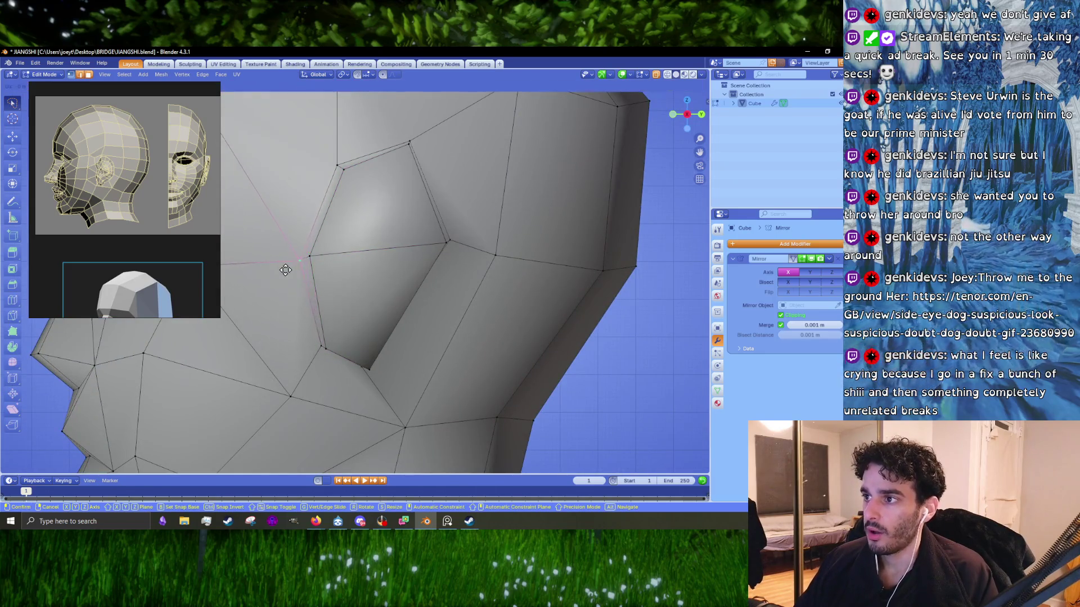
{"action": "middle_click_drag", "start_coordinate": [321, 169], "coordinate": [375, 266], "text": "shift"}
{"action": "left_click_drag", "start_coordinate": [396, 266], "coordinate": [391, 261]}
{"action": "key", "text": "k"}
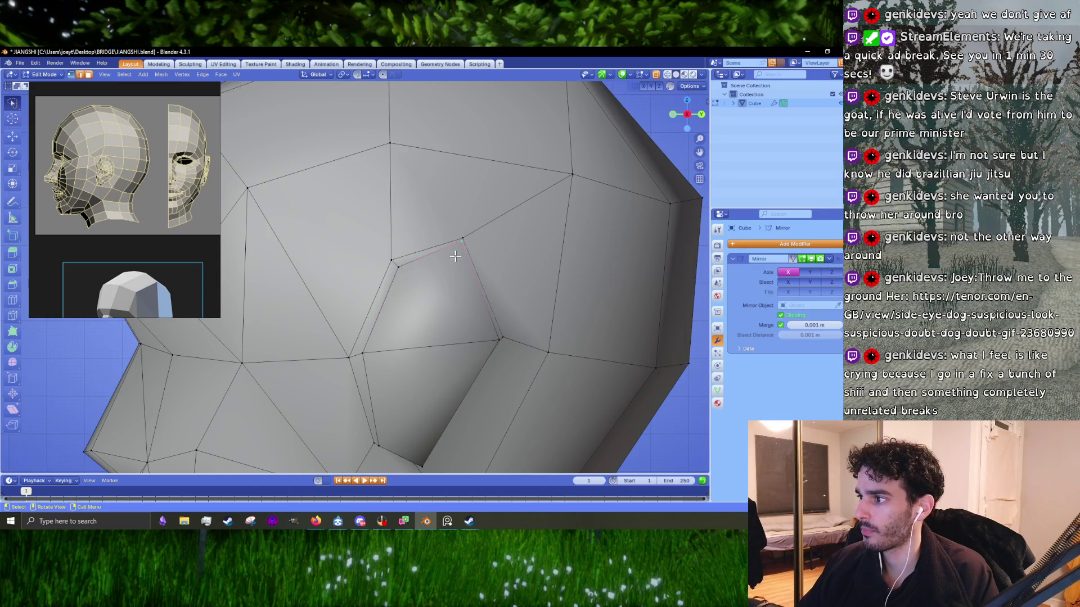
{"action": "key", "text": "Return"}
{"action": "key", "text": "Tab"}
- Go to a right side view of the head and turn on X-ray to reach hidden ear vertices
{"action": "scroll", "coordinate": [482, 315], "scroll_direction": "down", "scroll_amount": 5}
{"action": "mouse_move", "coordinate": [460, 323]}
{"action": "middle_mouse_down"}
{"action": "mouse_move", "coordinate": [300, 346]}
{"action": "mouse_move", "coordinate": [394, 345]}
{"action": "mouse_move", "coordinate": [295, 342]}
{"action": "mouse_move", "coordinate": [316, 329]}
{"action": "mouse_move", "coordinate": [376, 329]}
{"action": "mouse_move", "coordinate": [508, 354]}
{"action": "mouse_move", "coordinate": [373, 321]}
{"action": "mouse_move", "coordinate": [386, 325]}
{"action": "mouse_move", "coordinate": [363, 329]}
{"action": "middle_mouse_up"}
{"action": "scroll", "coordinate": [363, 330], "scroll_direction": "up", "scroll_amount": 2}
{"action": "key", "text": "KP_3"}
{"action": "key", "text": "Tab"}
{"action": "scroll", "coordinate": [365, 332], "scroll_direction": "up", "scroll_amount": 5}
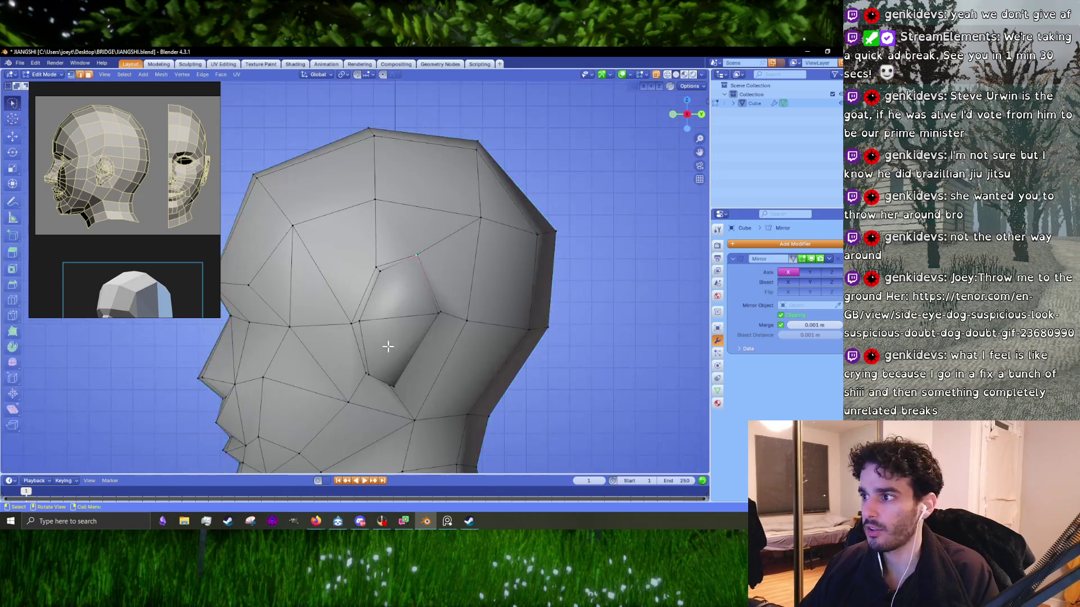
{"action": "left_click", "coordinate": [656, 74]}
{"action": "scroll", "coordinate": [475, 239], "scroll_direction": "up", "scroll_amount": 2}
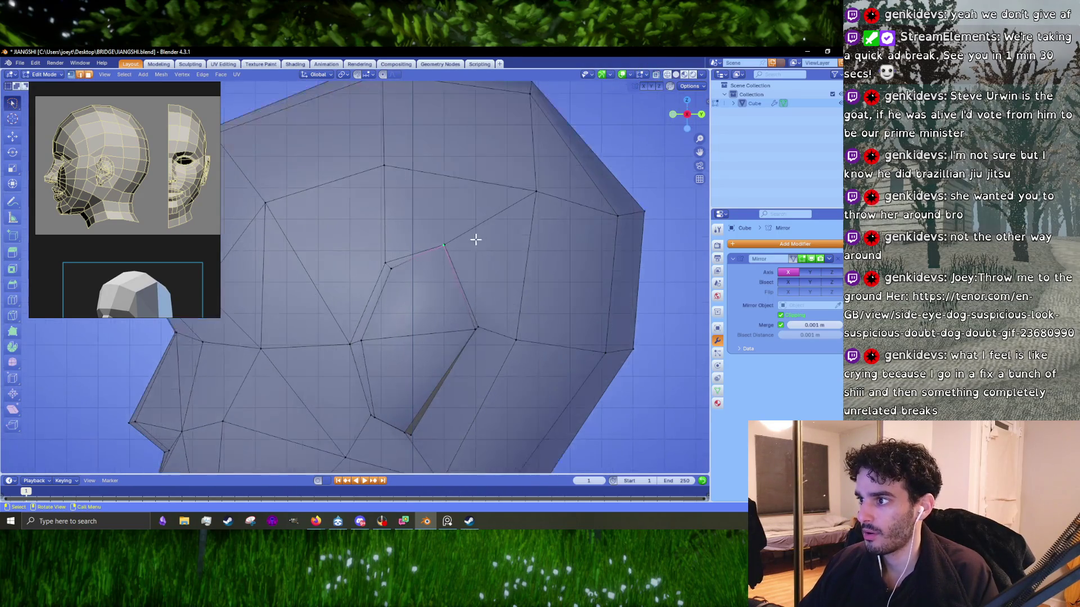
{"action": "scroll", "coordinate": [458, 253], "scroll_direction": "down", "scroll_amount": 3}
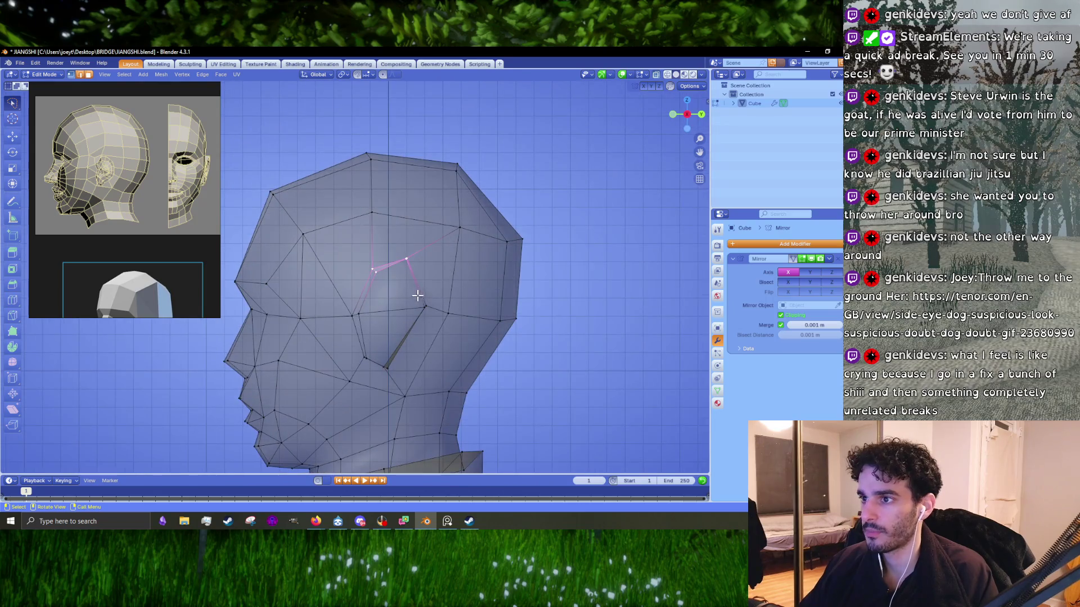
{"action": "scroll", "coordinate": [418, 296], "scroll_direction": "up", "scroll_amount": 2}
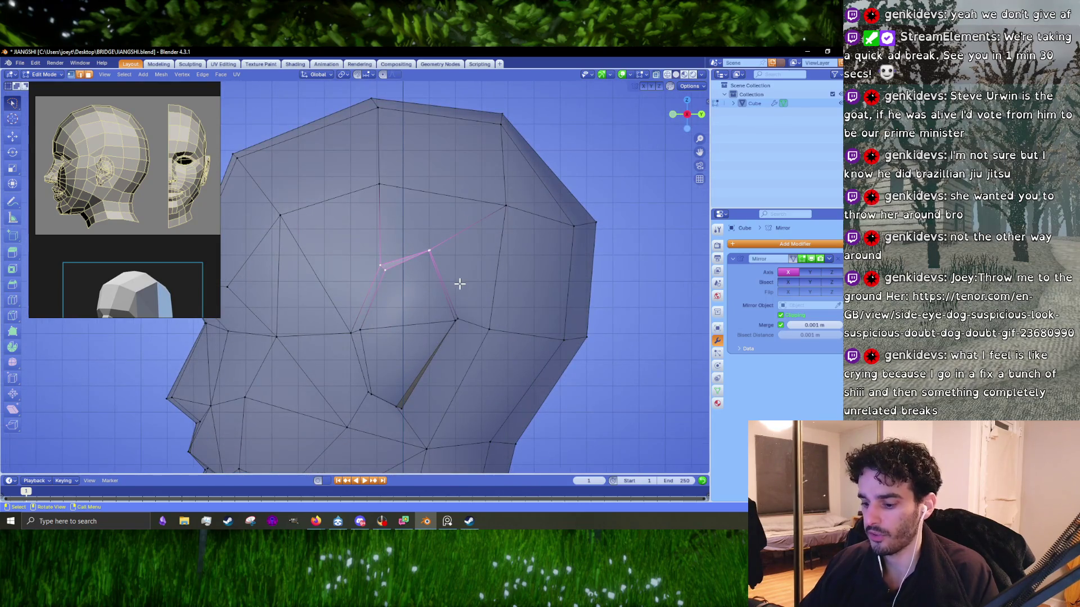
{"action": "scroll", "coordinate": [459, 284], "scroll_direction": "down", "scroll_amount": 4}
- Rotate and move the selected ear vertices, then reposition the vertex at the ear's back
{"action": "key", "text": "r"}
{"action": "left_click", "coordinate": [442, 295]}
{"action": "scroll", "coordinate": [390, 319], "scroll_direction": "up", "scroll_amount": 2}
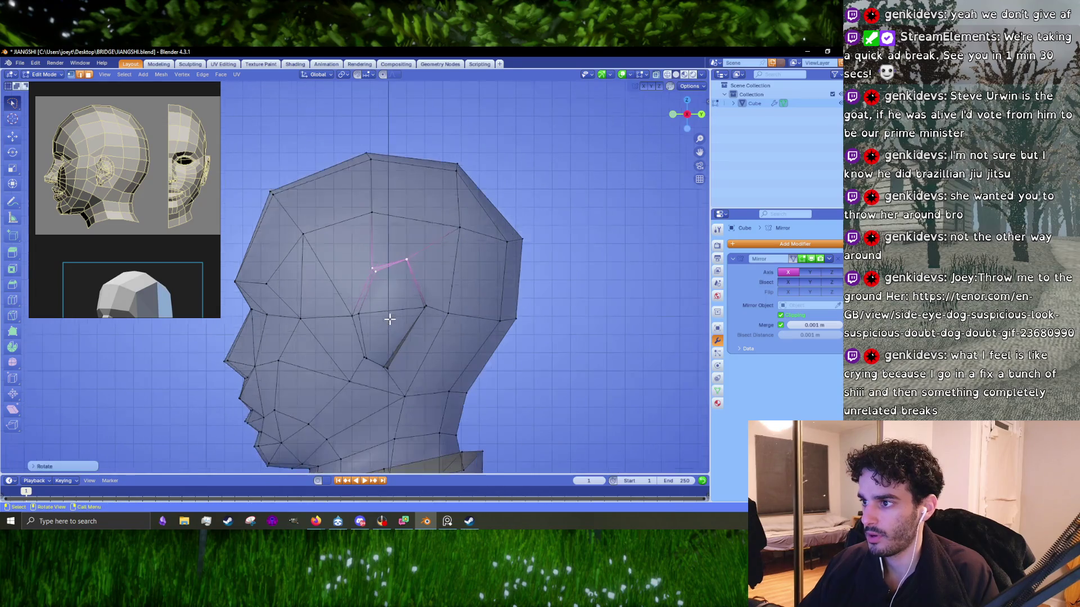
{"action": "key", "text": "g"}
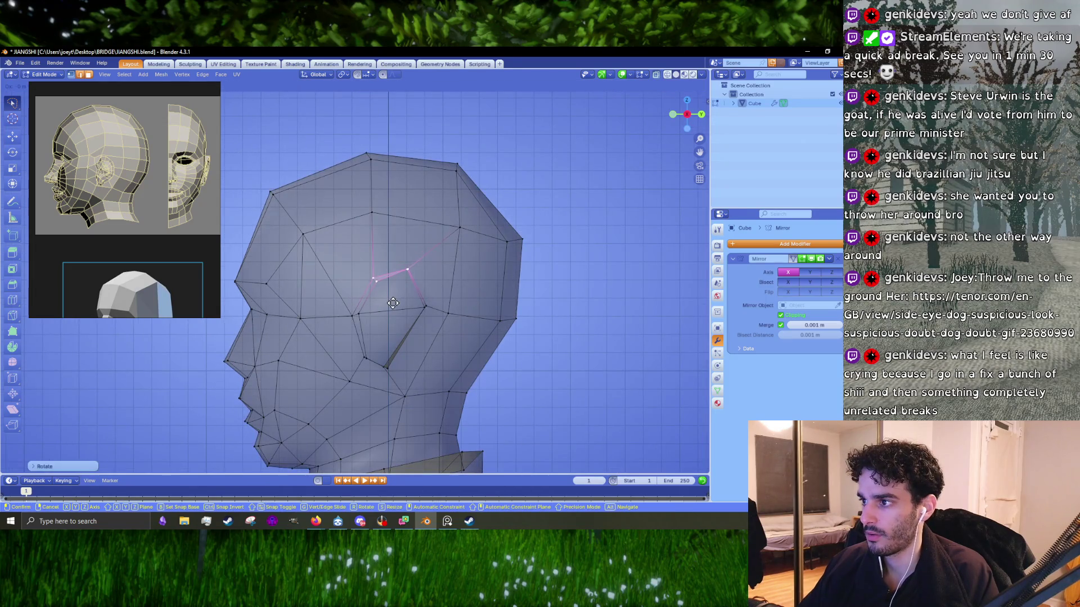
{"action": "left_click", "coordinate": [393, 304]}
{"action": "left_click", "coordinate": [425, 302]}
{"action": "key", "text": "g"}
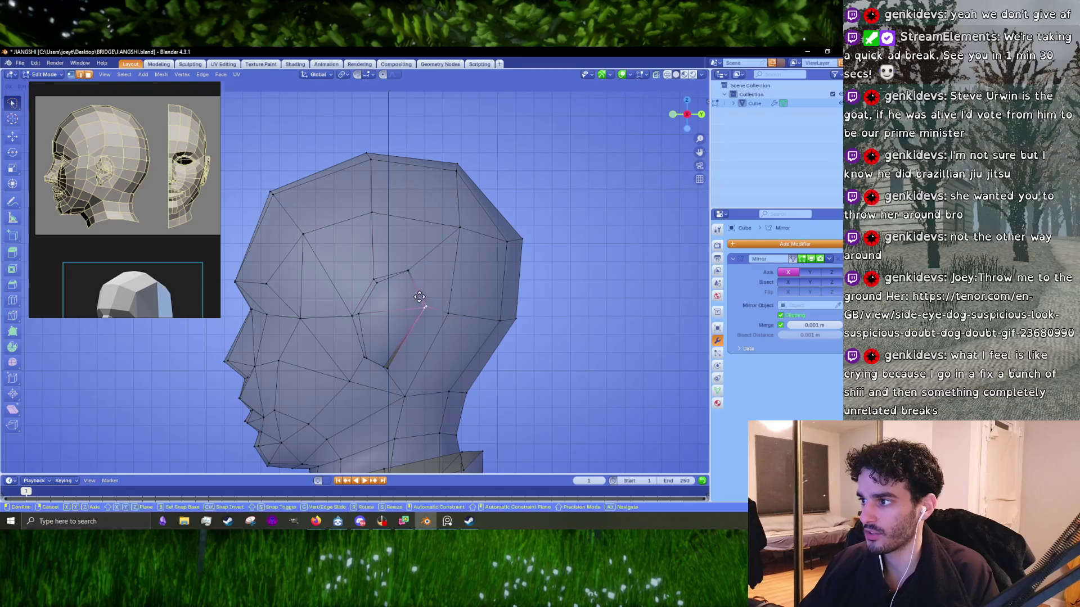
{"action": "left_click", "coordinate": [419, 301]}
- Move the ear's lower-front vertices and its two top-edge vertices so the ear sits cleanly
{"action": "left_click", "coordinate": [386, 369]}
{"action": "left_click", "coordinate": [364, 358], "text": "shift"}
{"action": "key", "text": "g"}
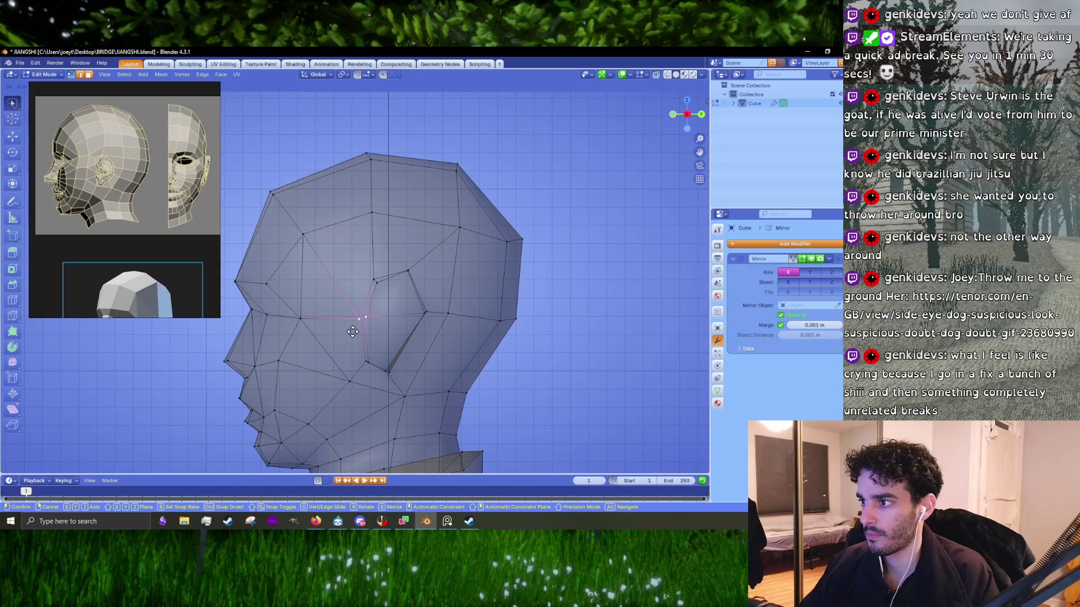
{"action": "scroll", "coordinate": [352, 332], "scroll_direction": "up", "scroll_amount": 2, "text": "alt"}
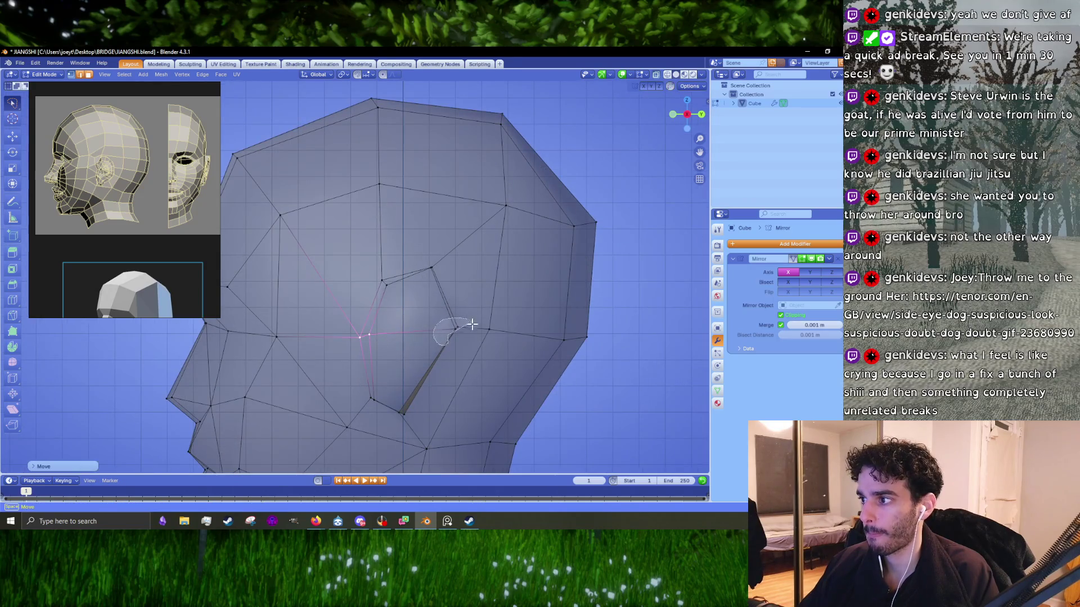
{"action": "left_click", "coordinate": [469, 332]}
{"action": "left_click_drag", "start_coordinate": [360, 295], "coordinate": [450, 261]}
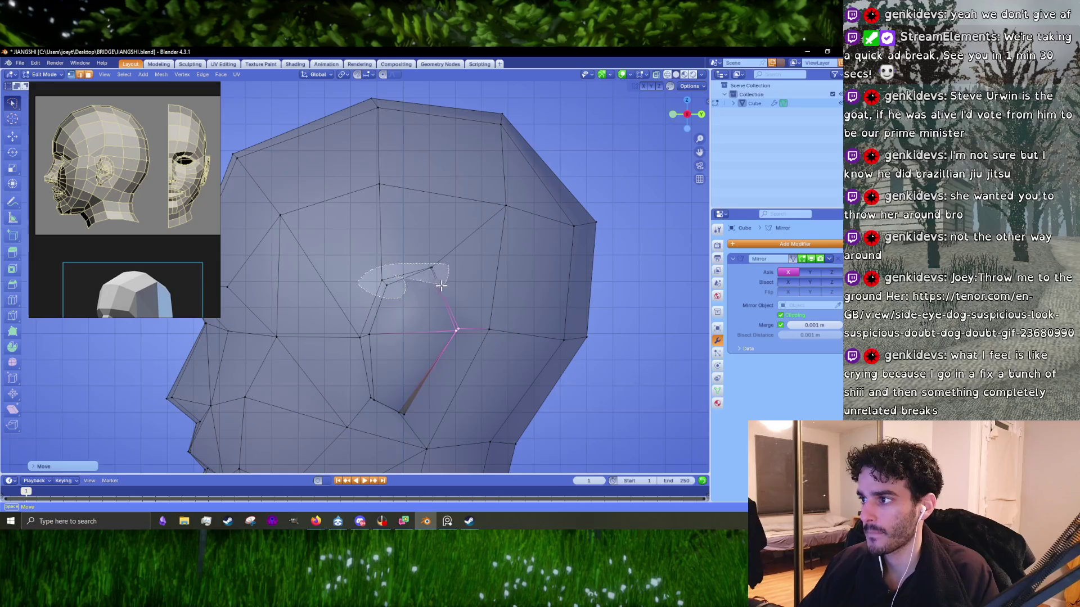
{"action": "key", "text": "g"}
{"action": "left_click", "coordinate": [419, 289]}
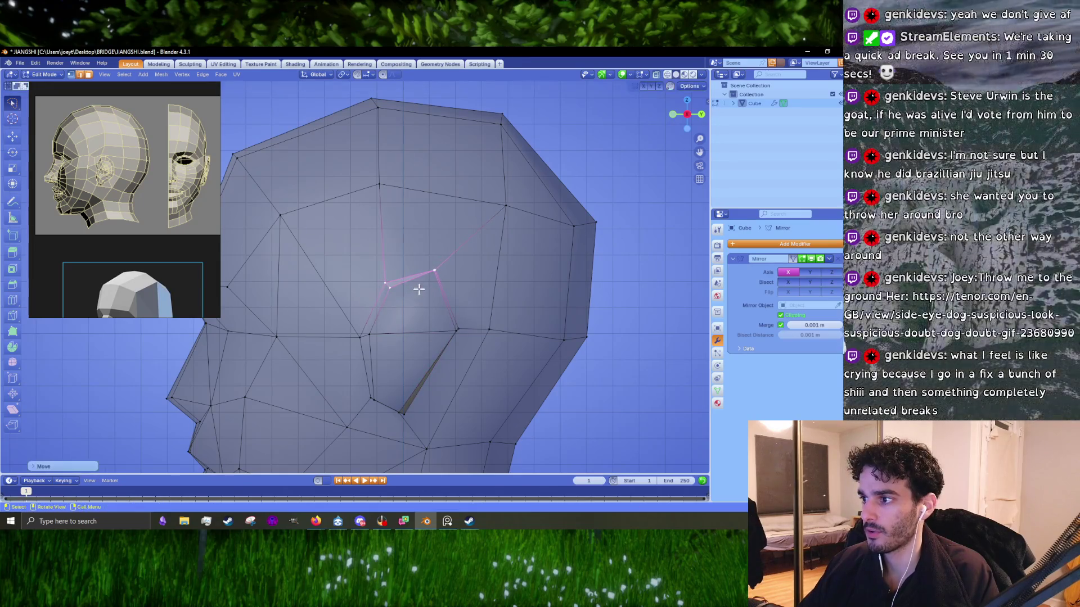
{"action": "left_click", "coordinate": [434, 289]}
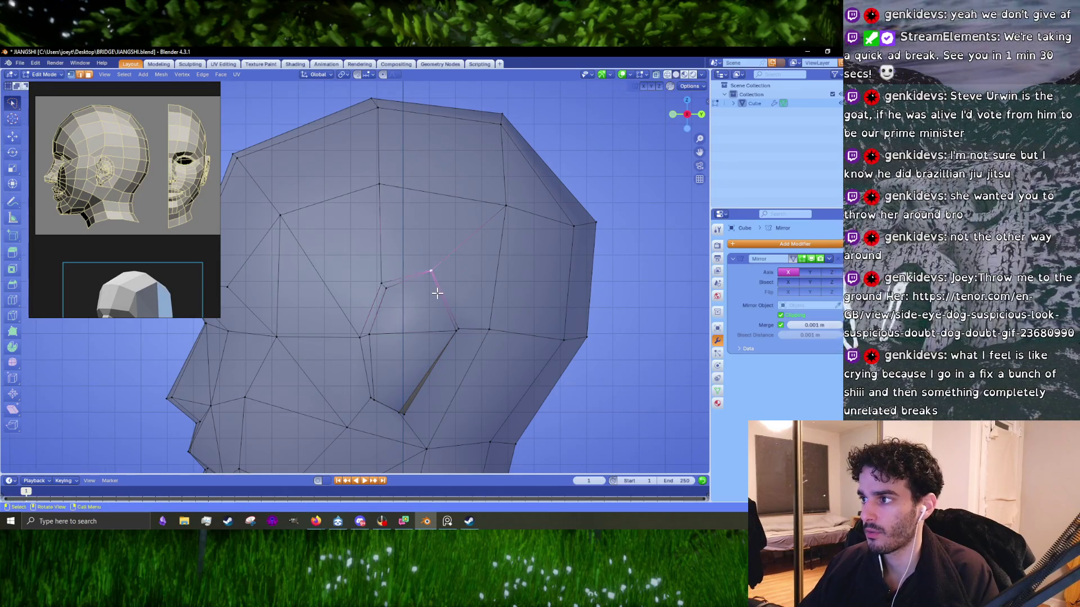
- Turn X-ray off and orbit around the head to check the reshaped ear
{"action": "key", "text": "Tab"}
{"action": "scroll", "coordinate": [434, 291], "scroll_direction": "down", "scroll_amount": 5}
{"action": "middle_click_drag", "start_coordinate": [434, 291], "coordinate": [507, 294]}
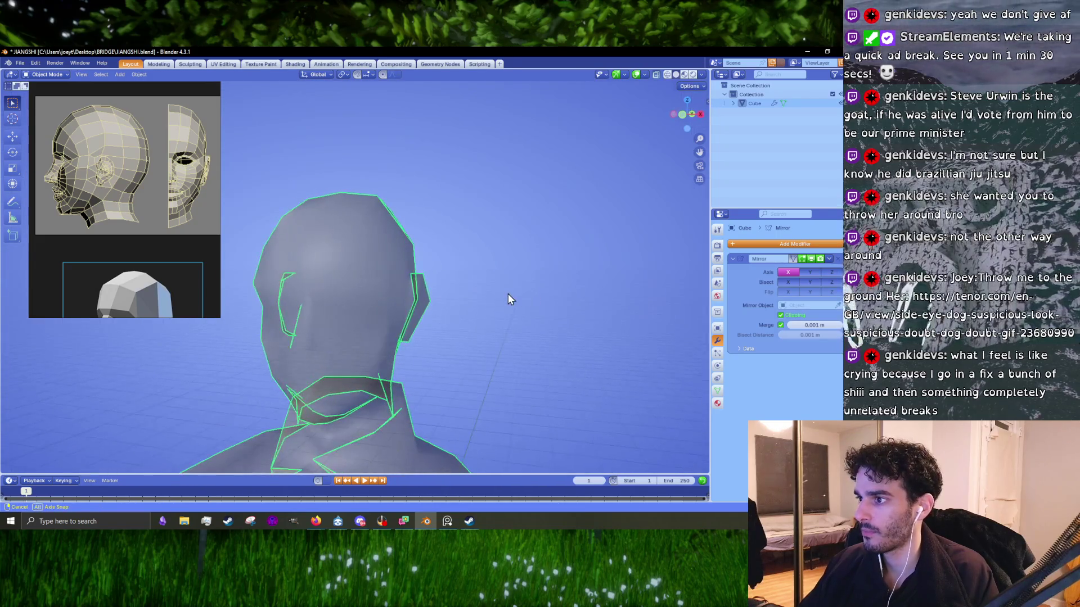
{"action": "left_click", "coordinate": [656, 75]}
{"action": "mouse_move", "coordinate": [524, 240]}
{"action": "middle_mouse_down"}
{"action": "mouse_move", "coordinate": [528, 251]}
{"action": "mouse_move", "coordinate": [346, 292]}
{"action": "mouse_move", "coordinate": [380, 275]}
{"action": "middle_mouse_up"}
{"action": "key", "text": "Tab"}
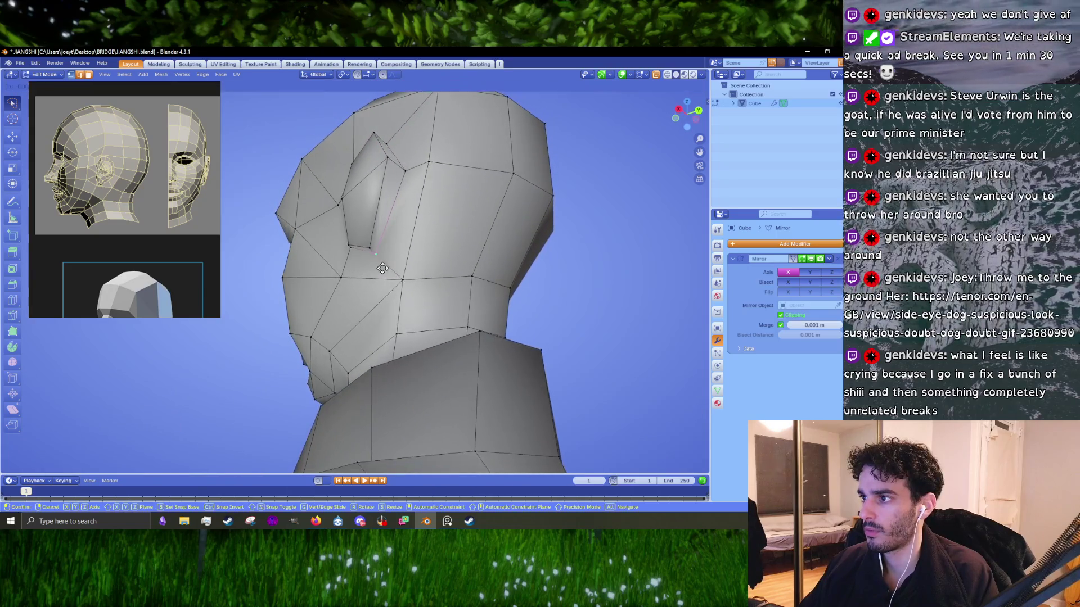
{"action": "key", "text": "Tab"}
{"action": "middle_click_drag", "start_coordinate": [380, 275], "coordinate": [523, 298]}
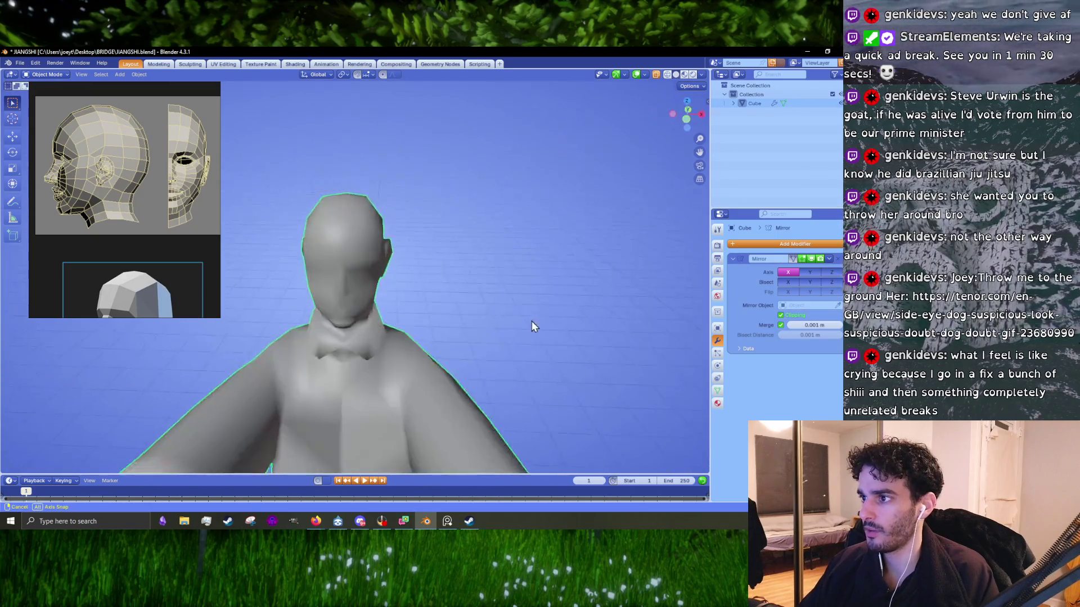
{"action": "scroll", "coordinate": [352, 306], "scroll_direction": "up", "scroll_amount": 3}
{"action": "mouse_move", "coordinate": [352, 306]}
{"action": "middle_mouse_down"}
{"action": "mouse_move", "coordinate": [297, 315]}
{"action": "mouse_move", "coordinate": [344, 313]}
{"action": "middle_mouse_up"}
{"action": "key", "text": "Tab"}
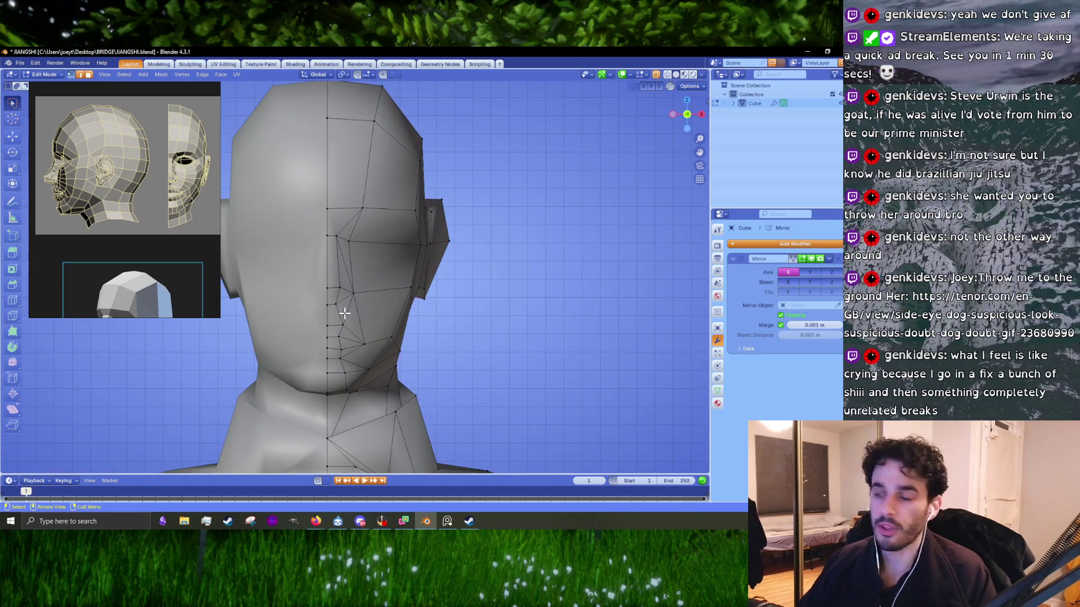
- Move a cheek vertex near the centre seam and bring up the low-poly head reference image
{"action": "scroll", "coordinate": [344, 314], "scroll_direction": "up", "scroll_amount": 3}
{"action": "scroll", "coordinate": [337, 327], "scroll_direction": "up", "scroll_amount": 2}
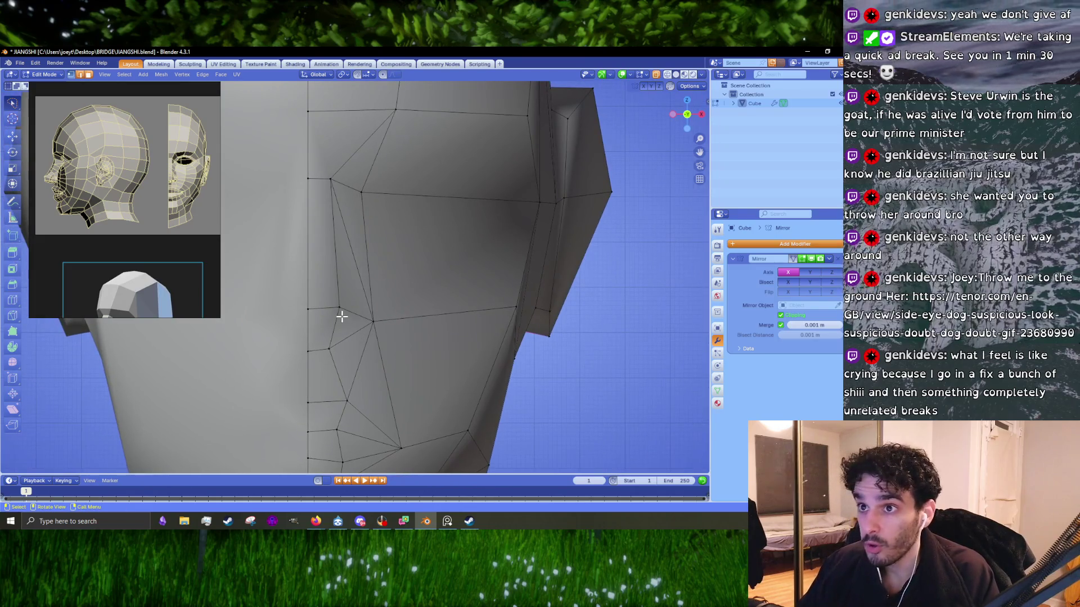
{"action": "key", "text": "g"}
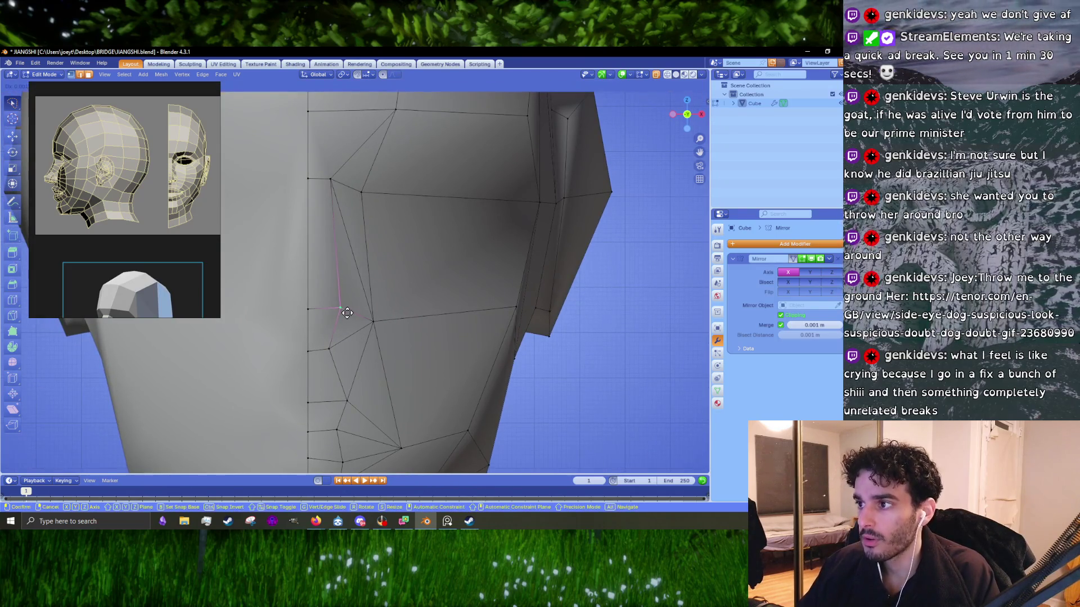
{"action": "left_click", "coordinate": [349, 317]}
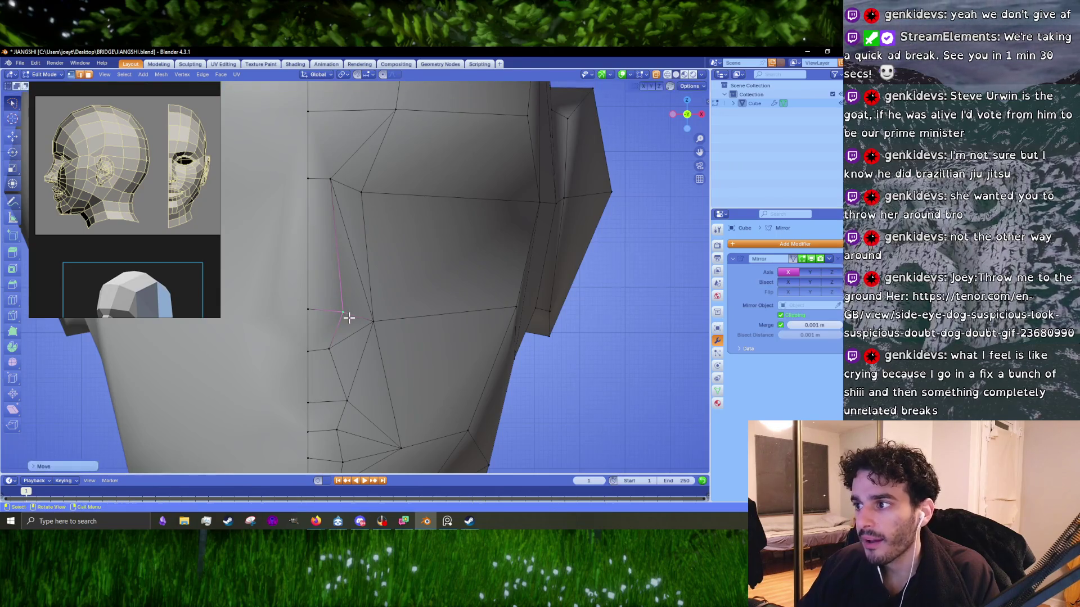
{"action": "scroll", "coordinate": [143, 202], "scroll_direction": "down", "scroll_amount": 3}
{"action": "left_click", "coordinate": [144, 203]}
{"action": "scroll", "coordinate": [132, 263], "scroll_direction": "up", "scroll_amount": 3}
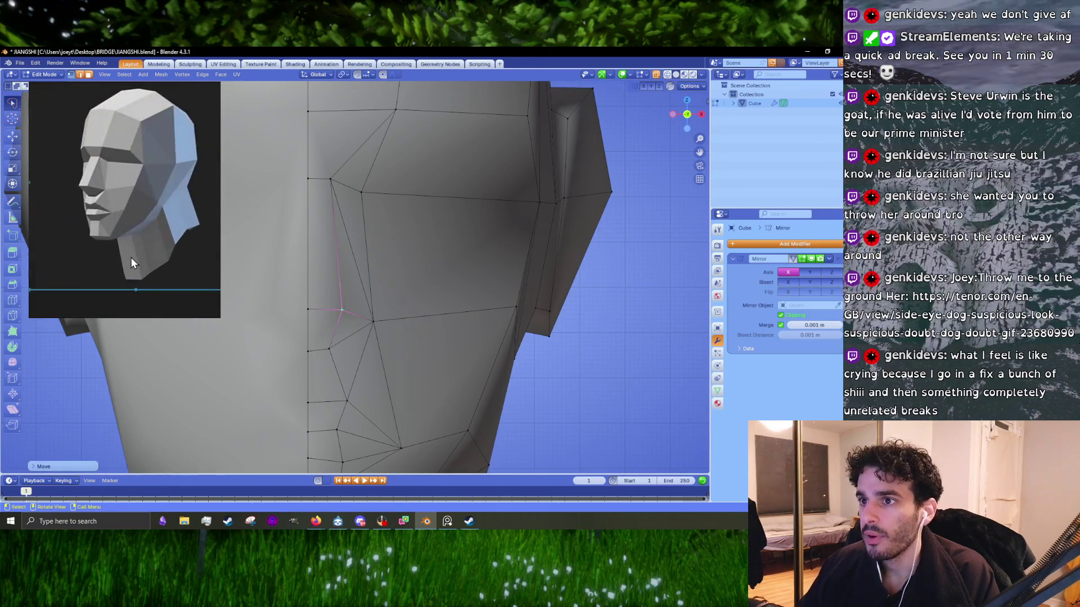
- Move the lower cheek vertices onto the face's centre seam
{"action": "left_click", "coordinate": [379, 318]}
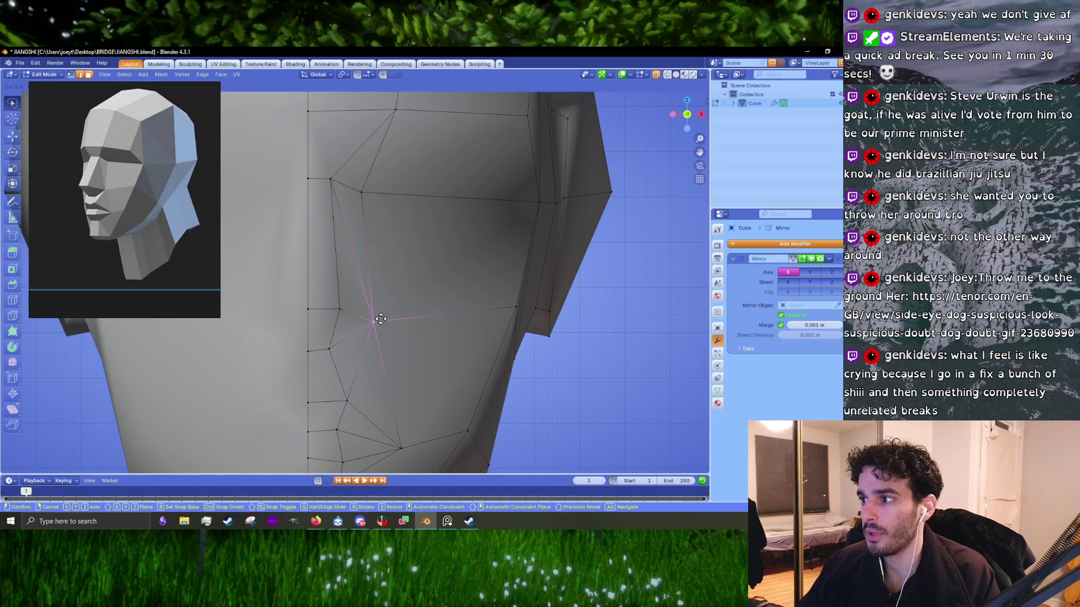
{"action": "left_click", "coordinate": [341, 353]}
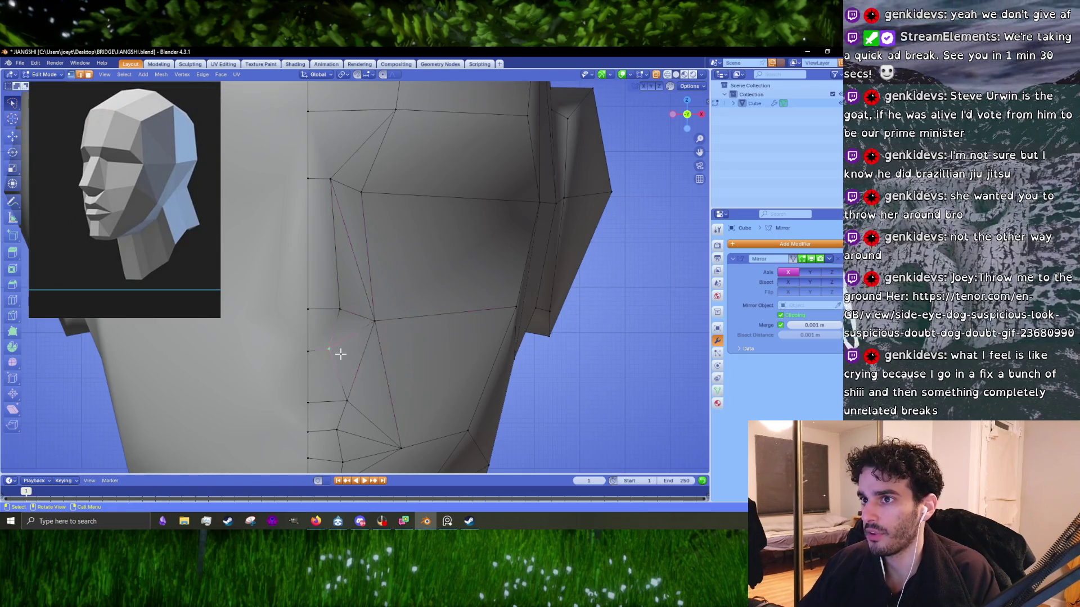
{"action": "key", "text": "g"}
{"action": "left_click", "coordinate": [340, 353]}
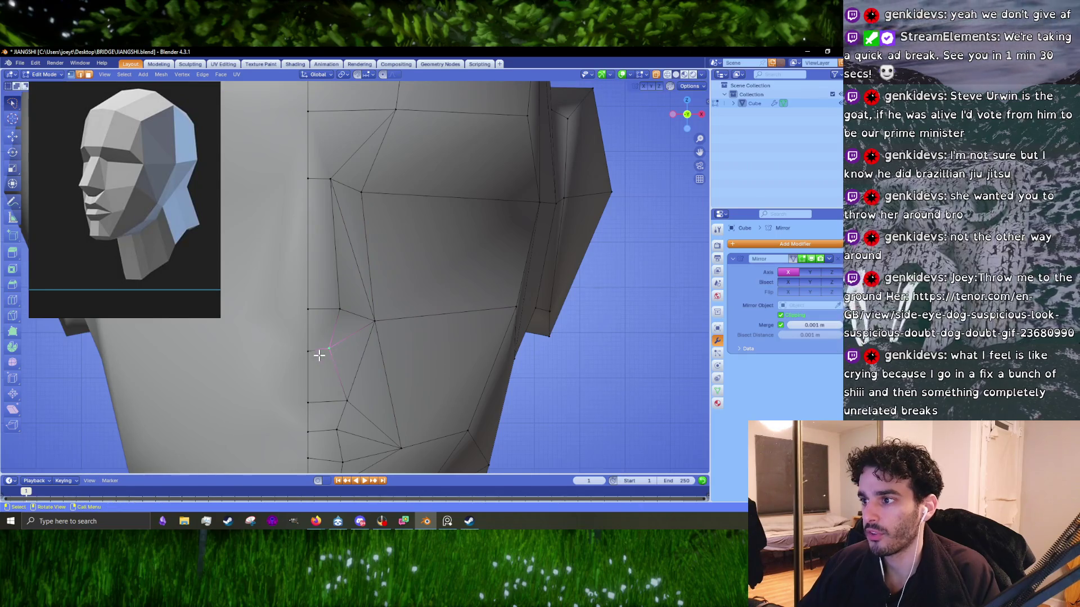
{"action": "scroll", "coordinate": [319, 354], "scroll_direction": "down", "scroll_amount": 4}
{"action": "key", "text": "g"}
{"action": "left_click", "coordinate": [366, 354]}
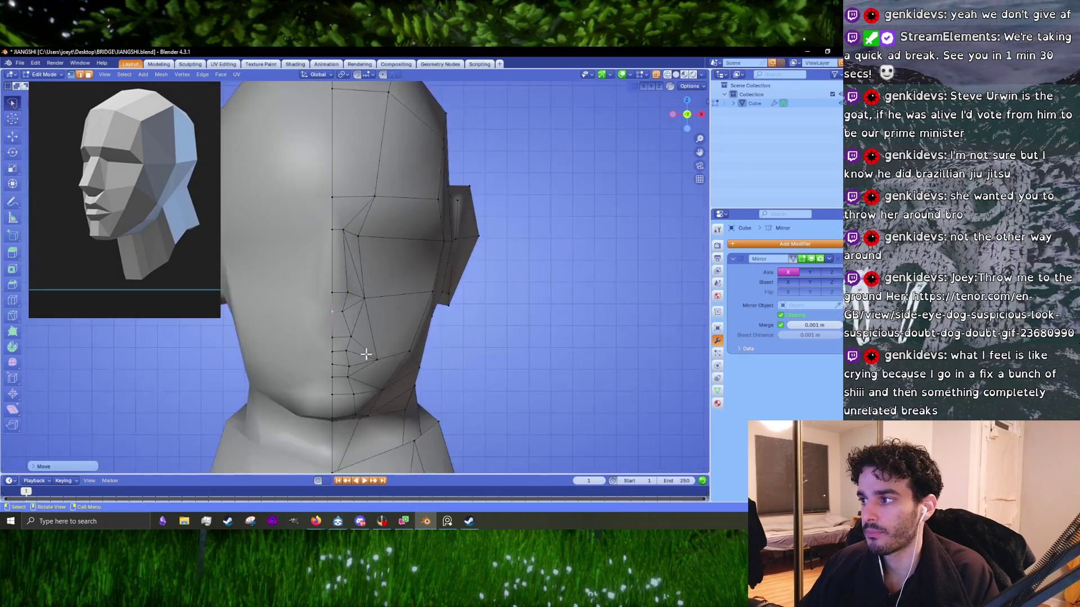
{"action": "middle_click_drag", "start_coordinate": [366, 354], "coordinate": [345, 350]}
{"action": "key", "text": "Tab"}
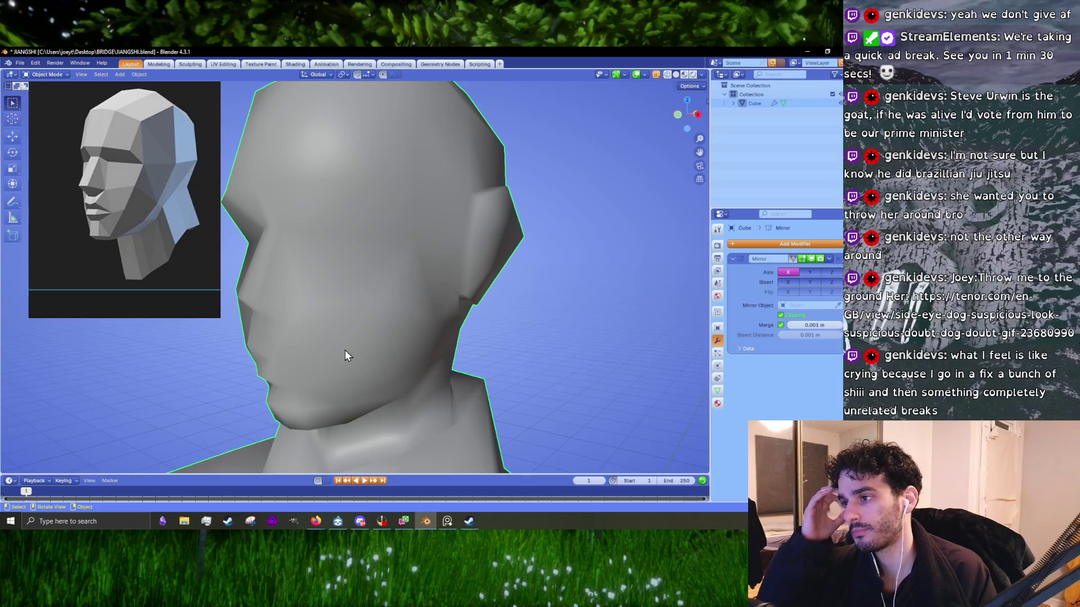
- Check the vertex under the chin from the side, then view the whole character in Object Mode
{"action": "mouse_move", "coordinate": [338, 353]}
{"action": "middle_mouse_down"}
{"action": "mouse_move", "coordinate": [360, 321]}
{"action": "mouse_move", "coordinate": [332, 368]}
{"action": "mouse_move", "coordinate": [424, 338]}
{"action": "middle_mouse_up"}
{"action": "scroll", "coordinate": [359, 322], "scroll_direction": "down", "scroll_amount": 4}
{"action": "scroll", "coordinate": [376, 358], "scroll_direction": "up", "scroll_amount": 5}
{"action": "key", "text": "Tab"}
{"action": "left_click", "coordinate": [456, 313]}
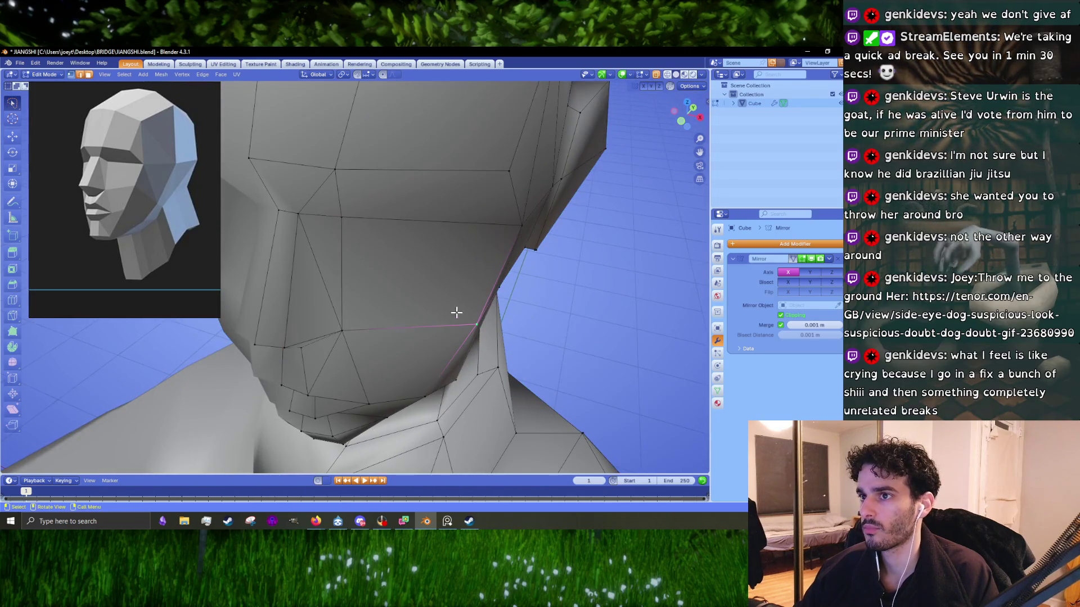
{"action": "scroll", "coordinate": [456, 312], "scroll_direction": "down", "scroll_amount": 3}
{"action": "middle_click_drag", "start_coordinate": [429, 292], "coordinate": [309, 309]}
{"action": "scroll", "coordinate": [309, 310], "scroll_direction": "up", "scroll_amount": 3}
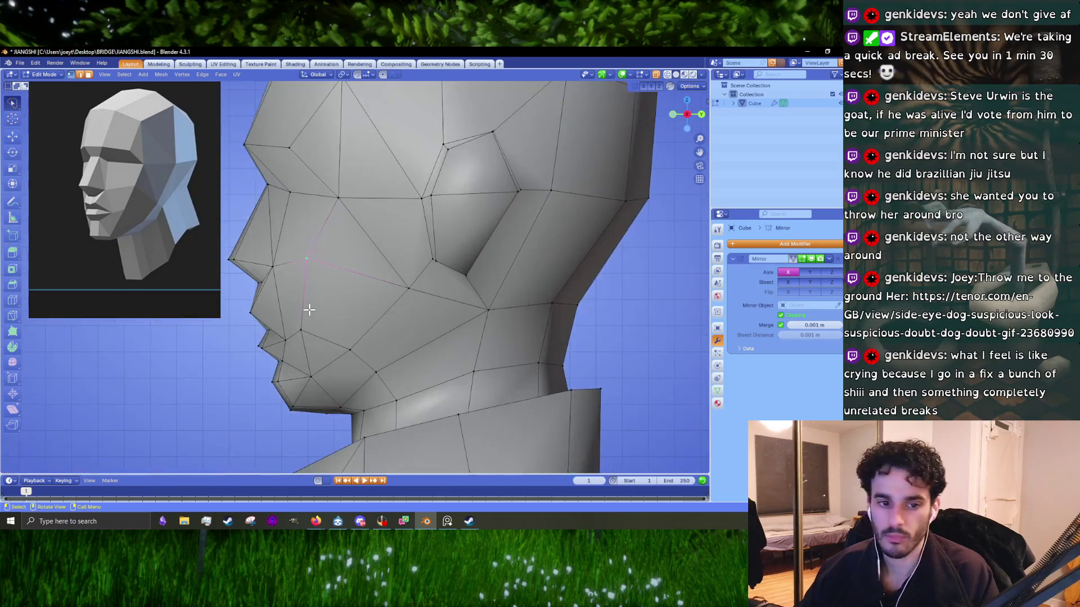
{"action": "key", "text": "Tab"}
{"action": "scroll", "coordinate": [332, 297], "scroll_direction": "down", "scroll_amount": 4}
{"action": "mouse_move", "coordinate": [332, 296]}
{"action": "middle_mouse_down"}
{"action": "mouse_move", "coordinate": [504, 290]}
{"action": "mouse_move", "coordinate": [398, 301]}
{"action": "mouse_move", "coordinate": [666, 327]}
{"action": "mouse_move", "coordinate": [544, 300]}
{"action": "mouse_move", "coordinate": [364, 299]}
{"action": "middle_mouse_up"}
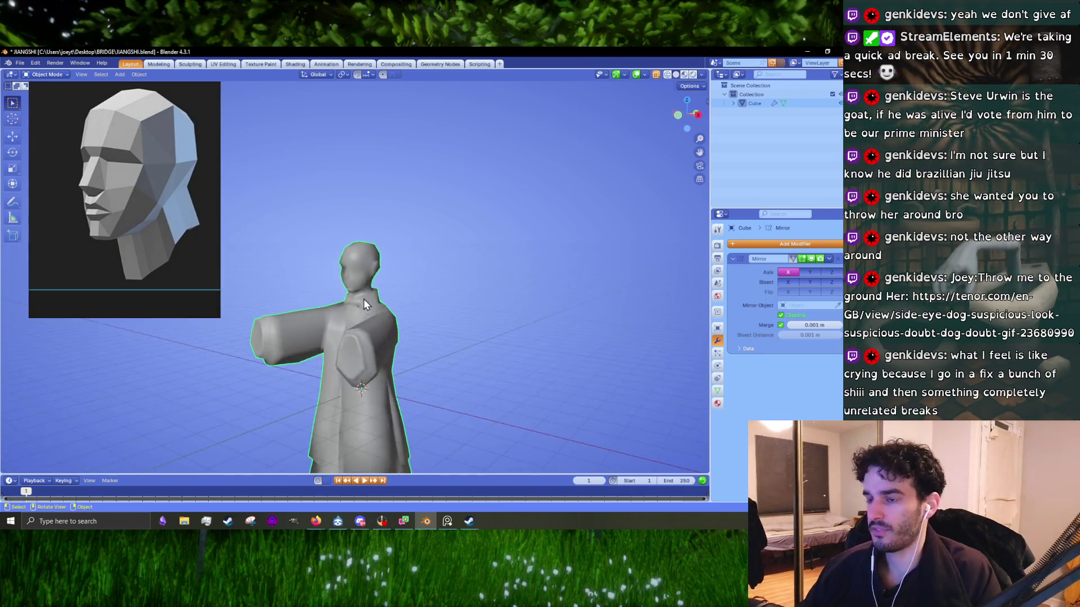
- Zoom in and out on the Qing costume reference board beside the robed figure
{"action": "scroll", "coordinate": [78, 175], "scroll_direction": "down", "scroll_amount": 3}
{"action": "scroll", "coordinate": [112, 147], "scroll_direction": "down", "scroll_amount": 3}
{"action": "scroll", "coordinate": [152, 181], "scroll_direction": "up", "scroll_amount": 5}
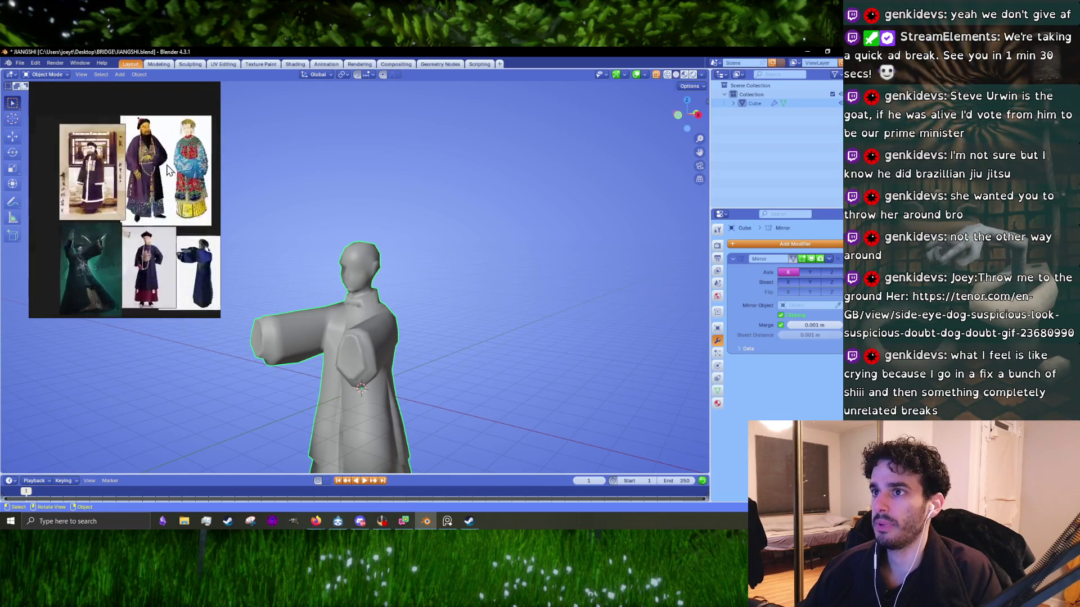
{"action": "scroll", "coordinate": [141, 120], "scroll_direction": "up", "scroll_amount": 4}
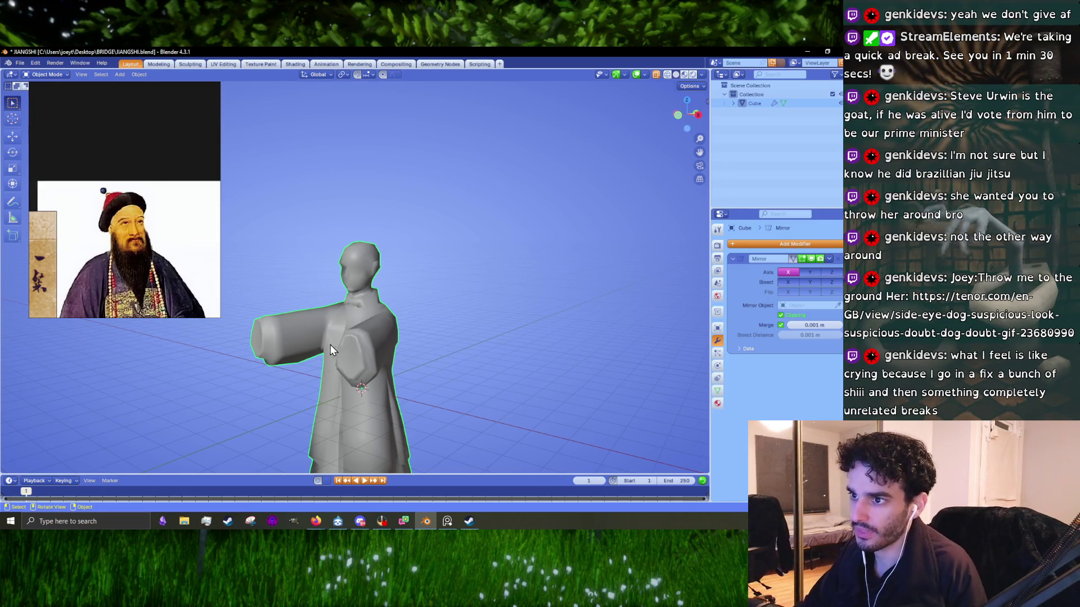
{"action": "scroll", "coordinate": [141, 241], "scroll_direction": "down", "scroll_amount": 3}
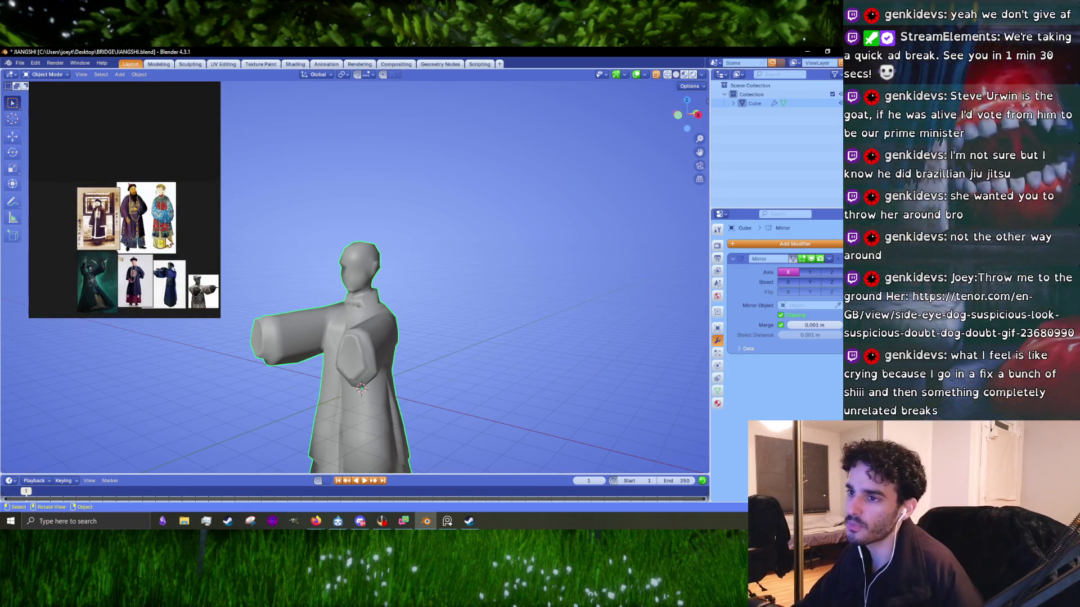
{"action": "scroll", "coordinate": [189, 302], "scroll_direction": "up", "scroll_amount": 5}
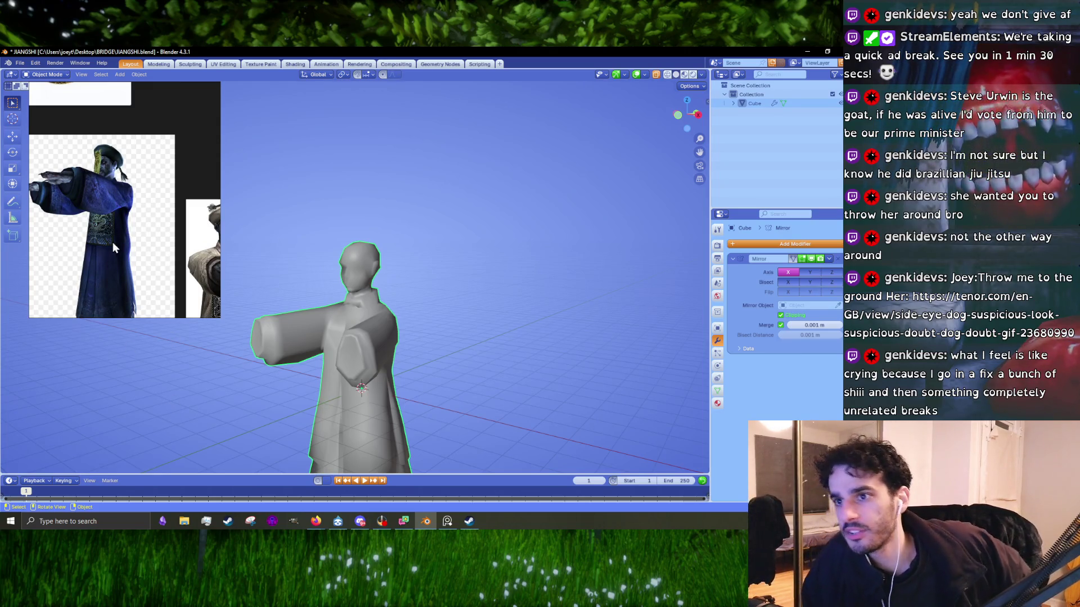
{"action": "scroll", "coordinate": [130, 267], "scroll_direction": "down", "scroll_amount": 2}
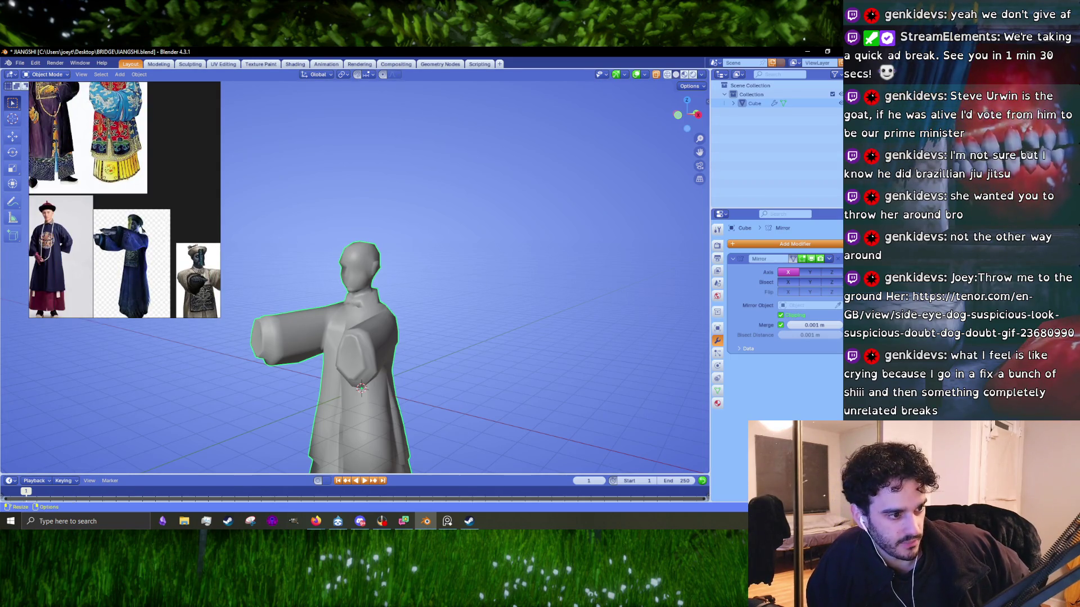
- Switch to the browser and zoom through each Qing costume photo, ending on the full grid
{"action": "key", "text": "alt+Tab"}
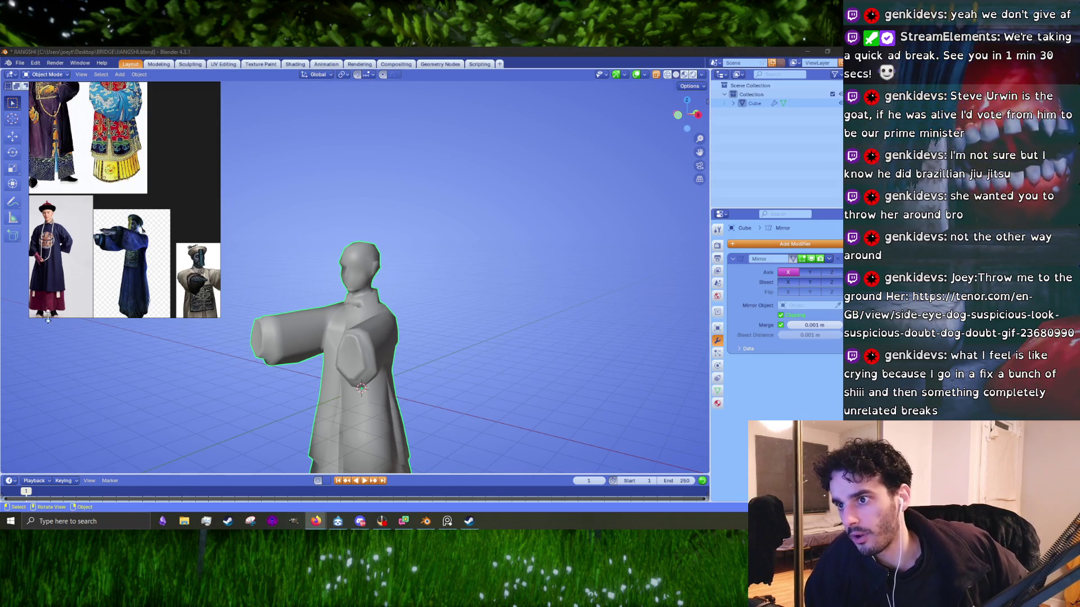
{"action": "scroll", "coordinate": [169, 253], "scroll_direction": "down", "scroll_amount": 3}
{"action": "scroll", "coordinate": [151, 260], "scroll_direction": "up", "scroll_amount": 5}
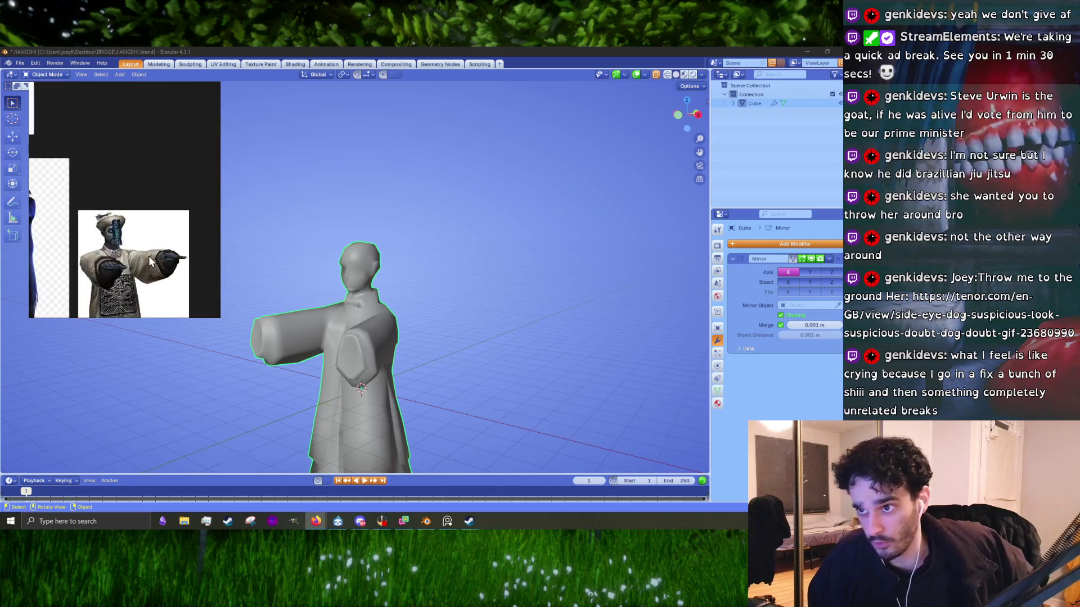
{"action": "scroll", "coordinate": [119, 256], "scroll_direction": "up", "scroll_amount": 2}
{"action": "scroll", "coordinate": [120, 253], "scroll_direction": "down", "scroll_amount": 2}
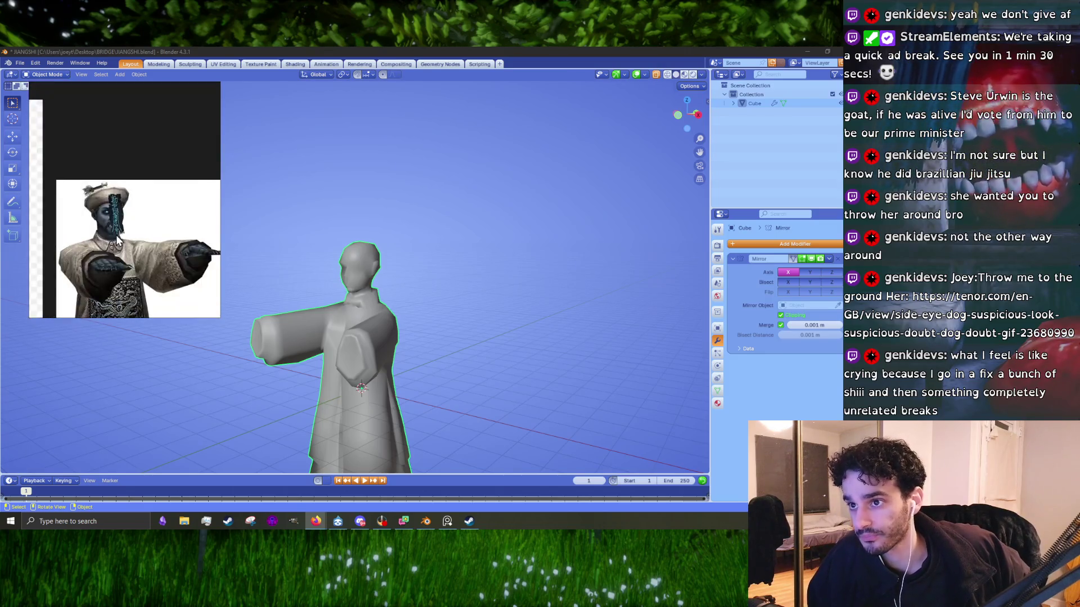
{"action": "scroll", "coordinate": [119, 243], "scroll_direction": "down", "scroll_amount": 1}
{"action": "scroll", "coordinate": [129, 248], "scroll_direction": "down", "scroll_amount": 1}
{"action": "scroll", "coordinate": [158, 265], "scroll_direction": "down", "scroll_amount": 3}
{"action": "scroll", "coordinate": [139, 240], "scroll_direction": "up", "scroll_amount": 2}
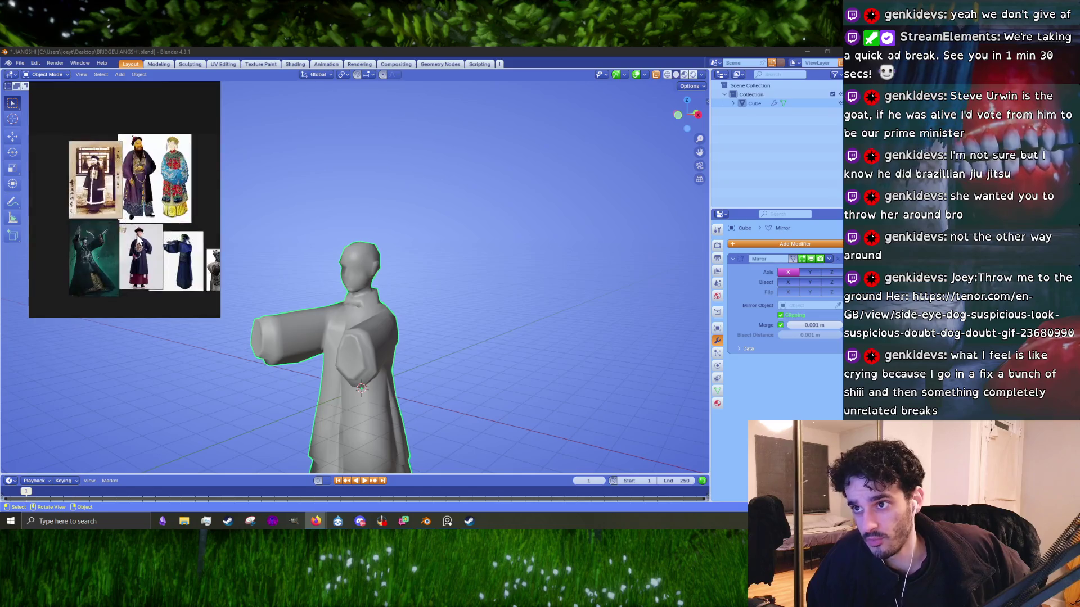
{"action": "scroll", "coordinate": [102, 158], "scroll_direction": "up", "scroll_amount": 4}
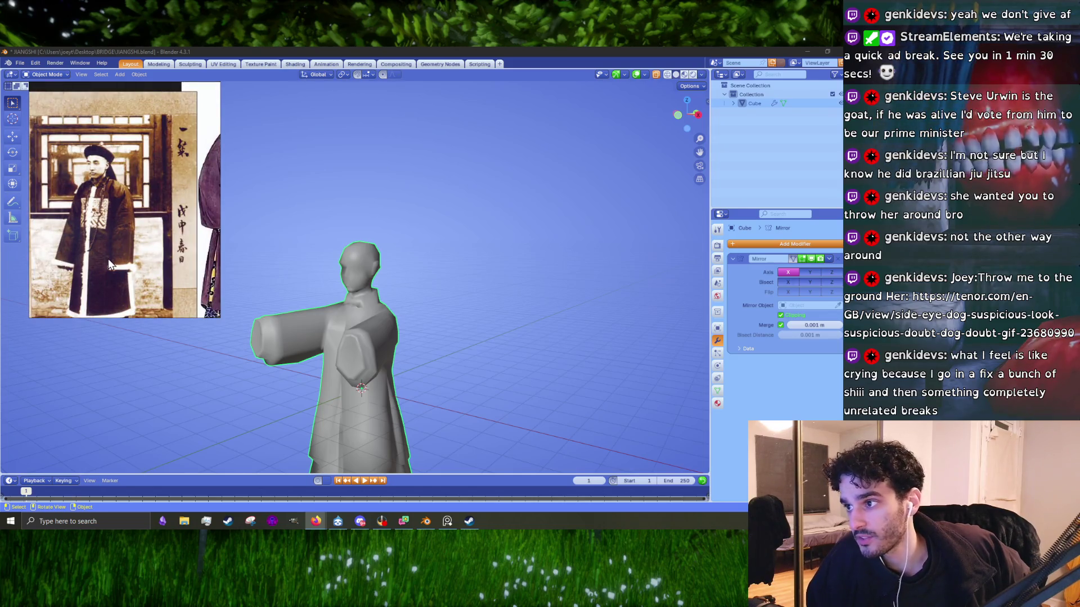
{"action": "scroll", "coordinate": [103, 251], "scroll_direction": "down", "scroll_amount": 3}
{"action": "scroll", "coordinate": [85, 189], "scroll_direction": "up", "scroll_amount": 3}
{"action": "scroll", "coordinate": [83, 186], "scroll_direction": "down", "scroll_amount": 1}
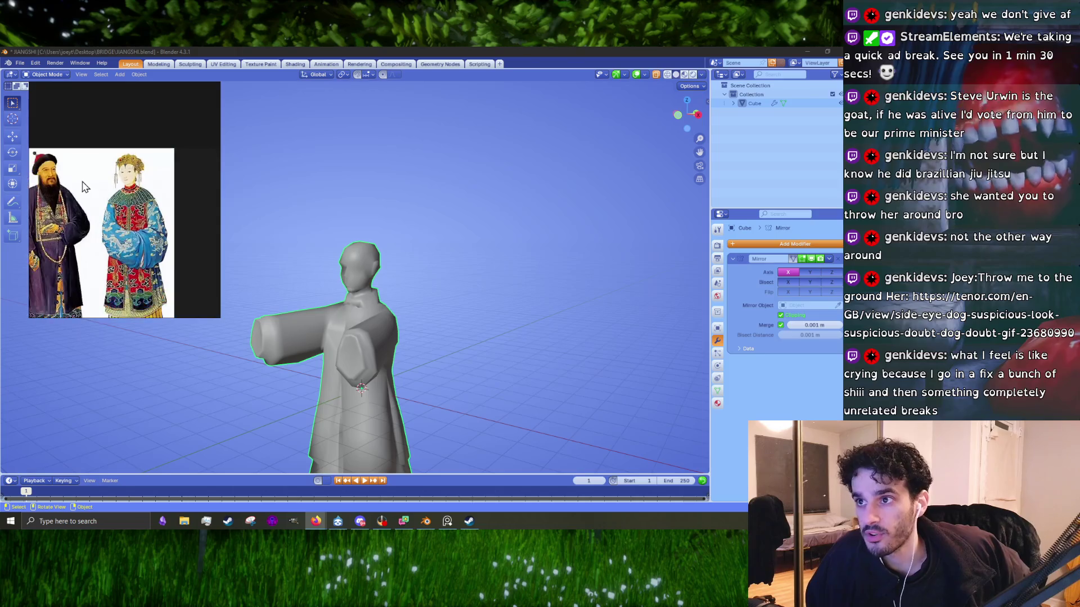
{"action": "scroll", "coordinate": [99, 219], "scroll_direction": "down", "scroll_amount": 1}
{"action": "scroll", "coordinate": [116, 309], "scroll_direction": "up", "scroll_amount": 2}
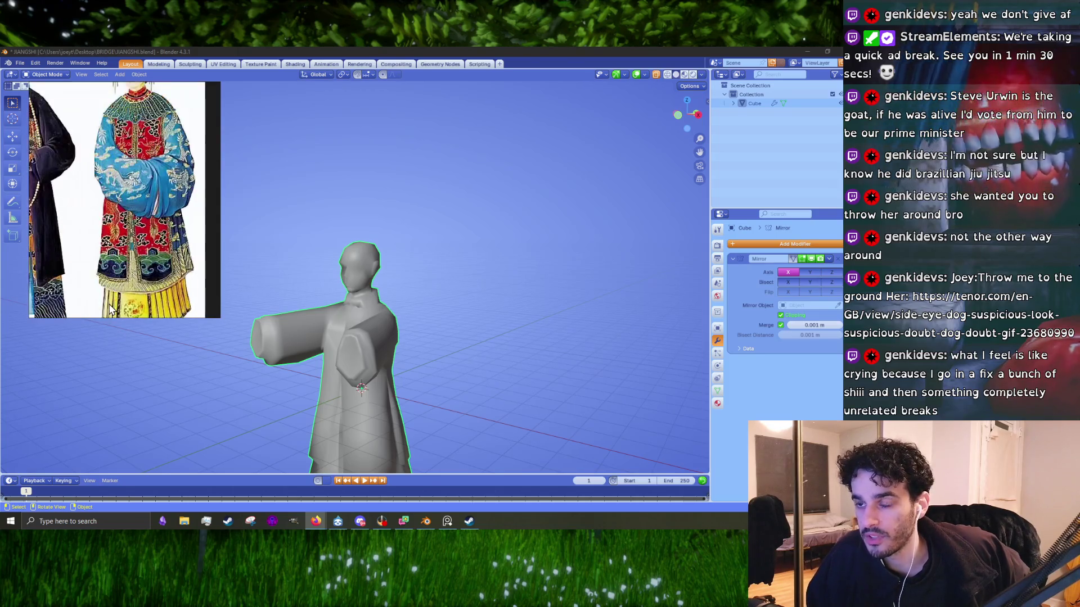
{"action": "scroll", "coordinate": [193, 287], "scroll_direction": "down", "scroll_amount": 2}
{"action": "scroll", "coordinate": [85, 208], "scroll_direction": "up", "scroll_amount": 3}
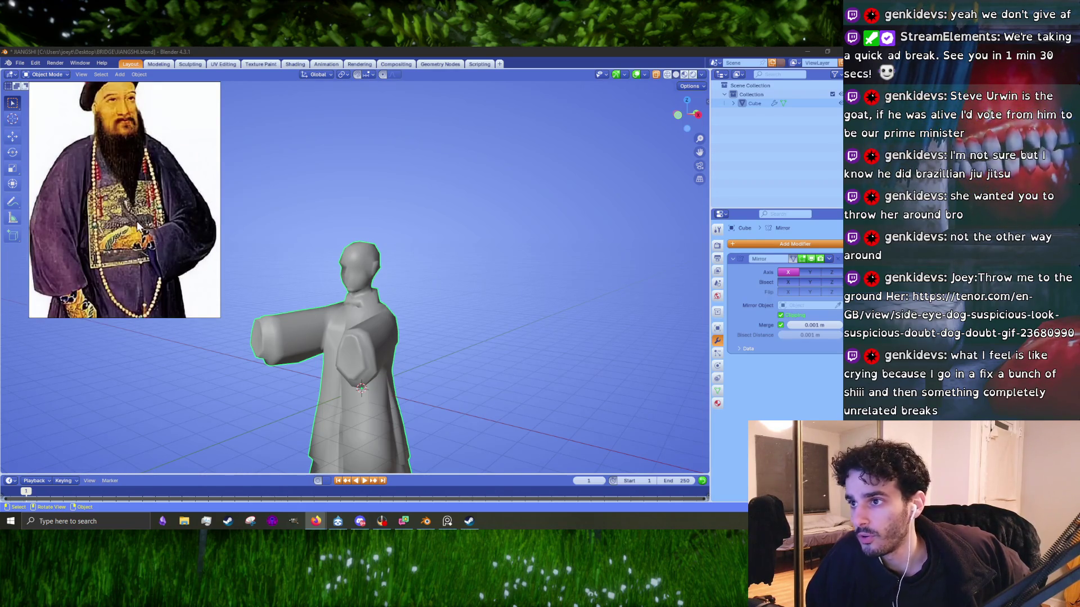
{"action": "scroll", "coordinate": [72, 240], "scroll_direction": "down", "scroll_amount": 3}
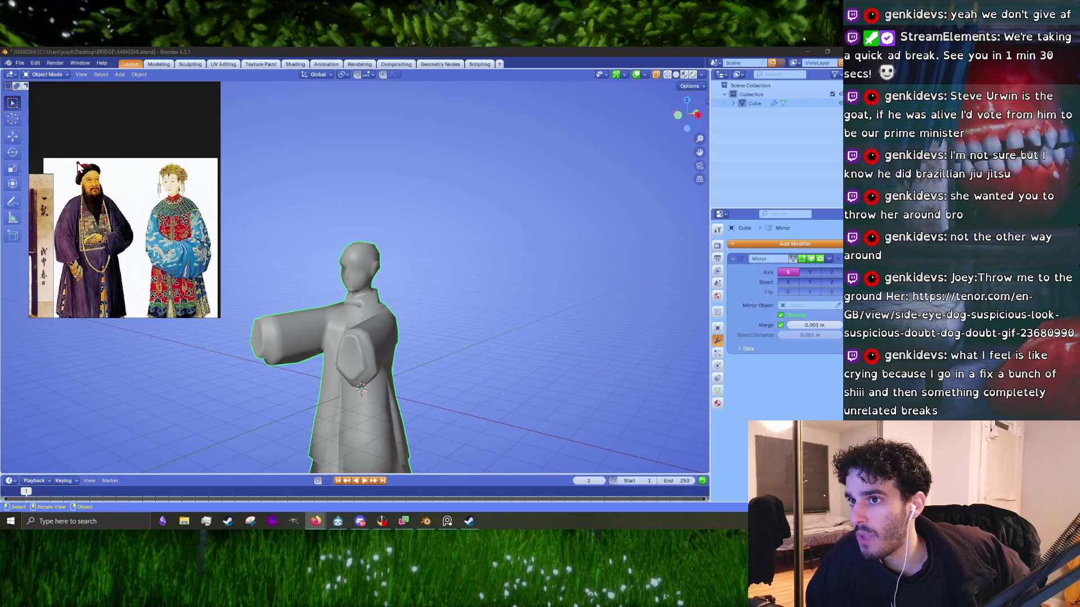
{"action": "scroll", "coordinate": [99, 225], "scroll_direction": "down", "scroll_amount": 3}
{"action": "scroll", "coordinate": [71, 239], "scroll_direction": "up", "scroll_amount": 2}
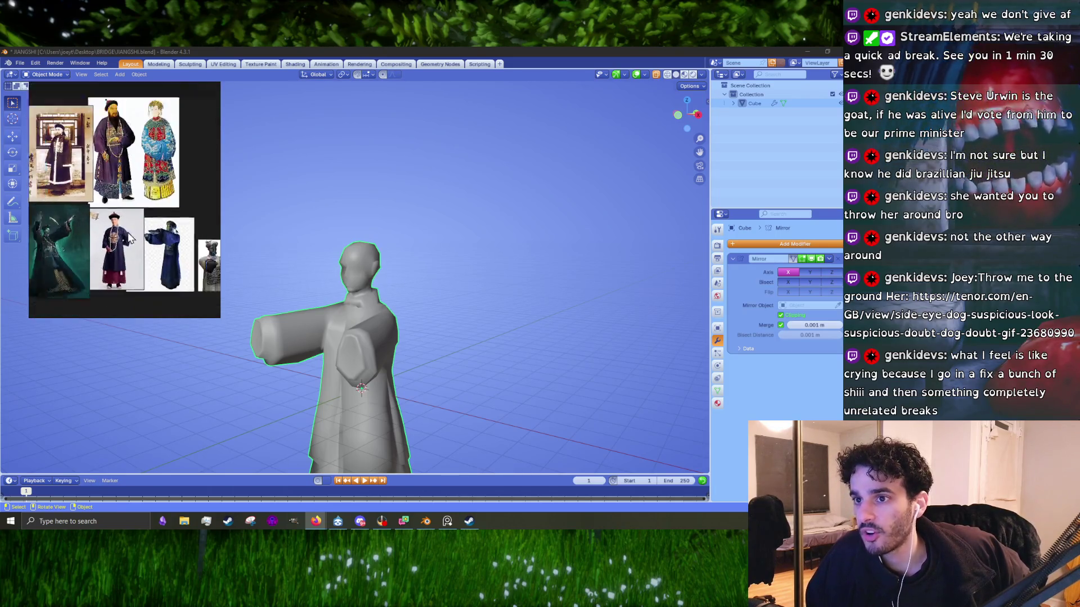
{"action": "scroll", "coordinate": [71, 232], "scroll_direction": "up", "scroll_amount": 2}
{"action": "scroll", "coordinate": [90, 248], "scroll_direction": "up", "scroll_amount": 2}
{"action": "scroll", "coordinate": [106, 198], "scroll_direction": "down", "scroll_amount": 2}
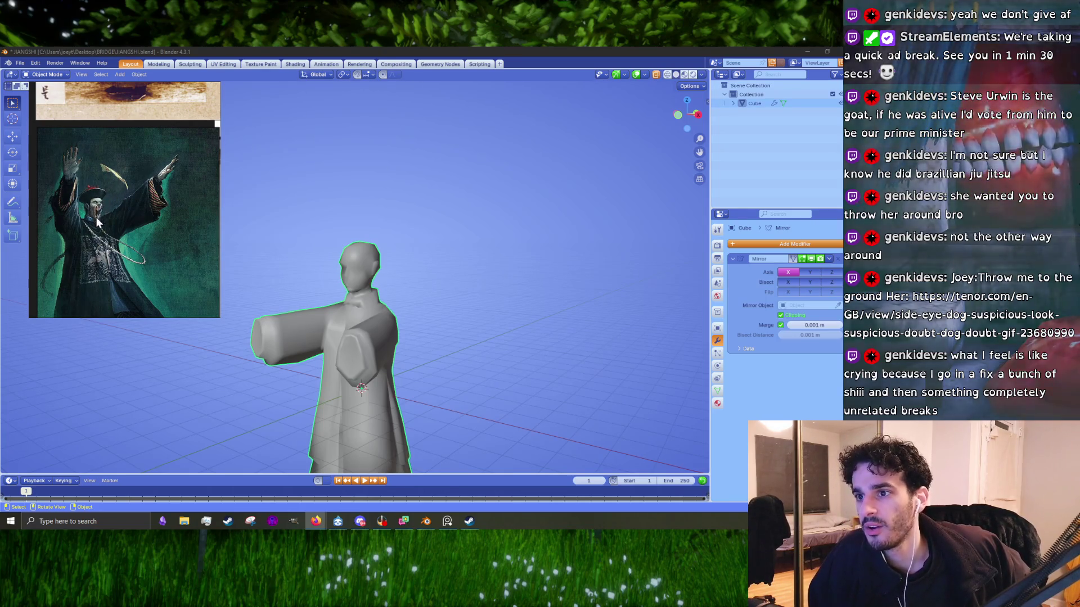
{"action": "scroll", "coordinate": [100, 170], "scroll_direction": "down", "scroll_amount": 2}
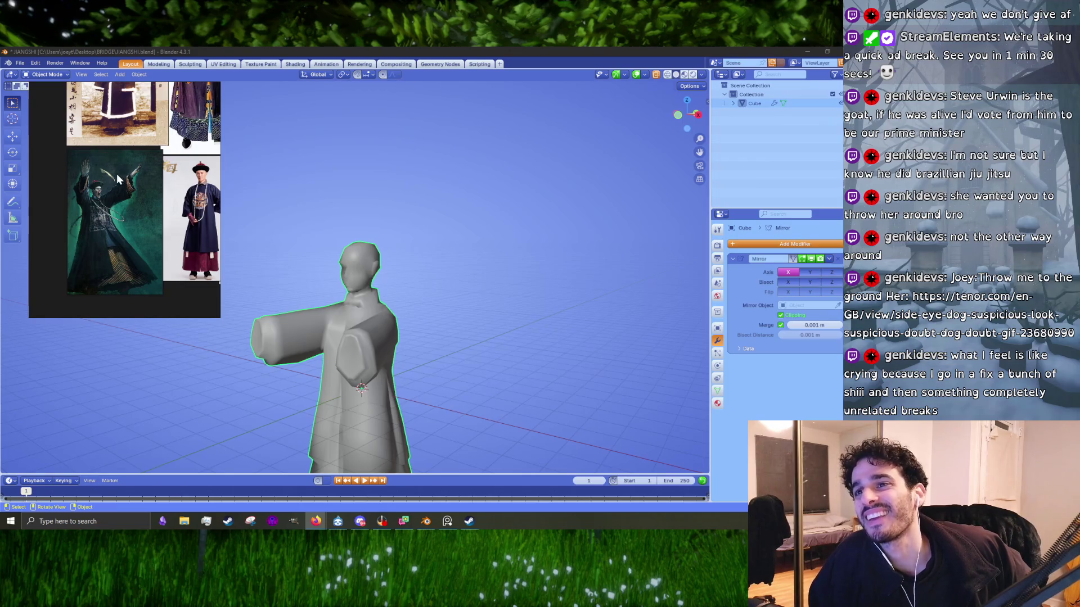
{"action": "scroll", "coordinate": [160, 266], "scroll_direction": "down", "scroll_amount": 5}
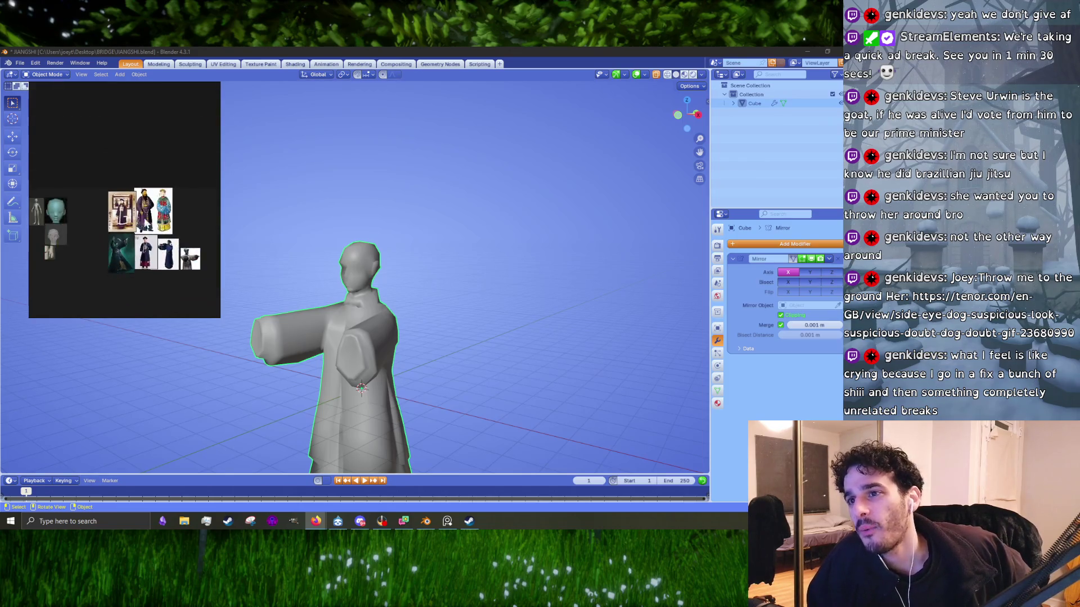
{"action": "scroll", "coordinate": [171, 230], "scroll_direction": "up", "scroll_amount": 3}
{"action": "scroll", "coordinate": [118, 290], "scroll_direction": "up", "scroll_amount": 1}
{"action": "scroll", "coordinate": [138, 204], "scroll_direction": "up", "scroll_amount": 2}
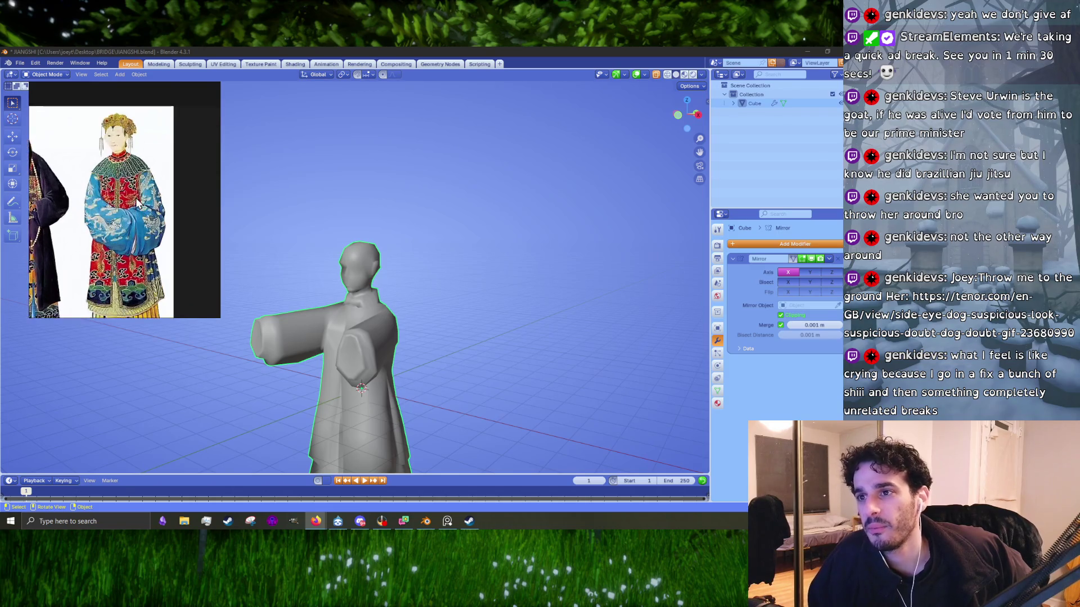
{"action": "scroll", "coordinate": [145, 302], "scroll_direction": "down", "scroll_amount": 3}
{"action": "scroll", "coordinate": [104, 242], "scroll_direction": "down", "scroll_amount": 2}
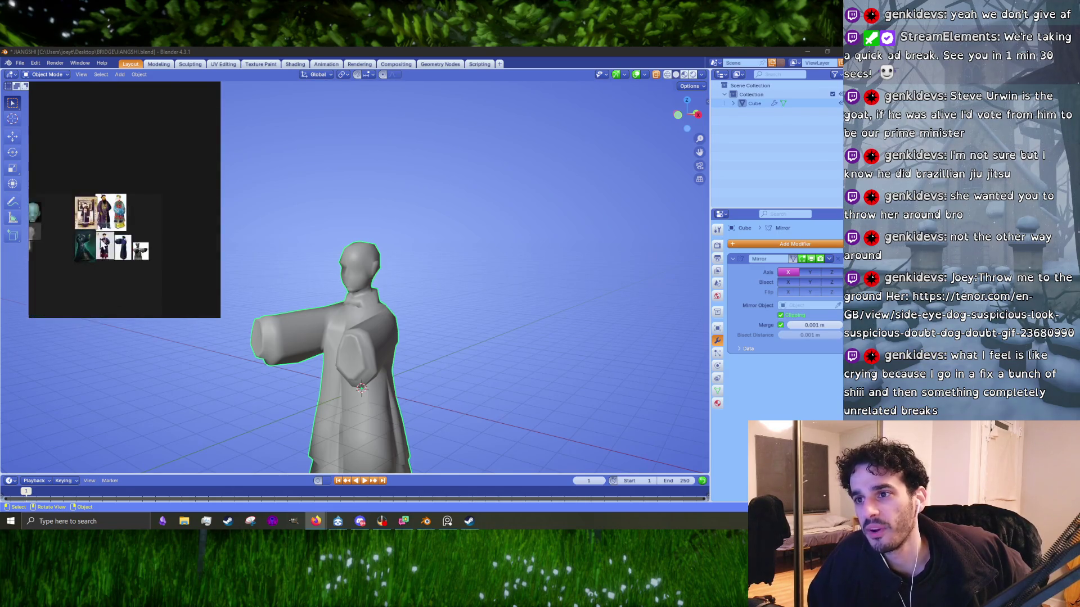
{"action": "scroll", "coordinate": [100, 242], "scroll_direction": "up", "scroll_amount": 3}
{"action": "scroll", "coordinate": [156, 239], "scroll_direction": "up", "scroll_amount": 3}
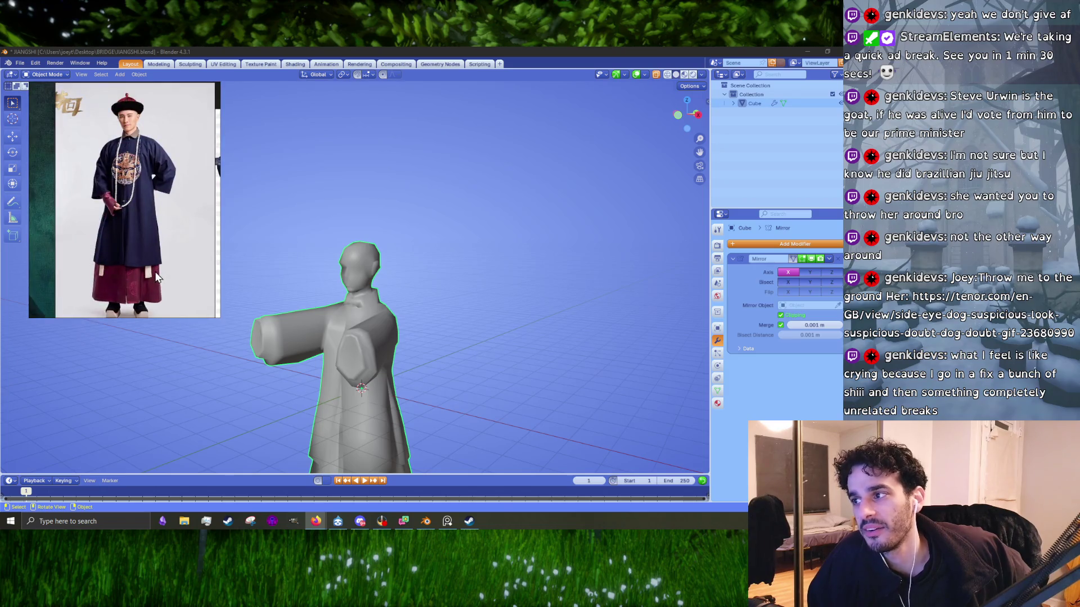
{"action": "scroll", "coordinate": [156, 275], "scroll_direction": "down", "scroll_amount": 3}
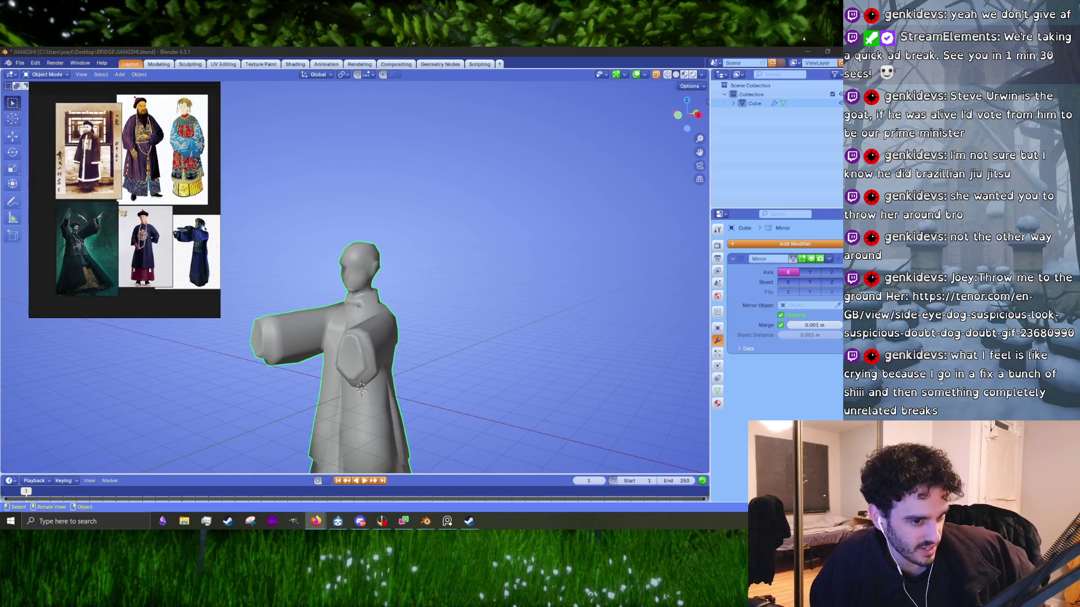
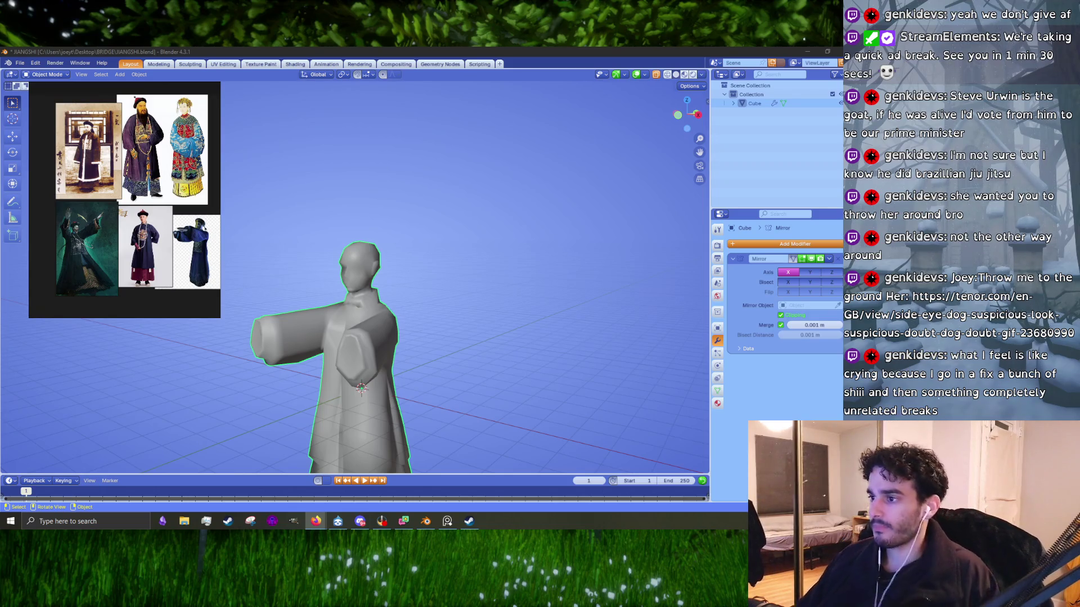
- Dissolve the unneeded edges on the character mesh with X > Dissolve Edges
{"action": "left_click", "coordinate": [365, 356]}
{"action": "key", "text": "Tab"}
{"action": "scroll", "coordinate": [360, 337], "scroll_direction": "up", "scroll_amount": 1}
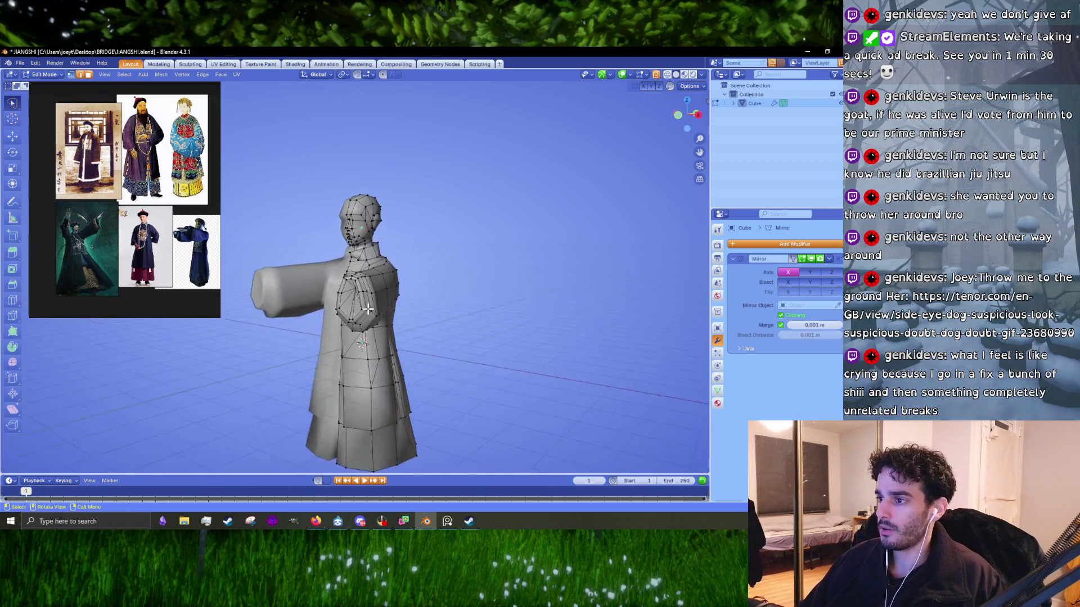
{"action": "scroll", "coordinate": [351, 305], "scroll_direction": "up", "scroll_amount": 2}
{"action": "middle_click_drag", "start_coordinate": [359, 301], "coordinate": [574, 326]}
{"action": "key", "text": "x"}
{"action": "left_click", "coordinate": [545, 325]}
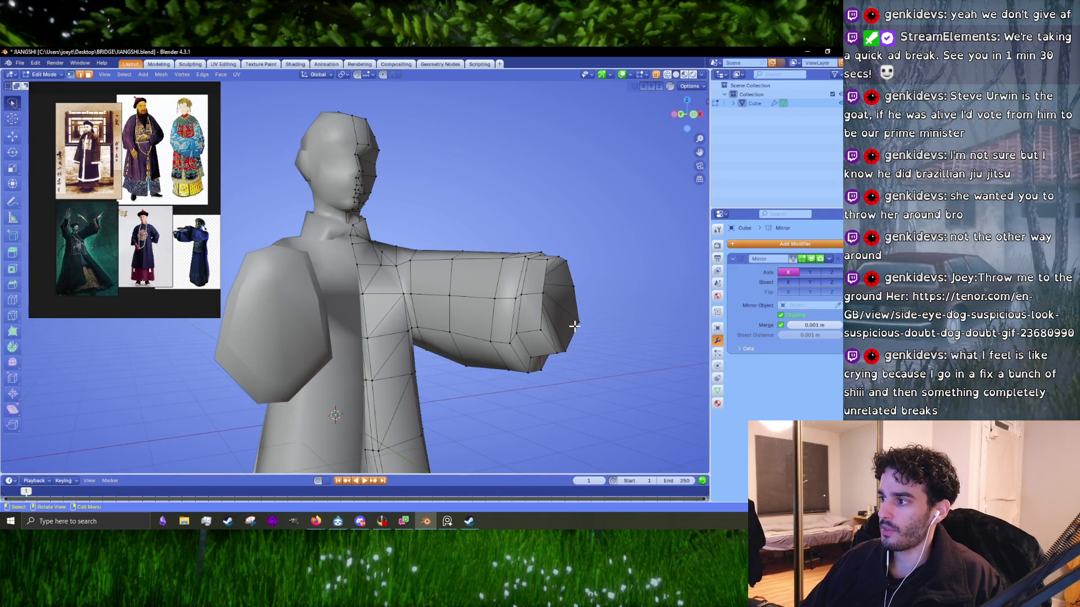
{"action": "key", "text": "Tab"}
- Orbit and zoom around the low-poly robed figure to review it from the side
{"action": "middle_click_drag", "start_coordinate": [560, 329], "coordinate": [406, 334]}
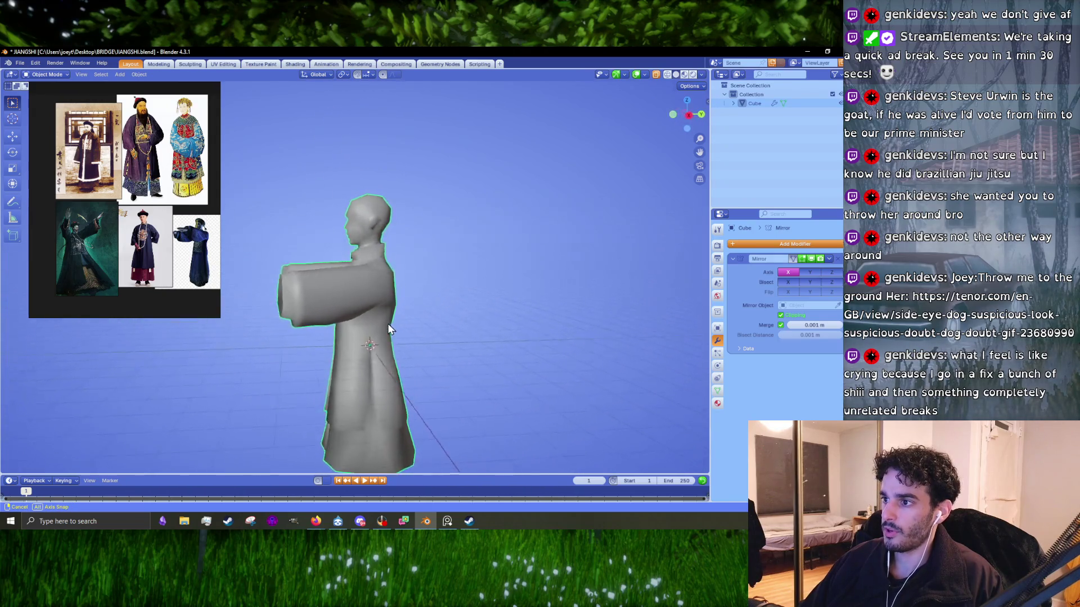
{"action": "middle_click_drag", "start_coordinate": [406, 334], "coordinate": [433, 331]}
{"action": "scroll", "coordinate": [241, 301], "scroll_direction": "up", "scroll_amount": 4}
{"action": "key", "text": "Tab"}
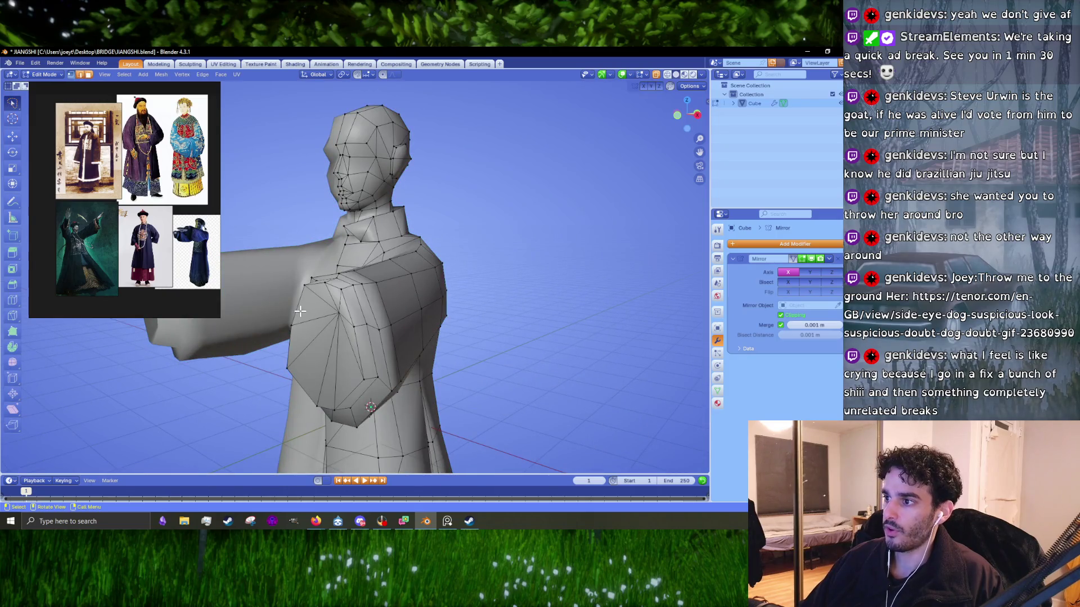
{"action": "scroll", "coordinate": [324, 325], "scroll_direction": "down", "scroll_amount": 2}
{"action": "key", "text": "Tab"}
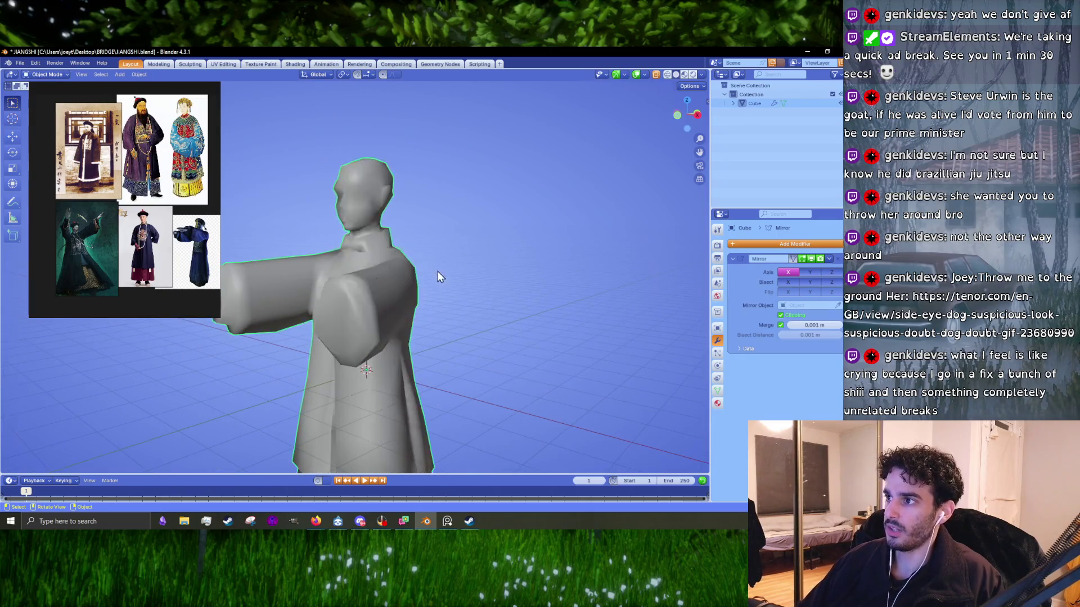
{"action": "scroll", "coordinate": [366, 258], "scroll_direction": "up", "scroll_amount": 5}
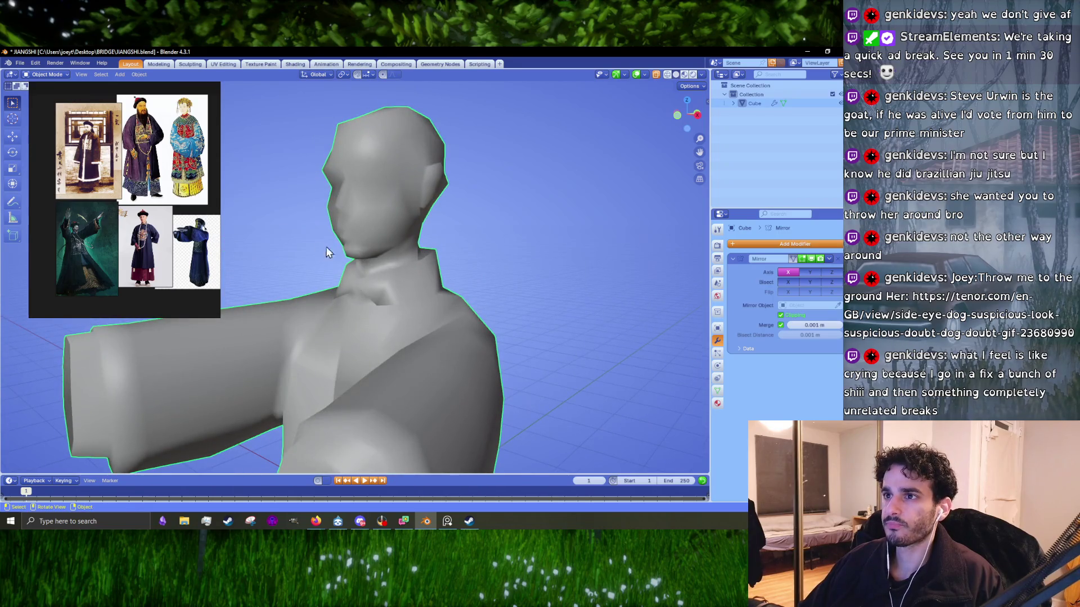
{"action": "scroll", "coordinate": [444, 250], "scroll_direction": "down", "scroll_amount": 2}
{"action": "scroll", "coordinate": [303, 174], "scroll_direction": "down", "scroll_amount": 1}
{"action": "scroll", "coordinate": [152, 220], "scroll_direction": "up", "scroll_amount": 3}
{"action": "scroll", "coordinate": [183, 193], "scroll_direction": "up", "scroll_amount": 2}
{"action": "scroll", "coordinate": [183, 193], "scroll_direction": "down", "scroll_amount": 3}
{"action": "scroll", "coordinate": [169, 235], "scroll_direction": "down", "scroll_amount": 2}
{"action": "scroll", "coordinate": [97, 114], "scroll_direction": "up", "scroll_amount": 3}
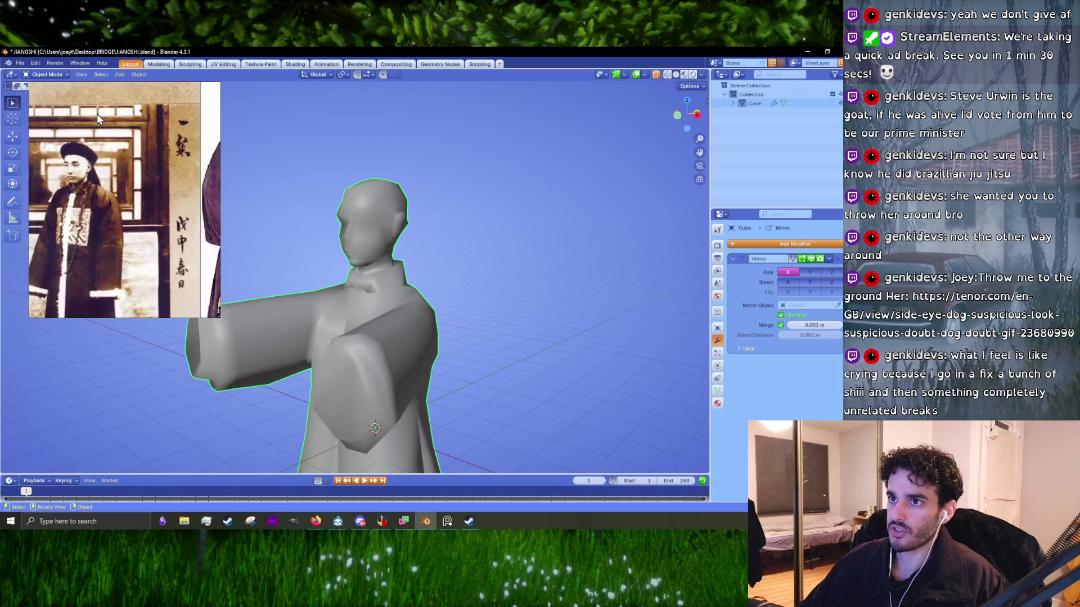
{"action": "scroll", "coordinate": [110, 161], "scroll_direction": "up", "scroll_amount": 1}
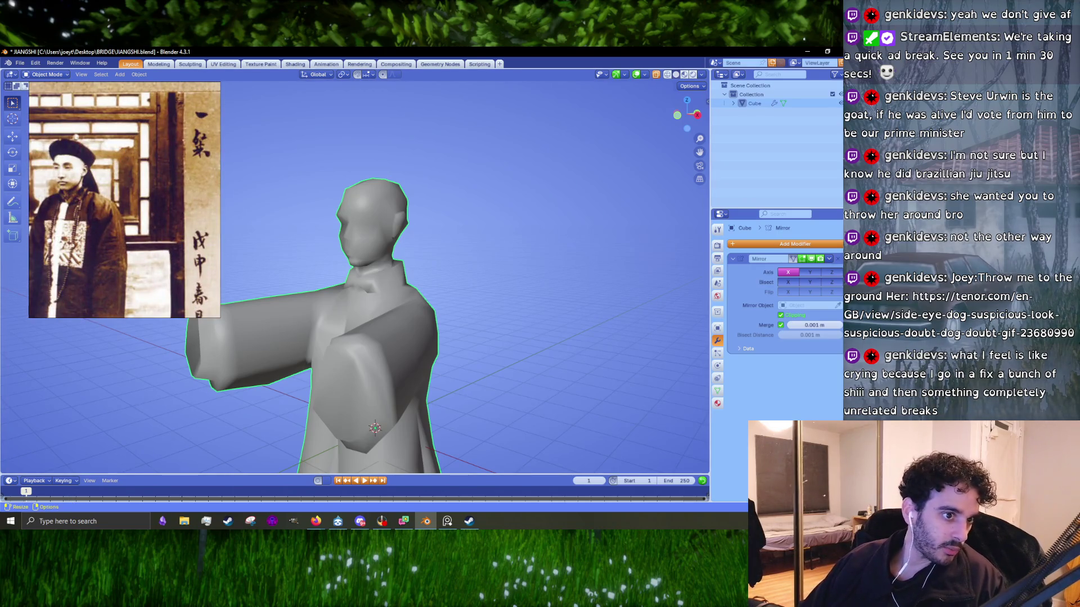
{"action": "key", "text": "alt+Tab"}
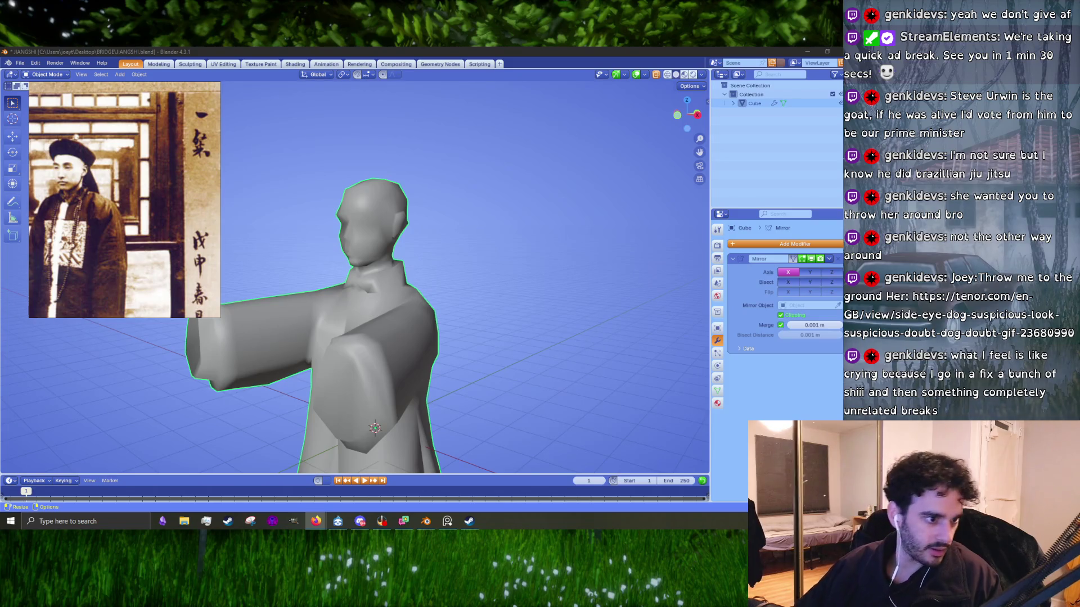
{"action": "key", "text": "alt+Tab"}
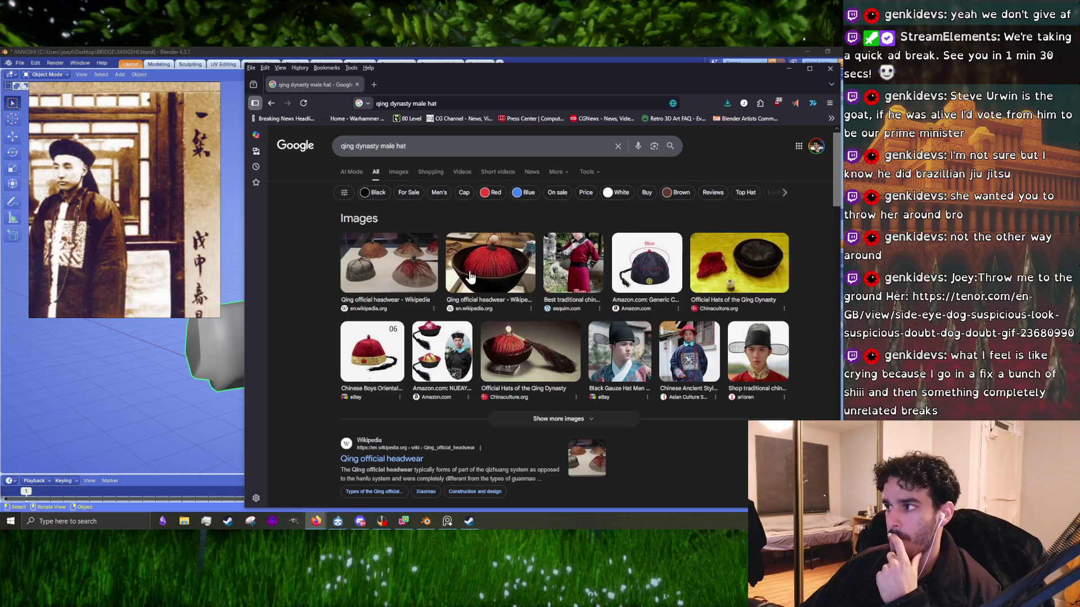
- Switch the qing dynasty male hat search to Images and preview the red Qing official hat
{"action": "left_click", "coordinate": [400, 171]}
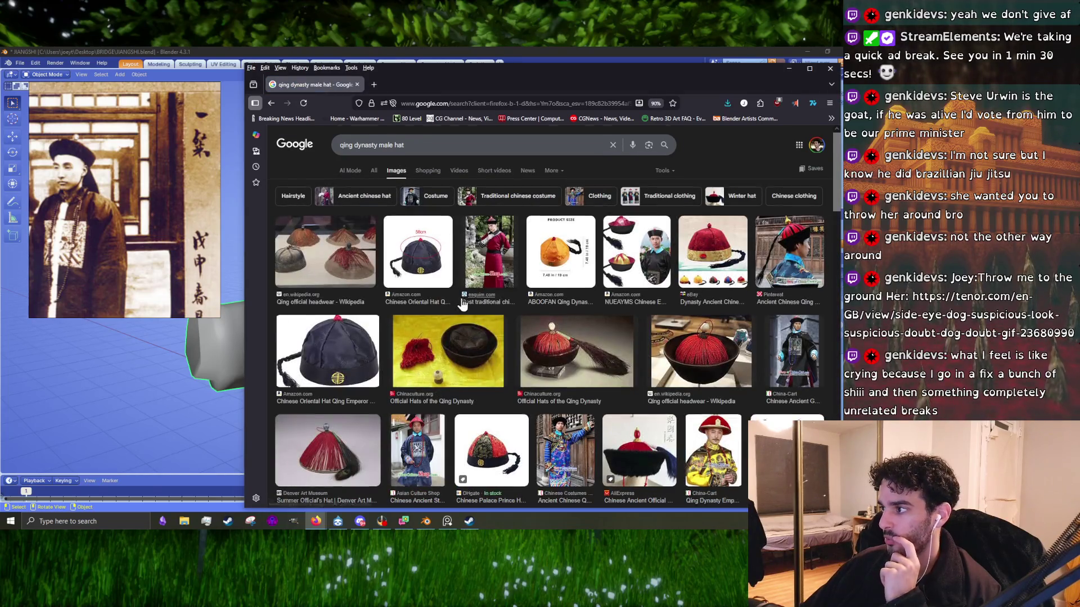
{"action": "scroll", "coordinate": [461, 304], "scroll_direction": "down", "scroll_amount": 3}
{"action": "scroll", "coordinate": [417, 308], "scroll_direction": "down", "scroll_amount": 1}
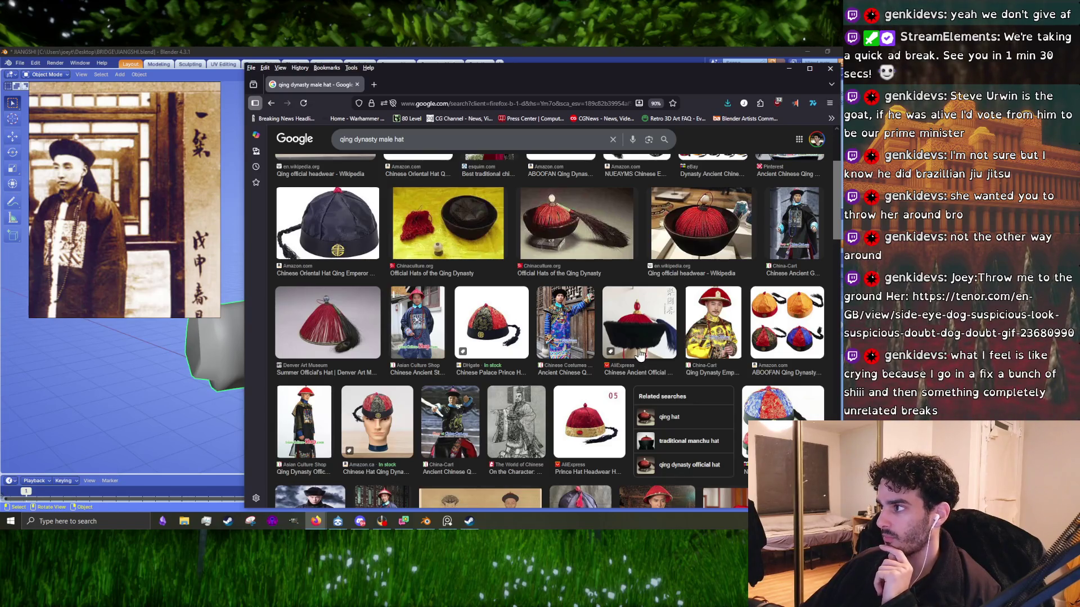
{"action": "left_click", "coordinate": [710, 244]}
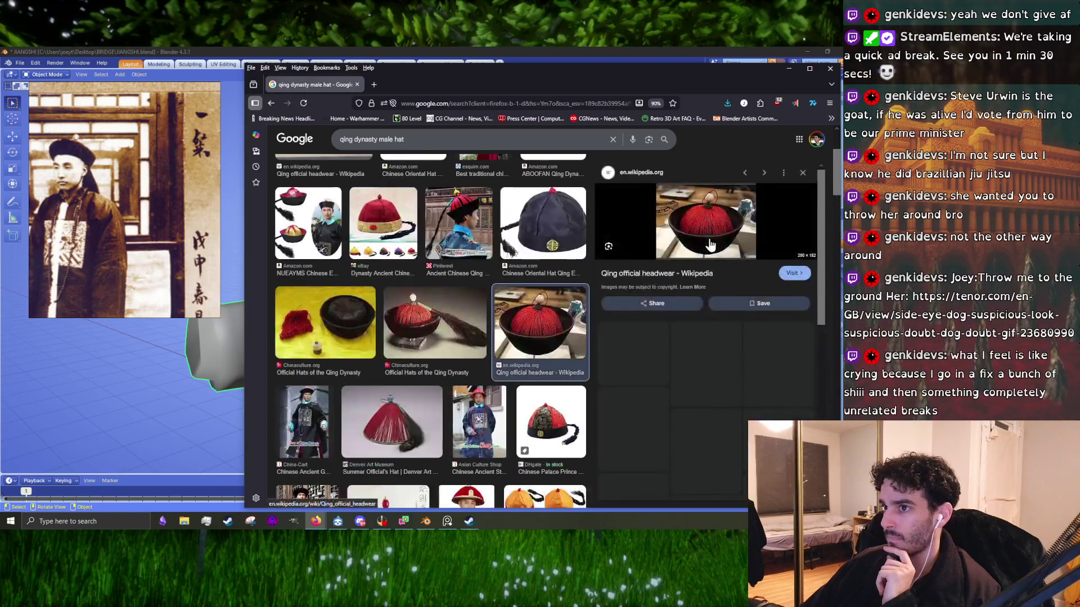
- Scroll further through the results and preview the Mandarin Factory black-brimmed Traditional Chinese Hat
{"action": "scroll", "coordinate": [97, 225], "scroll_direction": "down", "scroll_amount": 3}
{"action": "scroll", "coordinate": [97, 225], "scroll_direction": "down", "scroll_amount": 2}
{"action": "scroll", "coordinate": [97, 208], "scroll_direction": "up", "scroll_amount": 3}
{"action": "scroll", "coordinate": [97, 201], "scroll_direction": "up", "scroll_amount": 3}
{"action": "scroll", "coordinate": [87, 175], "scroll_direction": "down", "scroll_amount": 3}
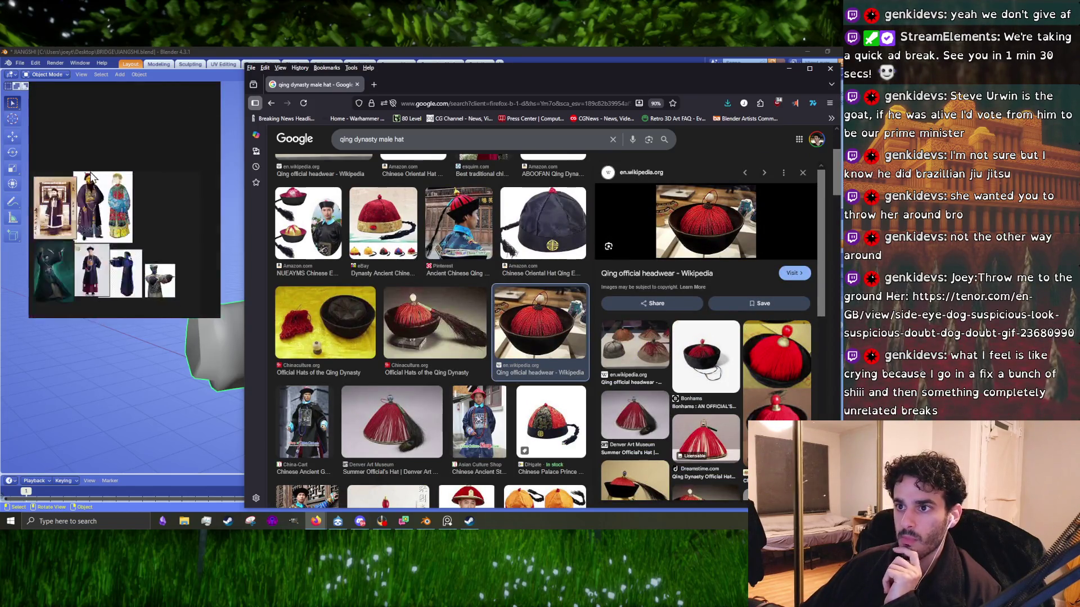
{"action": "scroll", "coordinate": [87, 237], "scroll_direction": "up", "scroll_amount": 2}
{"action": "scroll", "coordinate": [87, 239], "scroll_direction": "up", "scroll_amount": 2}
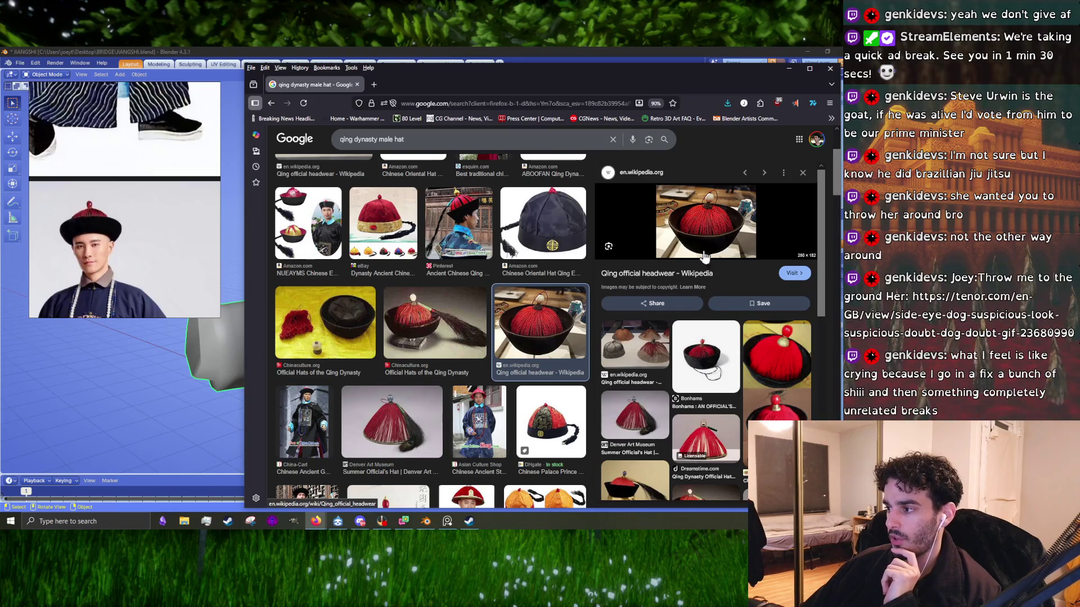
{"action": "scroll", "coordinate": [488, 272], "scroll_direction": "down", "scroll_amount": 5}
{"action": "scroll", "coordinate": [488, 271], "scroll_direction": "down", "scroll_amount": 2}
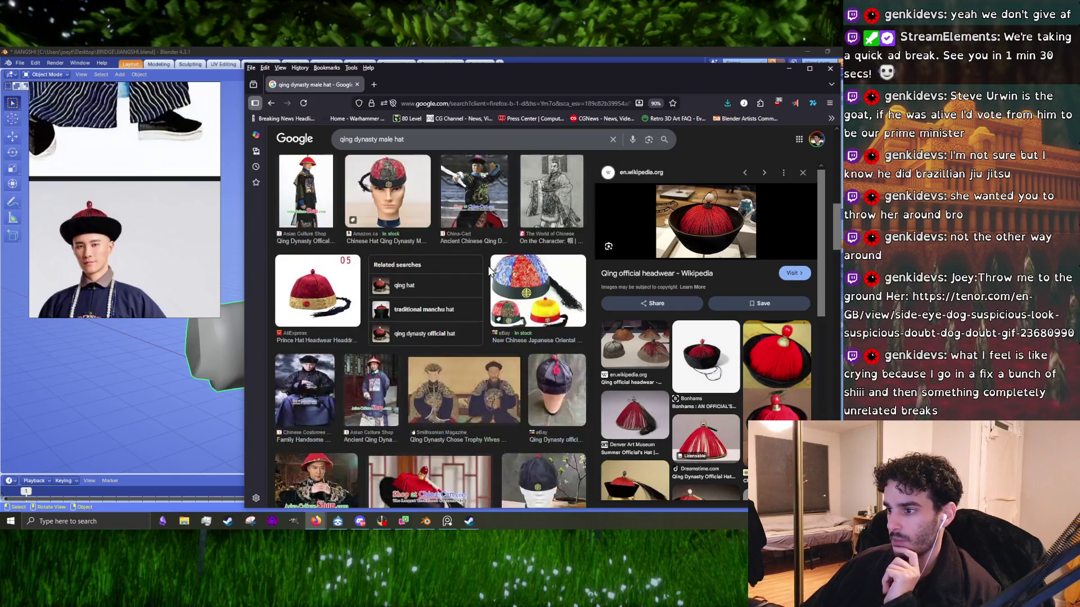
{"action": "scroll", "coordinate": [488, 272], "scroll_direction": "down", "scroll_amount": 3}
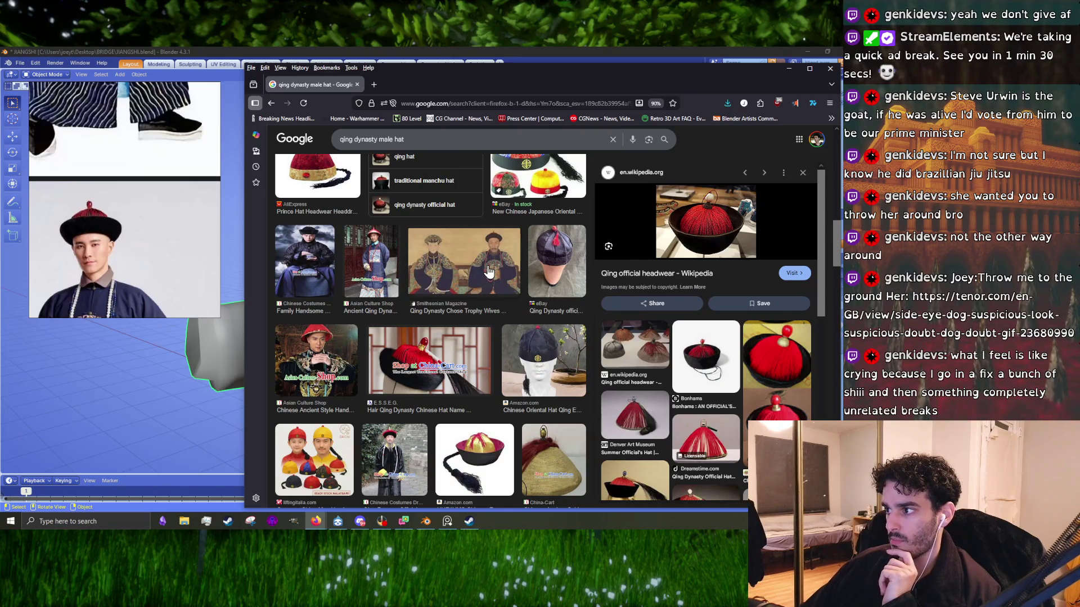
{"action": "scroll", "coordinate": [488, 272], "scroll_direction": "down", "scroll_amount": 3}
{"action": "scroll", "coordinate": [488, 271], "scroll_direction": "down", "scroll_amount": 4}
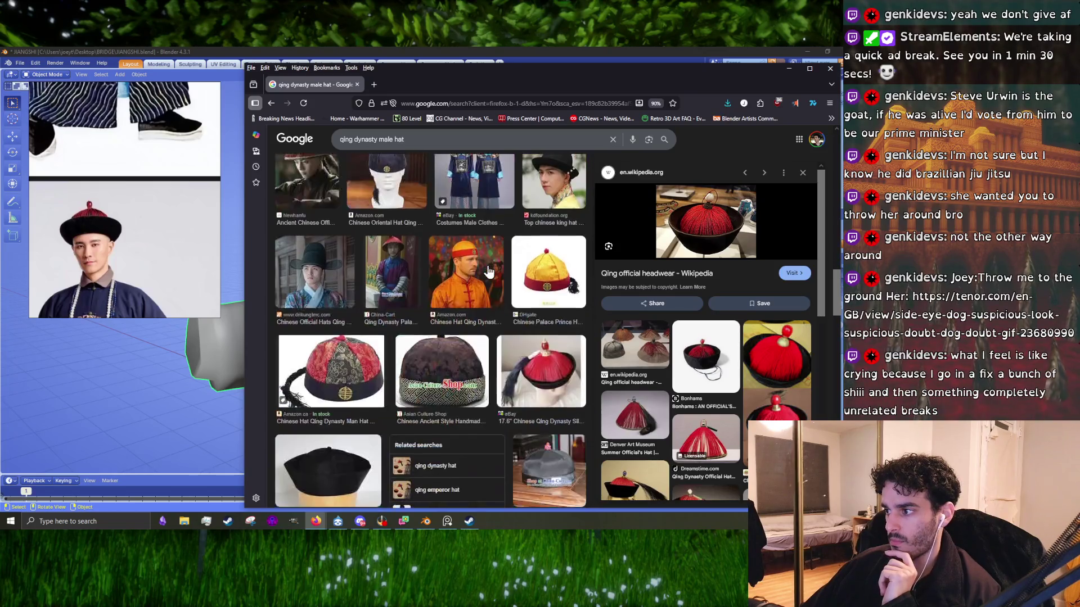
{"action": "scroll", "coordinate": [488, 271], "scroll_direction": "down", "scroll_amount": 3}
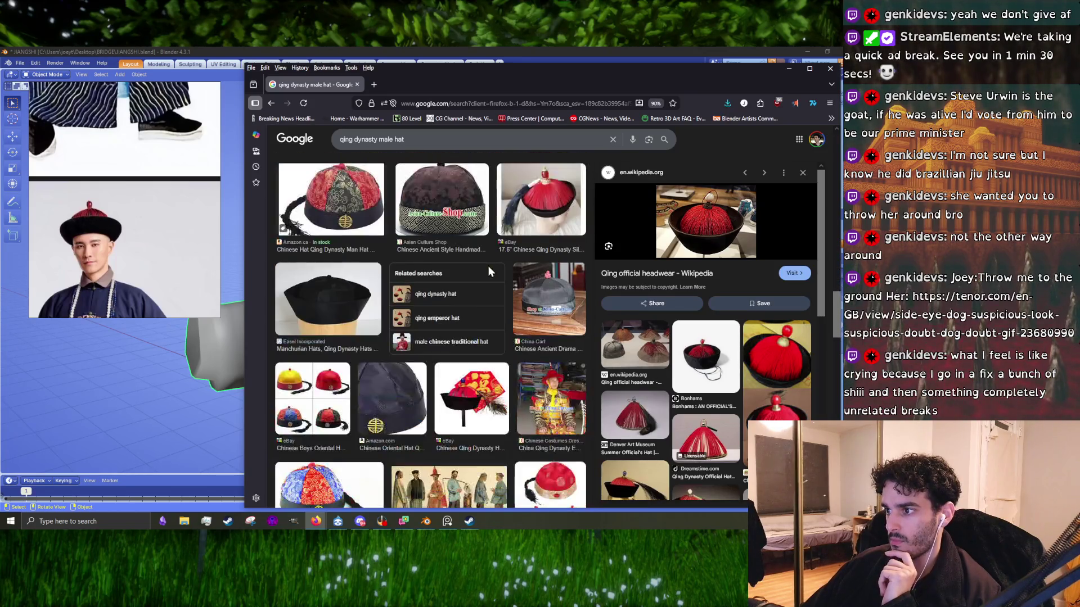
{"action": "scroll", "coordinate": [488, 272], "scroll_direction": "down", "scroll_amount": 4}
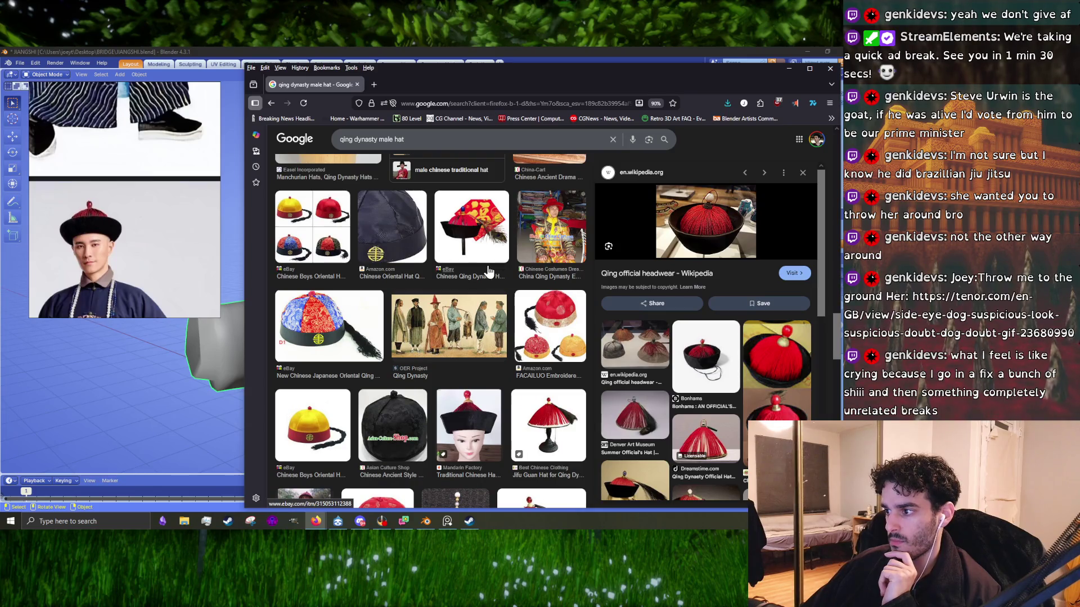
{"action": "scroll", "coordinate": [488, 272], "scroll_direction": "down", "scroll_amount": 2}
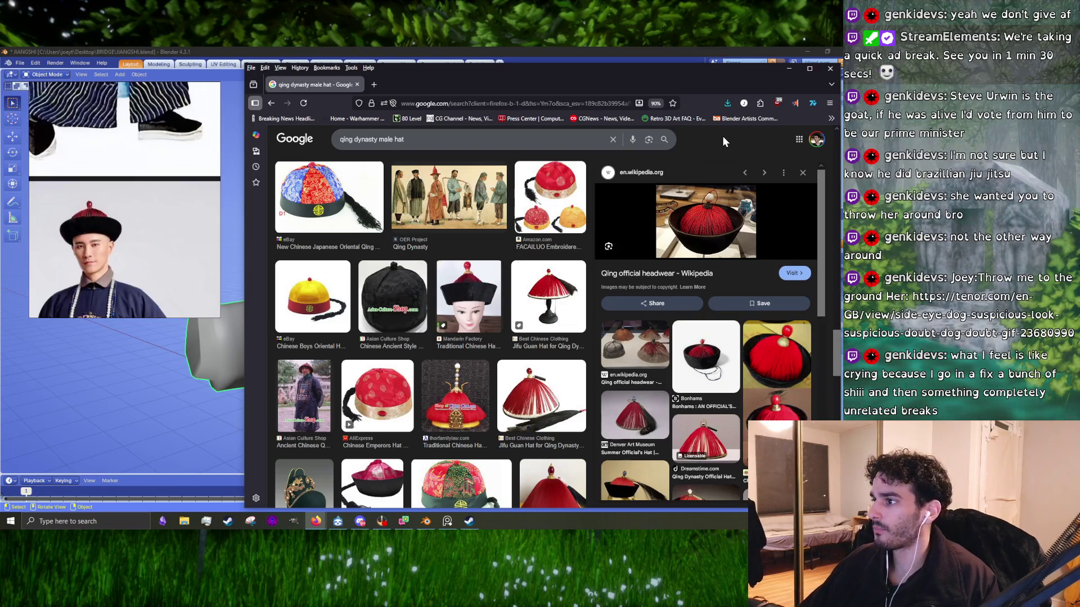
{"action": "left_click", "coordinate": [481, 283]}
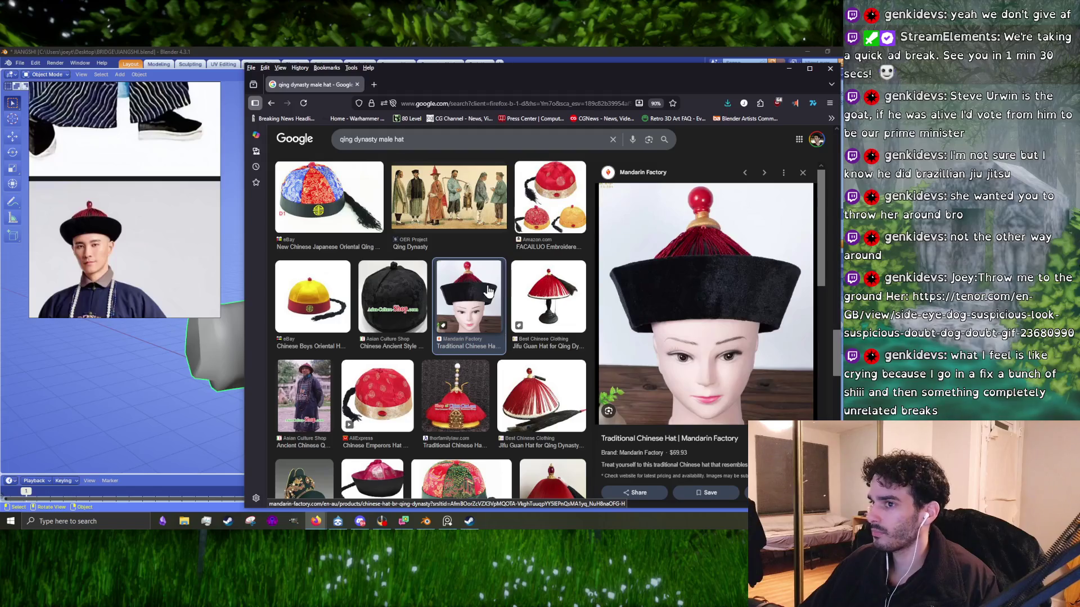
{"action": "scroll", "coordinate": [678, 307], "scroll_direction": "down", "scroll_amount": 4}
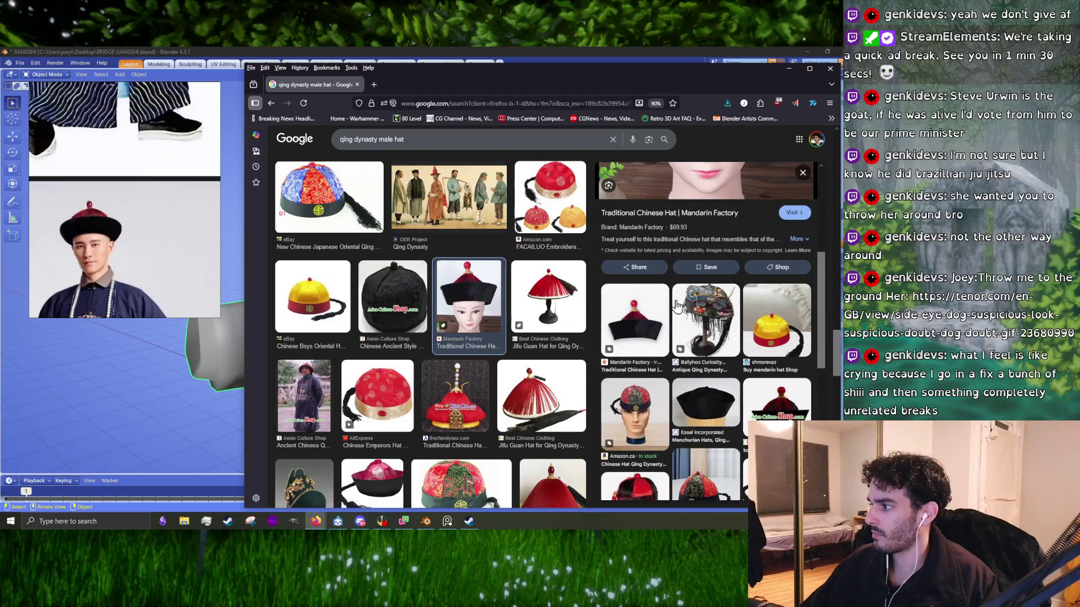
{"action": "scroll", "coordinate": [677, 304], "scroll_direction": "up", "scroll_amount": 4}
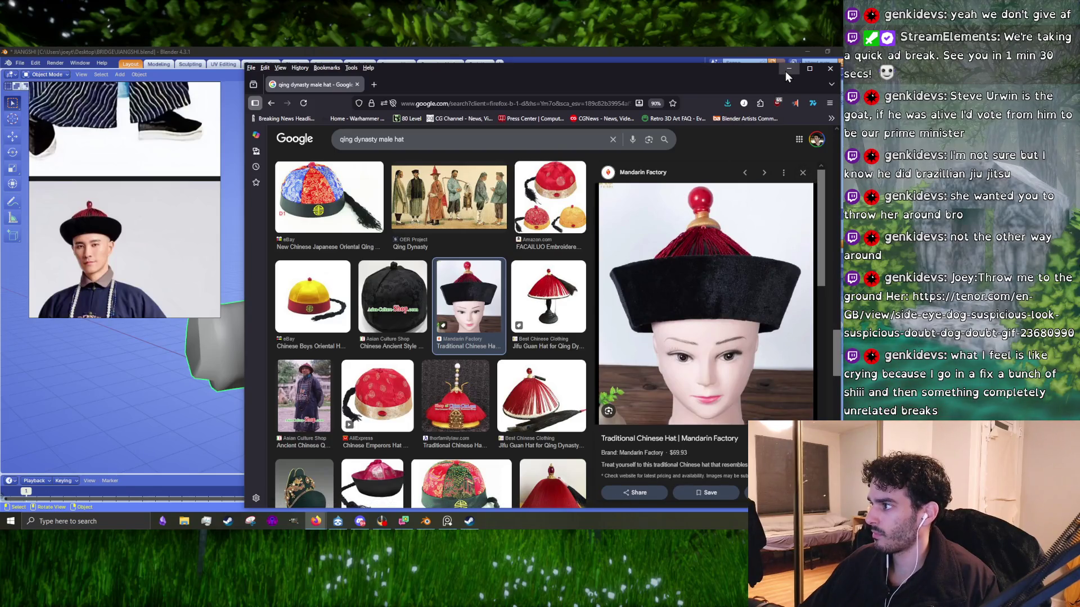
- Save the previewed Qing hat image to disk
{"action": "right_click", "coordinate": [695, 279]}
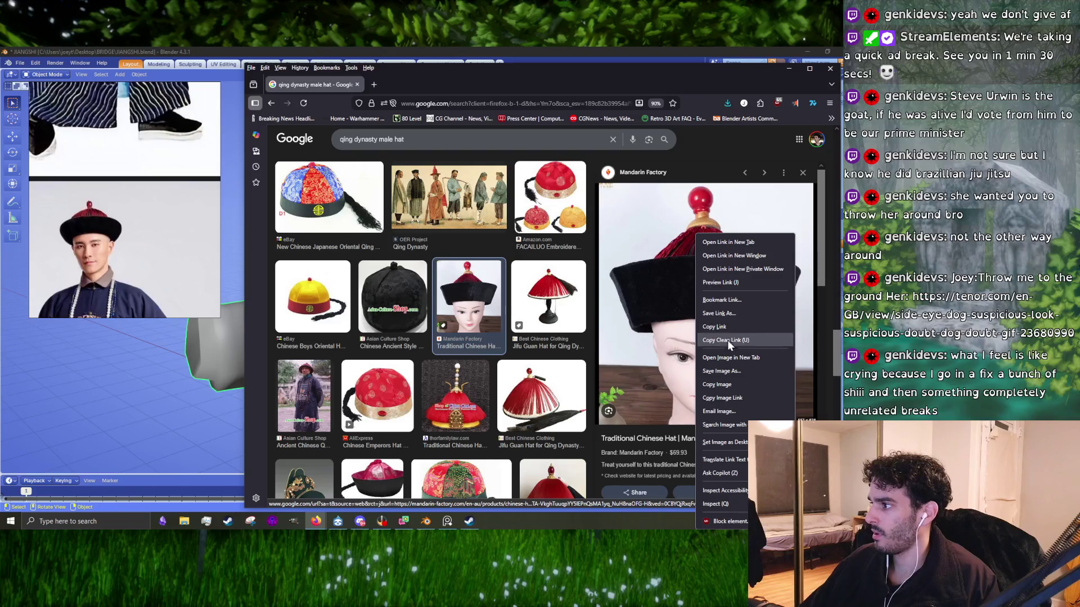
{"action": "left_click", "coordinate": [717, 373]}
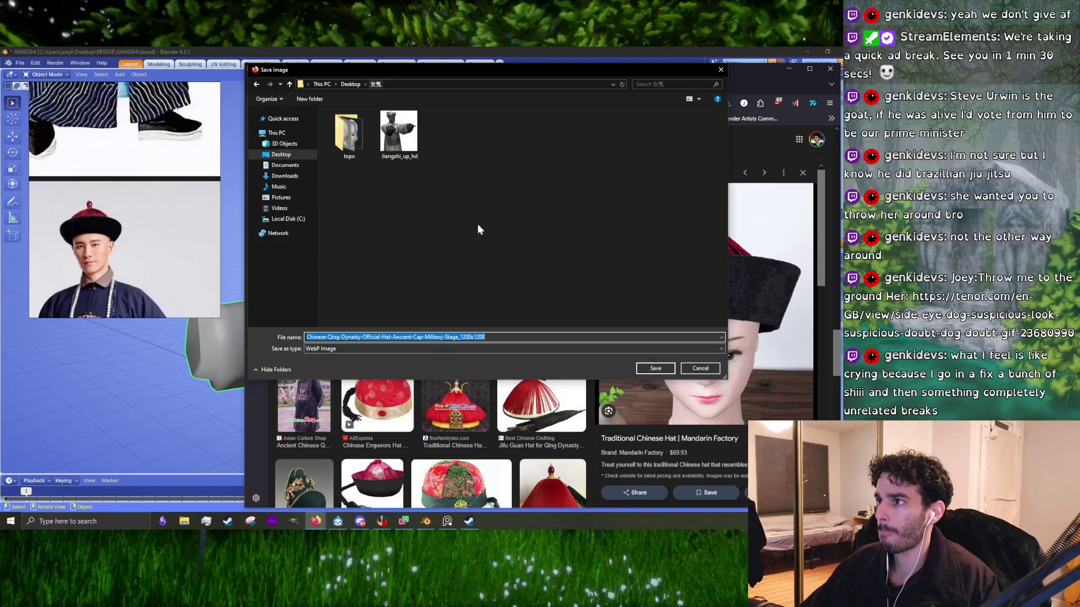
{"action": "left_click", "coordinate": [655, 369]}
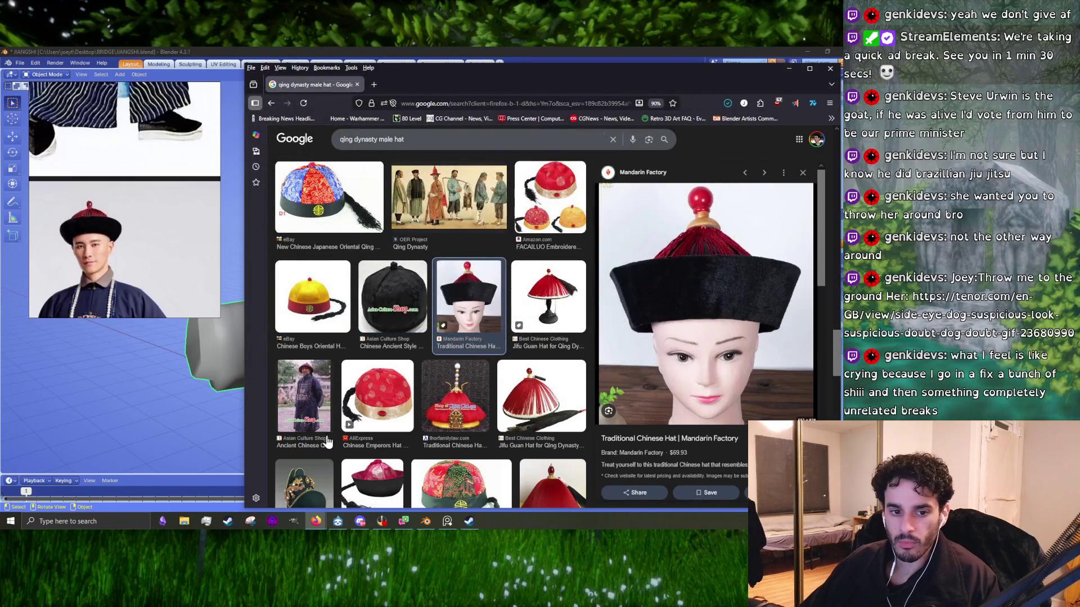
- Drag the hat photo from Desktop > 女鬼 onto the reference board, just below the man's head
{"action": "left_click", "coordinate": [184, 521]}
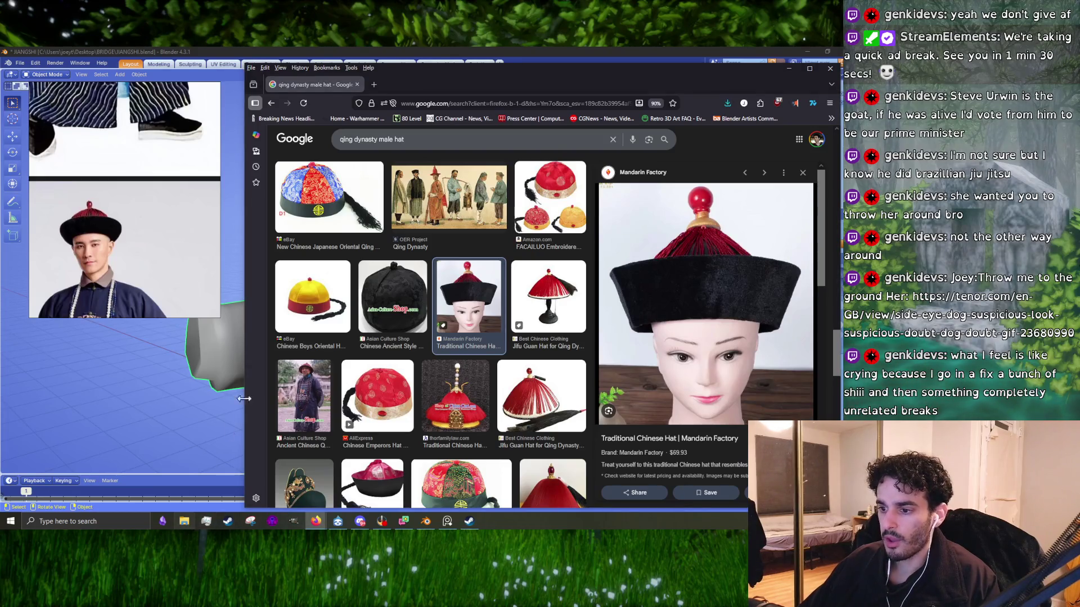
{"action": "left_click", "coordinate": [313, 222]}
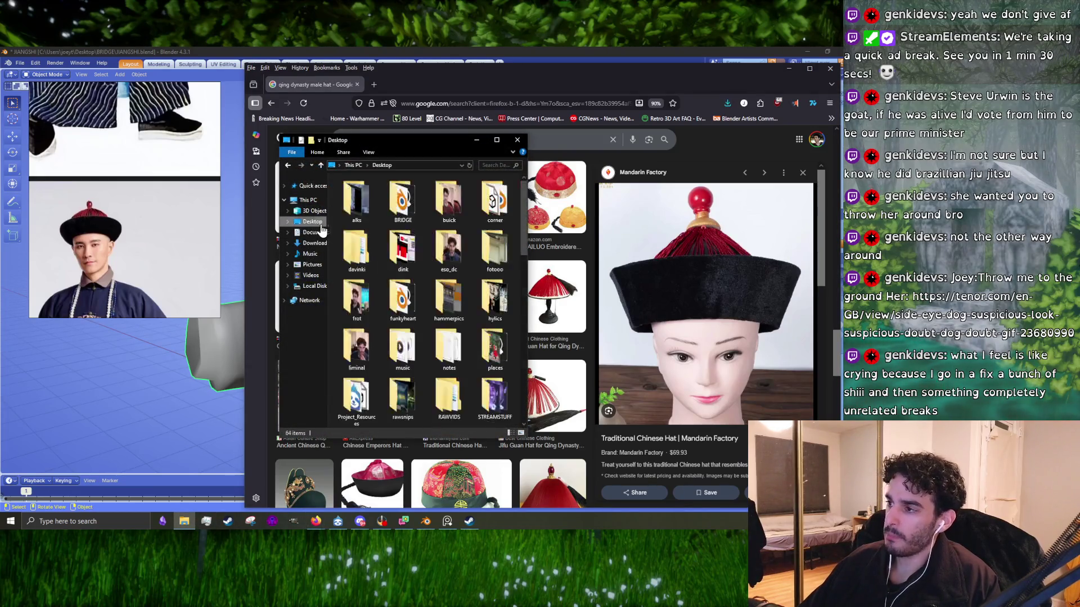
{"action": "left_click_drag", "start_coordinate": [526, 253], "coordinate": [682, 249]}
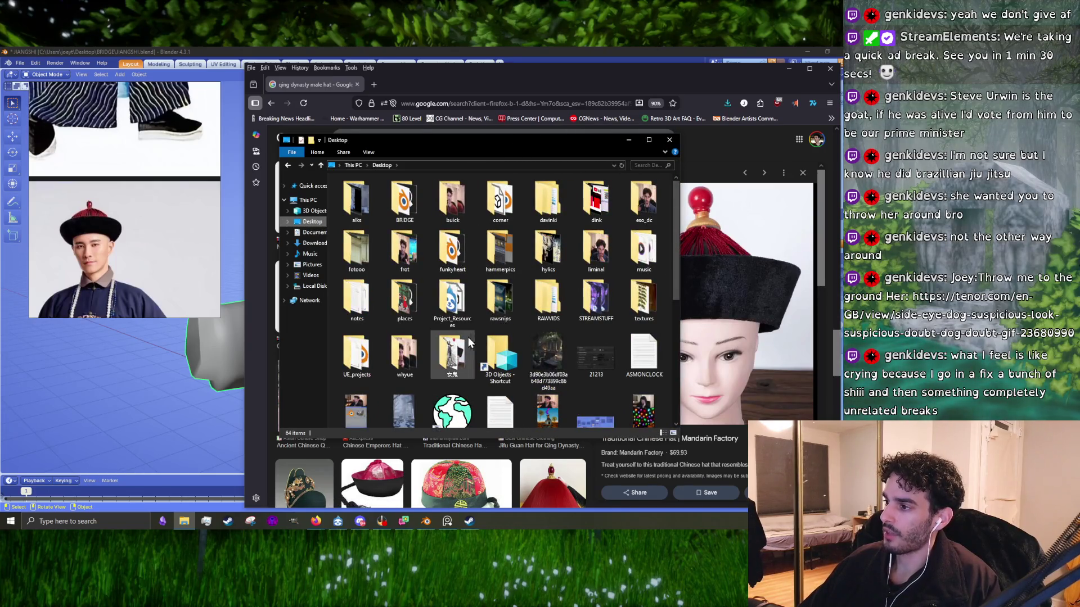
{"action": "double_click", "coordinate": [467, 338]}
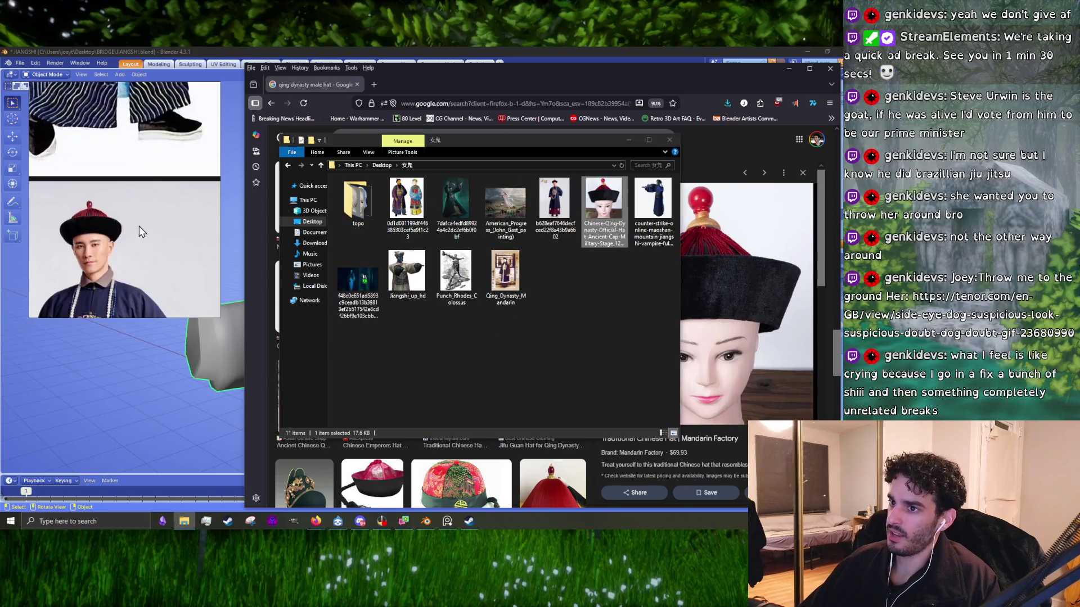
{"action": "left_click_drag", "start_coordinate": [601, 212], "coordinate": [130, 128]}
{"action": "mouse_move", "coordinate": [138, 167]}
{"action": "left_mouse_down"}
{"action": "mouse_move", "coordinate": [166, 195]}
{"action": "mouse_move", "coordinate": [119, 243]}
{"action": "mouse_move", "coordinate": [144, 170]}
{"action": "left_mouse_up"}
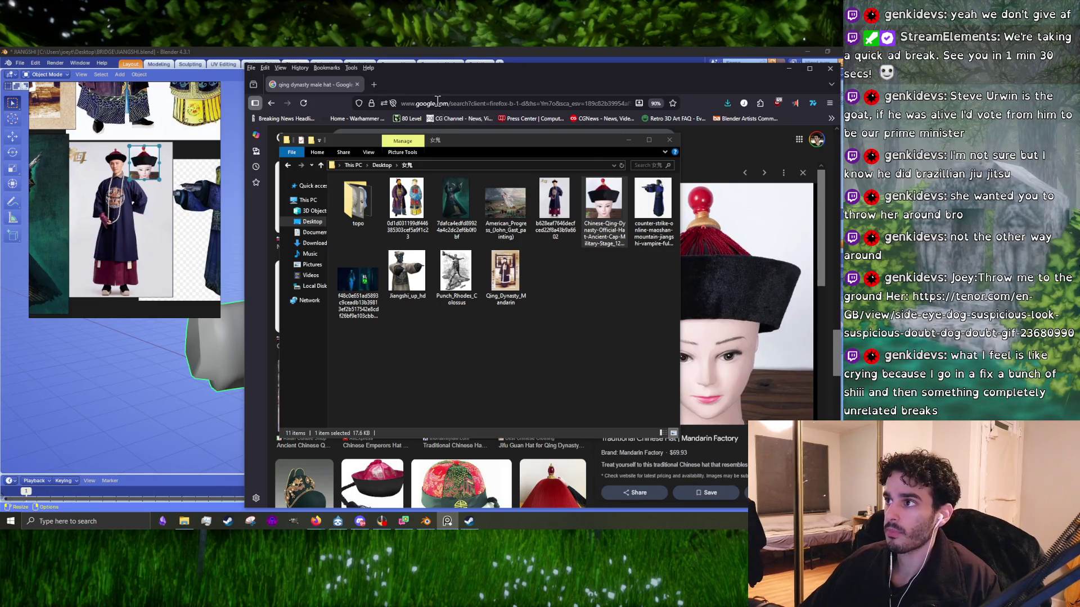
- Search Google Images for 'picklehaube' in the current tab
{"action": "left_click", "coordinate": [668, 140]}
{"action": "left_click", "coordinate": [438, 103]}
{"action": "key", "text": "Escape"}
{"action": "left_click", "coordinate": [444, 104]}
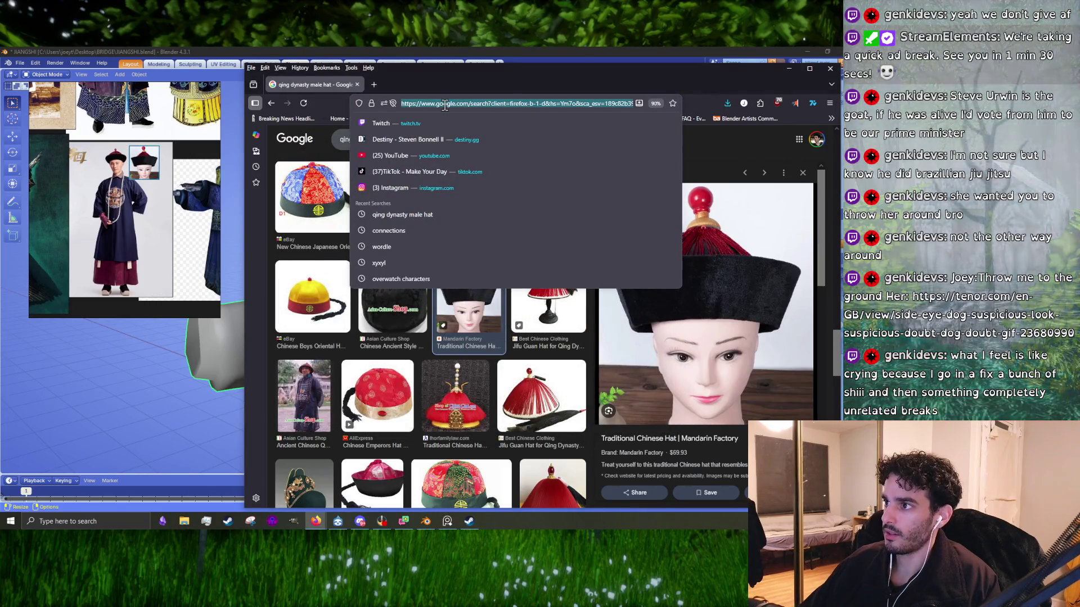
{"action": "type", "text": "p"}
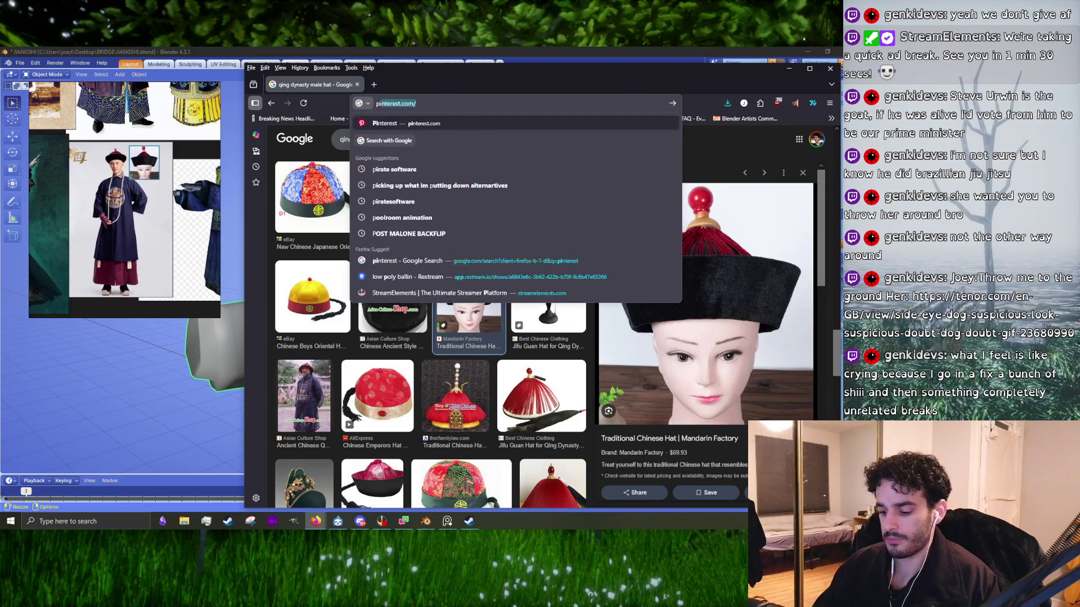
{"action": "type", "text": "icklehaube"}
{"action": "key", "text": "Return"}
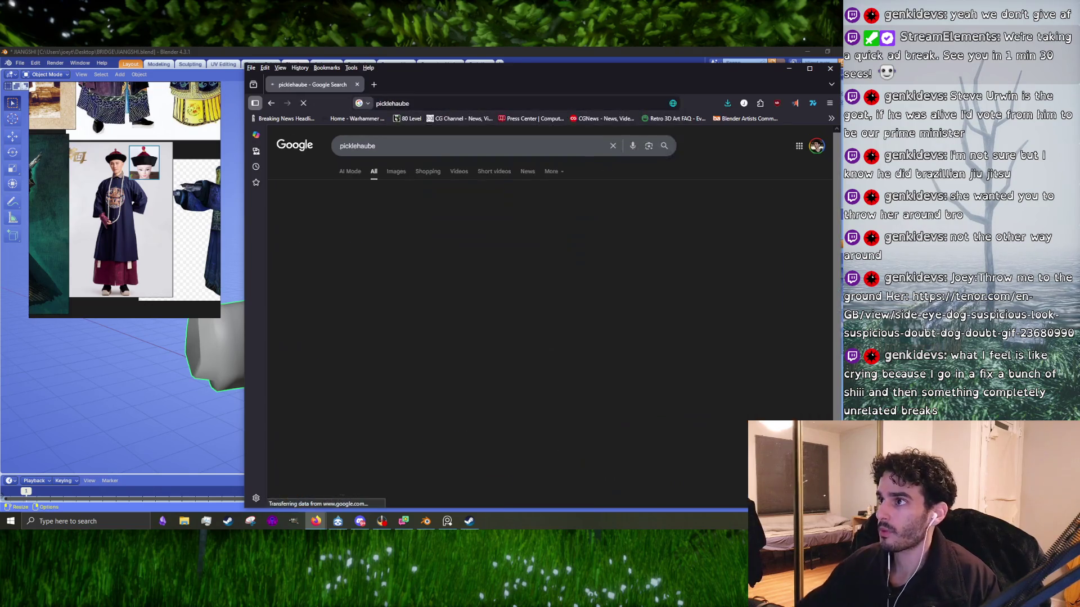
{"action": "left_click", "coordinate": [394, 172]}
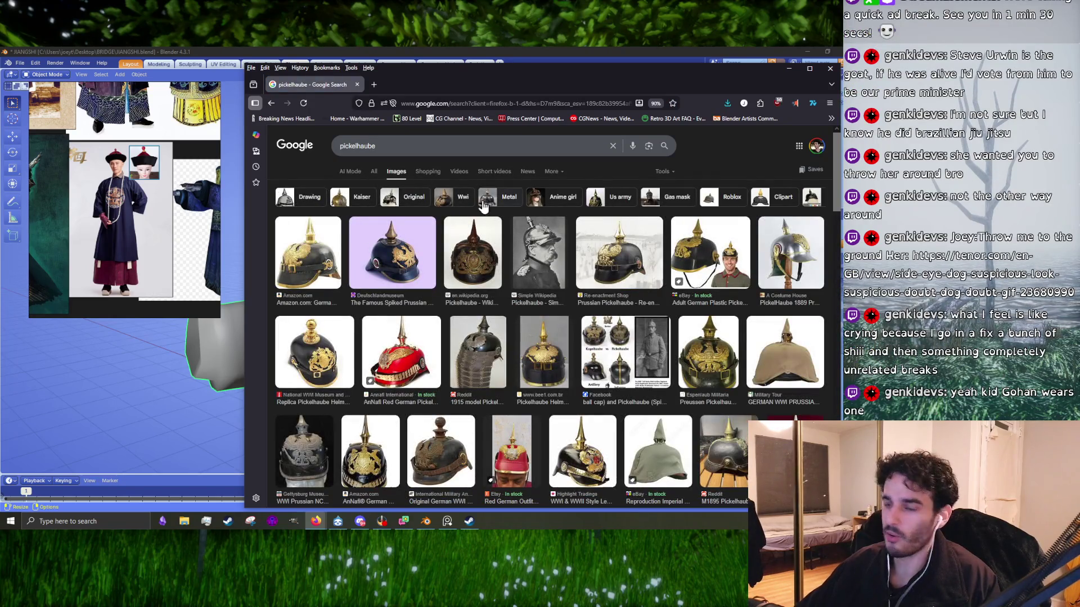
- In a new tab, search images for 'kid gohan' and preview the Son Gohan pictures
{"action": "left_click", "coordinate": [374, 84]}
{"action": "type", "text": "kid gohan"}
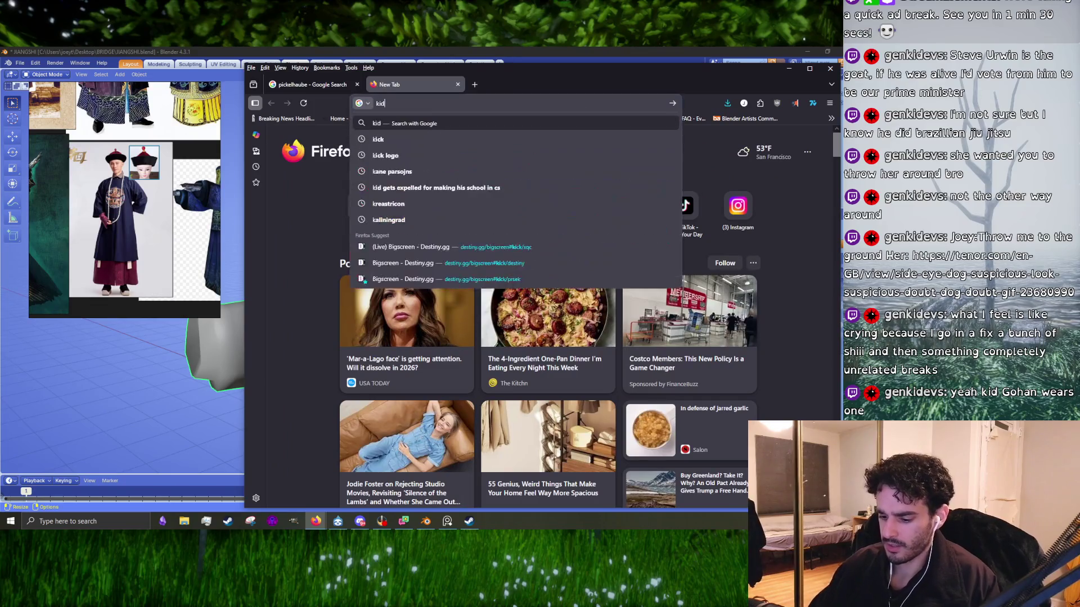
{"action": "key", "text": "Return"}
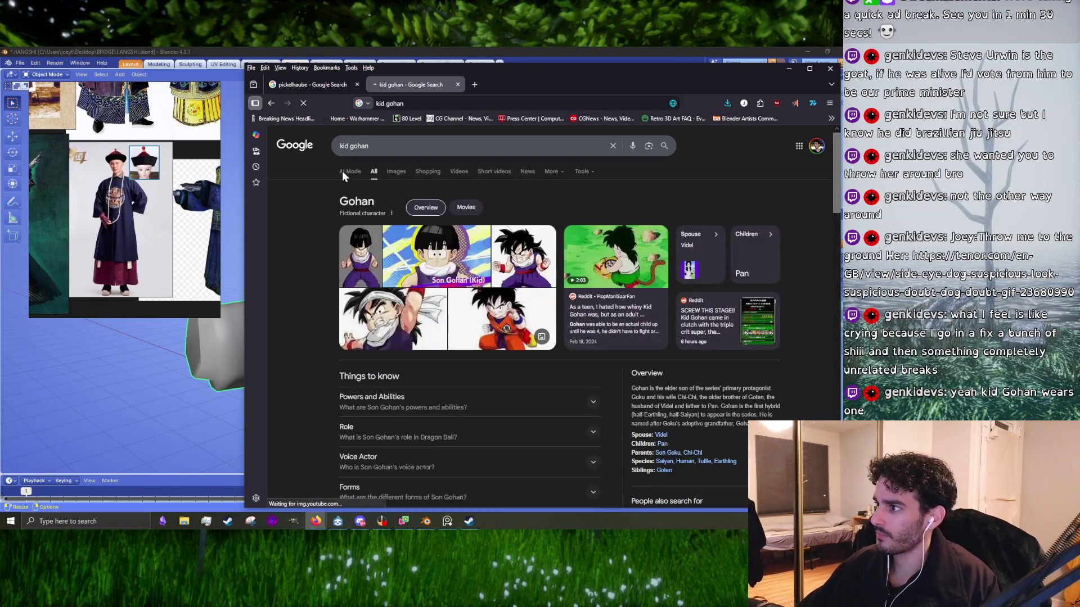
{"action": "left_click", "coordinate": [396, 171]}
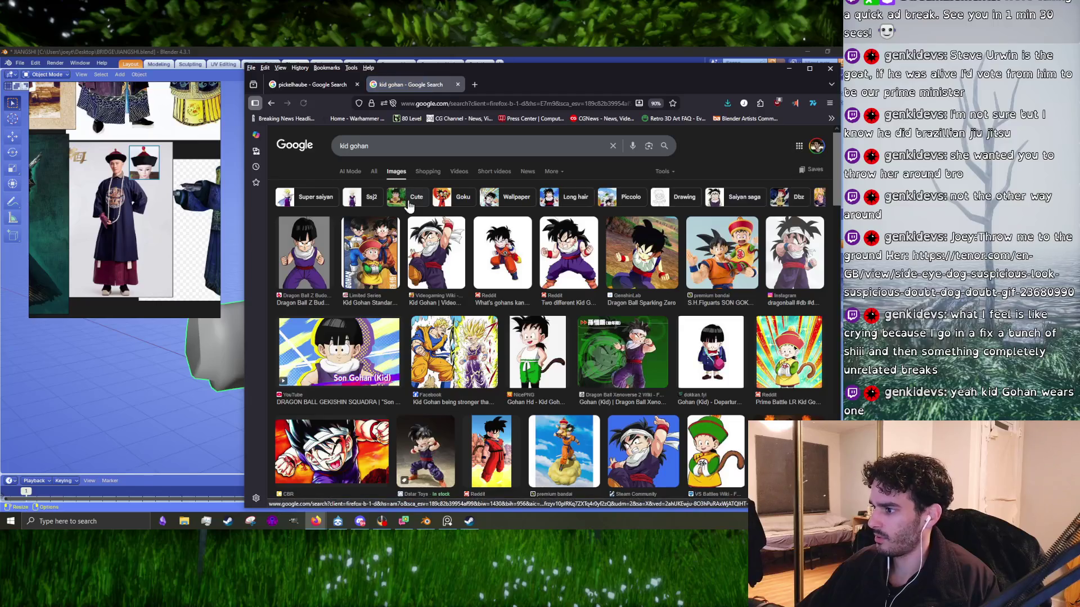
{"action": "left_click", "coordinate": [720, 239]}
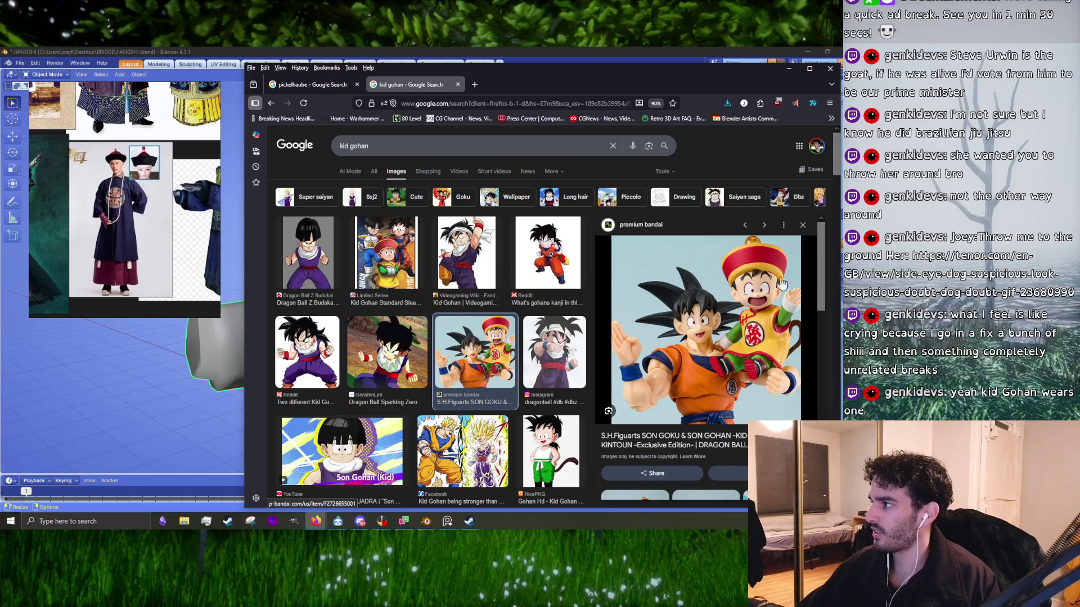
{"action": "scroll", "coordinate": [549, 233], "scroll_direction": "down", "scroll_amount": 5}
{"action": "scroll", "coordinate": [467, 278], "scroll_direction": "down", "scroll_amount": 4}
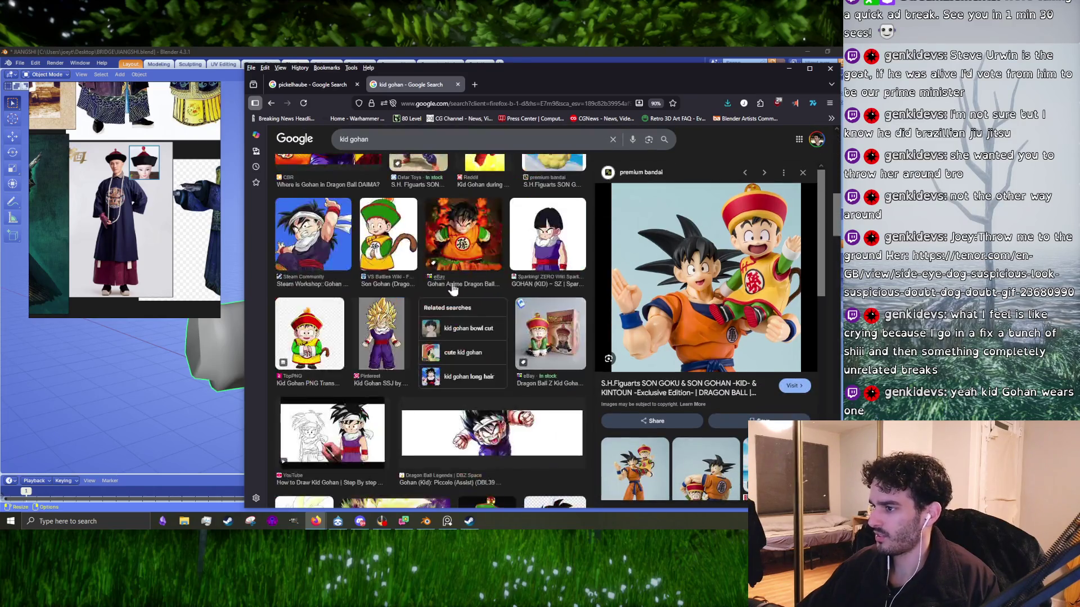
{"action": "left_click", "coordinate": [381, 233]}
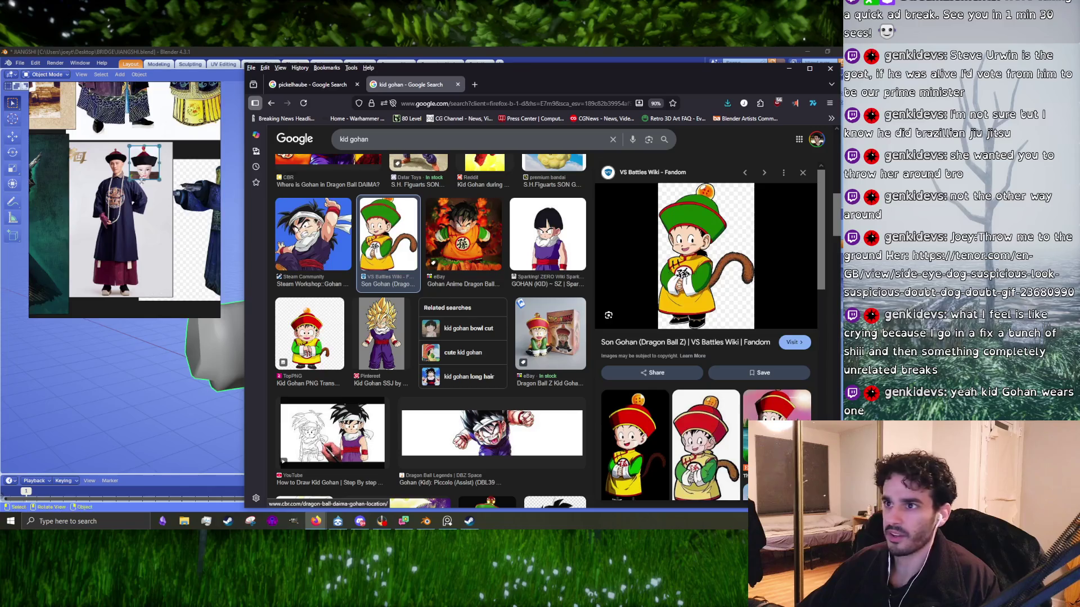
{"action": "scroll", "coordinate": [176, 160], "scroll_direction": "up", "scroll_amount": 3}
{"action": "scroll", "coordinate": [197, 165], "scroll_direction": "up", "scroll_amount": 3}
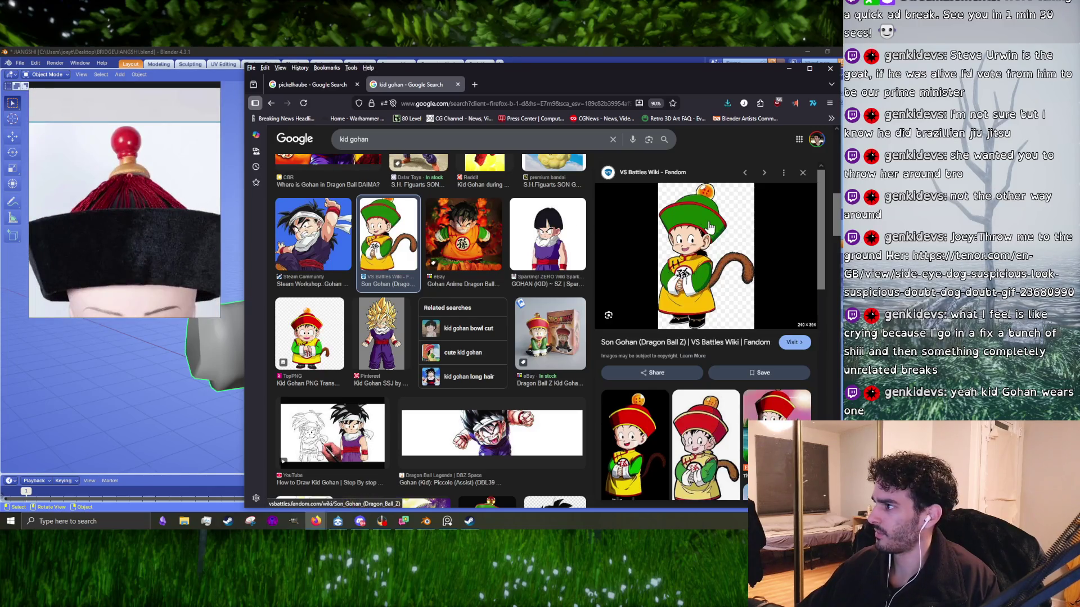
{"action": "scroll", "coordinate": [502, 311], "scroll_direction": "down", "scroll_amount": 2}
{"action": "scroll", "coordinate": [502, 311], "scroll_direction": "down", "scroll_amount": 4}
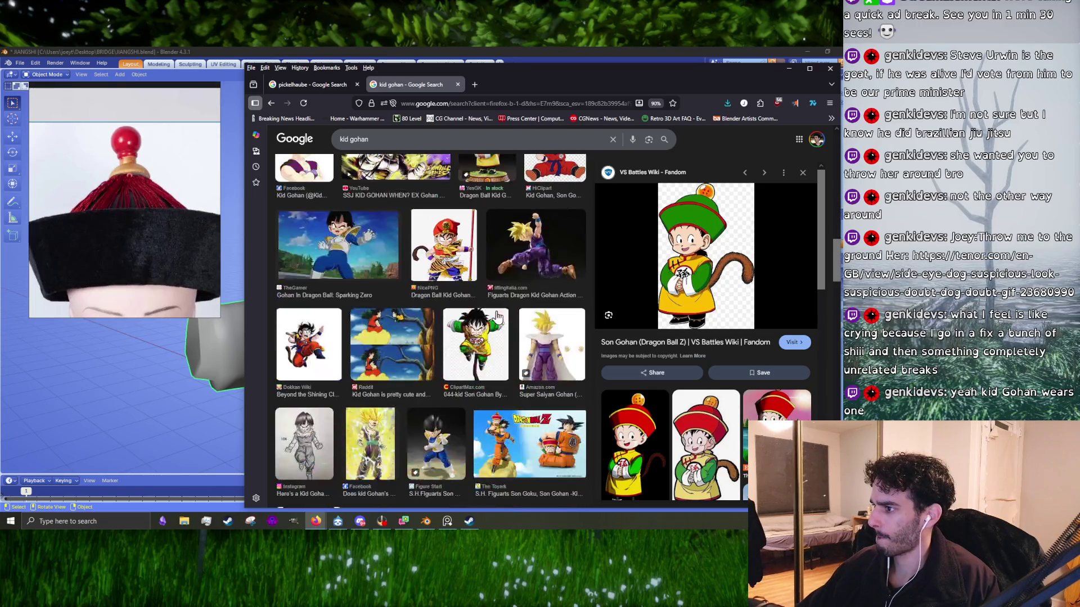
{"action": "scroll", "coordinate": [497, 317], "scroll_direction": "down", "scroll_amount": 2}
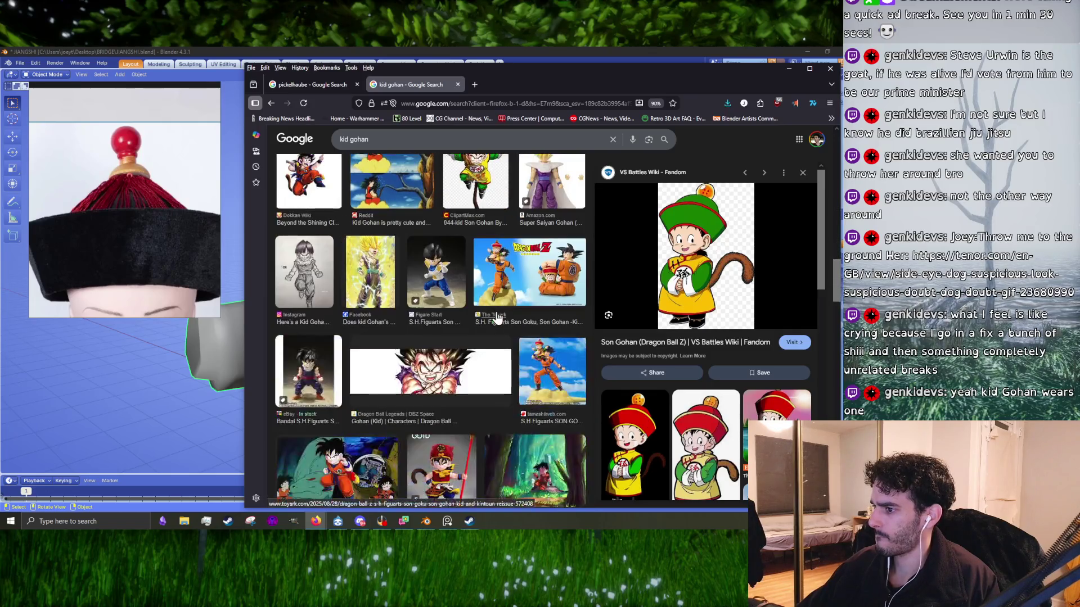
- Back on the pickelhaube results, preview the plastic helmet and the 1915 model pickelhaube
{"action": "left_click", "coordinate": [338, 86]}
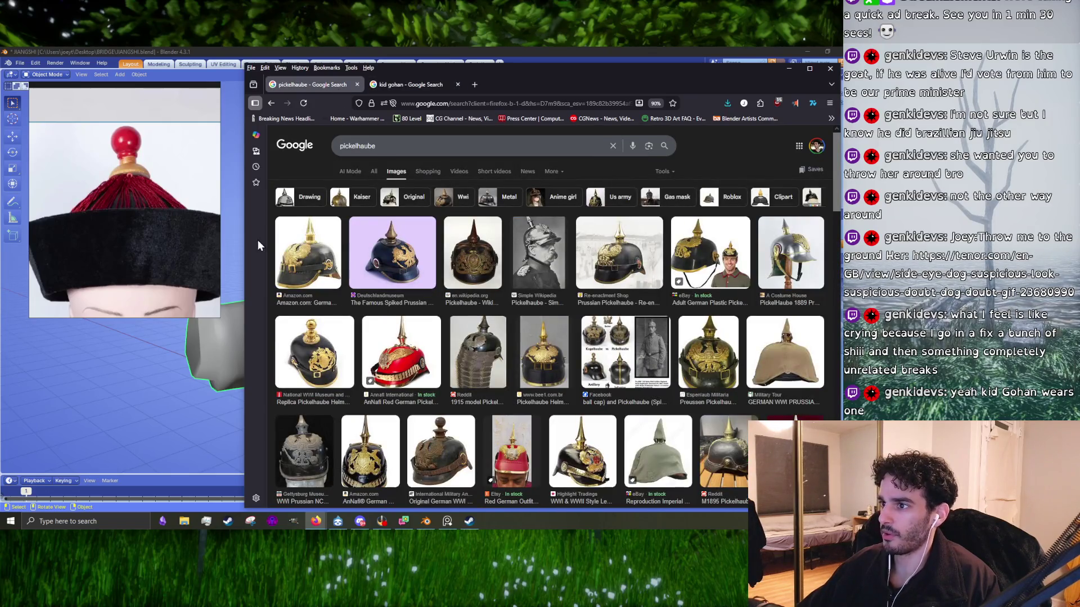
{"action": "left_click", "coordinate": [688, 277]}
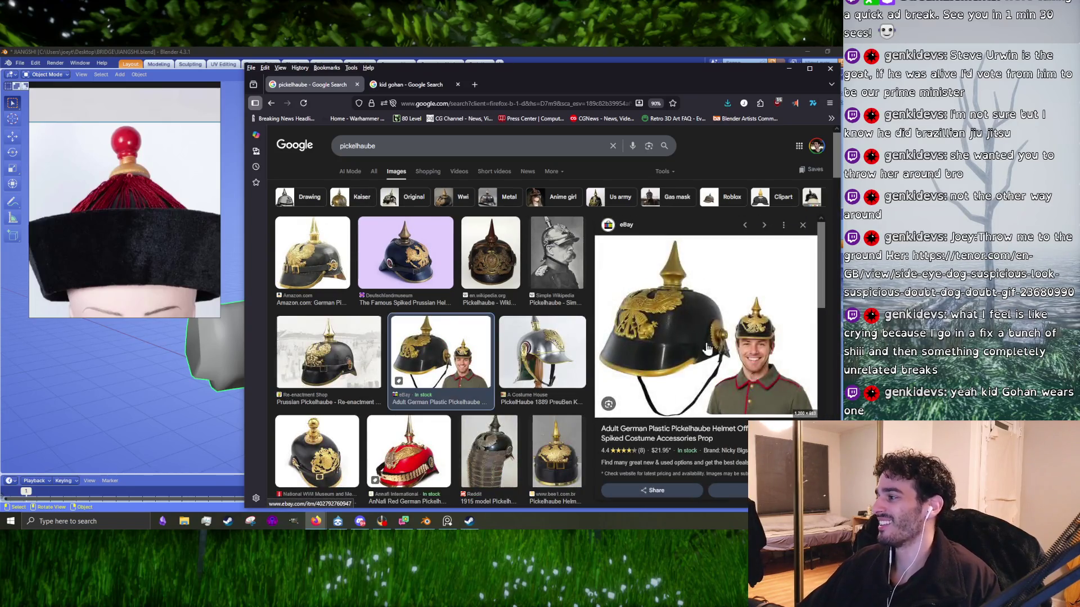
{"action": "scroll", "coordinate": [360, 275], "scroll_direction": "down", "scroll_amount": 5}
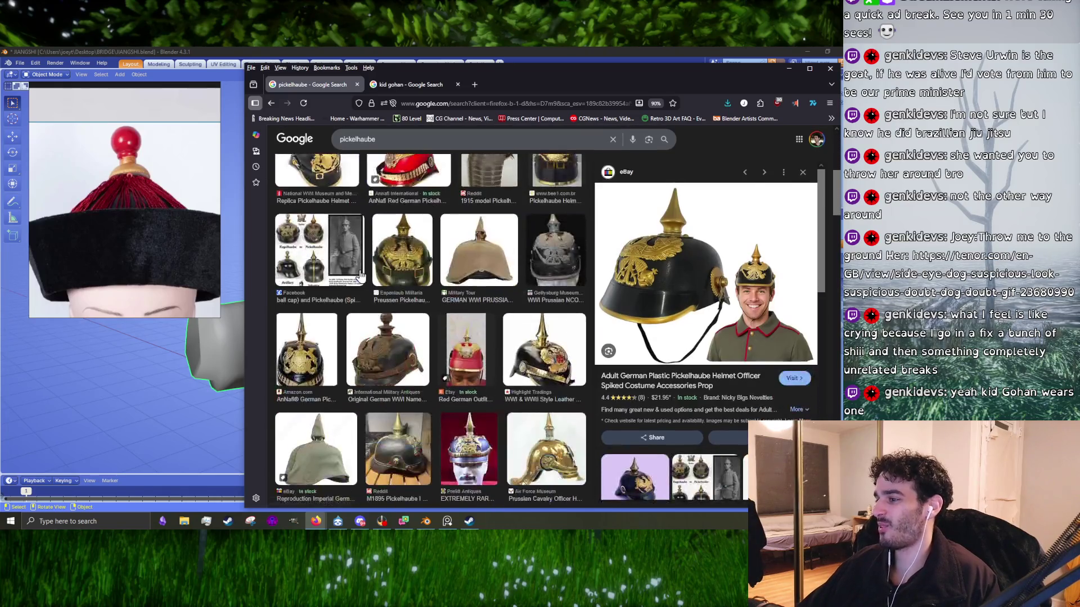
{"action": "scroll", "coordinate": [460, 327], "scroll_direction": "up", "scroll_amount": 2}
{"action": "left_click", "coordinate": [488, 275]}
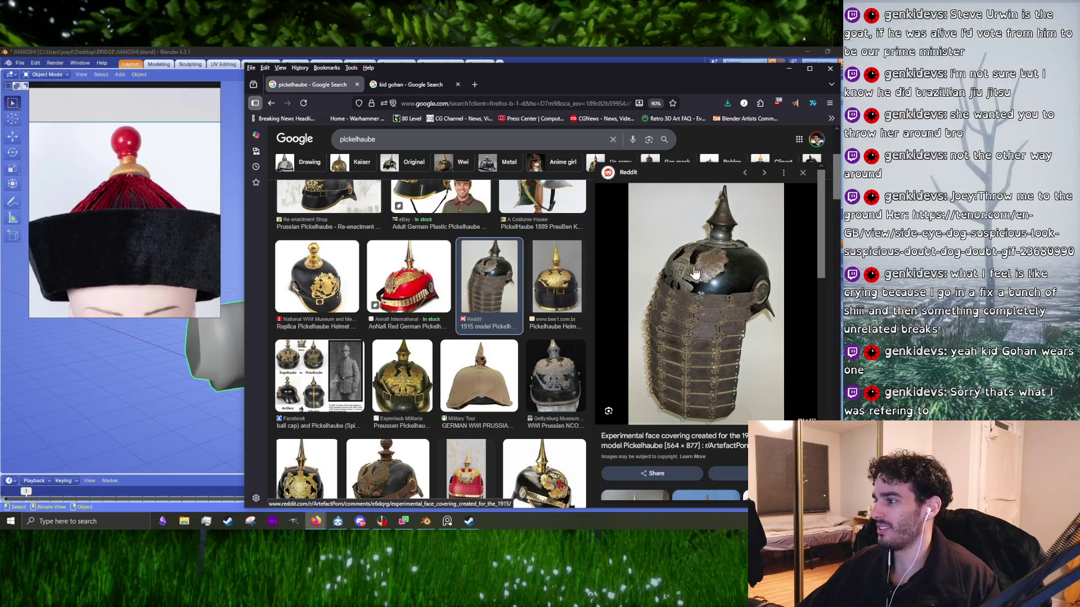
{"action": "scroll", "coordinate": [697, 281], "scroll_direction": "down", "scroll_amount": 3}
{"action": "scroll", "coordinate": [703, 298], "scroll_direction": "down", "scroll_amount": 1}
{"action": "scroll", "coordinate": [707, 319], "scroll_direction": "up", "scroll_amount": 4}
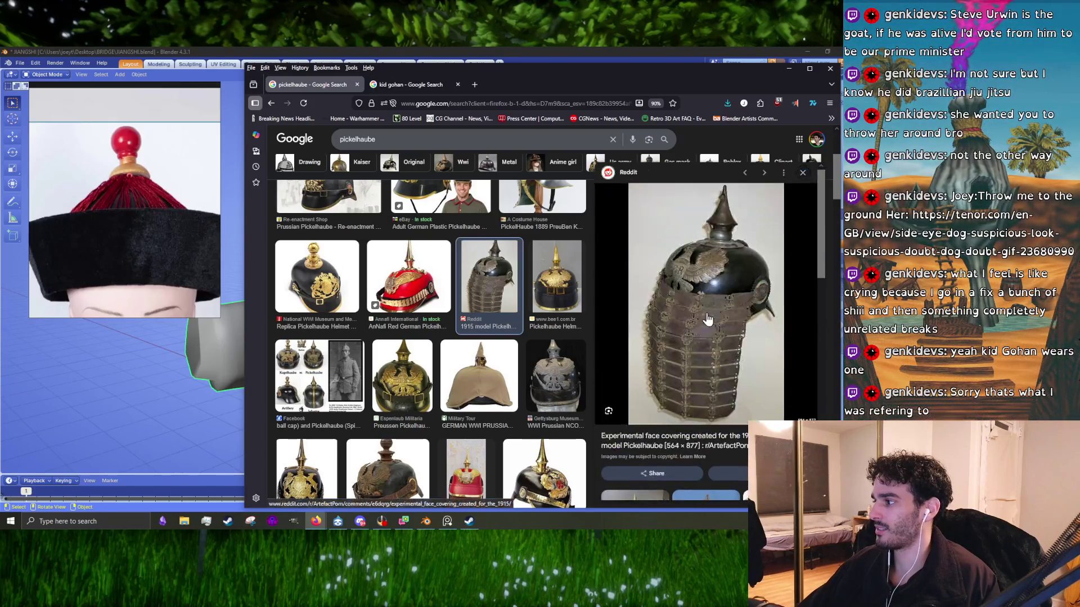
{"action": "scroll", "coordinate": [482, 287], "scroll_direction": "down", "scroll_amount": 2}
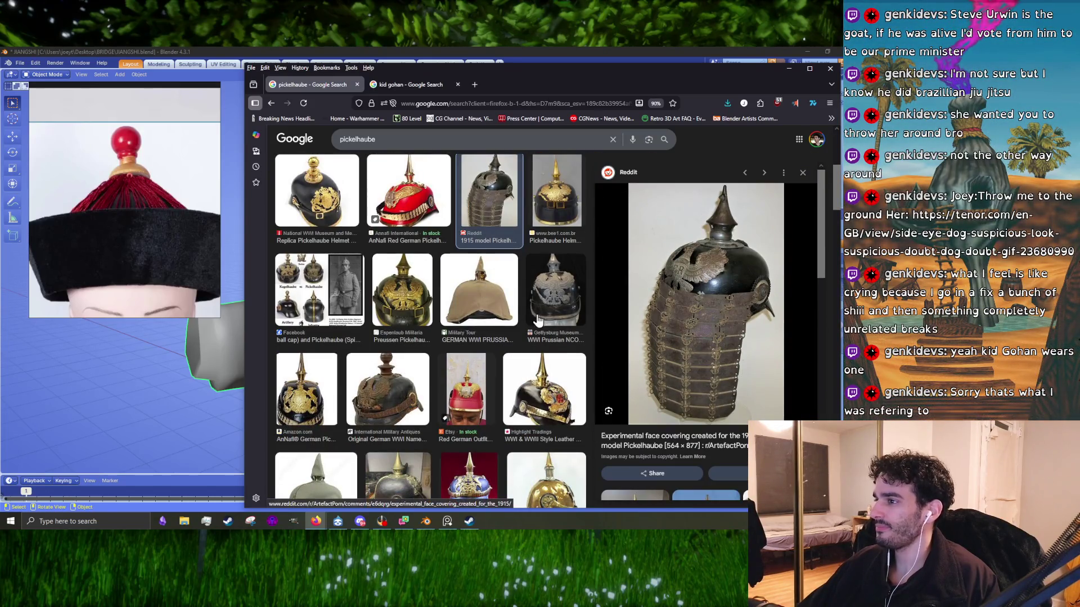
{"action": "scroll", "coordinate": [537, 321], "scroll_direction": "down", "scroll_amount": 5}
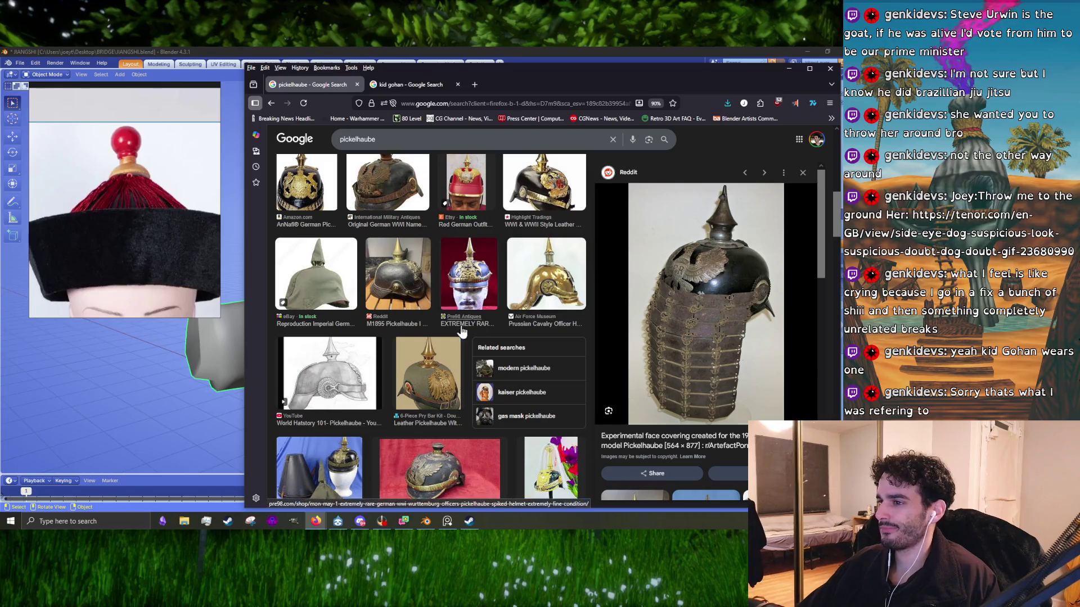
{"action": "scroll", "coordinate": [456, 333], "scroll_direction": "down", "scroll_amount": 6}
{"action": "scroll", "coordinate": [523, 326], "scroll_direction": "down", "scroll_amount": 5}
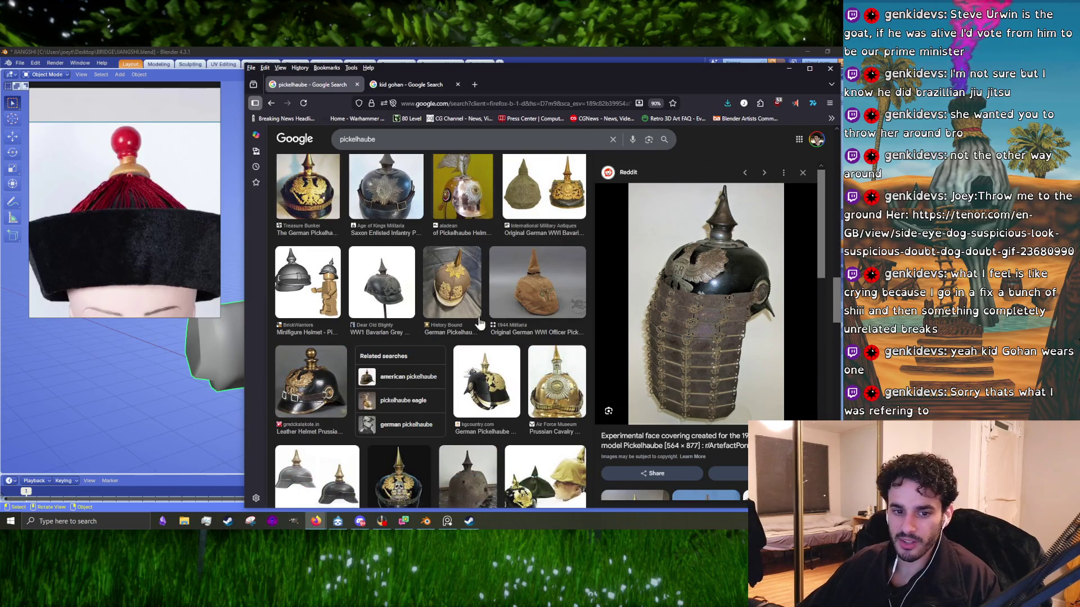
{"action": "scroll", "coordinate": [513, 322], "scroll_direction": "down", "scroll_amount": 5}
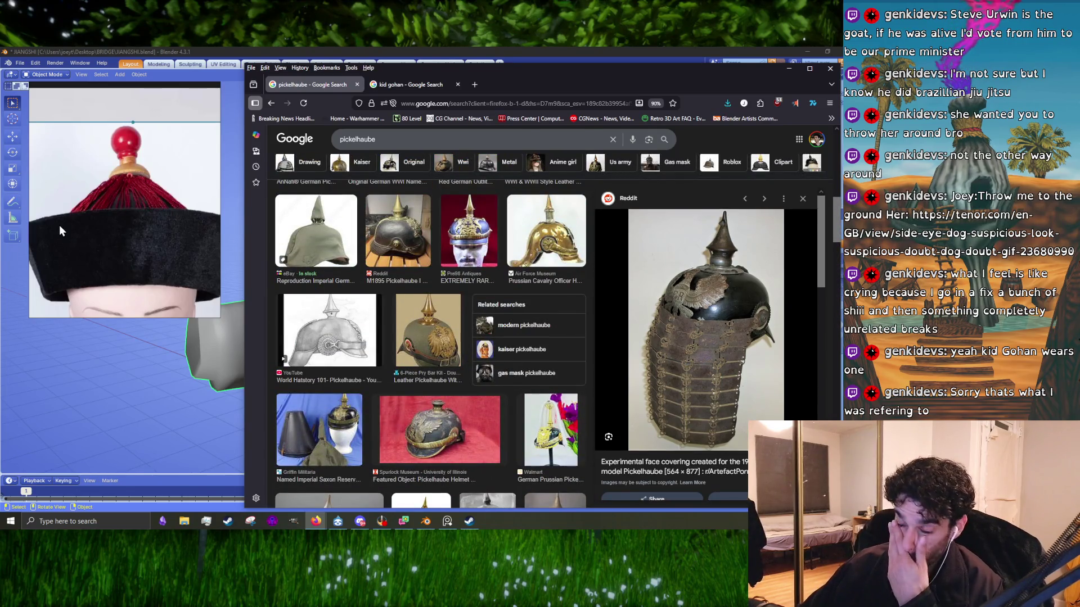
{"action": "left_click", "coordinate": [397, 85]}
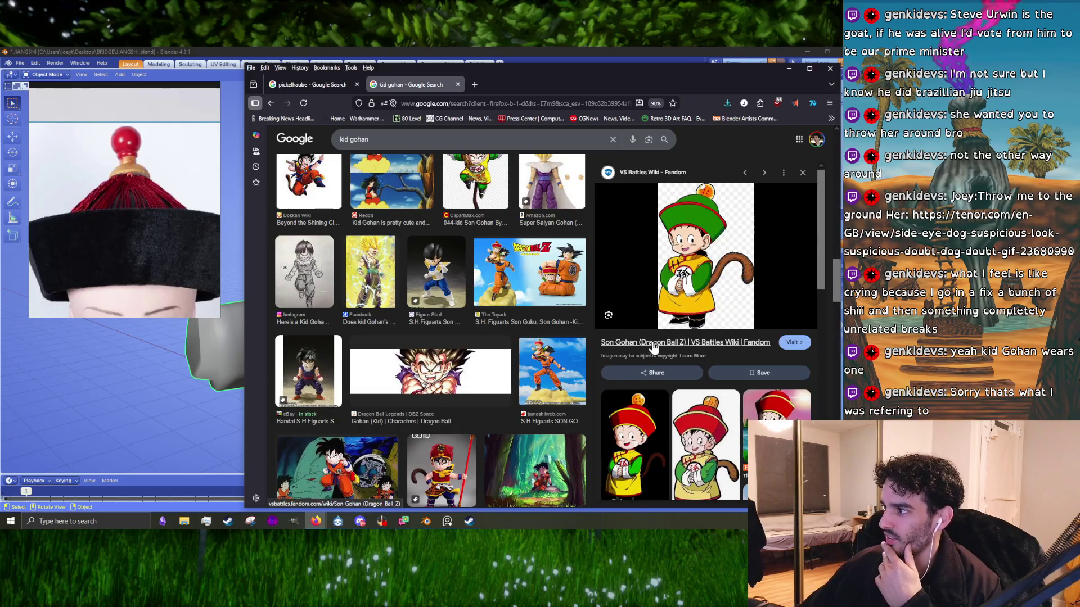
- Browse through the kid gohan images, then close that tab and minimize Firefox
{"action": "scroll", "coordinate": [657, 344], "scroll_direction": "down", "scroll_amount": 2}
{"action": "scroll", "coordinate": [657, 344], "scroll_direction": "down", "scroll_amount": 3}
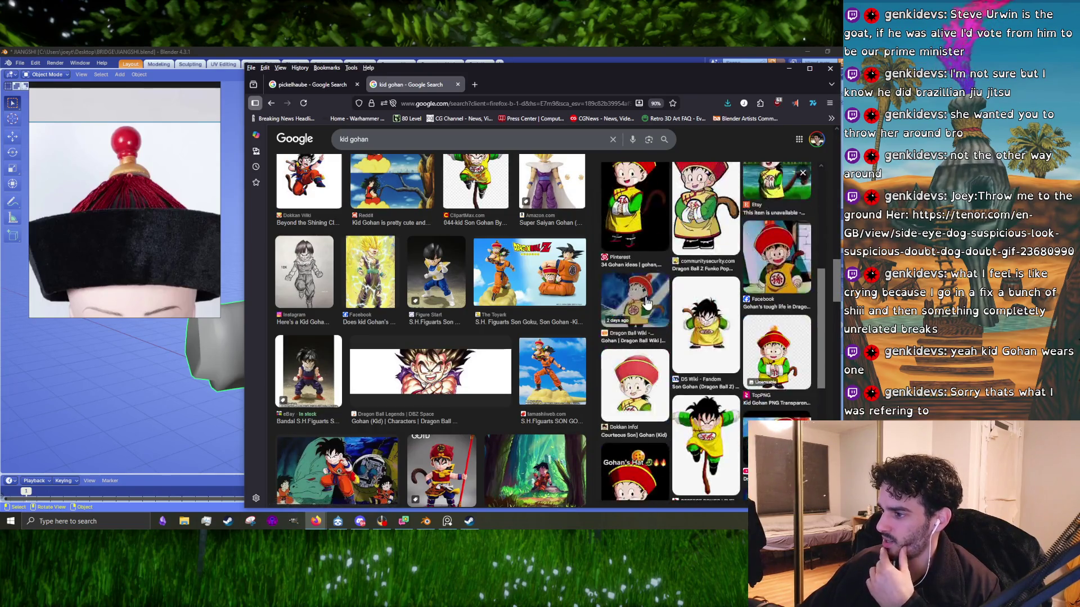
{"action": "scroll", "coordinate": [489, 288], "scroll_direction": "down", "scroll_amount": 1}
{"action": "scroll", "coordinate": [490, 288], "scroll_direction": "down", "scroll_amount": 1}
{"action": "scroll", "coordinate": [486, 290], "scroll_direction": "down", "scroll_amount": 1}
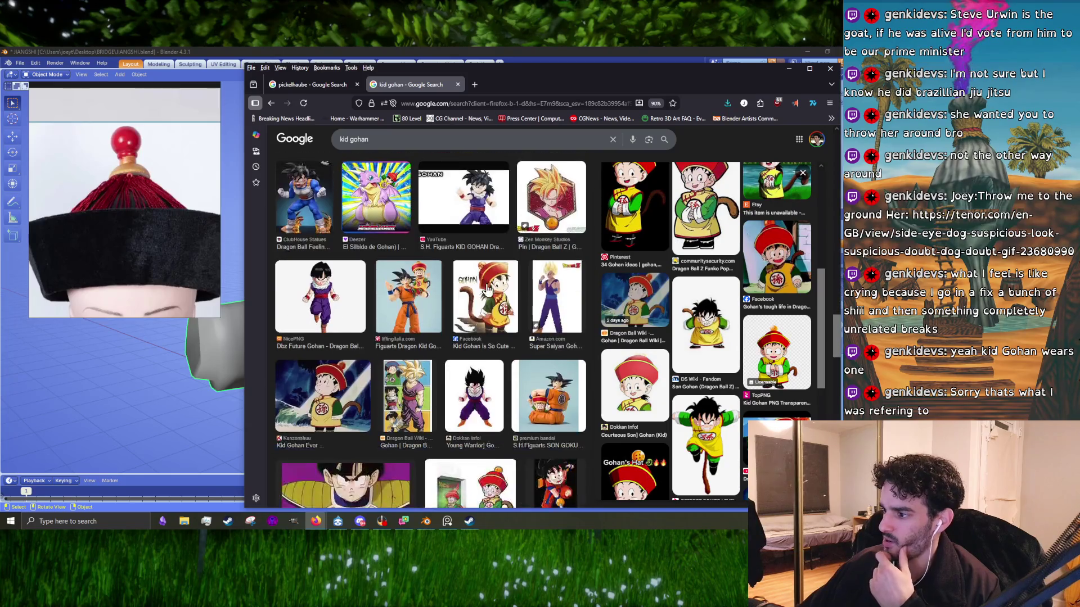
{"action": "scroll", "coordinate": [484, 293], "scroll_direction": "down", "scroll_amount": 1}
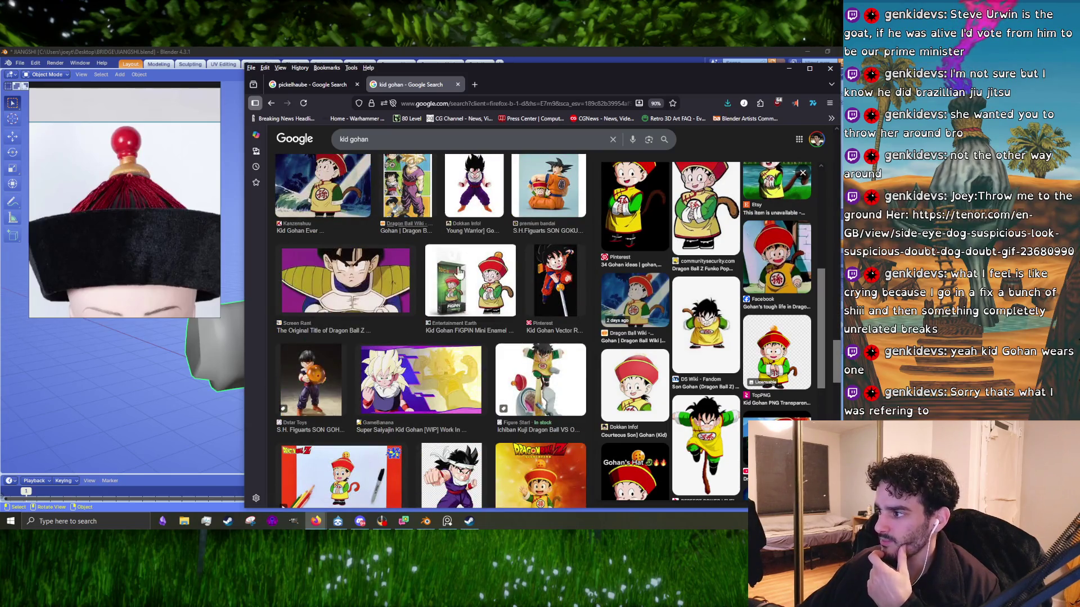
{"action": "scroll", "coordinate": [394, 267], "scroll_direction": "down", "scroll_amount": 2}
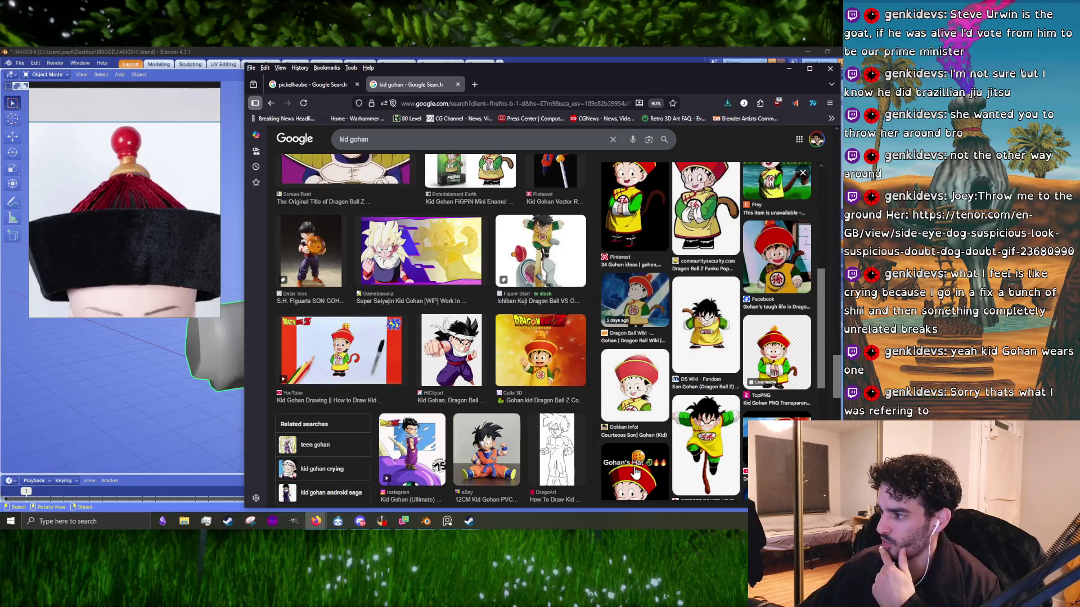
{"action": "scroll", "coordinate": [363, 379], "scroll_direction": "up", "scroll_amount": 3}
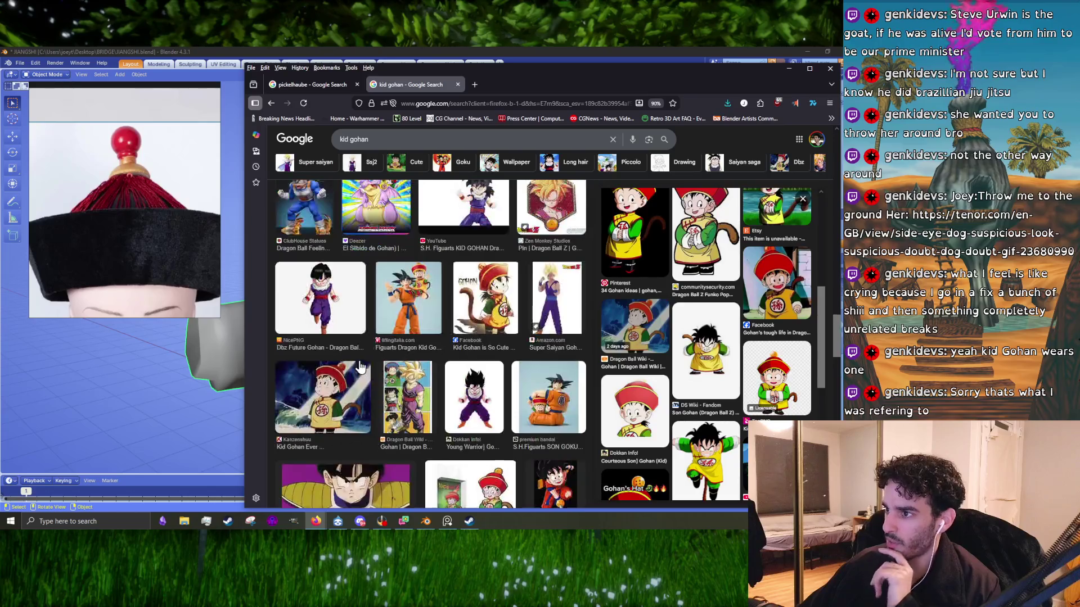
{"action": "scroll", "coordinate": [427, 379], "scroll_direction": "up", "scroll_amount": 2}
{"action": "scroll", "coordinate": [456, 385], "scroll_direction": "up", "scroll_amount": 4}
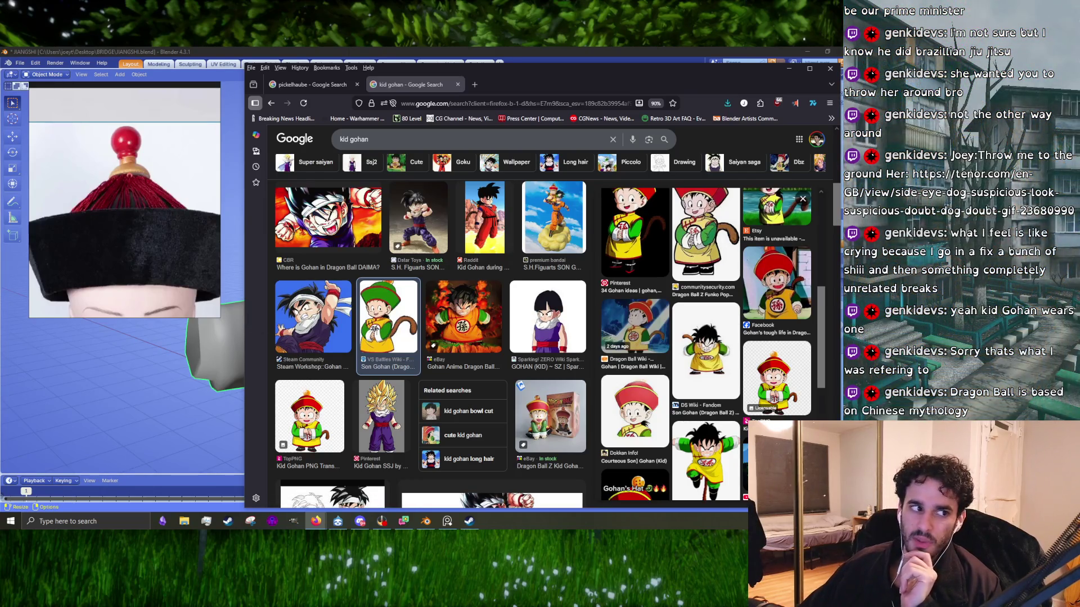
{"action": "scroll", "coordinate": [445, 368], "scroll_direction": "up", "scroll_amount": 3}
{"action": "scroll", "coordinate": [444, 369], "scroll_direction": "up", "scroll_amount": 3}
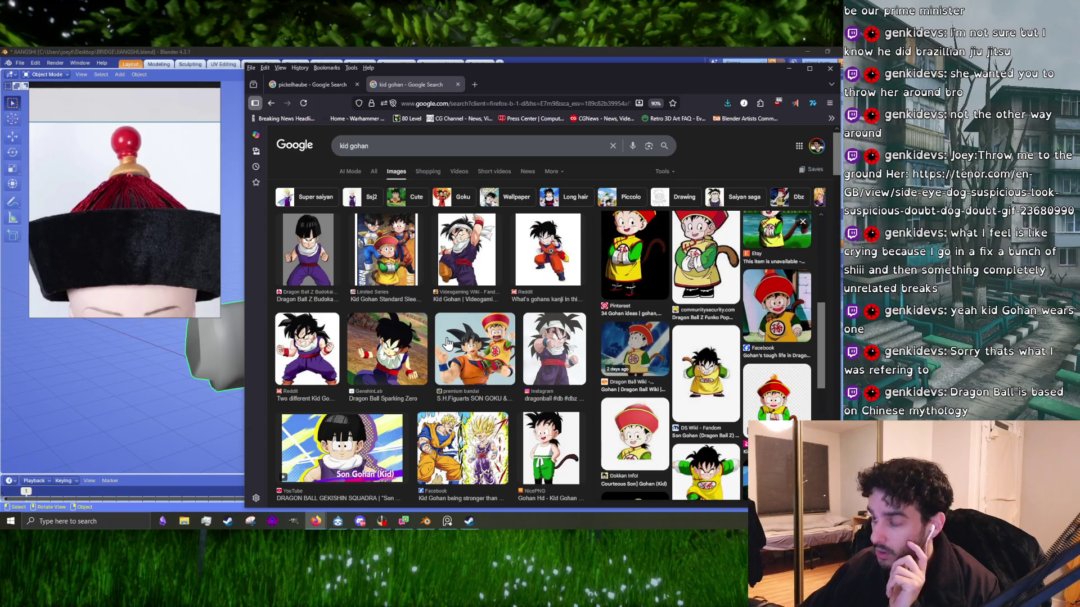
{"action": "left_click", "coordinate": [457, 84]}
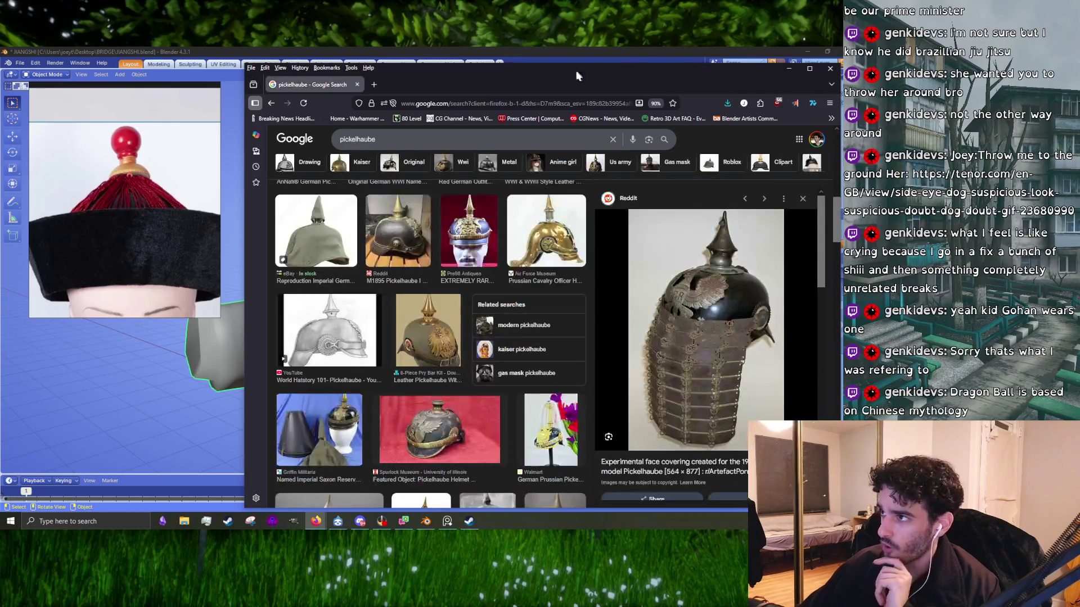
{"action": "left_click", "coordinate": [786, 68]}
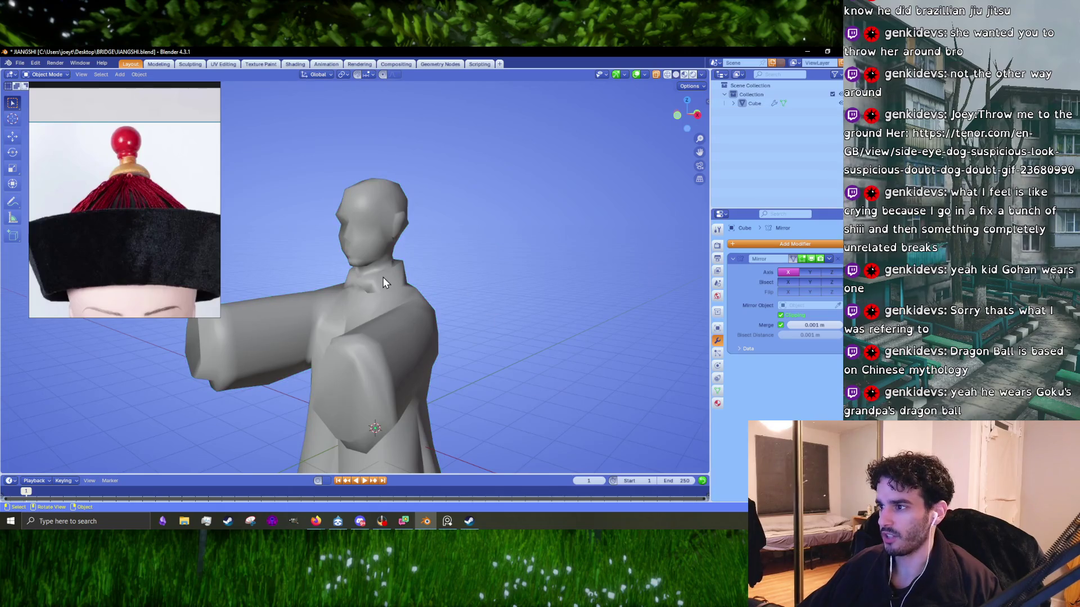
- In Edit Mode, add a cylinder to the character mesh and set it to 8 vertices
{"action": "key", "text": "Tab"}
{"action": "middle_click_drag", "start_coordinate": [383, 278], "coordinate": [504, 325]}
{"action": "key", "text": "shift+a"}
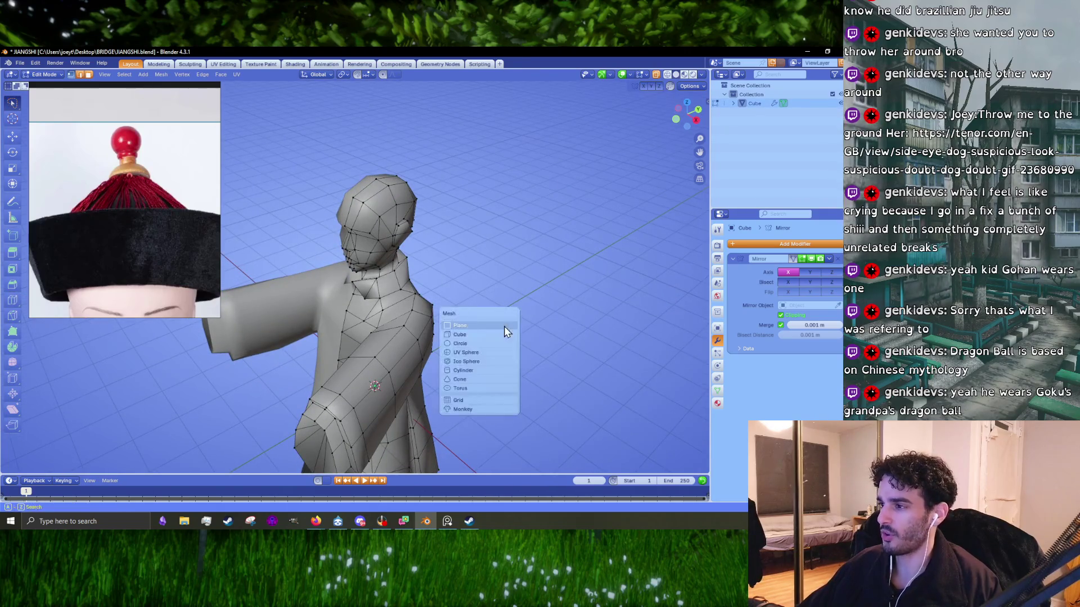
{"action": "left_click", "coordinate": [473, 370]}
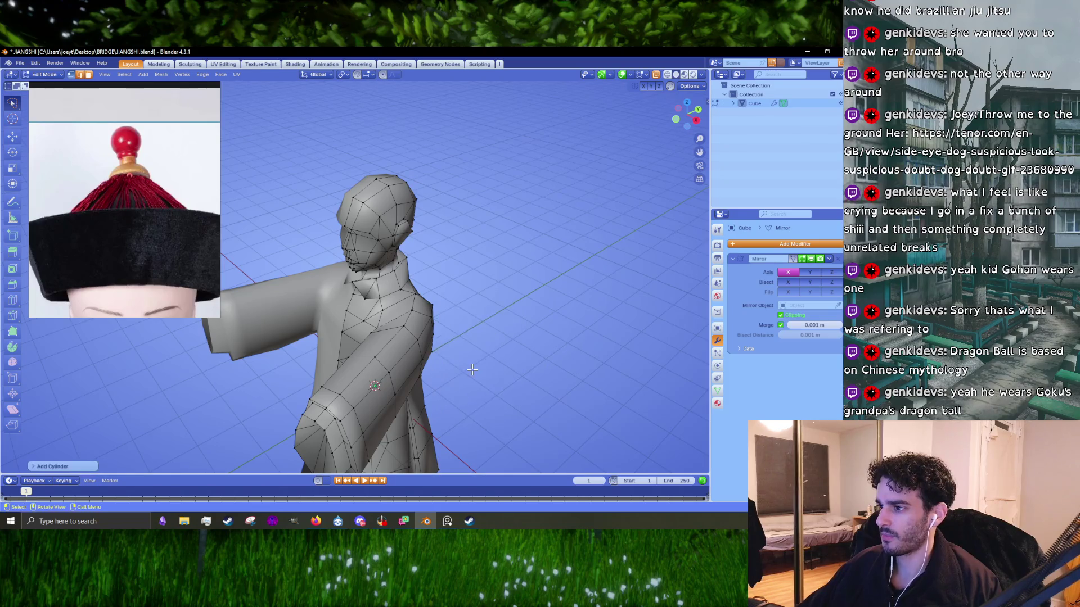
{"action": "scroll", "coordinate": [404, 273], "scroll_direction": "down", "scroll_amount": 3}
{"action": "middle_click_drag", "start_coordinate": [403, 315], "coordinate": [404, 273]}
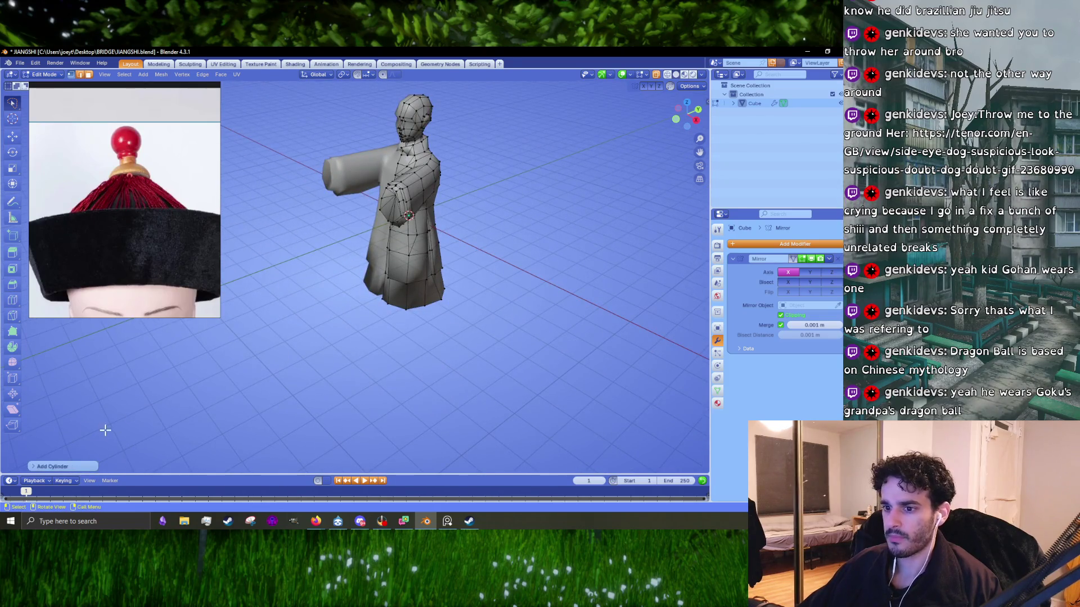
{"action": "left_click", "coordinate": [48, 466]}
{"action": "left_click", "coordinate": [113, 359]}
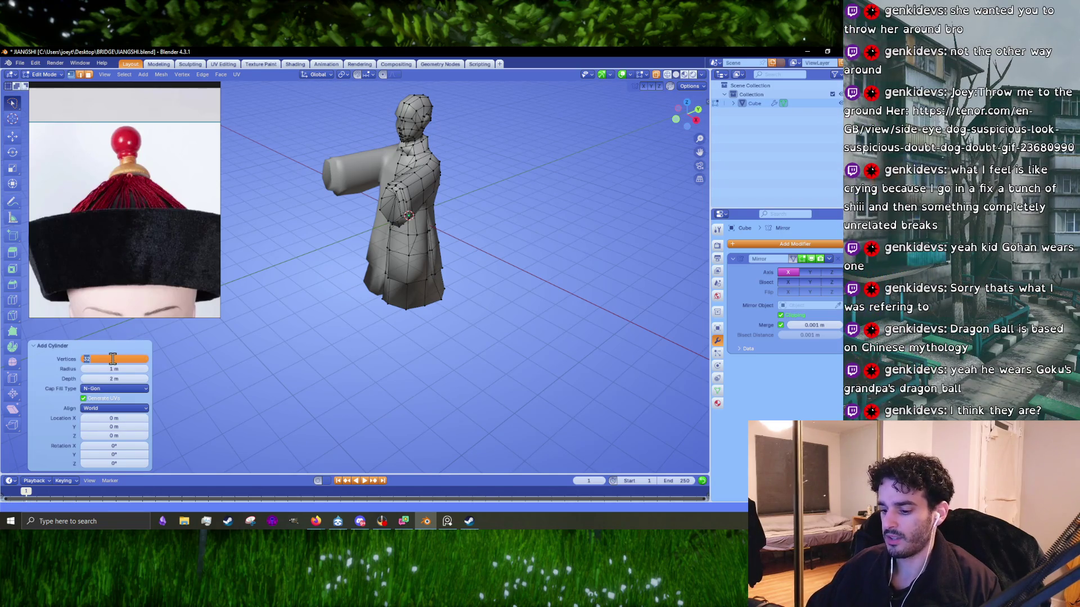
{"action": "type", "text": "8"}
{"action": "key", "text": "Return"}
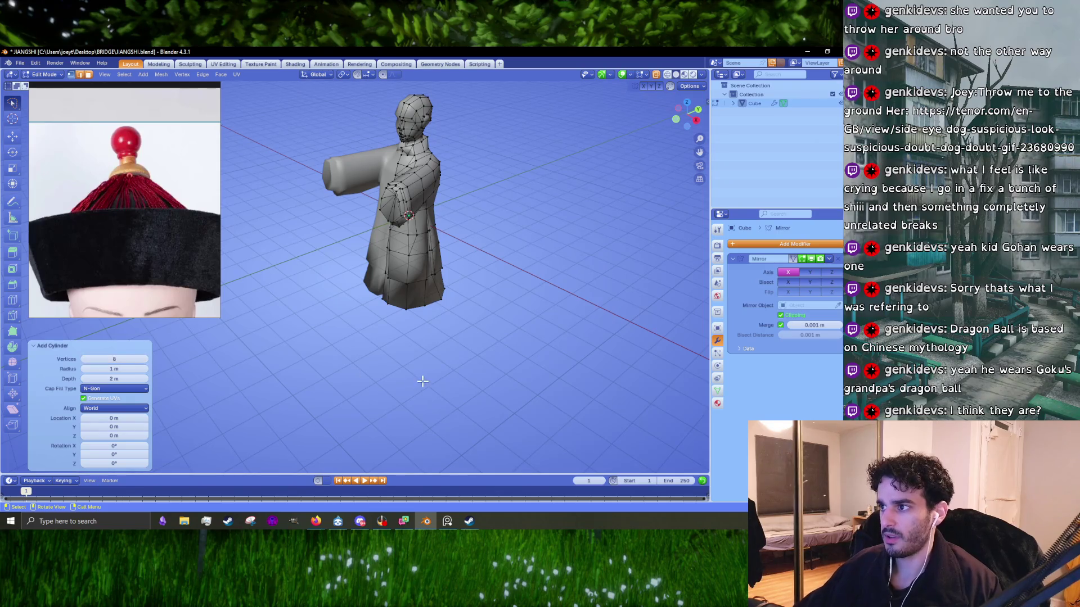
- Move the eight-sided cylinder straight up along Z so it sits above the head
{"action": "middle_click_drag", "start_coordinate": [437, 343], "coordinate": [446, 329]}
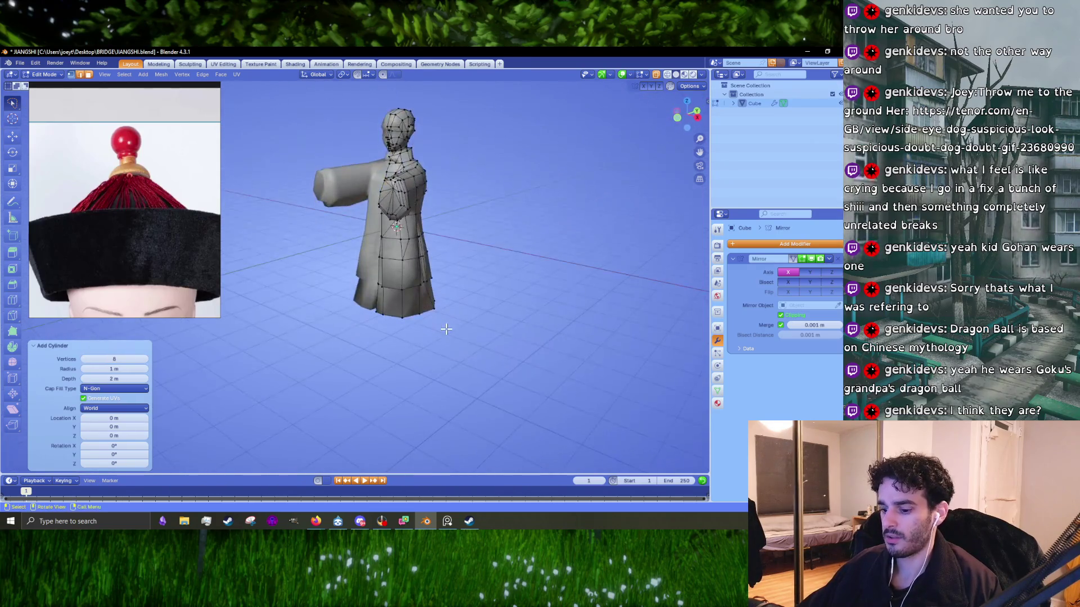
{"action": "key", "text": "g"}
{"action": "key", "text": "z"}
{"action": "left_click", "coordinate": [481, 191]}
{"action": "middle_click_drag", "start_coordinate": [482, 186], "coordinate": [471, 329]}
{"action": "scroll", "coordinate": [470, 329], "scroll_direction": "up", "scroll_amount": 3}
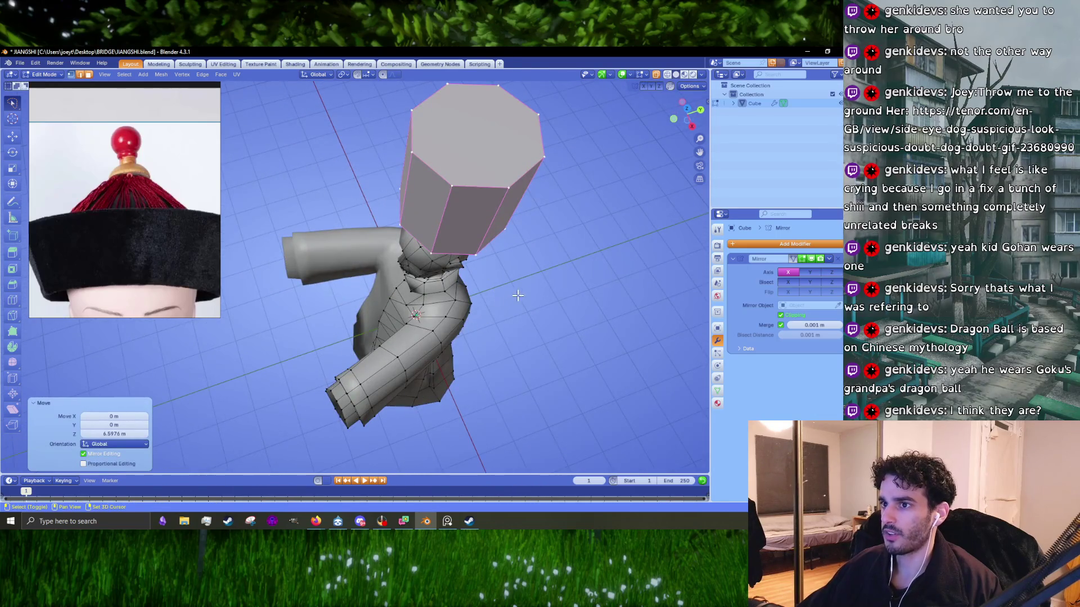
{"action": "middle_click_drag", "start_coordinate": [517, 296], "coordinate": [449, 368], "text": "shift"}
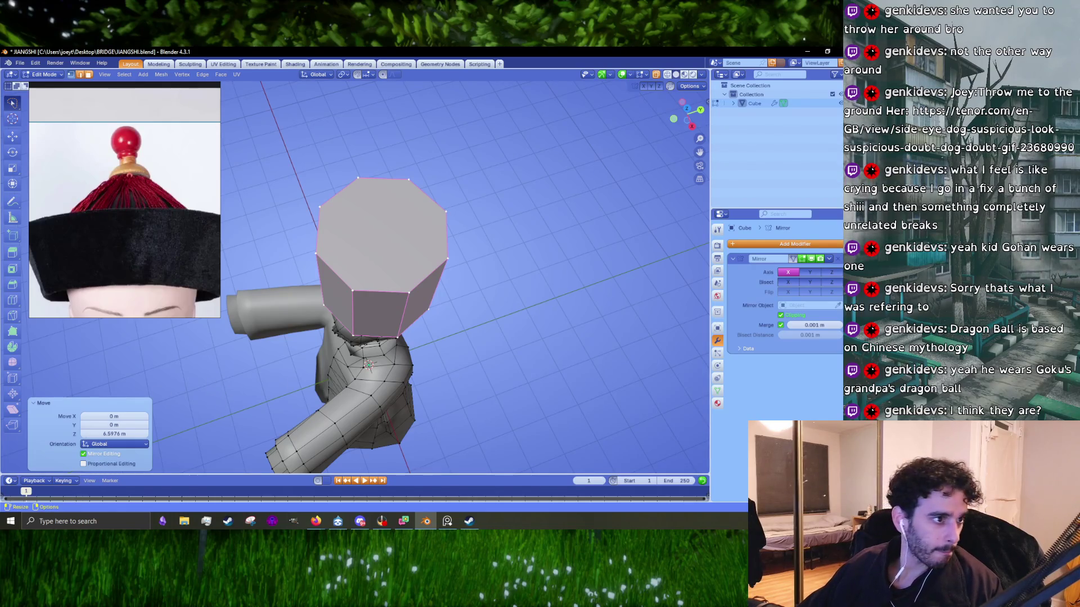
{"action": "key", "text": "alt+Tab"}
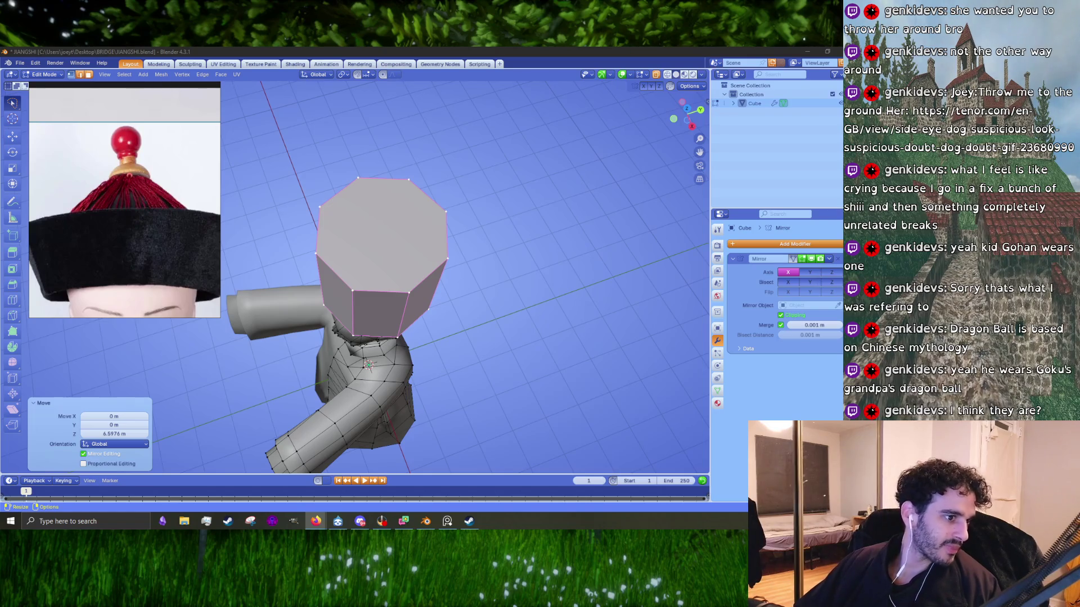
{"action": "key", "text": "alt+Tab"}
{"action": "left_click_drag", "start_coordinate": [415, 78], "coordinate": [548, 76]}
- Preview the Ryujin dragon painting and the Simple Wikipedia dragon print from the japanese dragon results
{"action": "scroll", "coordinate": [433, 324], "scroll_direction": "down", "scroll_amount": 5}
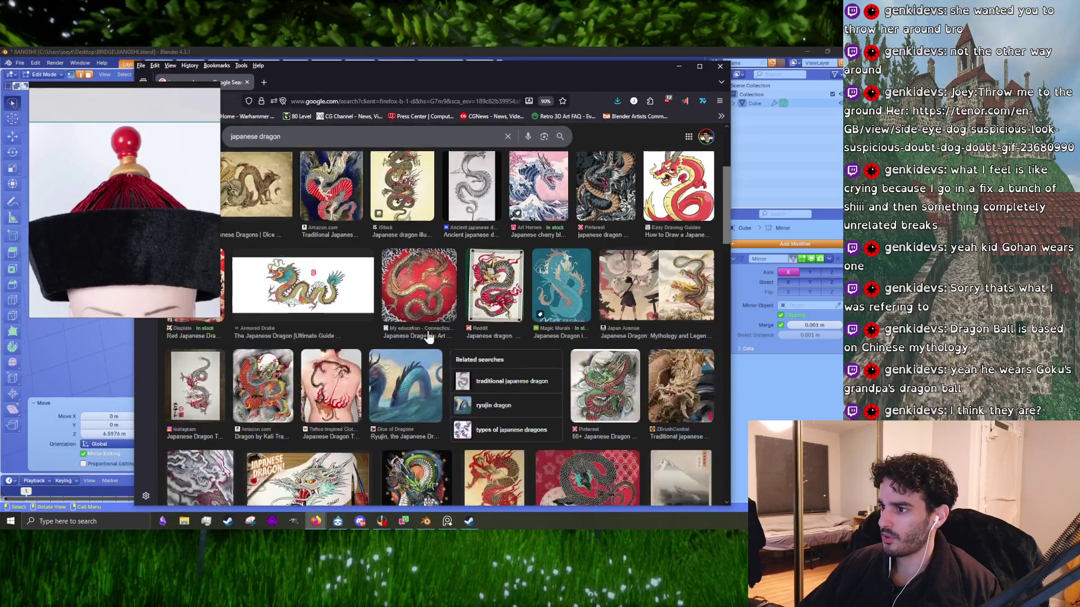
{"action": "scroll", "coordinate": [433, 327], "scroll_direction": "down", "scroll_amount": 3}
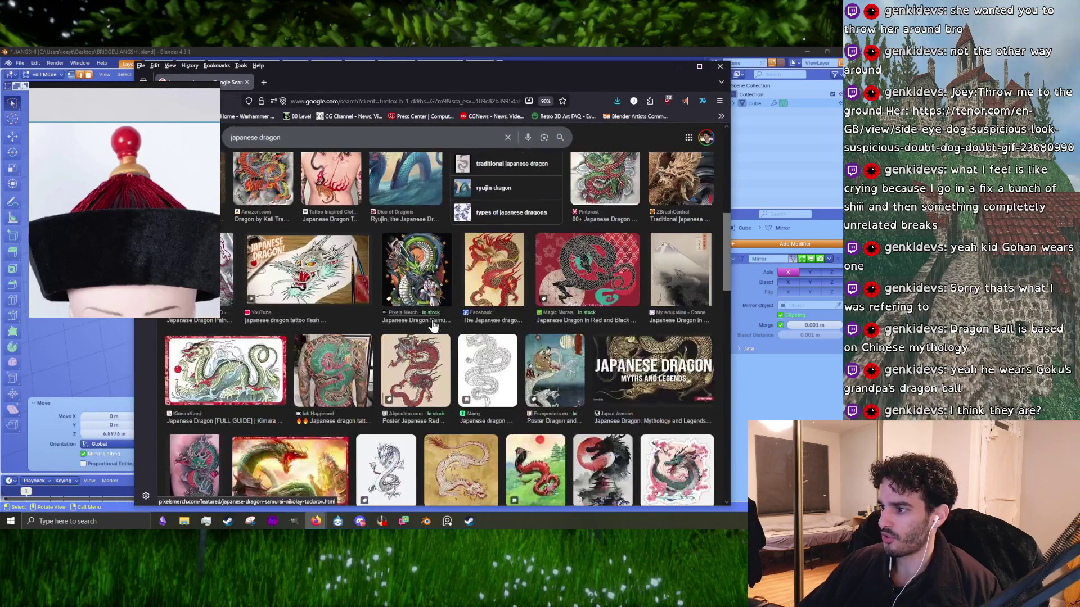
{"action": "left_click", "coordinate": [426, 176]}
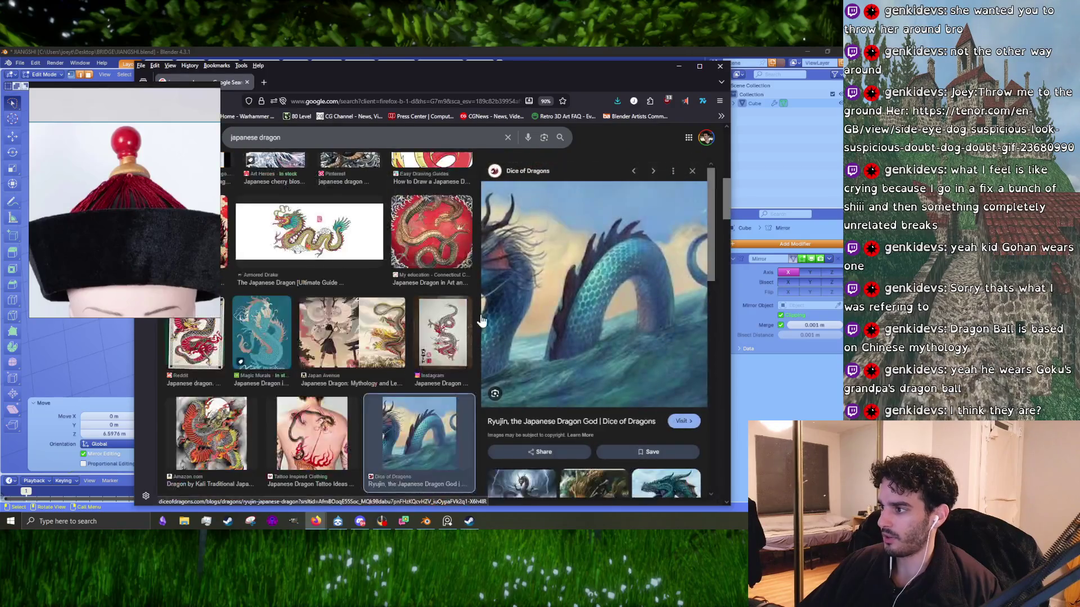
{"action": "scroll", "coordinate": [428, 315], "scroll_direction": "up", "scroll_amount": 3}
{"action": "scroll", "coordinate": [398, 320], "scroll_direction": "up", "scroll_amount": 2}
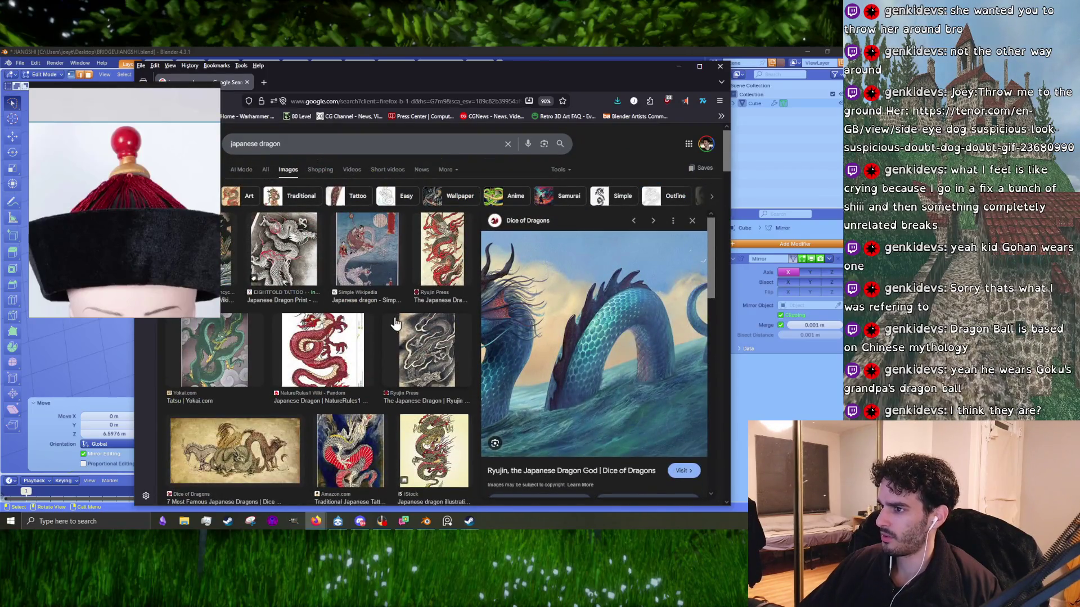
{"action": "left_click", "coordinate": [354, 241]}
- Preview the japanese dragon tattoo flash video, then close the browser to return to Blender
{"action": "scroll", "coordinate": [389, 306], "scroll_direction": "down", "scroll_amount": 5}
{"action": "scroll", "coordinate": [389, 308], "scroll_direction": "down", "scroll_amount": 2}
{"action": "scroll", "coordinate": [389, 307], "scroll_direction": "down", "scroll_amount": 2}
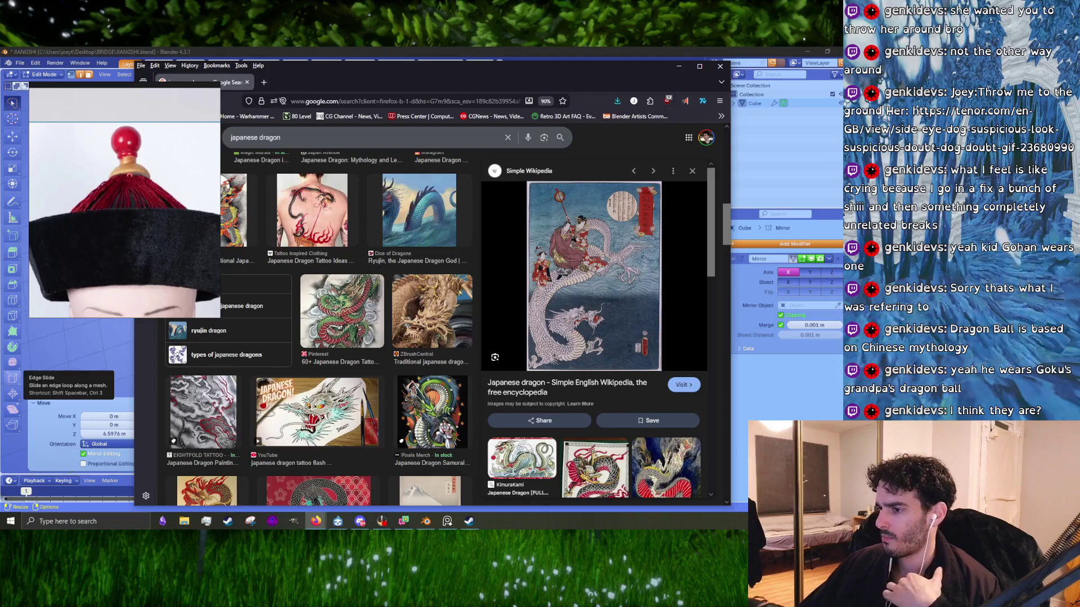
{"action": "left_click", "coordinate": [320, 428]}
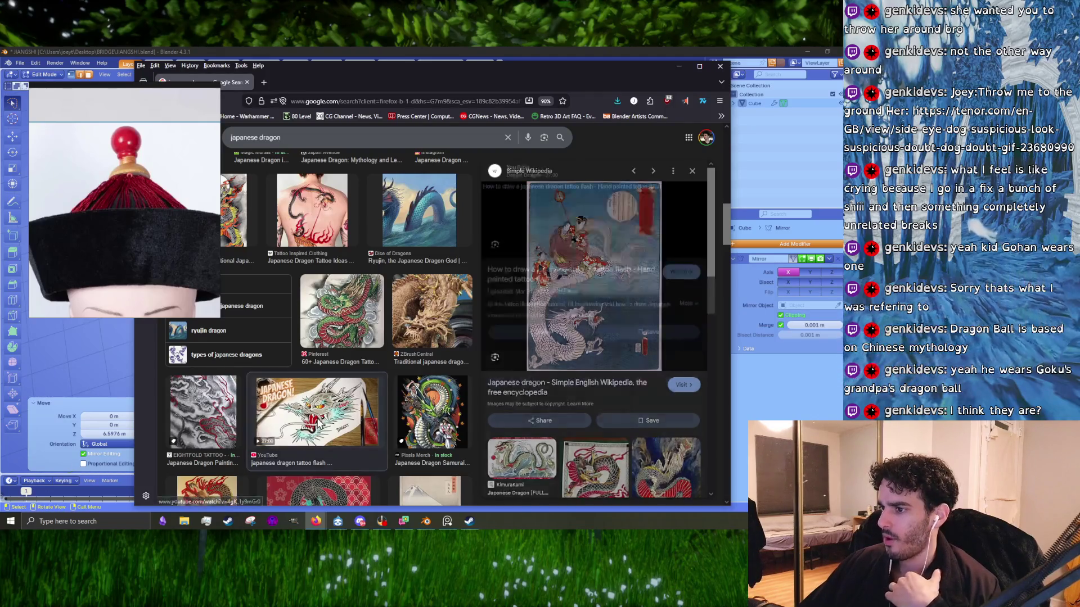
{"action": "scroll", "coordinate": [600, 265], "scroll_direction": "down", "scroll_amount": 5}
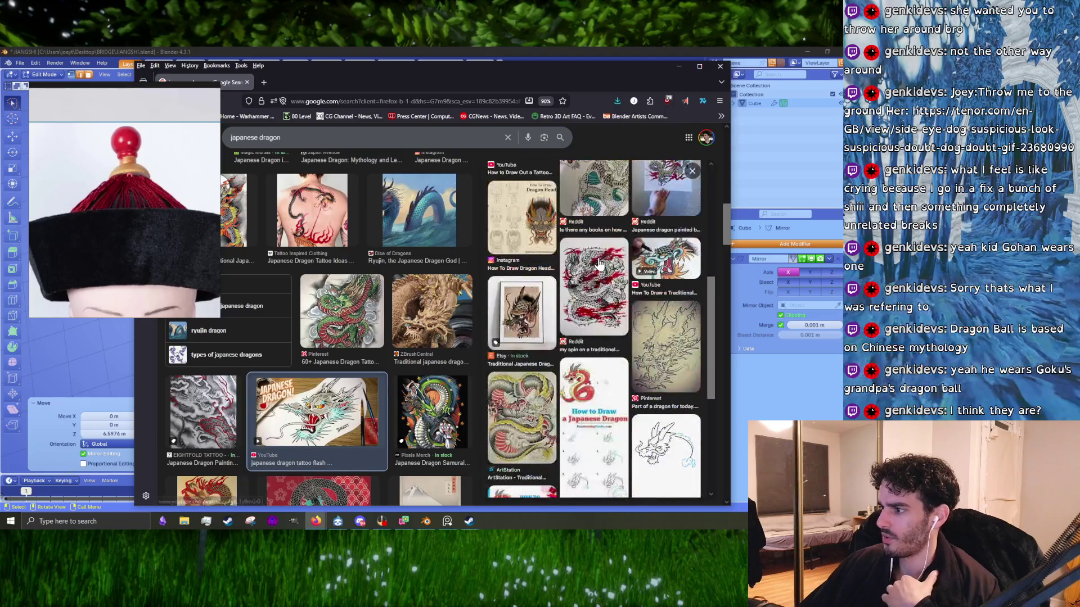
{"action": "scroll", "coordinate": [447, 327], "scroll_direction": "down", "scroll_amount": 3}
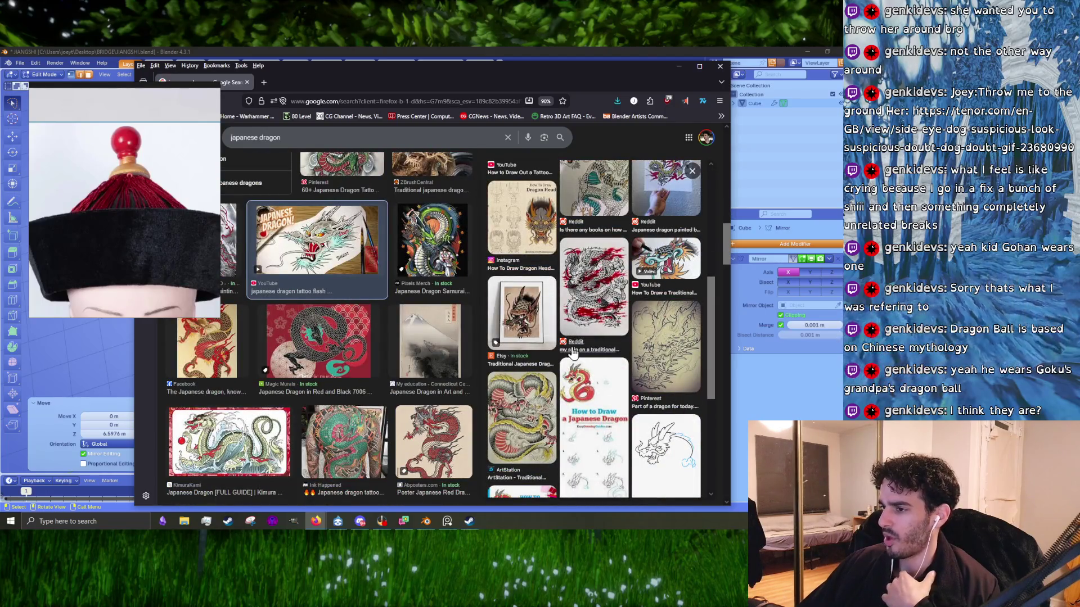
{"action": "scroll", "coordinate": [572, 351], "scroll_direction": "up", "scroll_amount": 5}
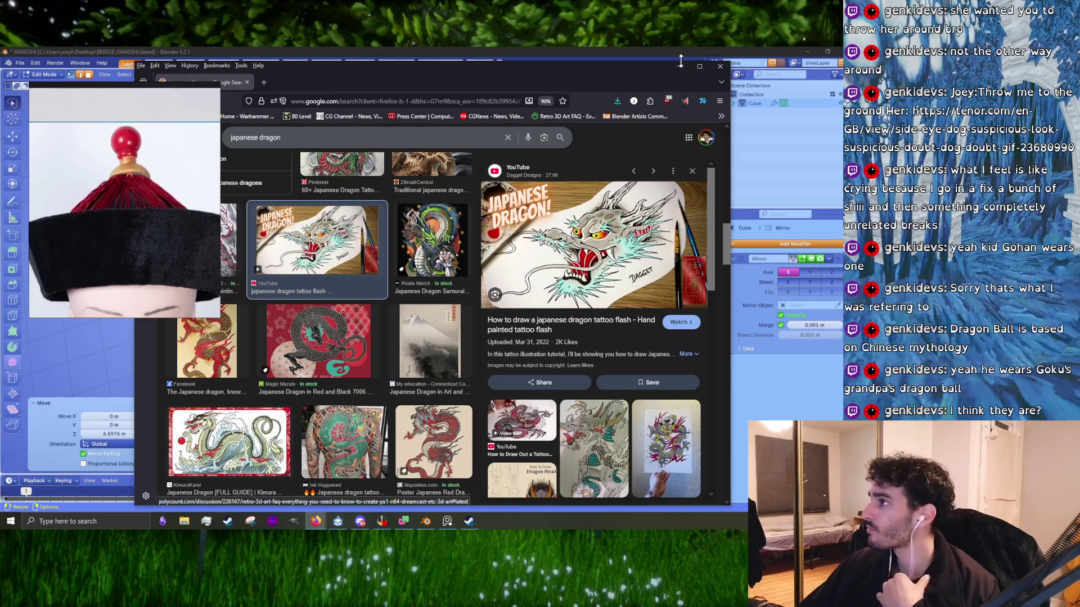
{"action": "left_click", "coordinate": [720, 65]}
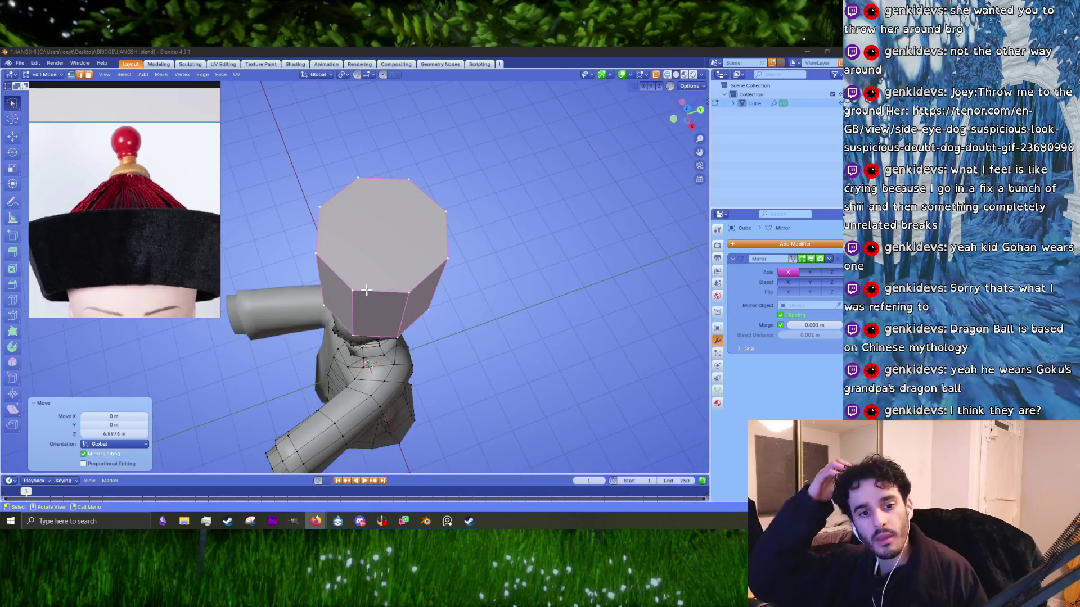
- In front ortho X-ray view, delete the left-half vertices of the hat cylinder
{"action": "middle_click_drag", "start_coordinate": [366, 289], "coordinate": [440, 257]}
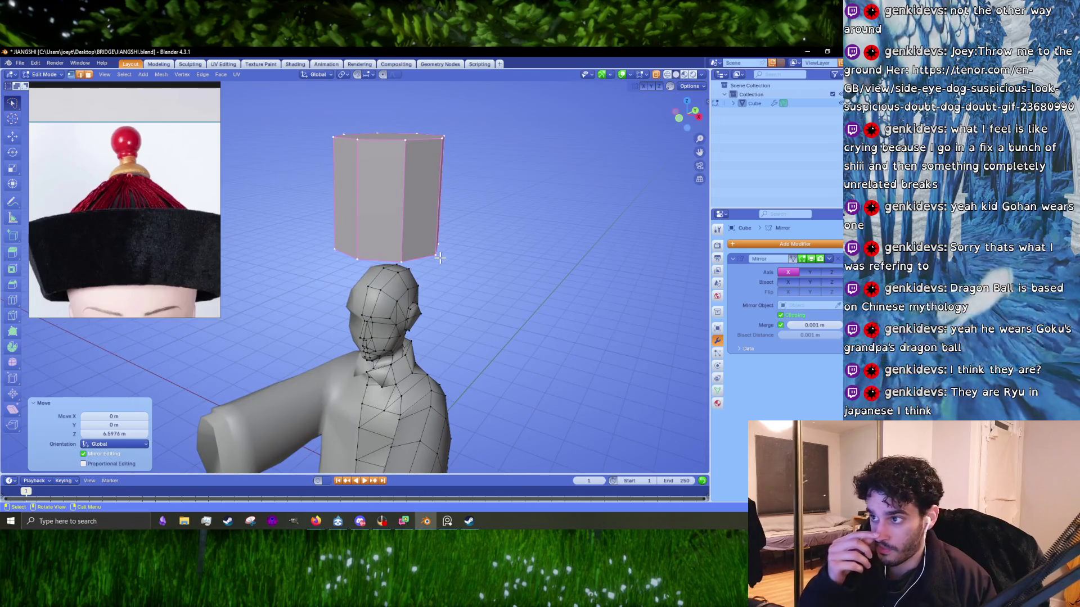
{"action": "key", "text": "KP_1"}
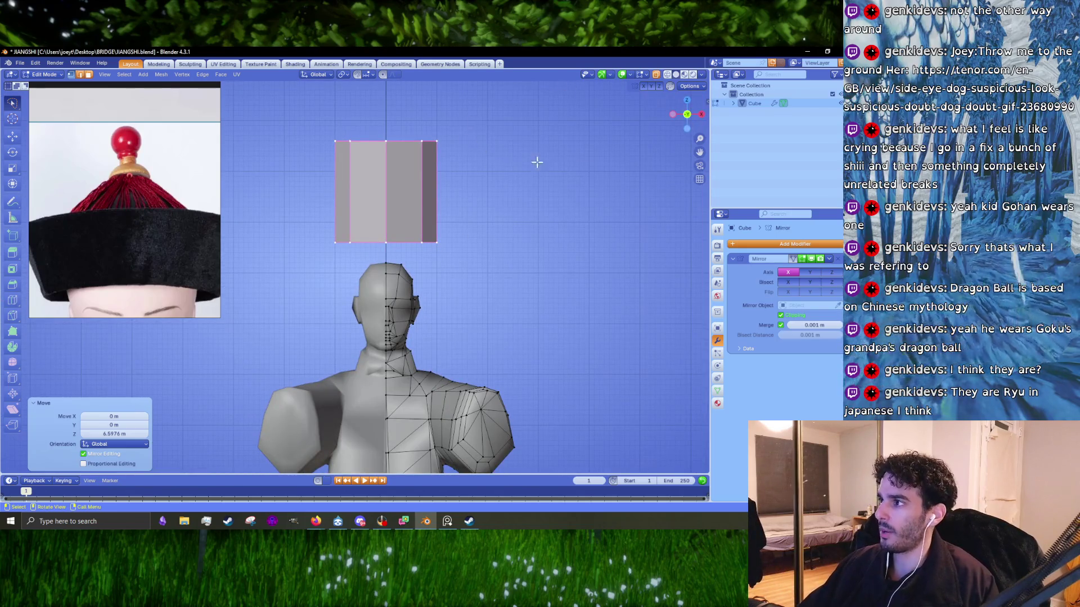
{"action": "left_click", "coordinate": [463, 170]}
{"action": "left_click", "coordinate": [667, 75]}
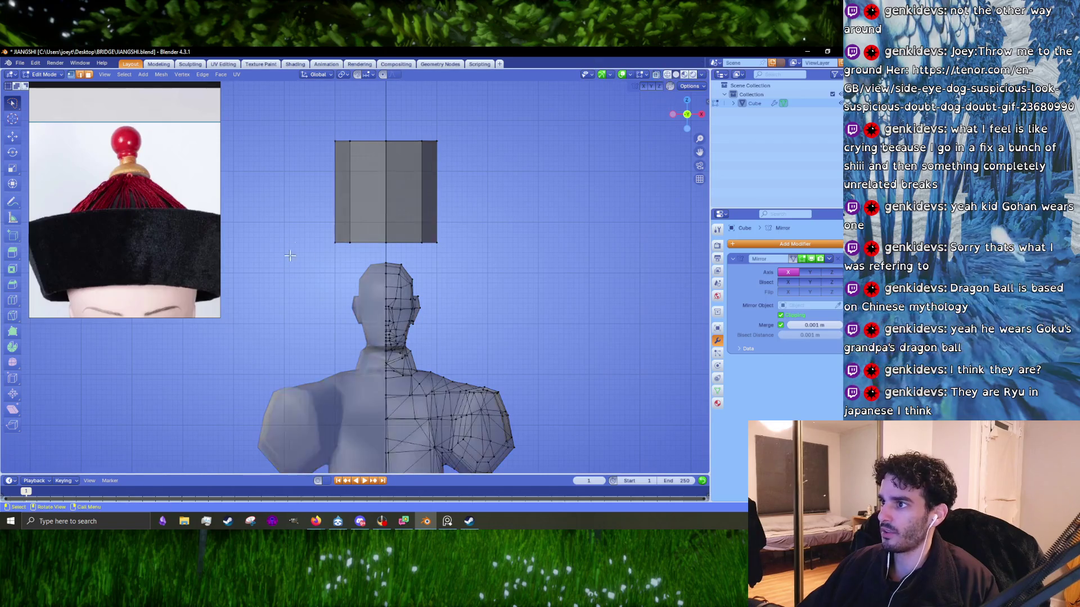
{"action": "left_click_drag", "start_coordinate": [368, 200], "coordinate": [347, 270]}
{"action": "key", "text": "x"}
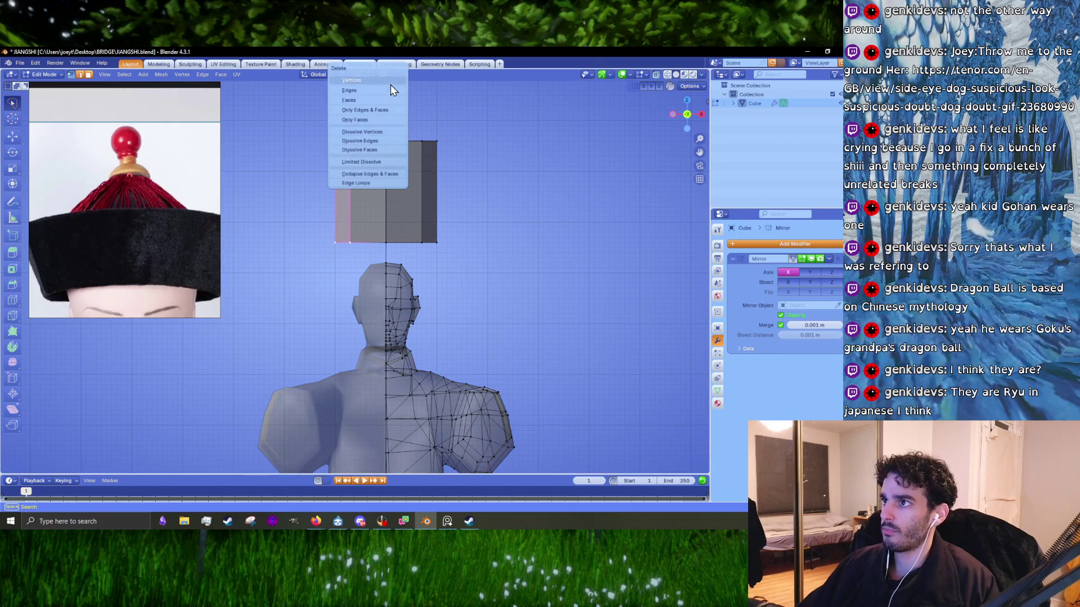
{"action": "left_click", "coordinate": [390, 84]}
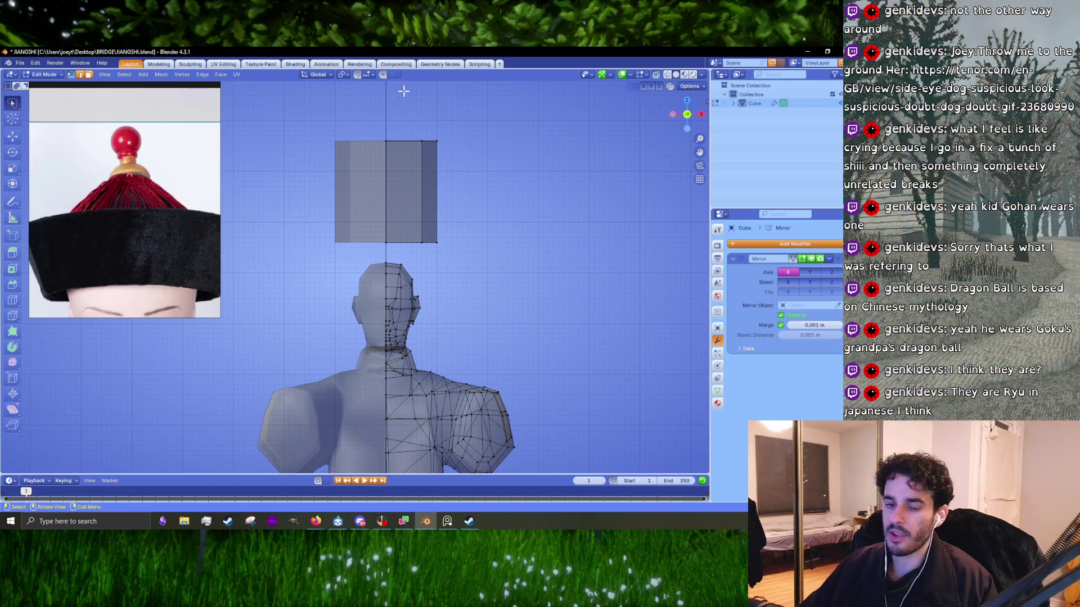
- Select the right three strips of hat faces
{"action": "scroll", "coordinate": [462, 175], "scroll_direction": "up", "scroll_amount": 4}
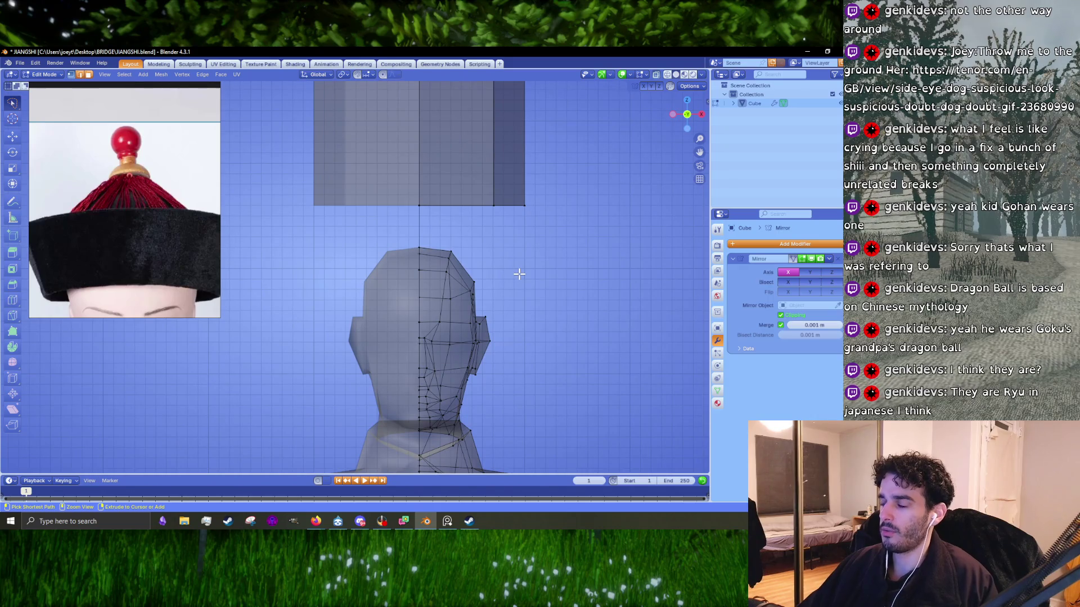
{"action": "middle_click_drag", "start_coordinate": [531, 207], "coordinate": [516, 314], "text": "shift"}
{"action": "key", "text": "a"}
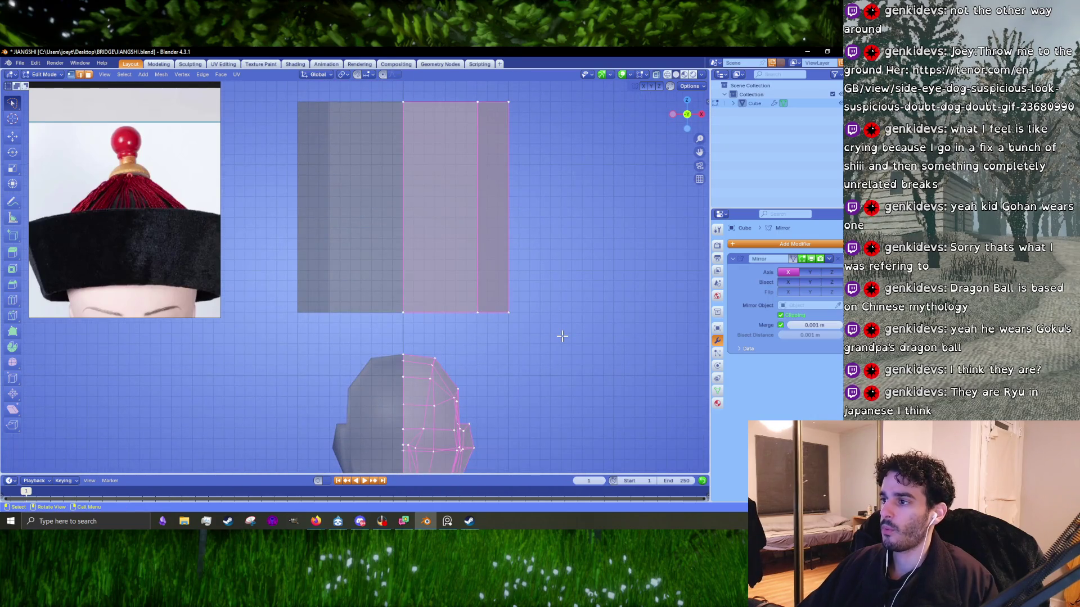
{"action": "key", "text": "alt+a"}
{"action": "key", "text": "ctrl+z"}
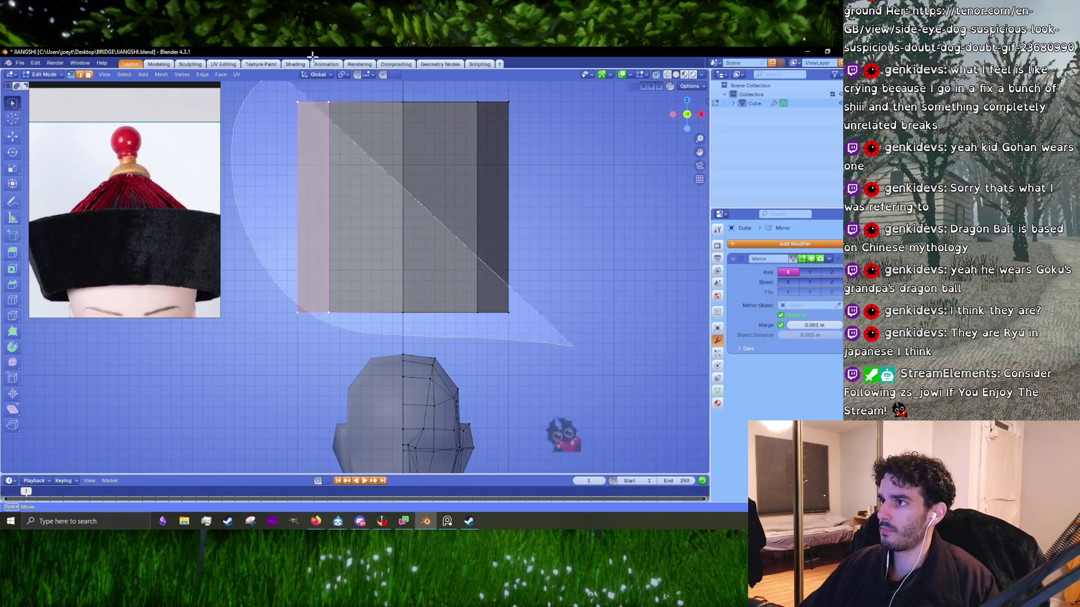
{"action": "right_click_drag", "start_coordinate": [502, 339], "coordinate": [591, 242], "text": "ctrl"}
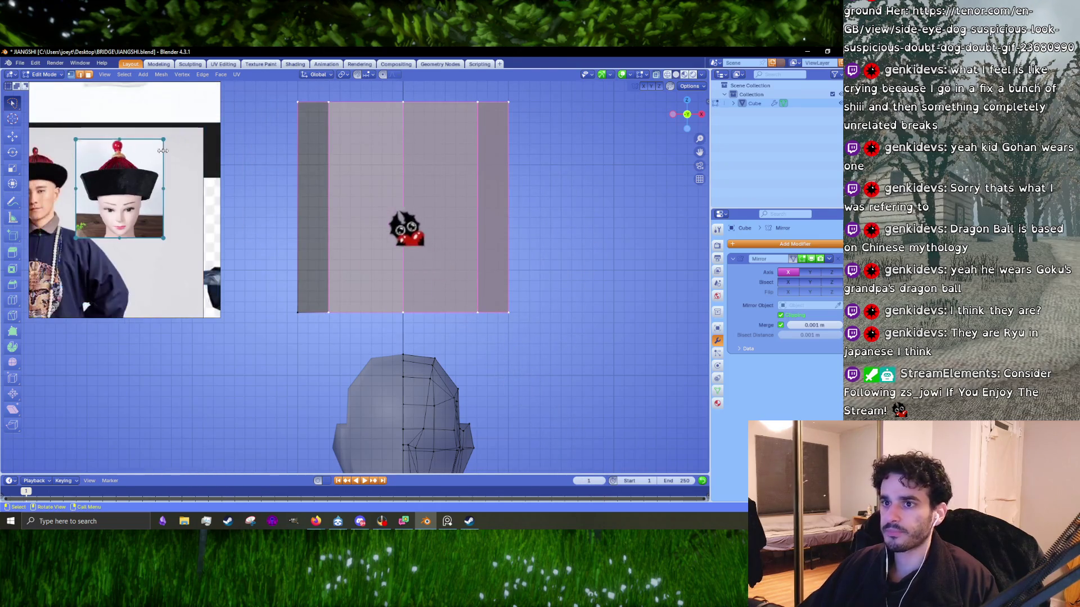
- Select the whole hat cylinder as one linked mesh
{"action": "key", "text": "r"}
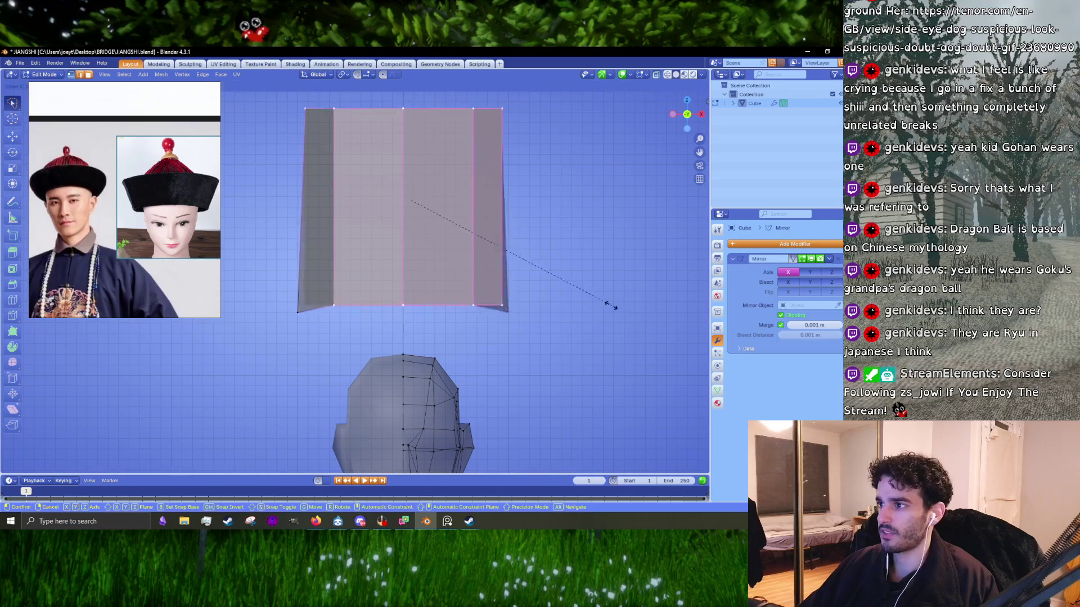
{"action": "right_click", "coordinate": [554, 294]}
{"action": "right_click_drag", "start_coordinate": [638, 126], "coordinate": [541, 137], "text": "ctrl"}
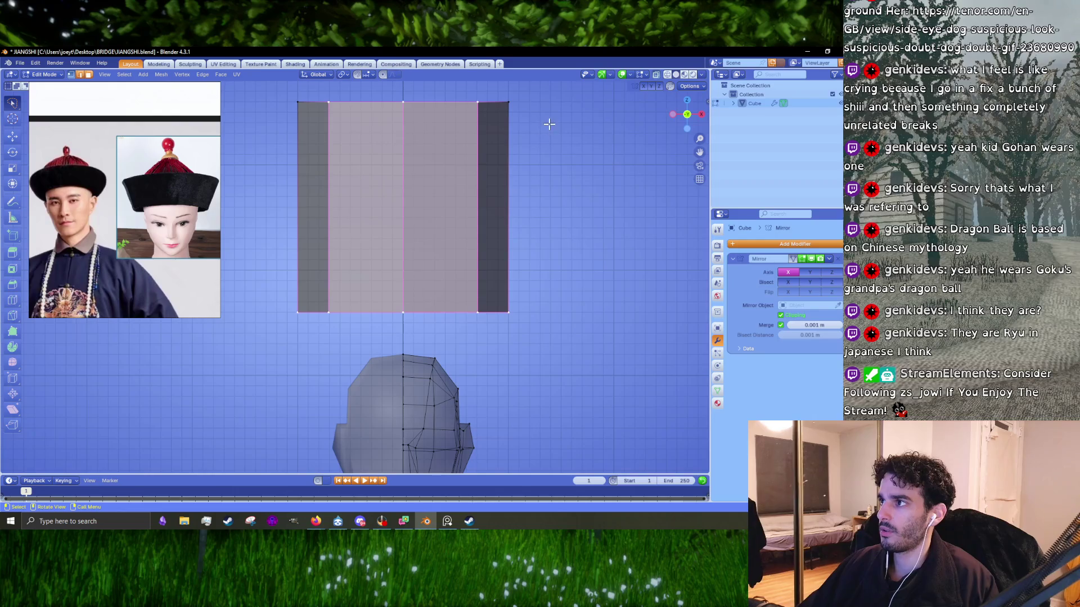
{"action": "key", "text": "alt+a"}
{"action": "key", "text": "l"}
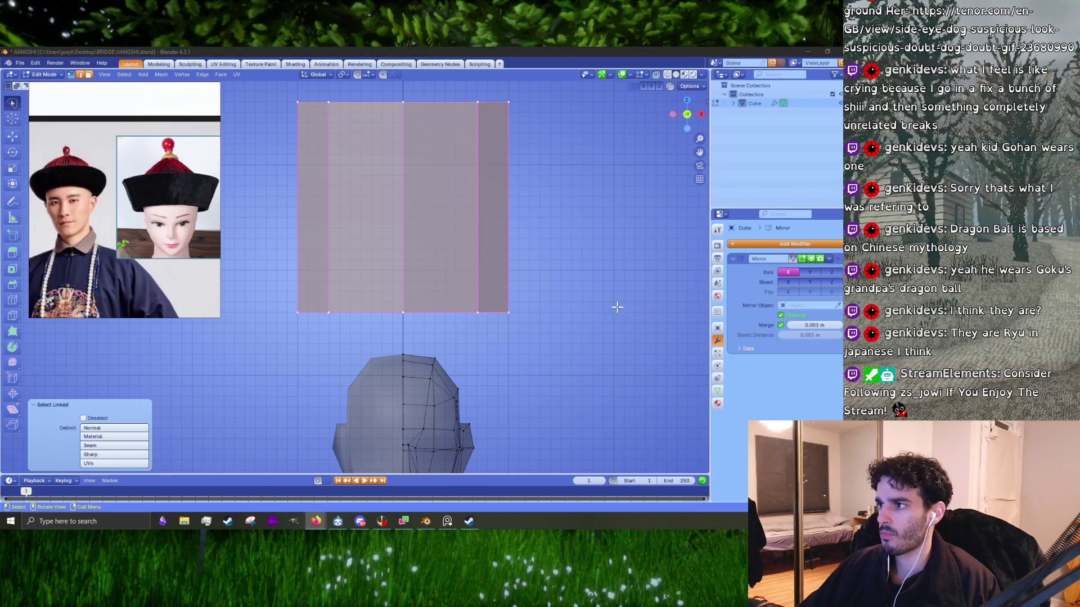
- Shrink the hat, lower it along Z onto the head, and scale it further to 0.821
{"action": "middle_click_drag", "start_coordinate": [549, 243], "coordinate": [534, 277], "text": "shift"}
{"action": "key", "text": "s"}
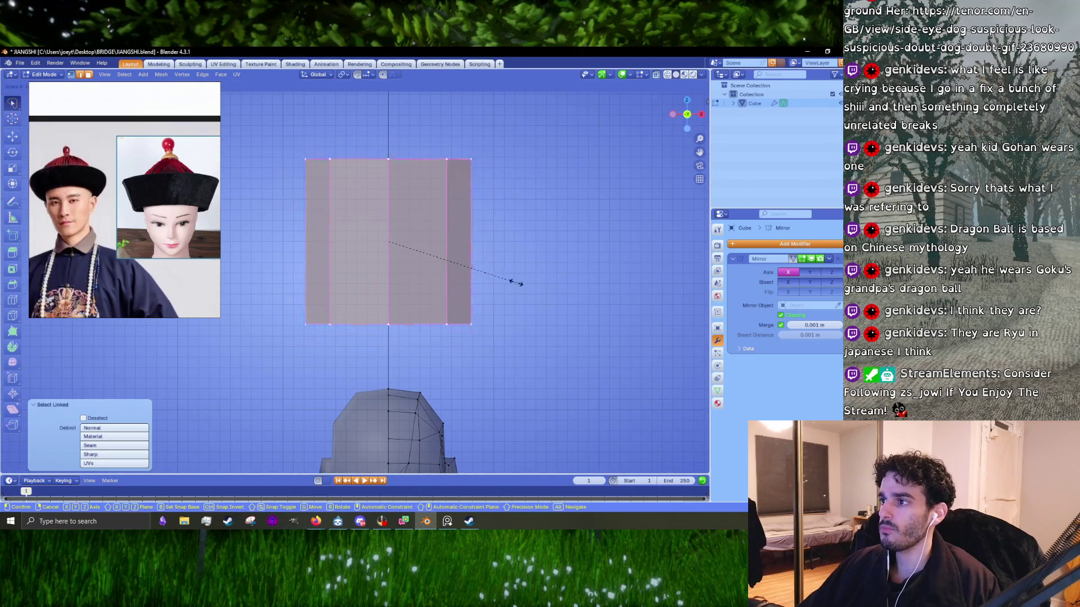
{"action": "left_click", "coordinate": [495, 277]}
{"action": "key", "text": "g"}
{"action": "key", "text": "z"}
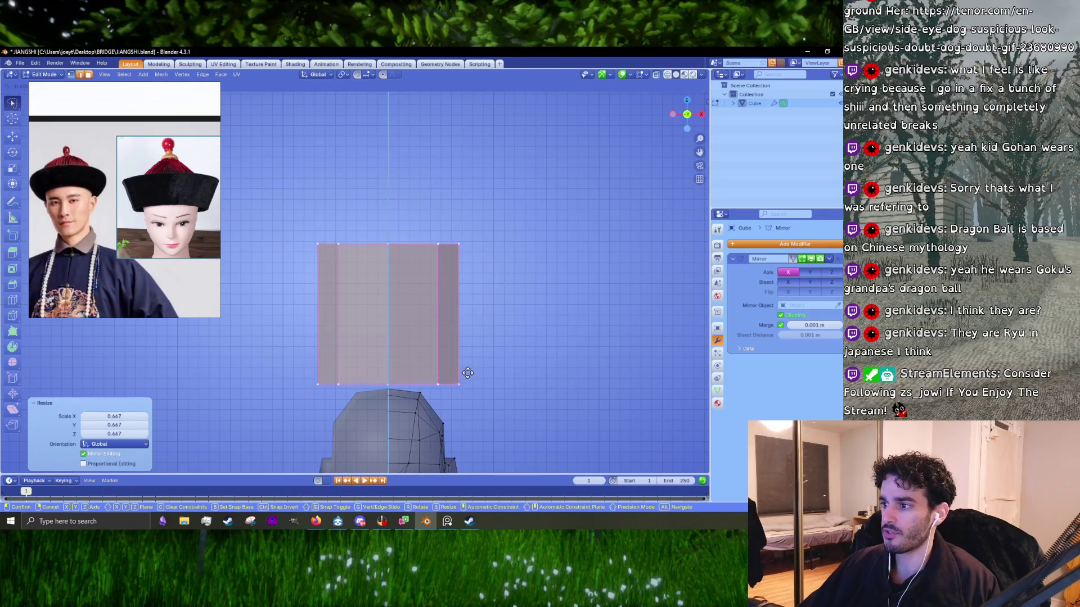
{"action": "left_click", "coordinate": [484, 394]}
{"action": "scroll", "coordinate": [484, 394], "scroll_direction": "up", "scroll_amount": 3}
{"action": "key", "text": "s"}
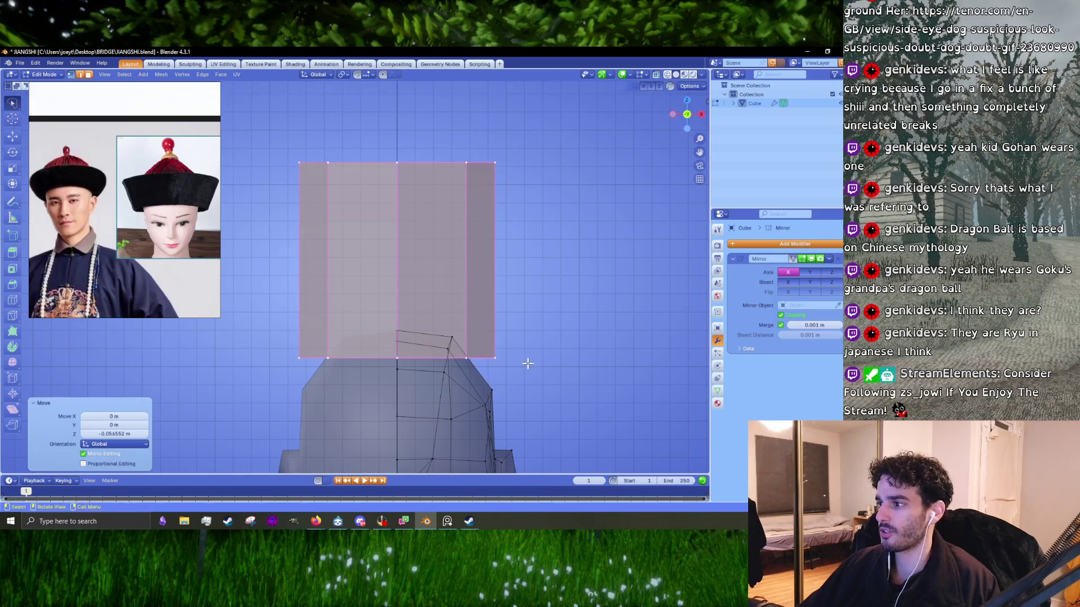
{"action": "left_click", "coordinate": [492, 357]}
{"action": "scroll", "coordinate": [491, 338], "scroll_direction": "down", "scroll_amount": 3}
{"action": "scroll", "coordinate": [478, 281], "scroll_direction": "up", "scroll_amount": 2}
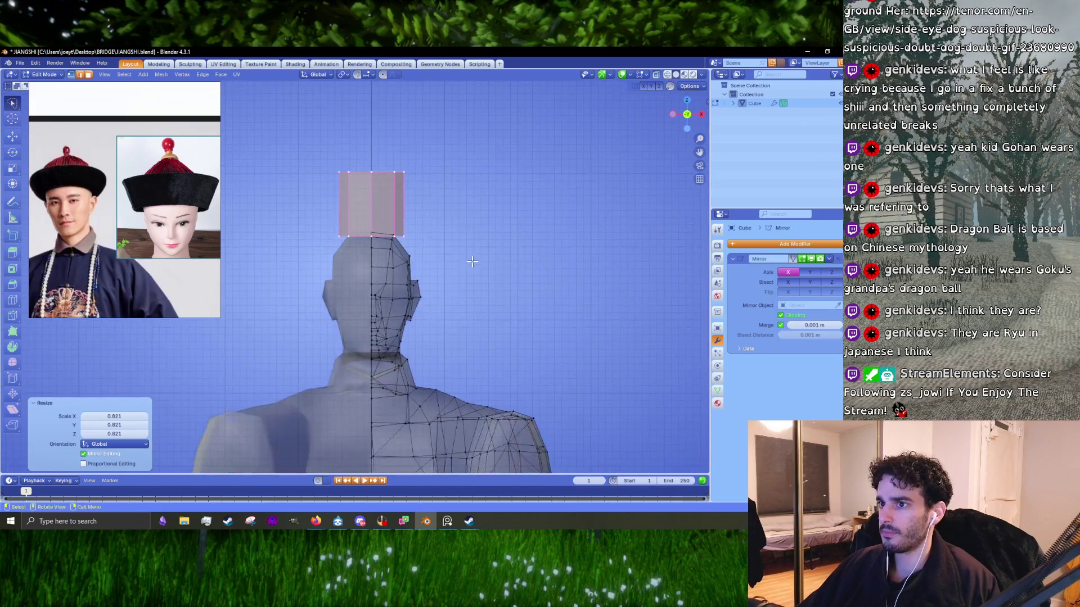
- Lower the hat along Z, enlarge it to 1.402, and check it from the side
{"action": "key", "text": "g"}
{"action": "key", "text": "z"}
{"action": "left_click", "coordinate": [472, 247]}
{"action": "key", "text": "s"}
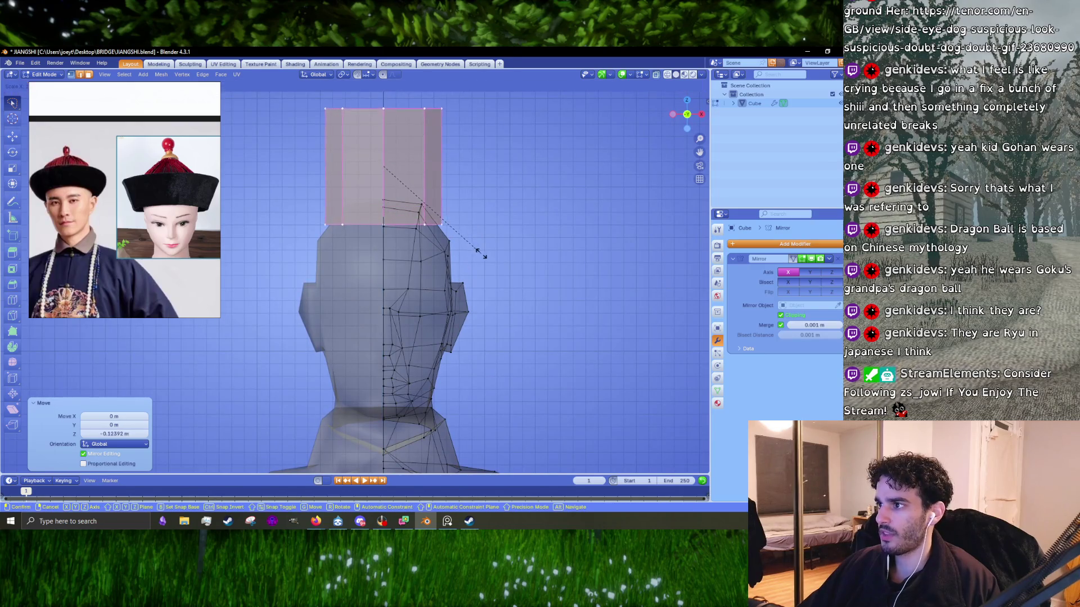
{"action": "left_click", "coordinate": [529, 264]}
{"action": "middle_click_drag", "start_coordinate": [529, 264], "coordinate": [501, 280]}
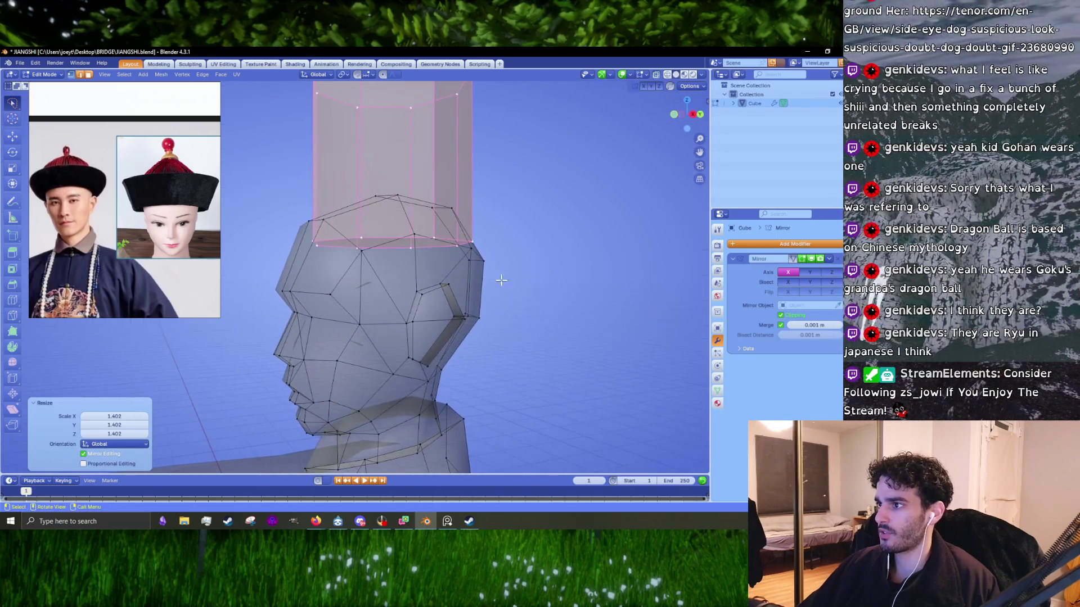
{"action": "key", "text": "KP_3"}
- Resize the hat to 1.131 then 1.079, reposition it, and enlarge it slightly
{"action": "key", "text": "s"}
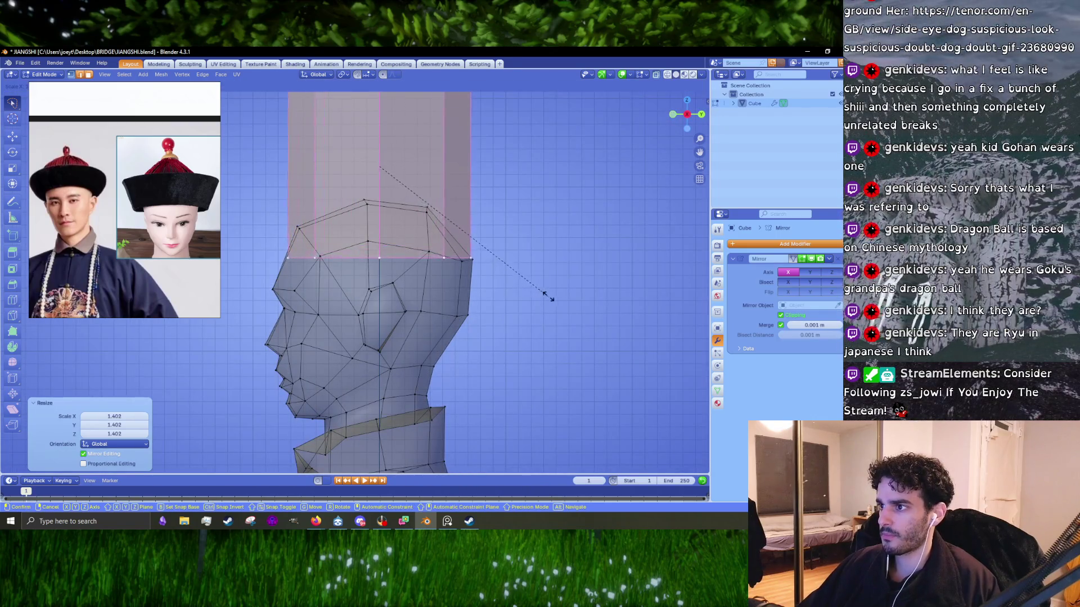
{"action": "left_click", "coordinate": [540, 295]}
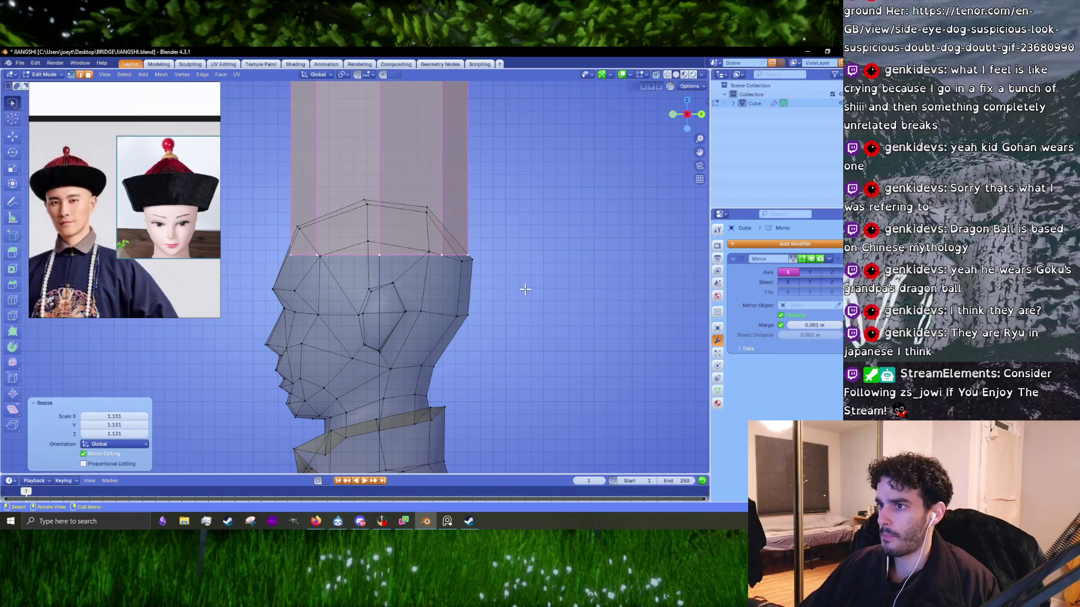
{"action": "key", "text": "s"}
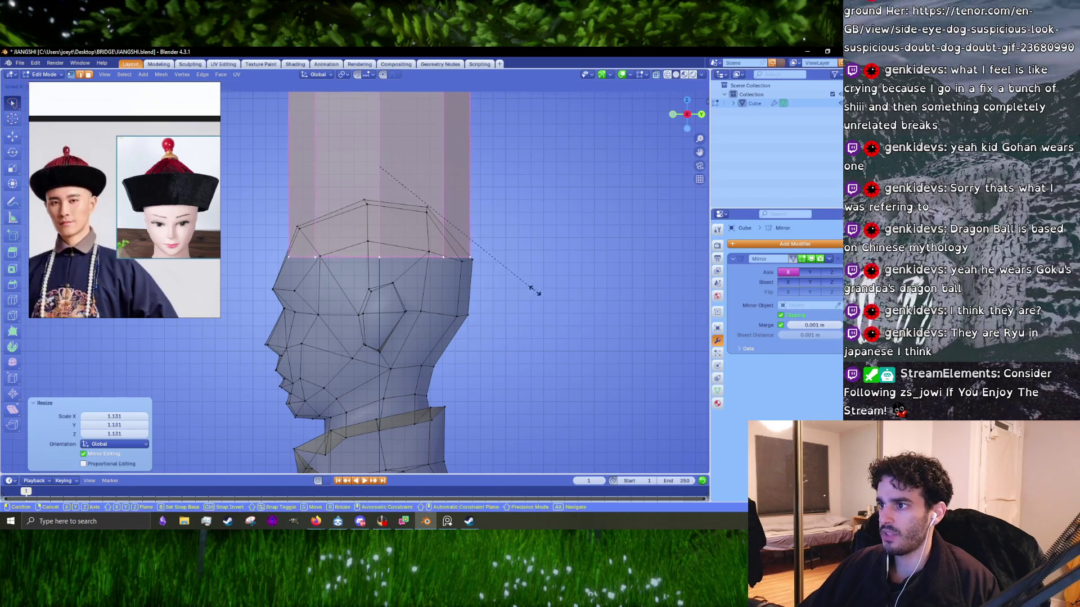
{"action": "left_click", "coordinate": [545, 294]}
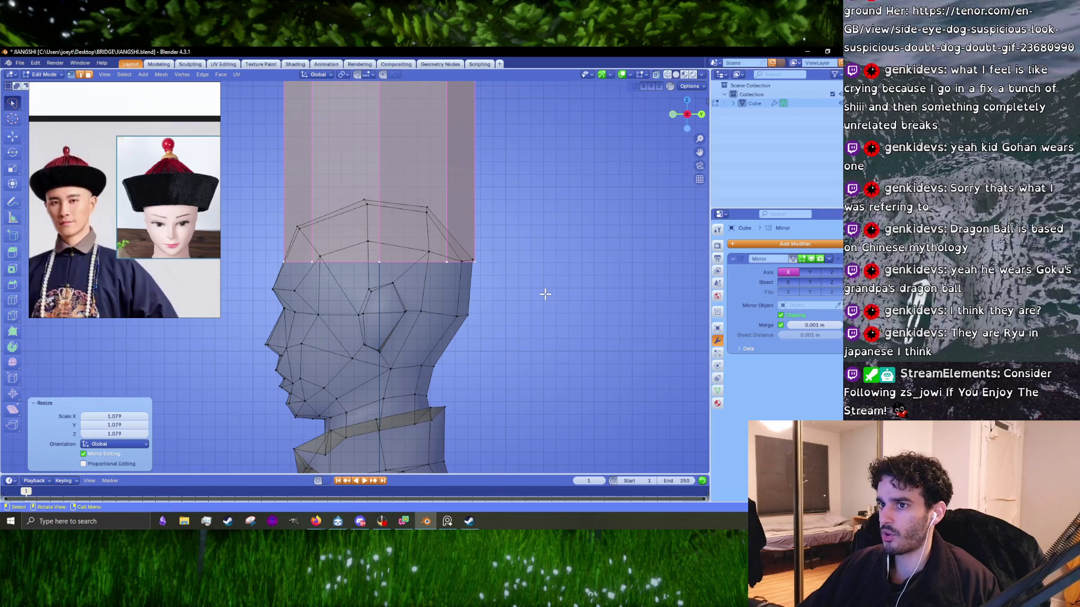
{"action": "key", "text": "g"}
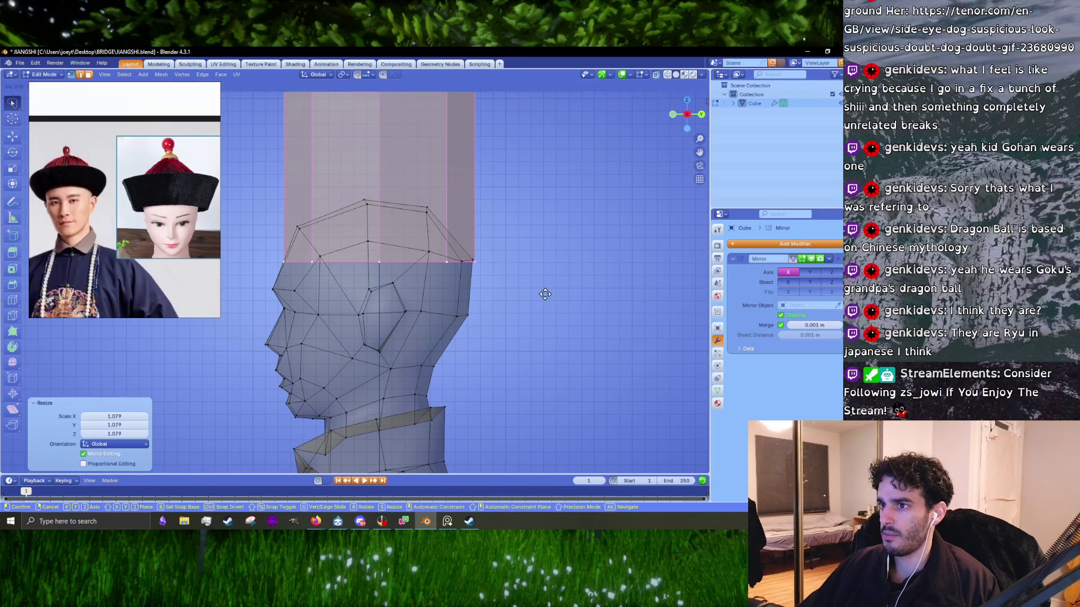
{"action": "left_click", "coordinate": [546, 290]}
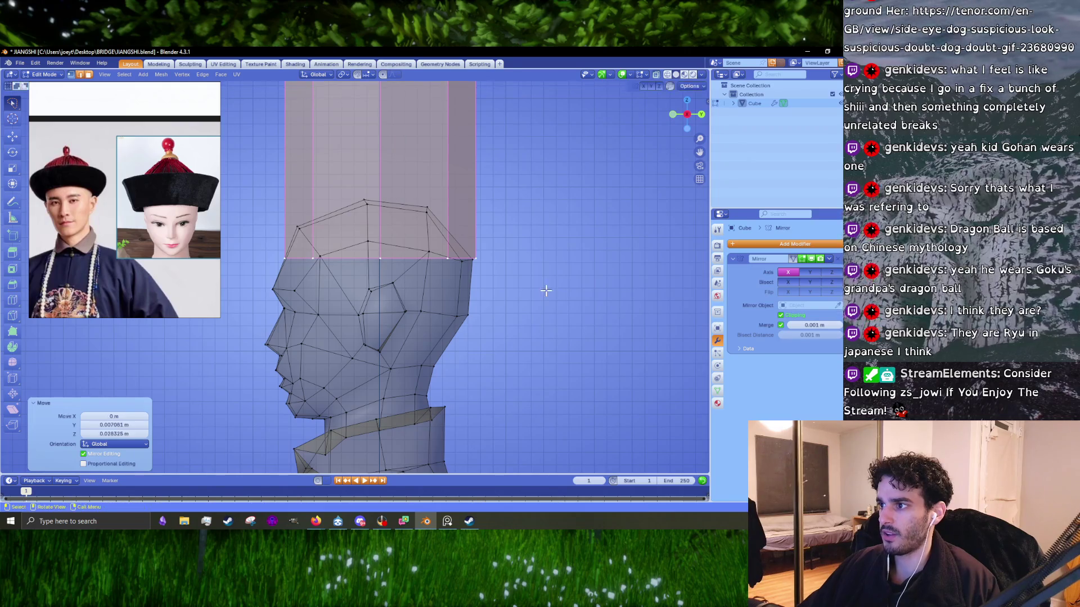
{"action": "middle_click_drag", "start_coordinate": [545, 289], "coordinate": [536, 277]}
{"action": "key", "text": "s"}
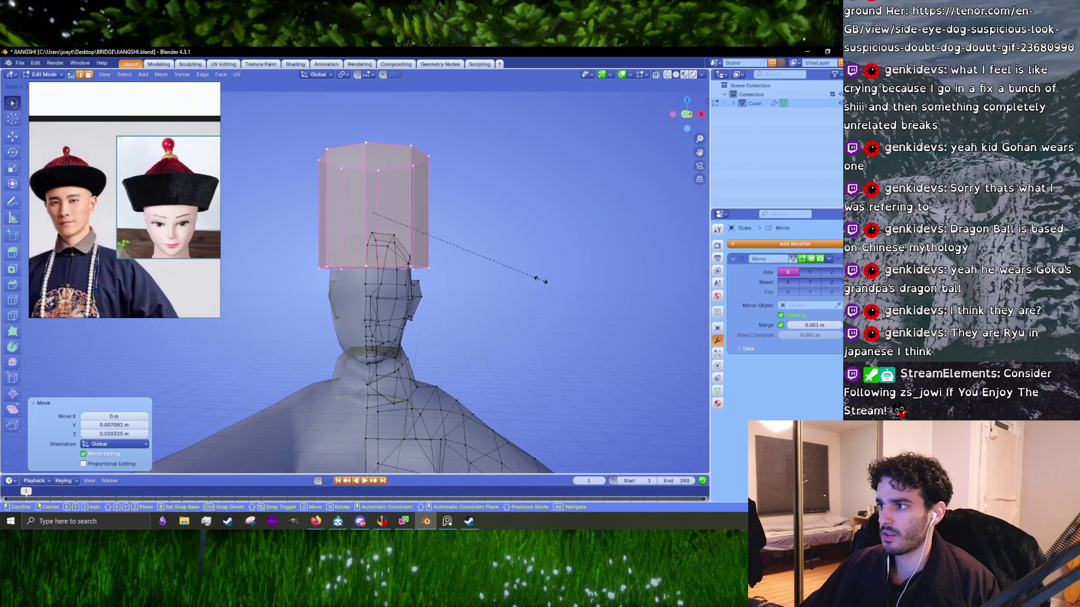
{"action": "left_click", "coordinate": [544, 279]}
- Raise the hat slightly along Z, resize it by 1.027, and select its leftmost face column
{"action": "key", "text": "KP_3"}
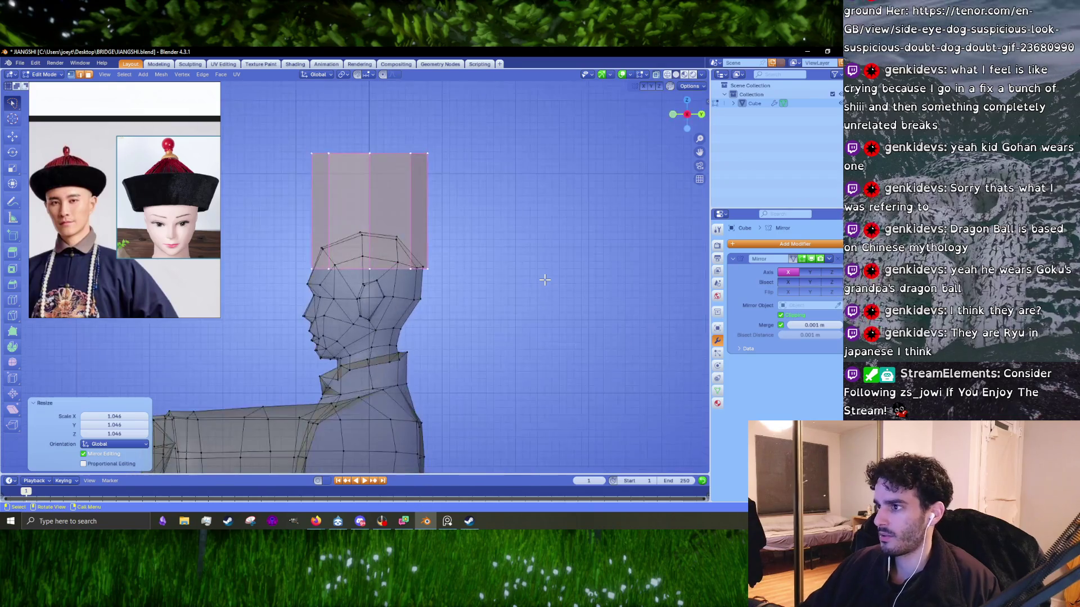
{"action": "scroll", "coordinate": [545, 280], "scroll_direction": "up", "scroll_amount": 5}
{"action": "key", "text": "g"}
{"action": "key", "text": "z"}
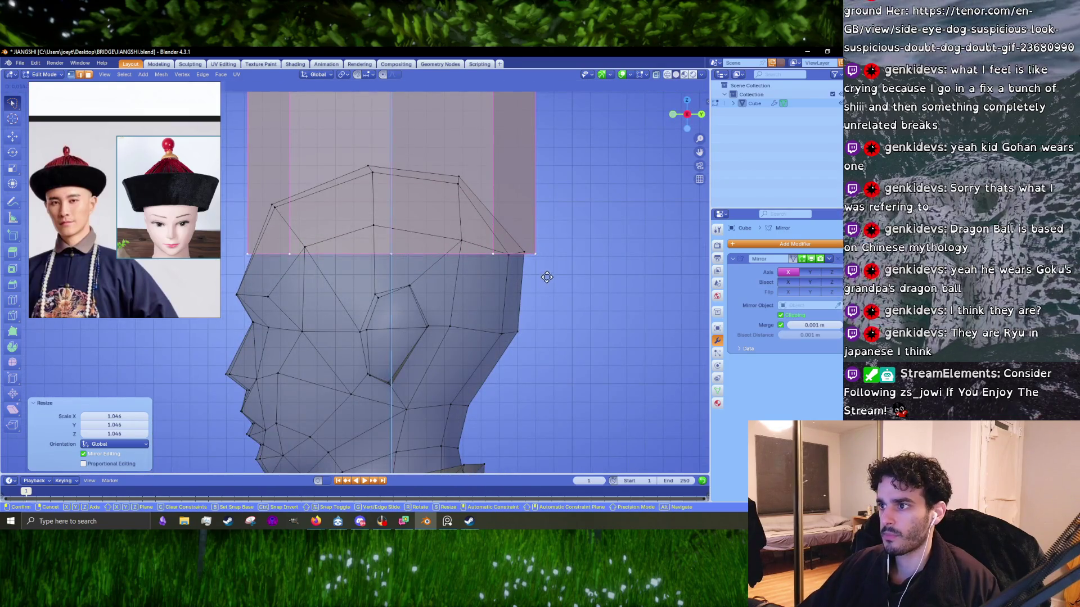
{"action": "left_click", "coordinate": [546, 276]}
{"action": "key", "text": "s"}
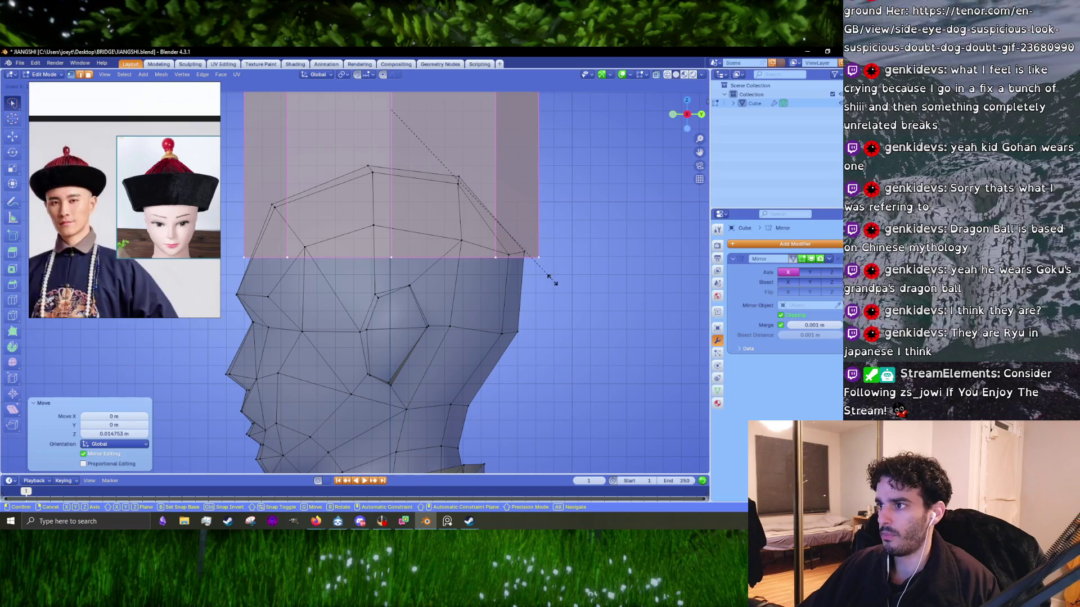
{"action": "left_click", "coordinate": [553, 279]}
{"action": "scroll", "coordinate": [525, 290], "scroll_direction": "down", "scroll_amount": 5}
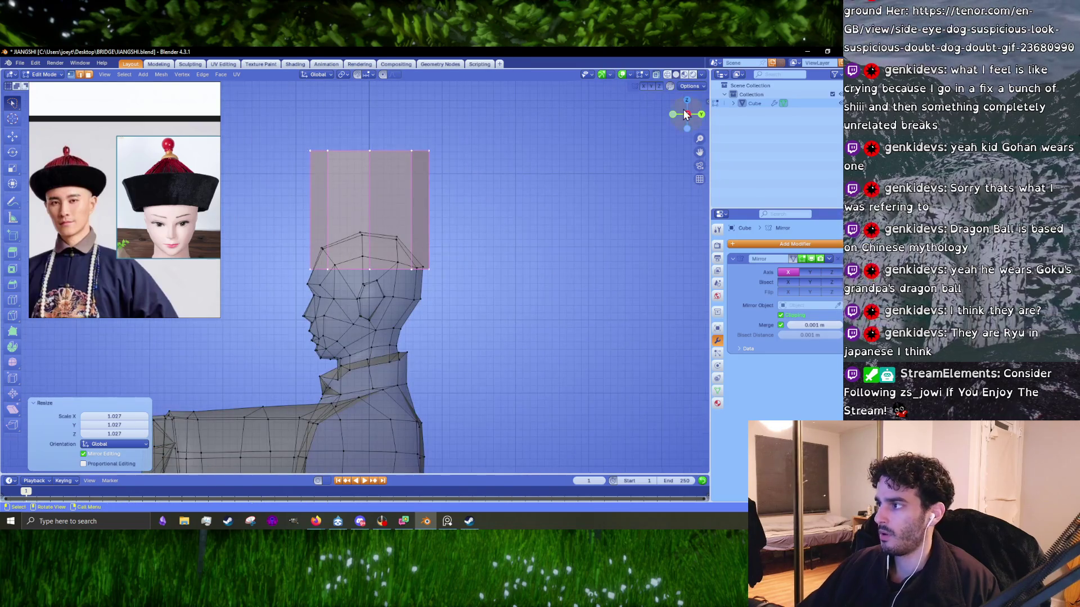
{"action": "key", "text": "KP_1"}
{"action": "key", "text": "KP_3"}
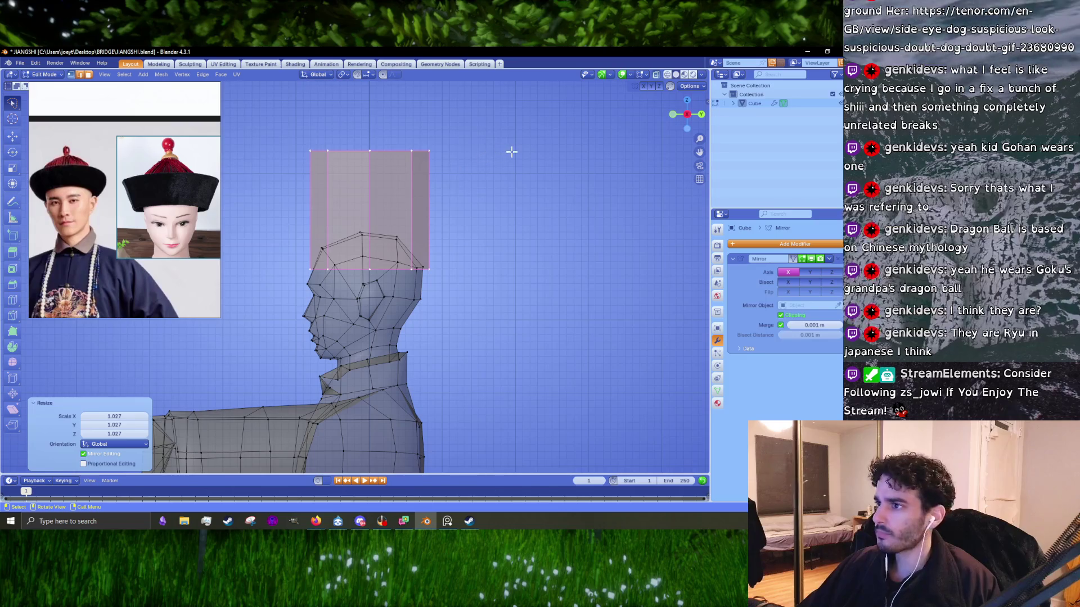
{"action": "key", "text": "KP_1"}
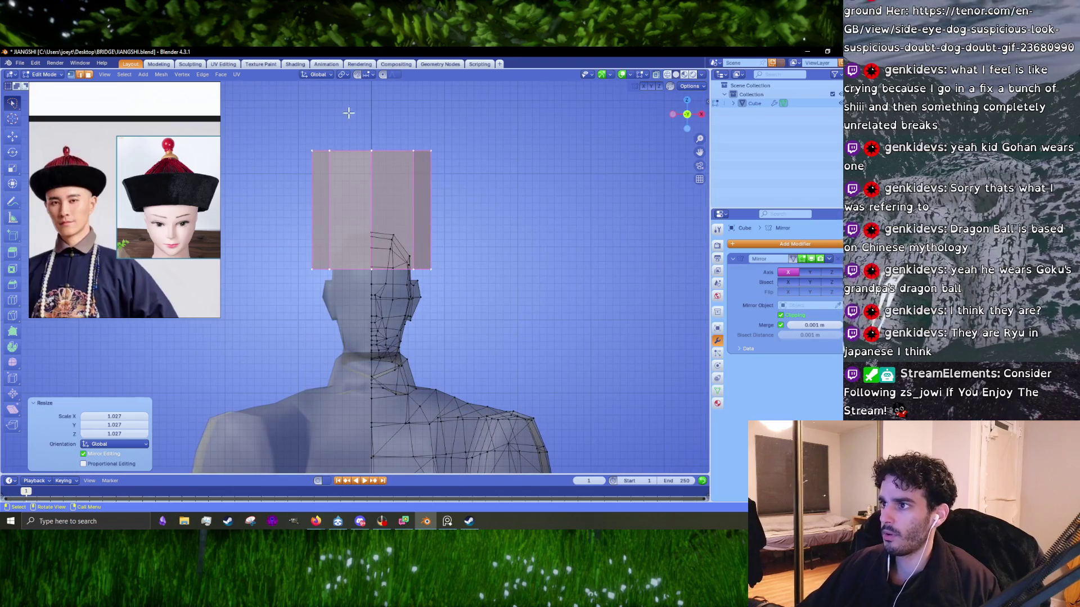
{"action": "left_click_drag", "start_coordinate": [345, 318], "coordinate": [256, 102]}
- Delete the selected left-half hat faces and turn X-ray off
{"action": "key", "text": "x"}
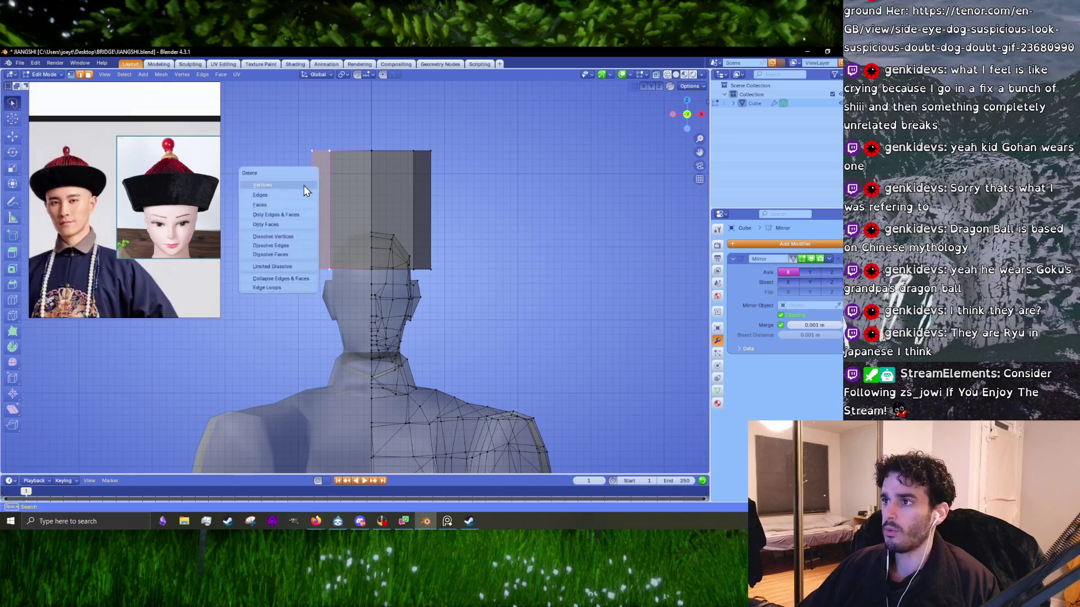
{"action": "left_click", "coordinate": [303, 184]}
{"action": "left_click", "coordinate": [656, 75]}
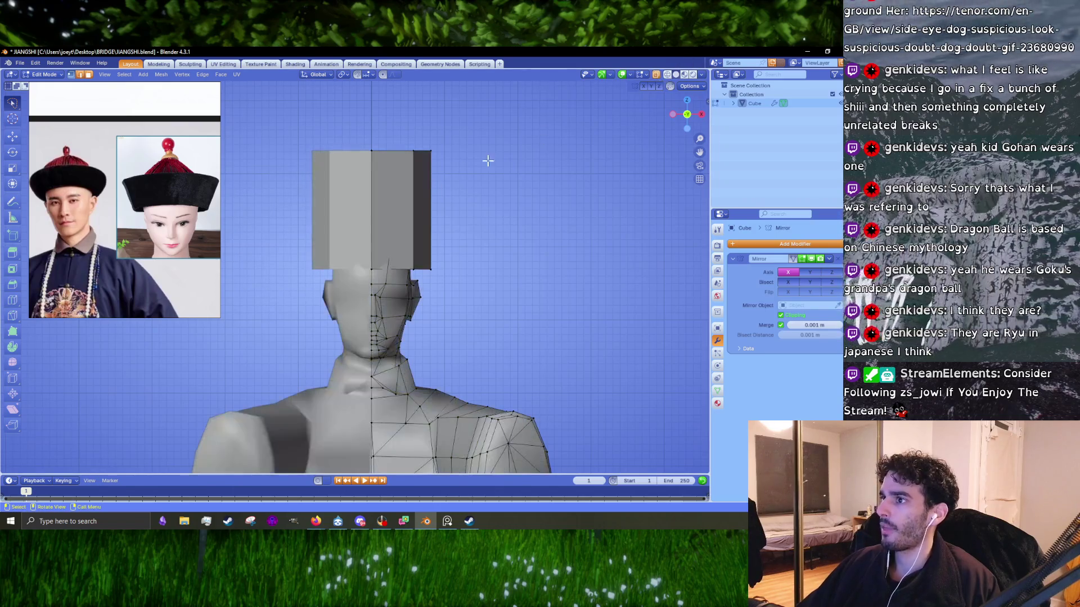
{"action": "middle_click_drag", "start_coordinate": [427, 236], "coordinate": [480, 200]}
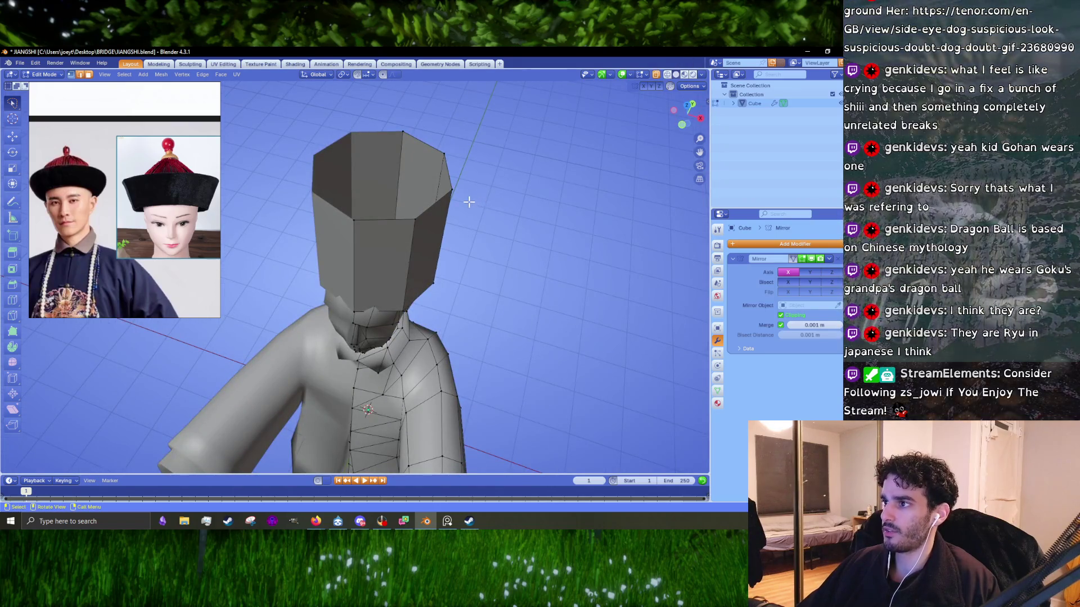
- Adjust the height of the hat's top edge ring and flare it outward by 1.368
{"action": "left_click", "coordinate": [387, 218]}
{"action": "left_click", "coordinate": [431, 210]}
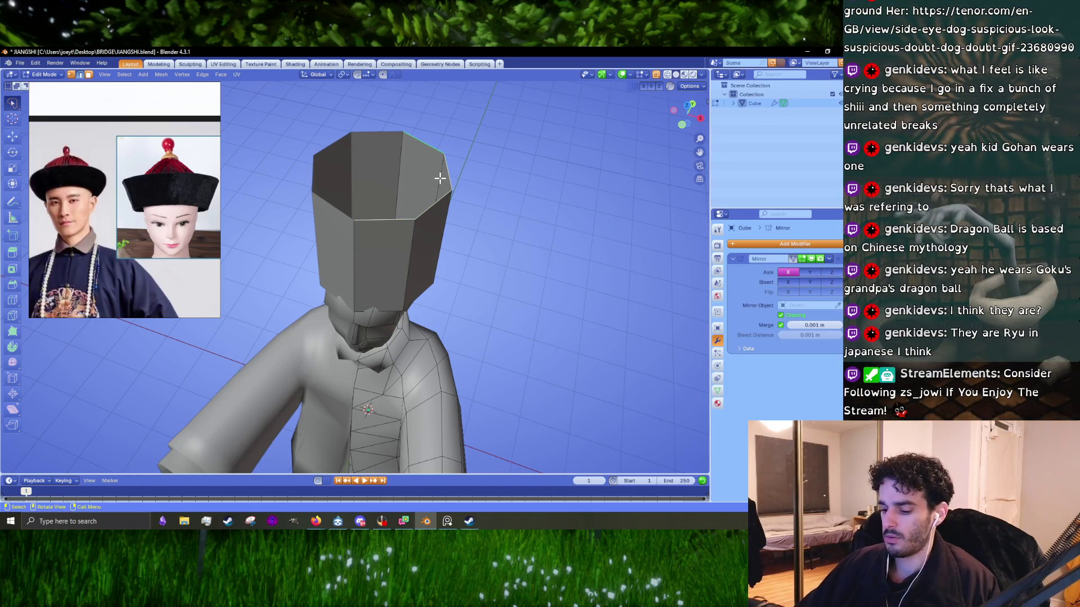
{"action": "key", "text": "g"}
{"action": "key", "text": "z"}
{"action": "left_click", "coordinate": [433, 242]}
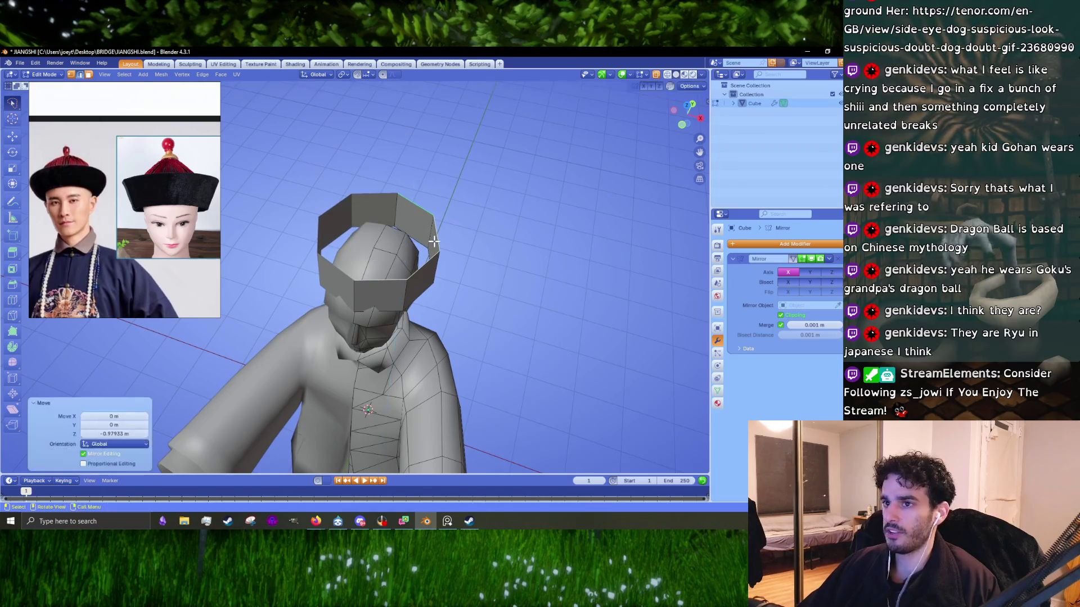
{"action": "key", "text": "KP_1"}
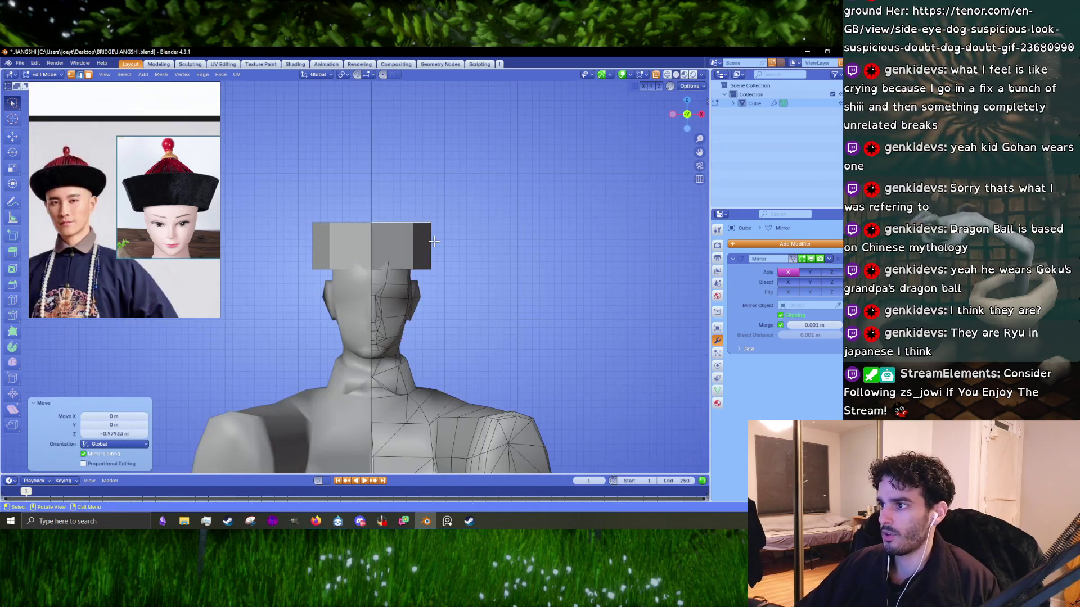
{"action": "key", "text": "g"}
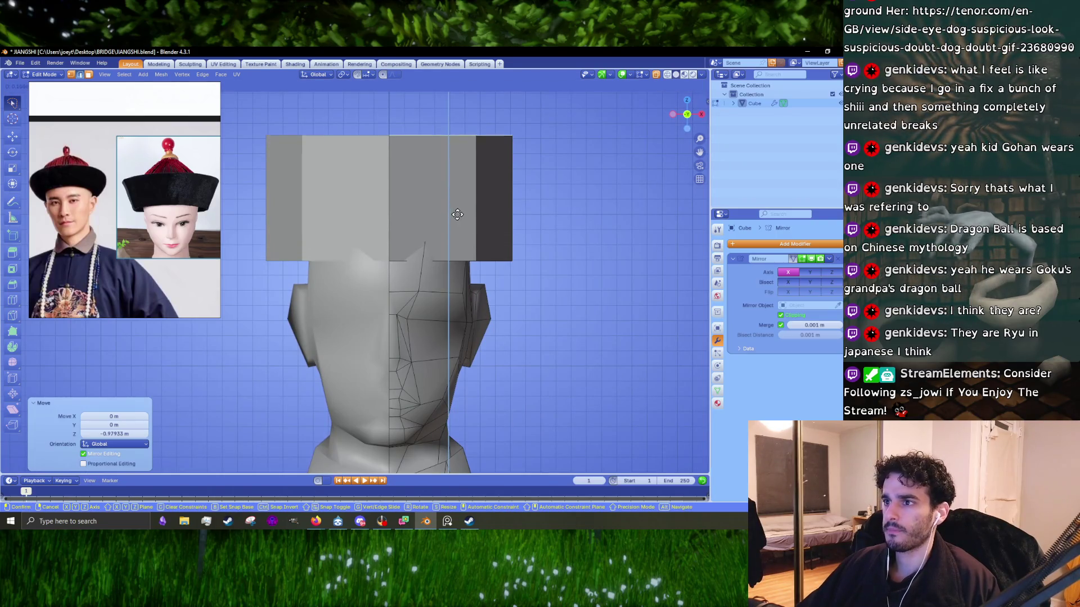
{"action": "left_click", "coordinate": [456, 216]}
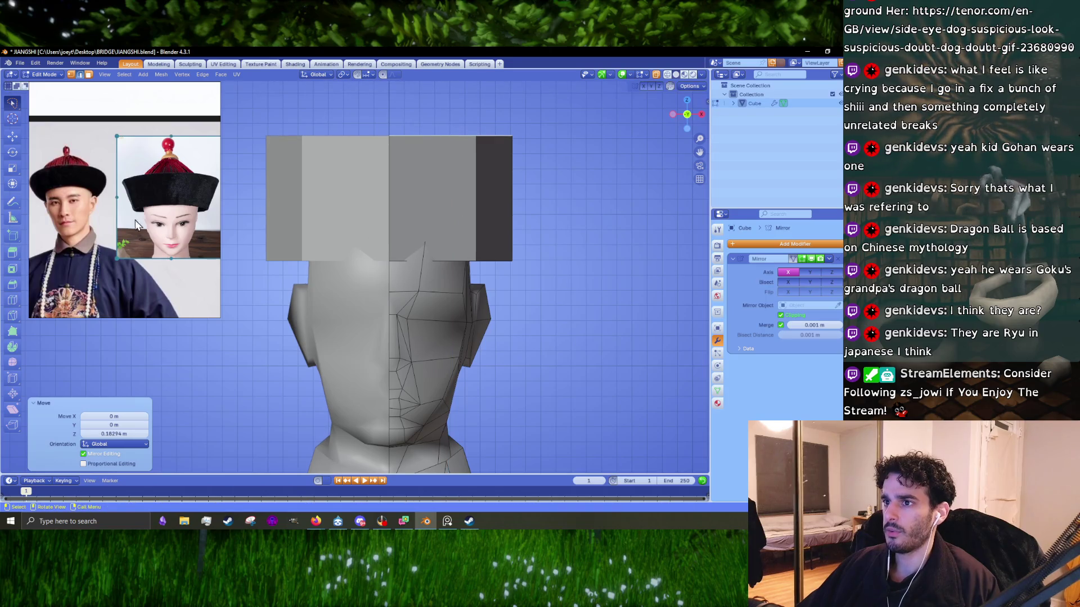
{"action": "key", "text": "g"}
{"action": "key", "text": "z"}
{"action": "left_click", "coordinate": [537, 264]}
{"action": "key", "text": "s"}
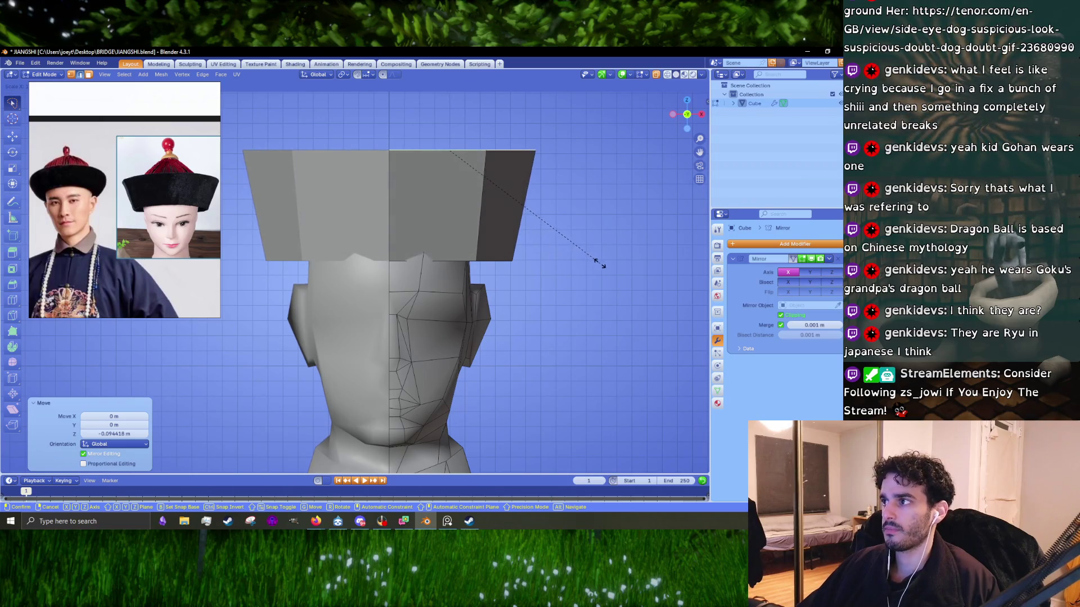
{"action": "left_click", "coordinate": [598, 263]}
- In top view, select the whole hat ring and trim its X width to 0.992
{"action": "mouse_move", "coordinate": [545, 242]}
{"action": "middle_mouse_down"}
{"action": "mouse_move", "coordinate": [507, 342]}
{"action": "mouse_move", "coordinate": [446, 320]}
{"action": "middle_mouse_up"}
{"action": "scroll", "coordinate": [448, 322], "scroll_direction": "up", "scroll_amount": 3}
{"action": "key", "text": "KP_7"}
{"action": "scroll", "coordinate": [446, 269], "scroll_direction": "up", "scroll_amount": 2}
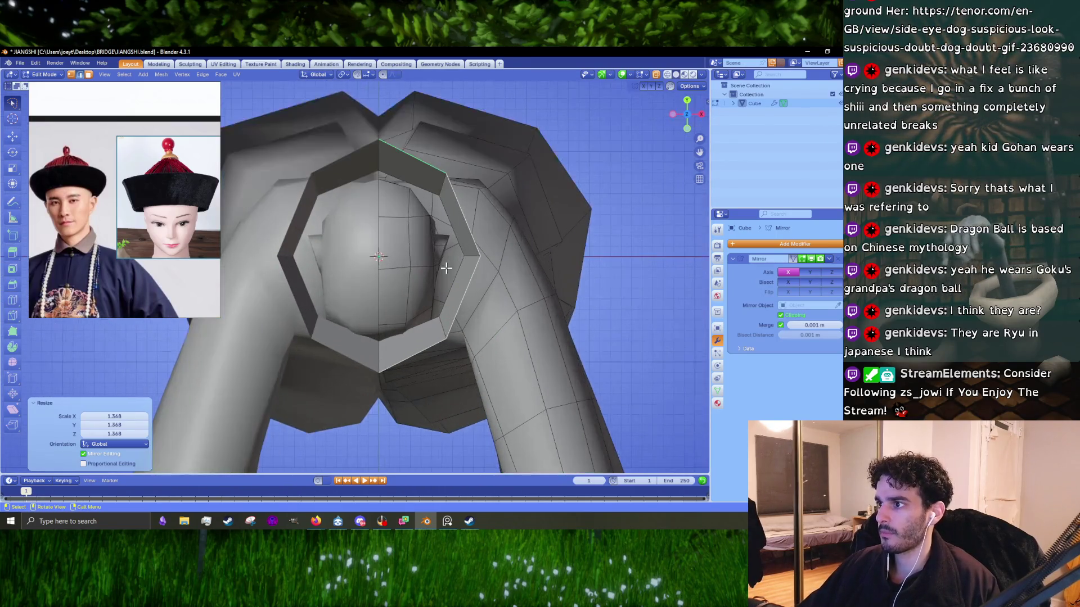
{"action": "key", "text": "ctrl+l"}
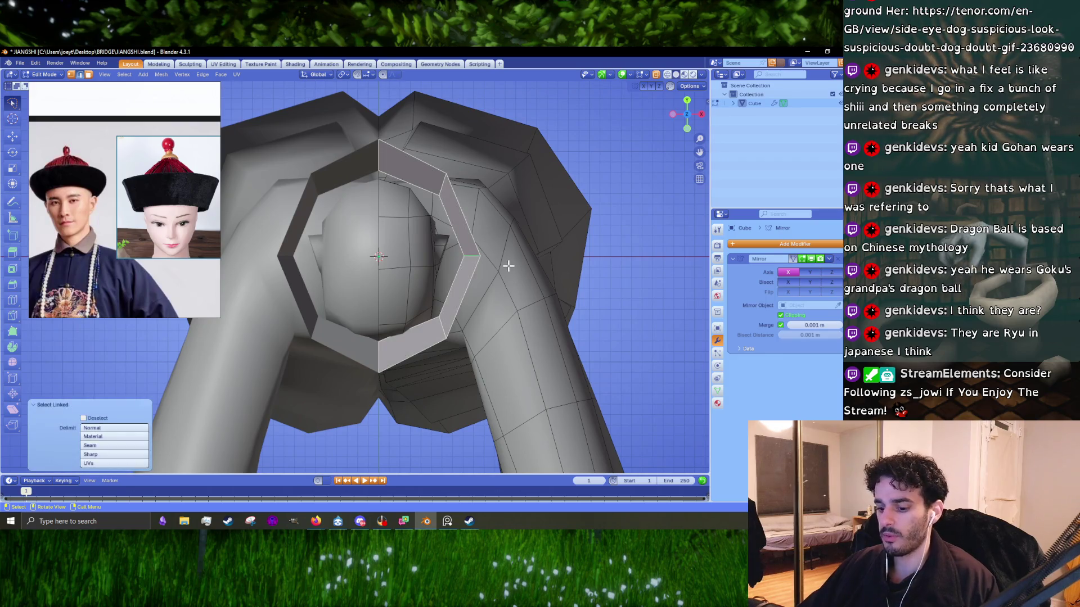
{"action": "key", "text": "s"}
{"action": "key", "text": "x"}
{"action": "left_click", "coordinate": [598, 289]}
{"action": "key", "text": "s"}
{"action": "key", "text": "y"}
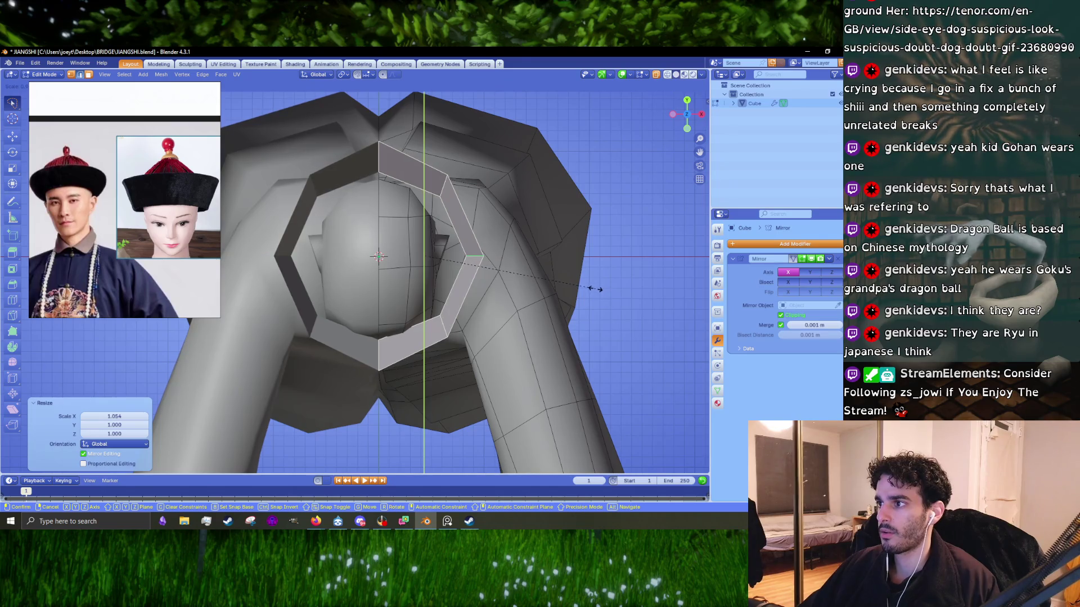
{"action": "key", "text": "x"}
{"action": "left_click", "coordinate": [593, 289]}
{"action": "mouse_move", "coordinate": [593, 288]}
{"action": "middle_mouse_down"}
{"action": "mouse_move", "coordinate": [491, 184]}
{"action": "mouse_move", "coordinate": [491, 257]}
{"action": "middle_mouse_up"}
{"action": "scroll", "coordinate": [491, 257], "scroll_direction": "down", "scroll_amount": 5}
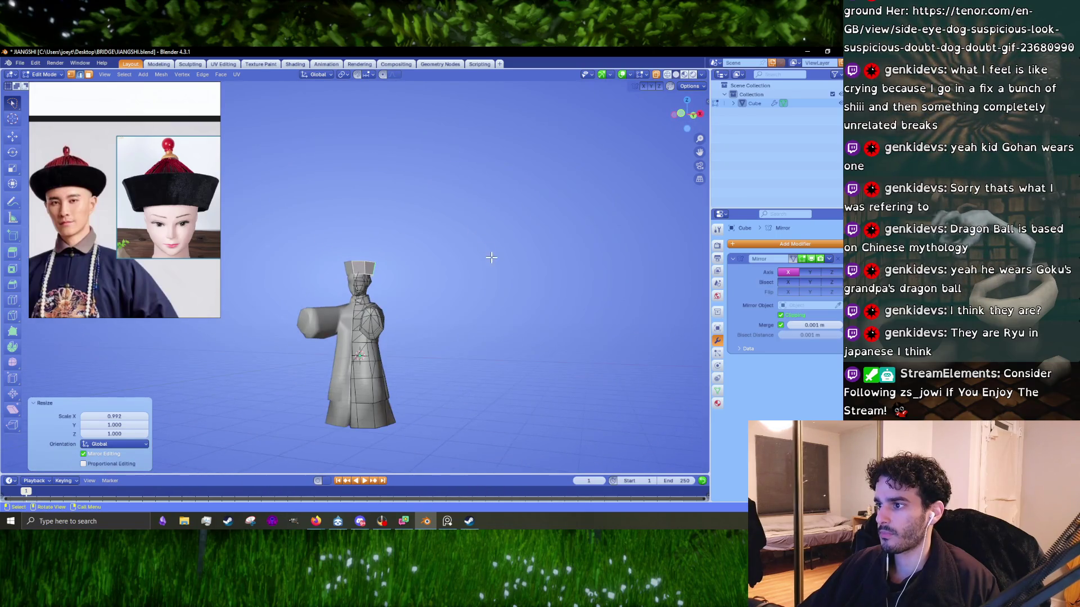
- Flatten the hat band slightly along Z to make it shorter
{"action": "scroll", "coordinate": [491, 257], "scroll_direction": "up", "scroll_amount": 5}
{"action": "scroll", "coordinate": [114, 207], "scroll_direction": "down", "scroll_amount": 5}
{"action": "scroll", "coordinate": [114, 206], "scroll_direction": "up", "scroll_amount": 5}
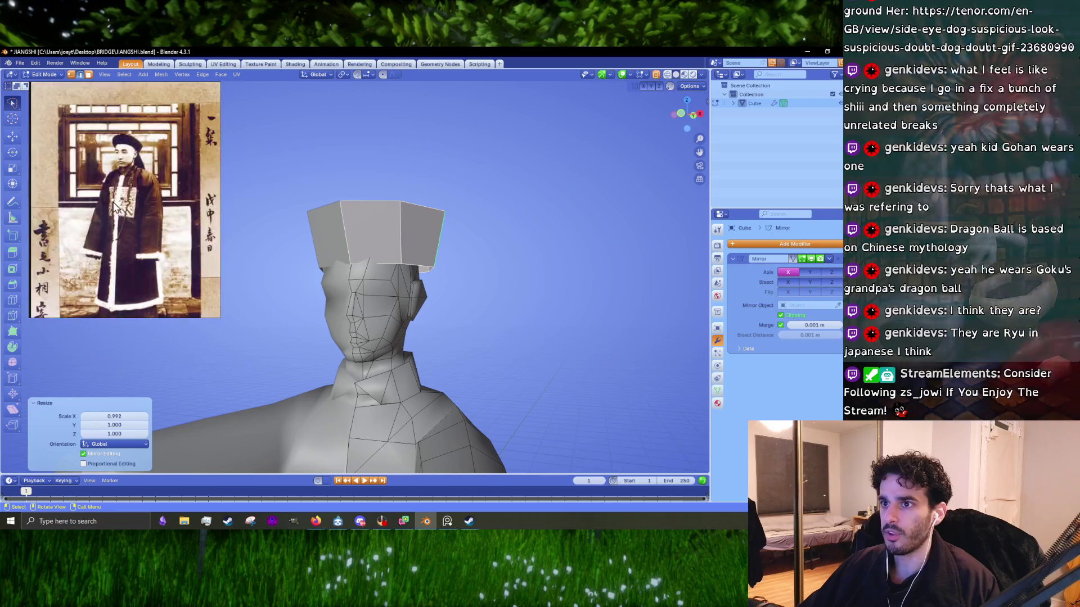
{"action": "scroll", "coordinate": [137, 152], "scroll_direction": "up", "scroll_amount": 3}
{"action": "middle_click_drag", "start_coordinate": [383, 308], "coordinate": [440, 307]}
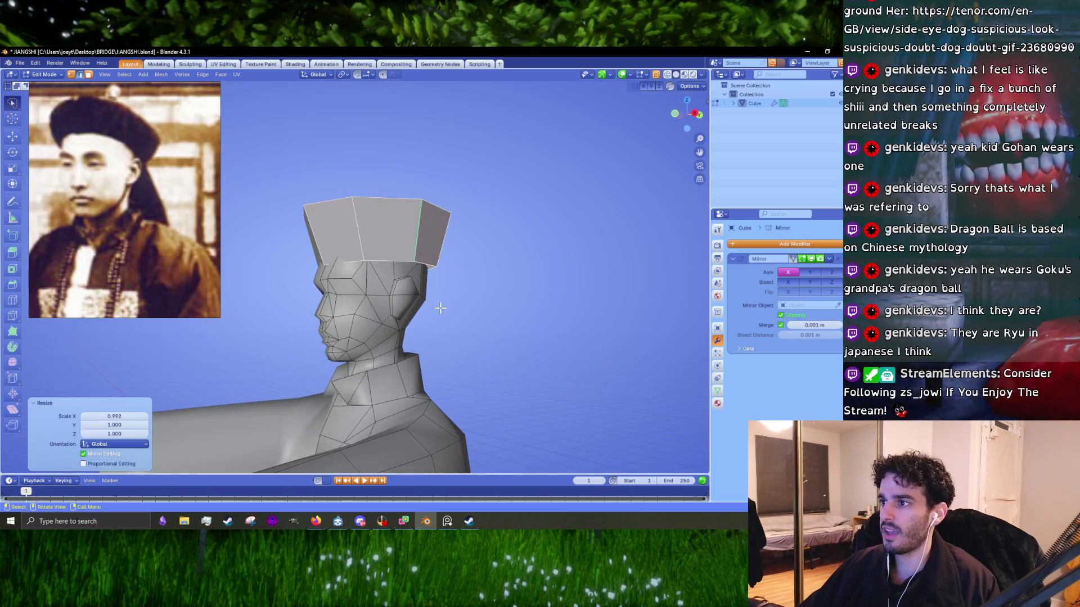
{"action": "key", "text": "s"}
{"action": "key", "text": "z"}
{"action": "left_click", "coordinate": [422, 328]}
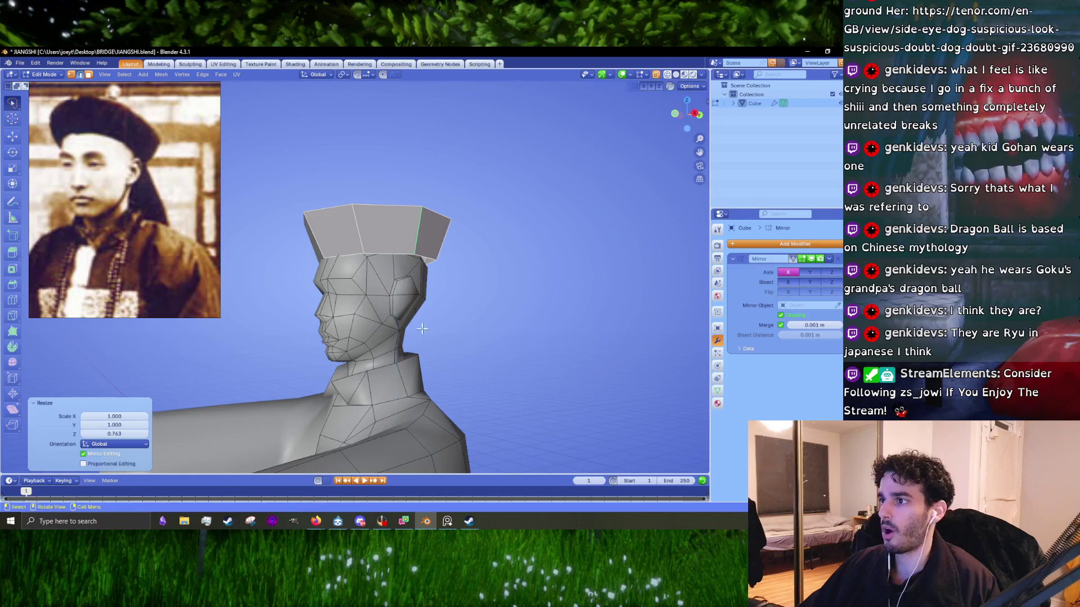
{"action": "key", "text": "KP_3"}
{"action": "key", "text": "KP_1"}
{"action": "scroll", "coordinate": [367, 330], "scroll_direction": "up", "scroll_amount": 4}
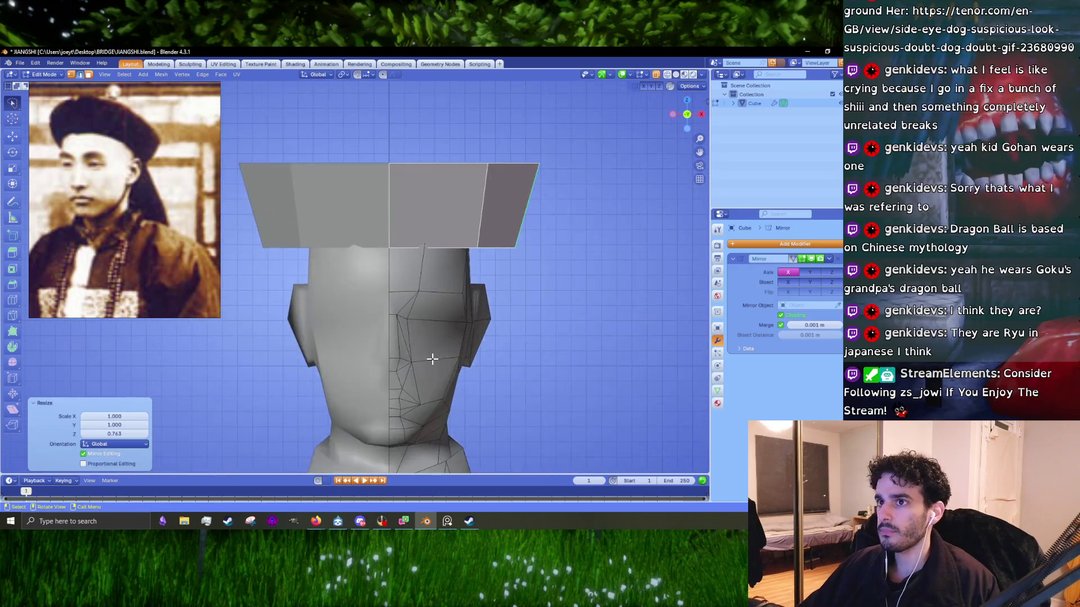
{"action": "key", "text": "s"}
{"action": "key", "text": "z"}
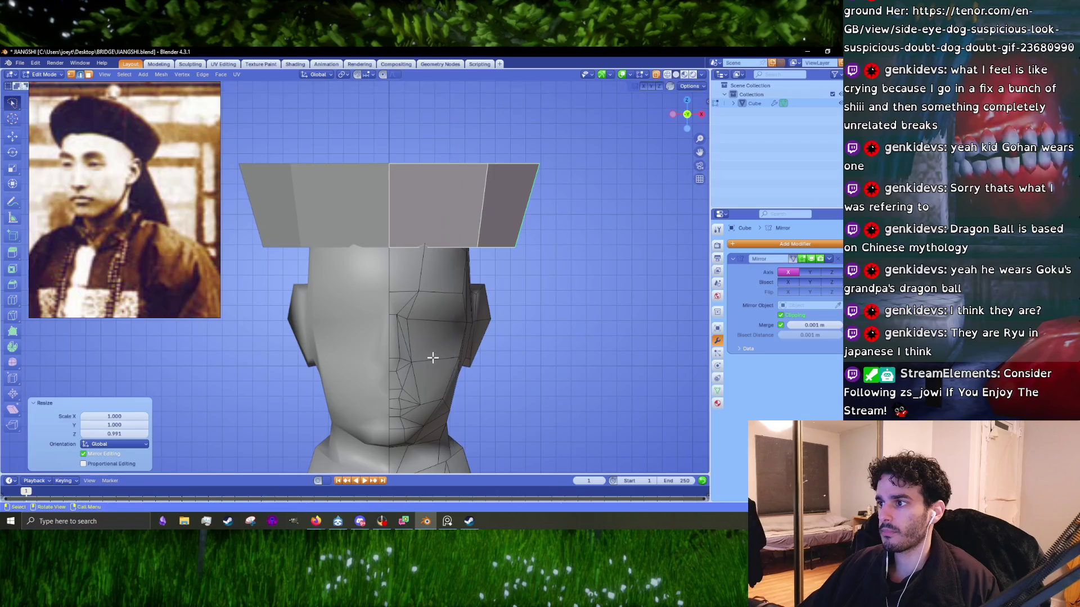
- Narrow the hat ring along X to 0.842 so it hugs the head
{"action": "key", "text": "KP_7"}
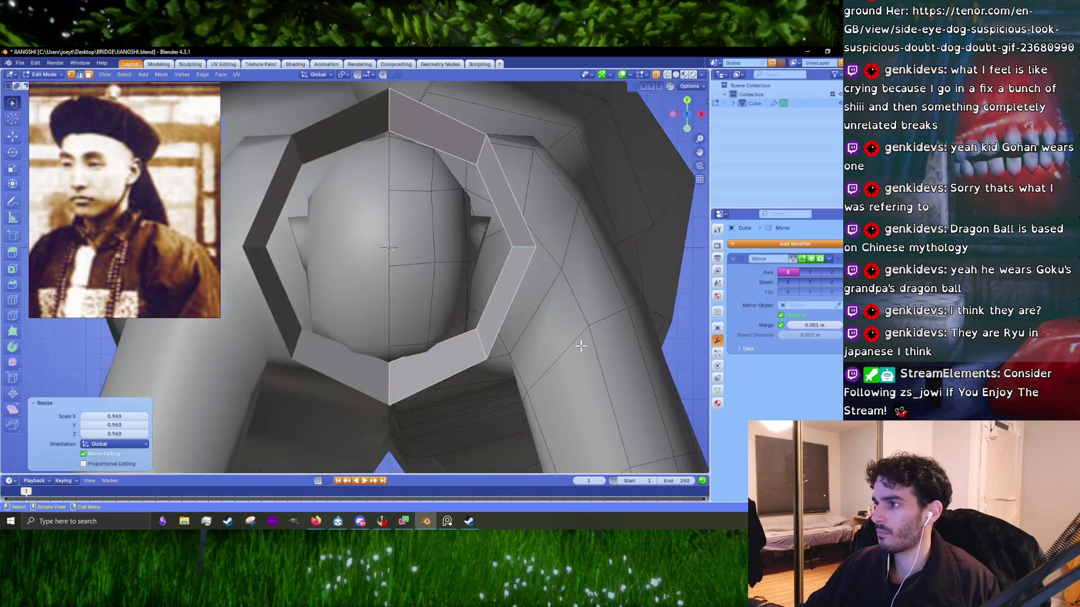
{"action": "key", "text": "s"}
{"action": "key", "text": "x"}
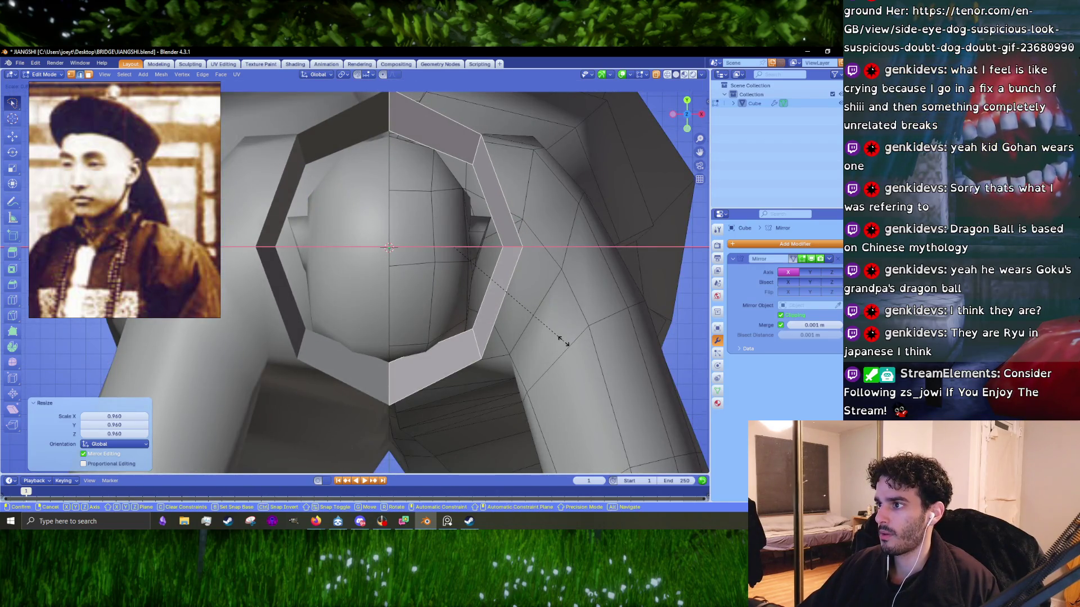
{"action": "left_click", "coordinate": [561, 339]}
{"action": "key", "text": "KP_1"}
{"action": "key", "text": "s"}
{"action": "key", "text": "x"}
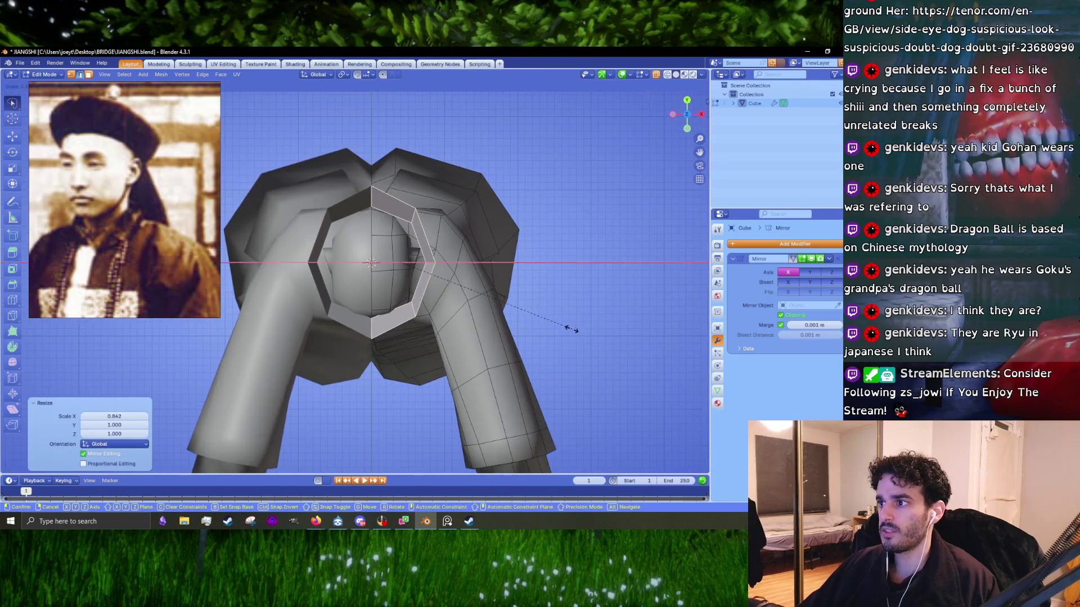
{"action": "left_click", "coordinate": [566, 328]}
{"action": "mouse_move", "coordinate": [566, 328]}
{"action": "middle_mouse_down"}
{"action": "mouse_move", "coordinate": [515, 358]}
{"action": "mouse_move", "coordinate": [491, 294]}
{"action": "mouse_move", "coordinate": [451, 294]}
{"action": "mouse_move", "coordinate": [475, 324]}
{"action": "mouse_move", "coordinate": [497, 275]}
{"action": "middle_mouse_up"}
{"action": "scroll", "coordinate": [216, 232], "scroll_direction": "down", "scroll_amount": 2}
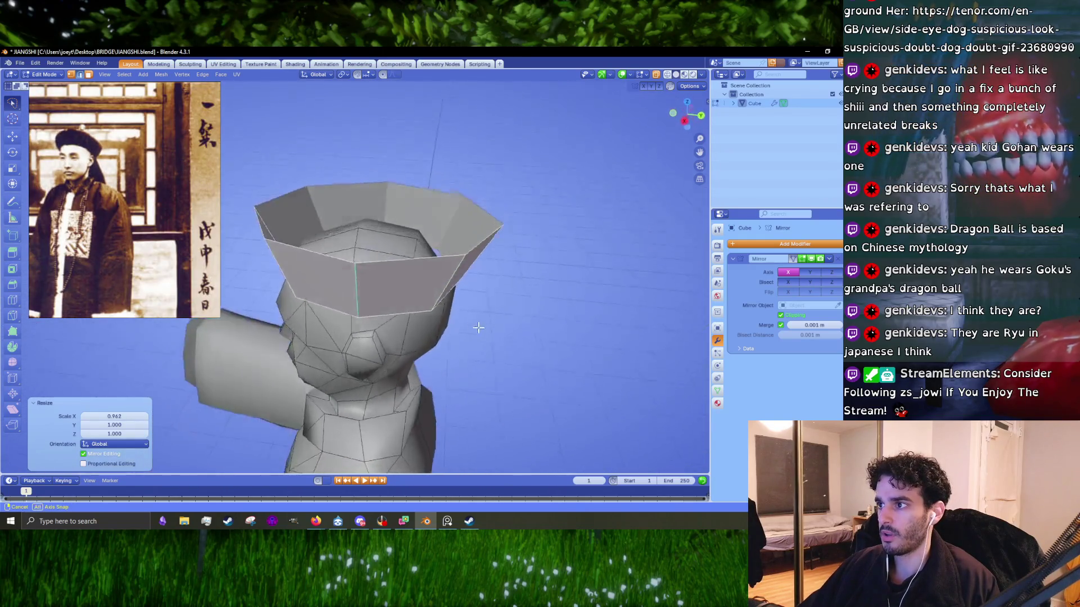
- Extrude the hat's top rim loop and scale it inward to 0.199
{"action": "left_click", "coordinate": [486, 239], "text": "alt"}
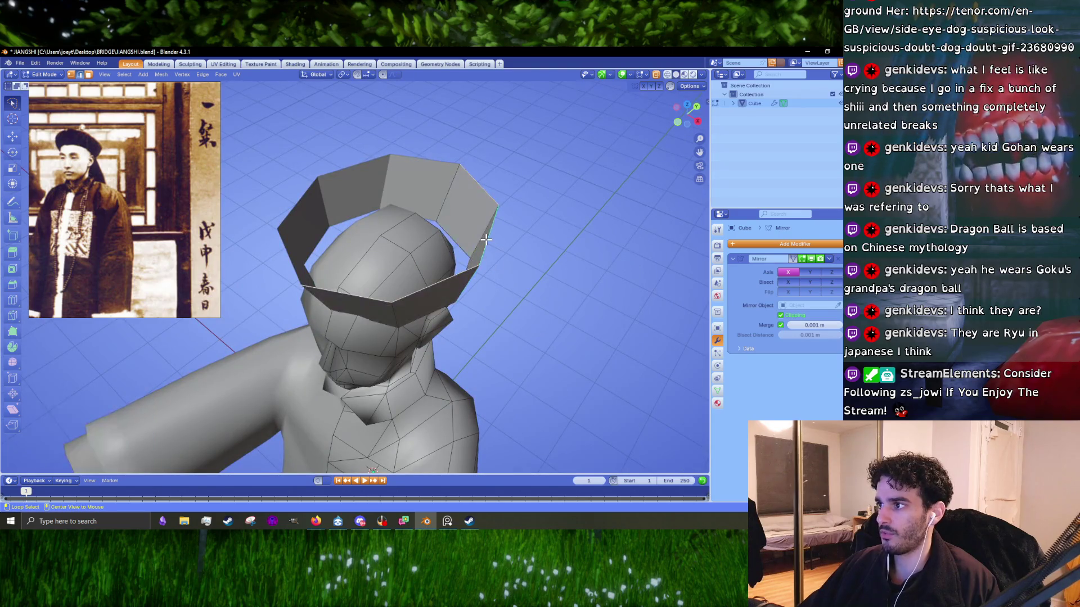
{"action": "key", "text": "e"}
{"action": "right_click", "coordinate": [557, 343]}
{"action": "key", "text": "m"}
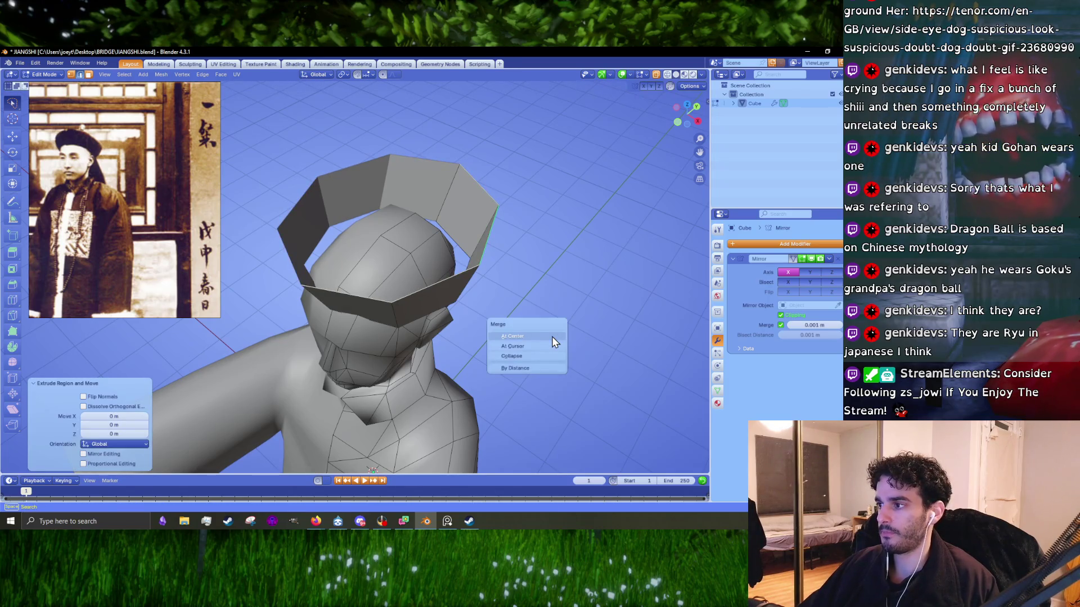
{"action": "key", "text": "Escape"}
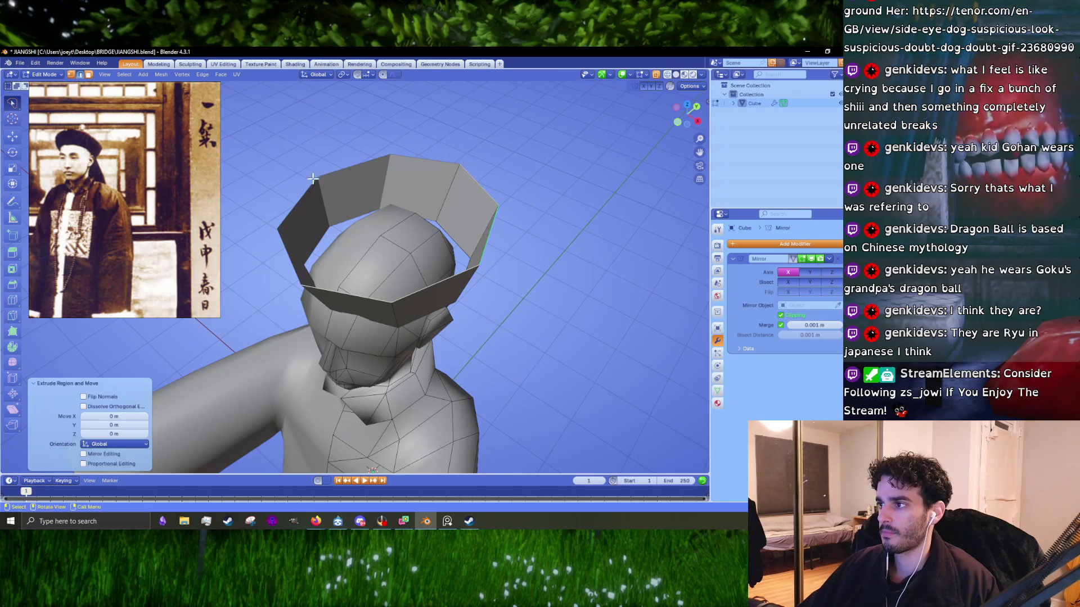
{"action": "key", "text": "s"}
{"action": "left_click", "coordinate": [424, 256]}
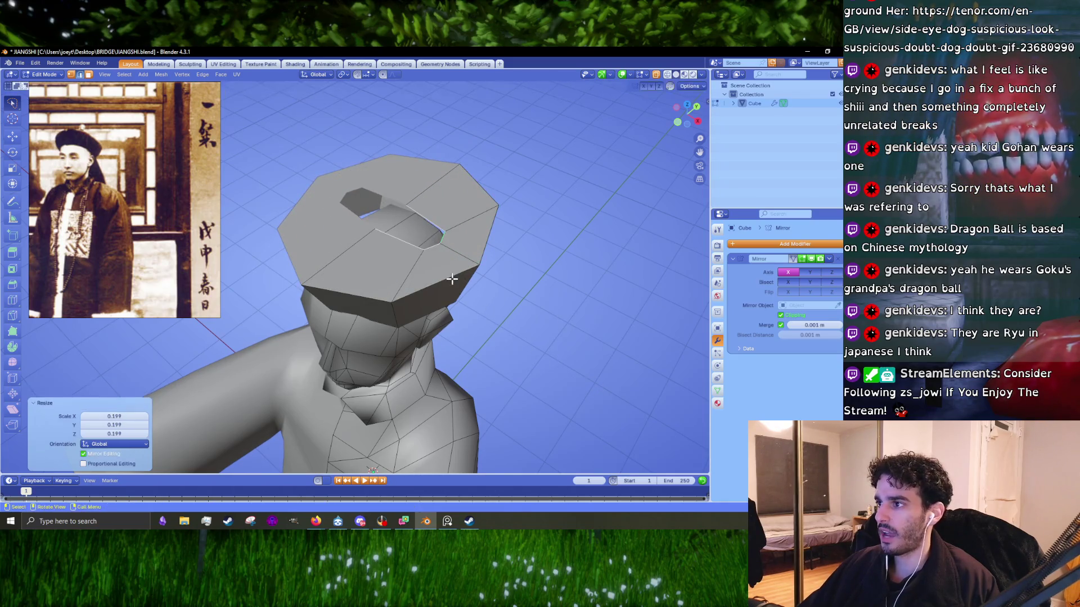
- Merge the inner crown ring at center, then slide the centre vertex onto the mirror line
{"action": "key", "text": "KP_7"}
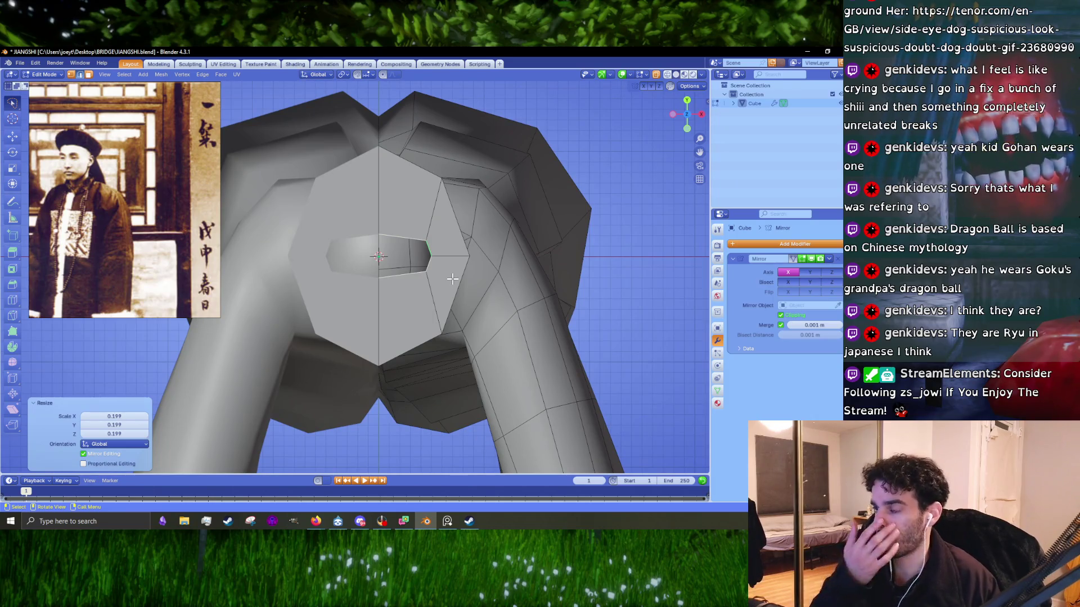
{"action": "key", "text": "m"}
{"action": "left_click", "coordinate": [453, 280]}
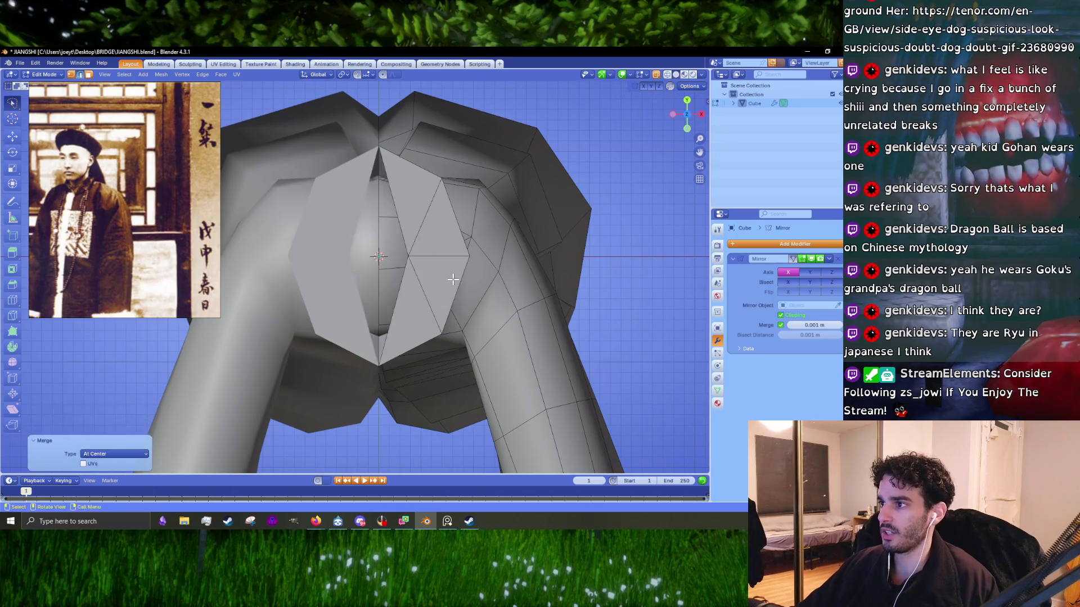
{"action": "key", "text": "1"}
{"action": "left_click", "coordinate": [406, 254]}
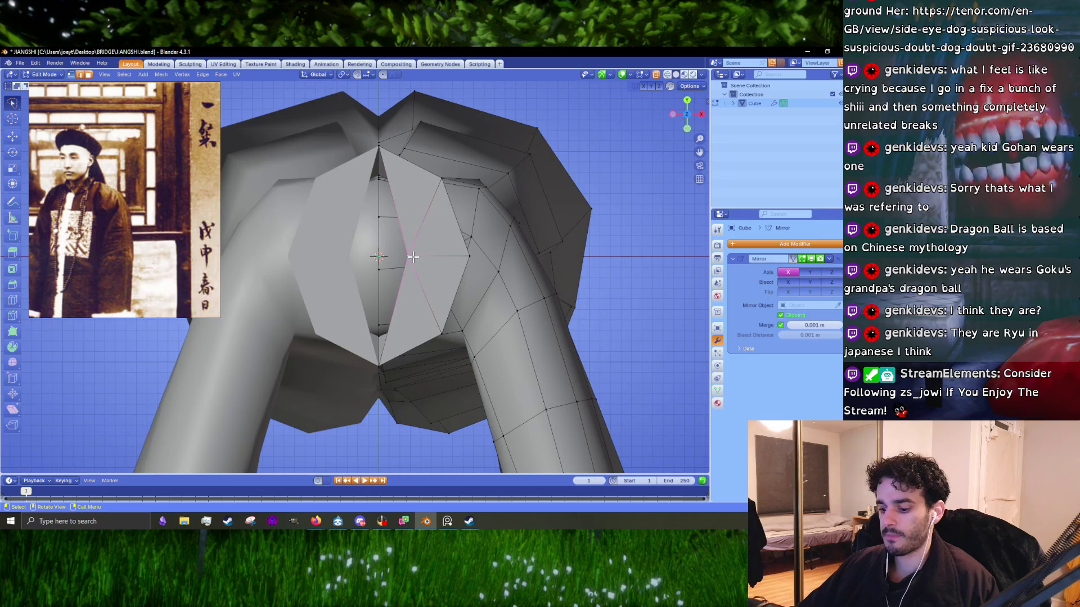
{"action": "key", "text": "shift+v"}
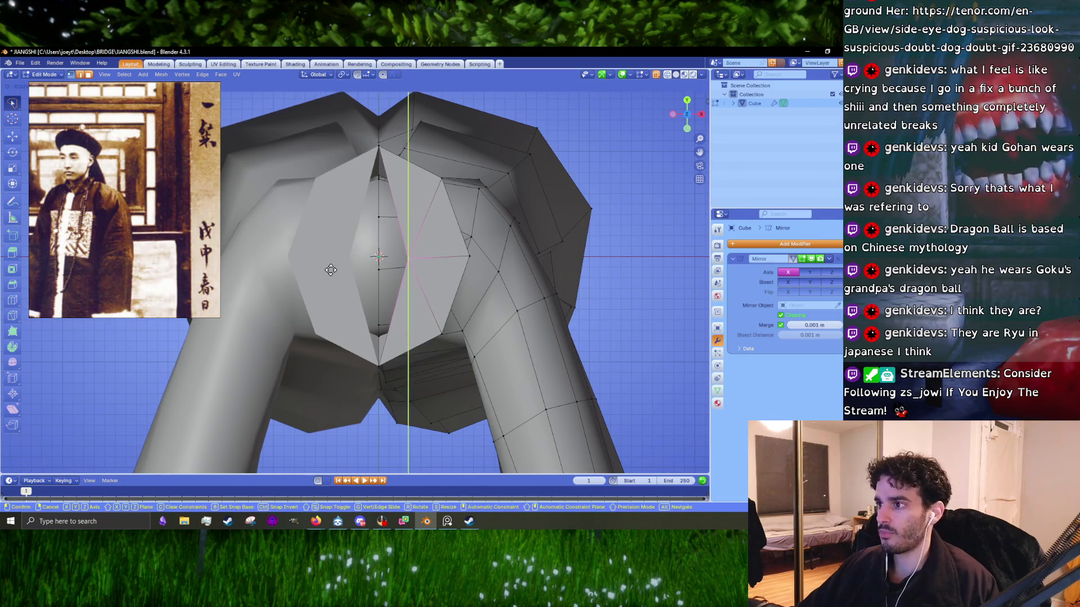
{"action": "left_click", "coordinate": [222, 277]}
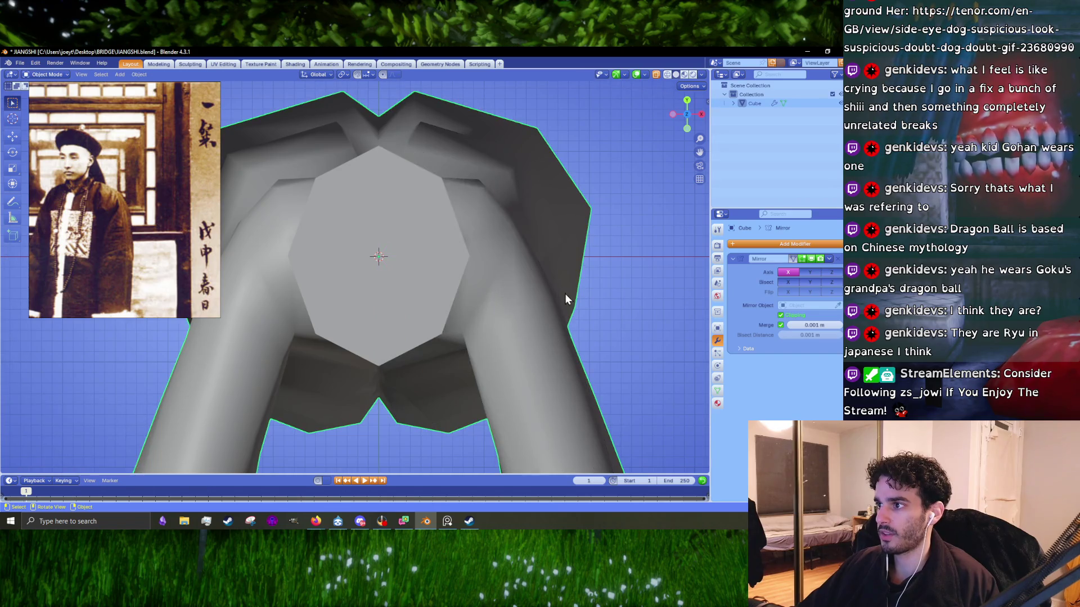
{"action": "middle_click_drag", "start_coordinate": [565, 293], "coordinate": [416, 282]}
{"action": "key", "text": "alt+a"}
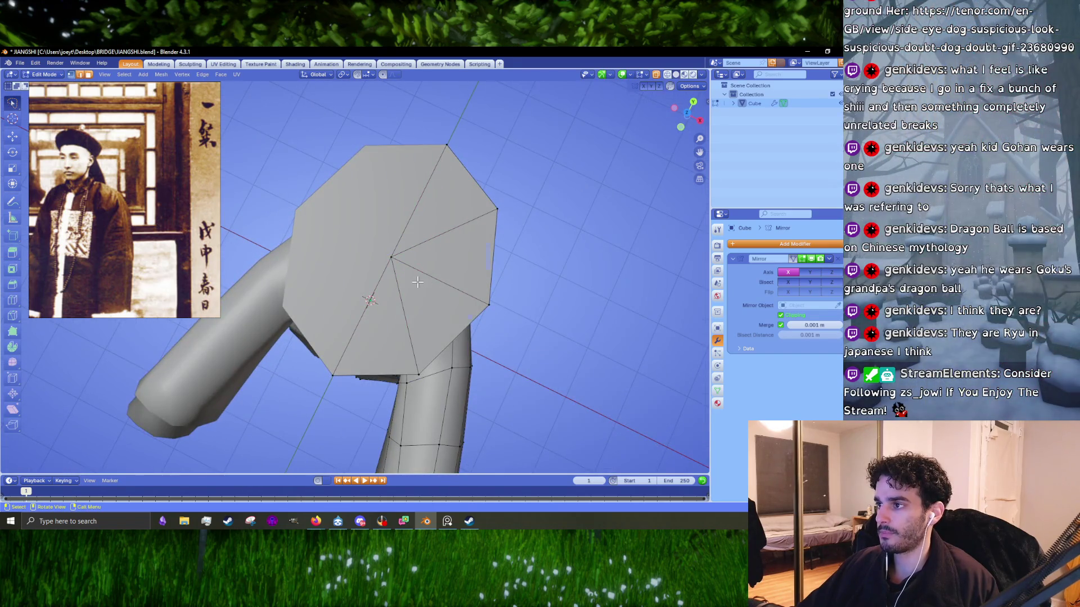
- Dissolve the inner triangle edges of the hat top into one octagonal face
{"action": "left_click", "coordinate": [467, 268]}
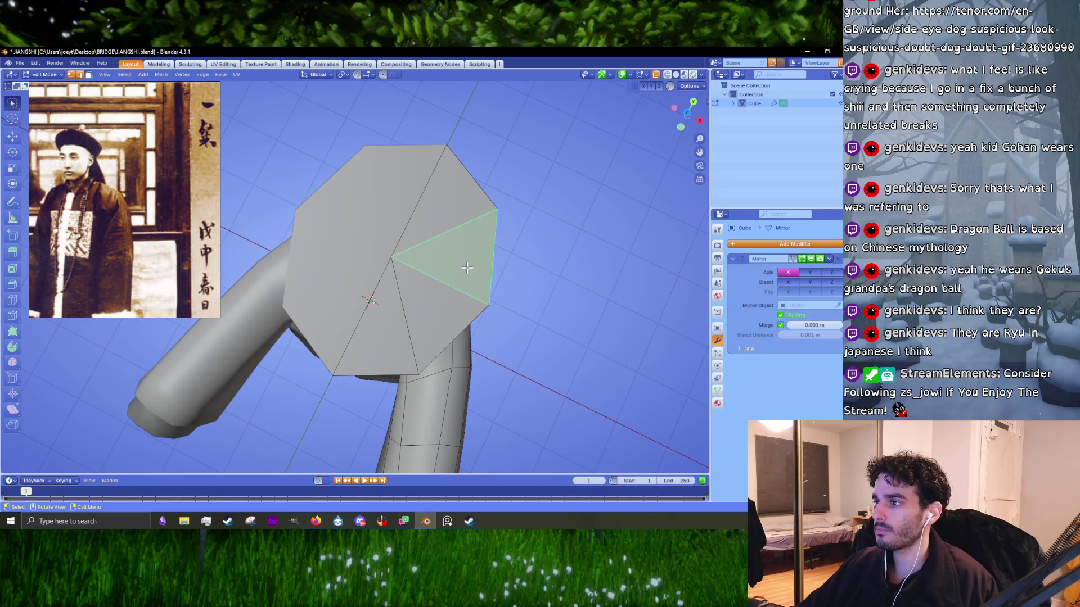
{"action": "mouse_move", "coordinate": [460, 273]}
{"action": "middle_mouse_down"}
{"action": "mouse_move", "coordinate": [568, 202]}
{"action": "mouse_move", "coordinate": [446, 277]}
{"action": "middle_mouse_up"}
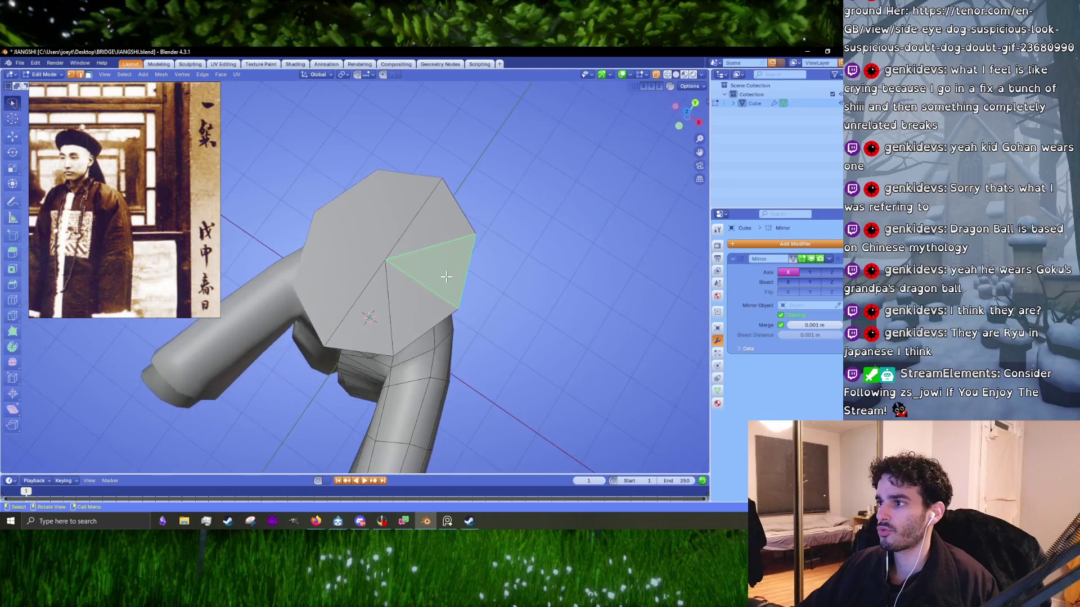
{"action": "key", "text": "2"}
{"action": "left_click", "coordinate": [413, 252]}
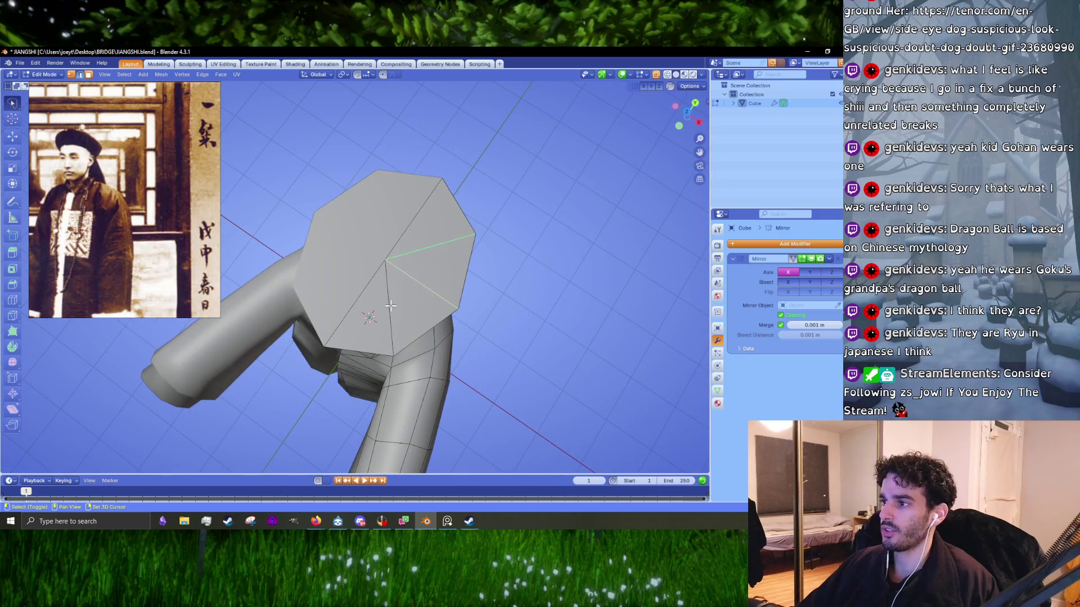
{"action": "left_click", "coordinate": [390, 306], "text": "shift"}
{"action": "key", "text": "x"}
{"action": "left_click", "coordinate": [369, 367]}
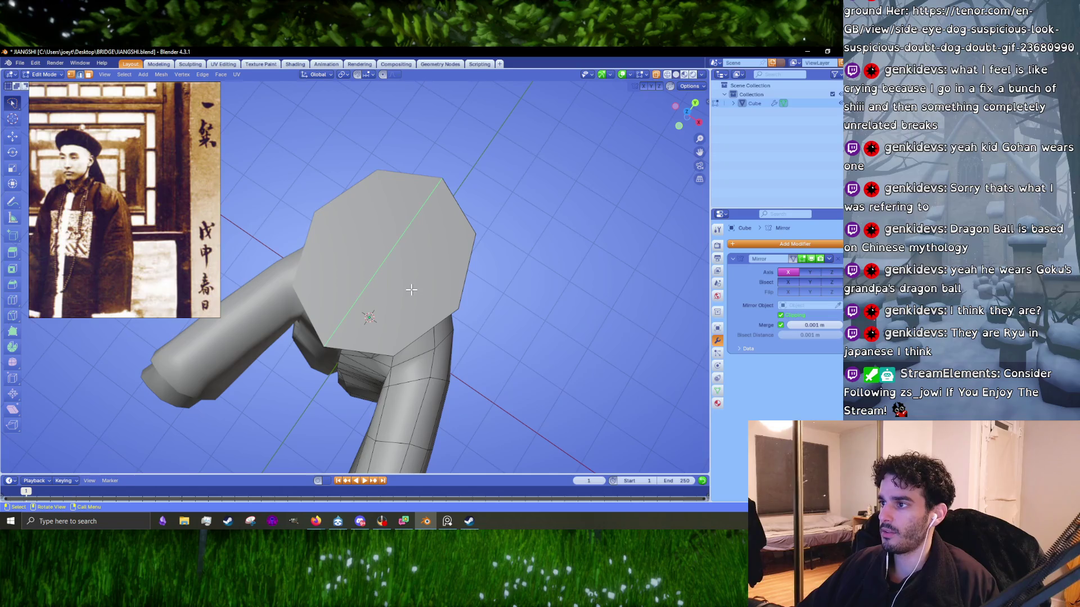
- Select all connected hat faces with L and view the hat from top
{"action": "key", "text": "3"}
{"action": "left_click", "coordinate": [413, 288]}
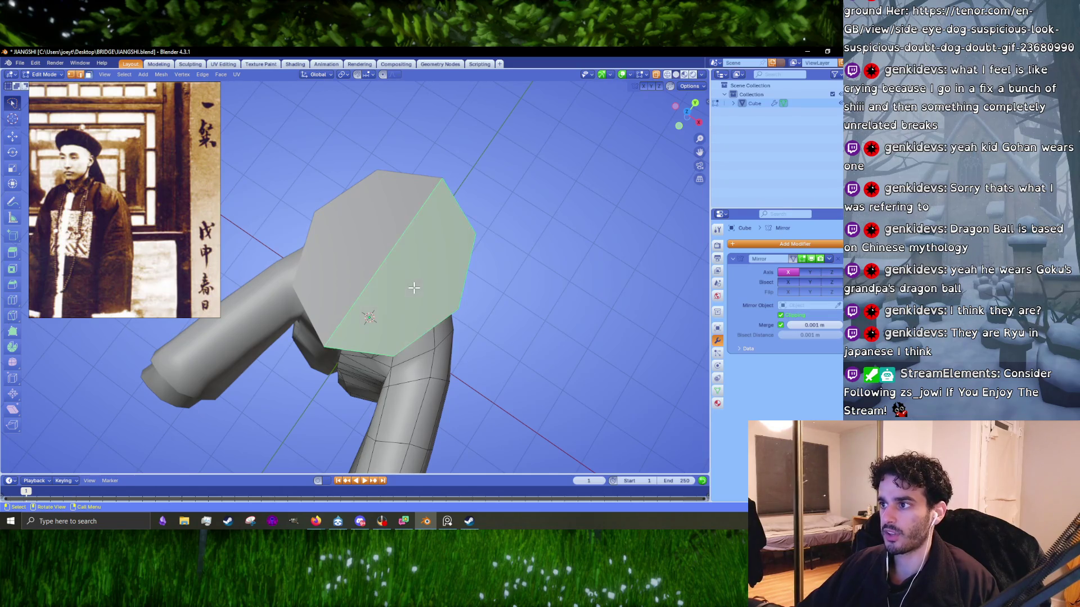
{"action": "key", "text": "KP_7"}
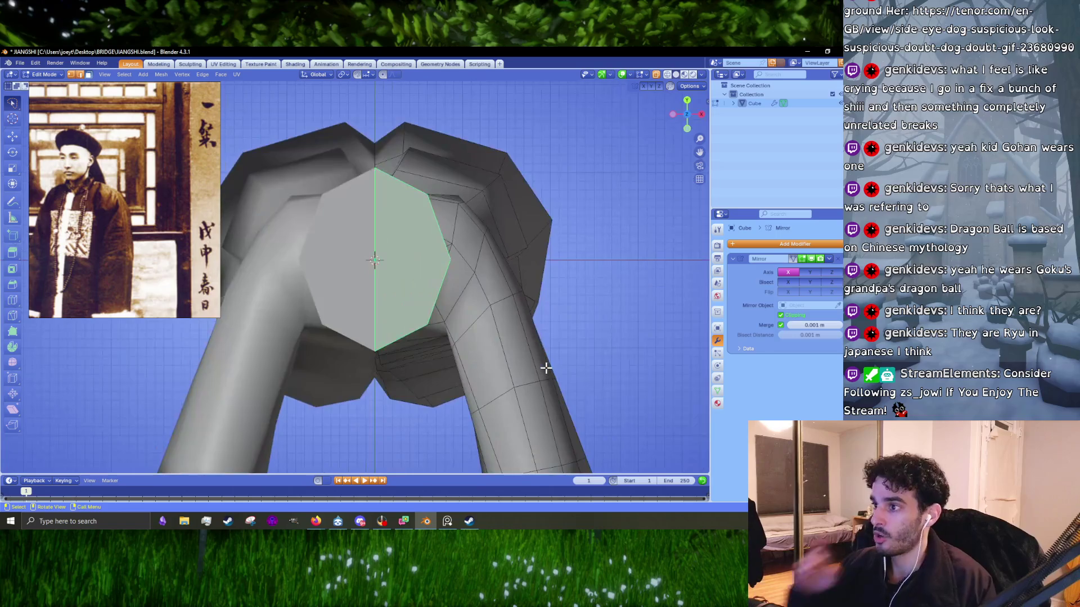
{"action": "mouse_move", "coordinate": [546, 361]}
{"action": "middle_mouse_down"}
{"action": "mouse_move", "coordinate": [472, 240]}
{"action": "mouse_move", "coordinate": [430, 231]}
{"action": "middle_mouse_up"}
{"action": "left_click", "coordinate": [428, 230]}
{"action": "key", "text": "l"}
{"action": "key", "text": "KP_7"}
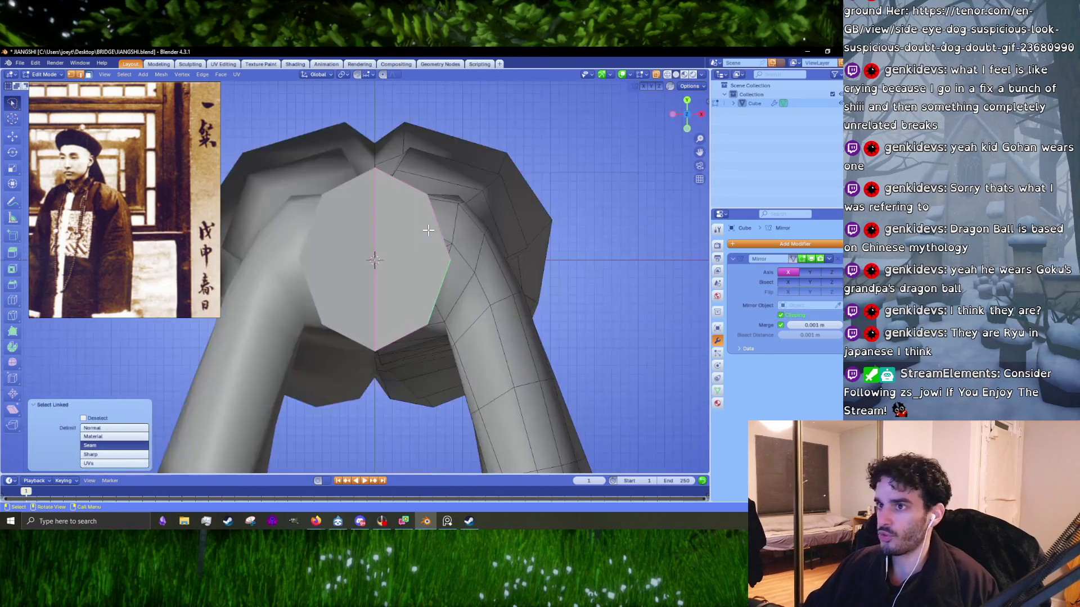
- Zoom the reference board to enlarge the black-brimmed, red-knobbed Qing hat photo beside the robed man
{"action": "scroll", "coordinate": [150, 212], "scroll_direction": "down", "scroll_amount": 3}
{"action": "scroll", "coordinate": [149, 213], "scroll_direction": "down", "scroll_amount": 2}
{"action": "scroll", "coordinate": [131, 175], "scroll_direction": "up", "scroll_amount": 2}
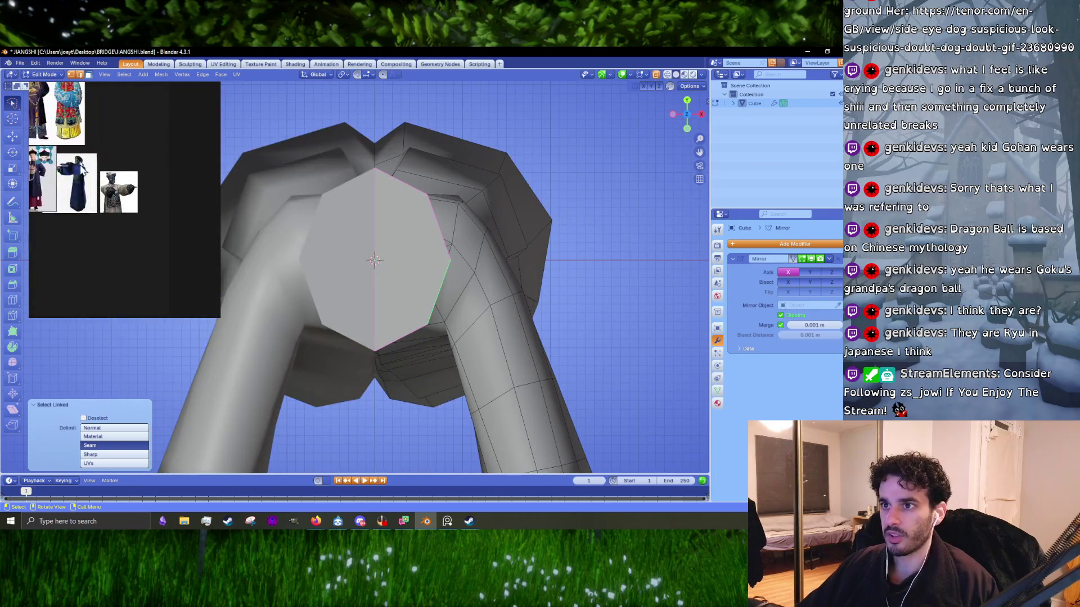
{"action": "scroll", "coordinate": [131, 174], "scroll_direction": "up", "scroll_amount": 2}
{"action": "scroll", "coordinate": [131, 174], "scroll_direction": "up", "scroll_amount": 2}
{"action": "scroll", "coordinate": [131, 174], "scroll_direction": "down", "scroll_amount": 2}
{"action": "scroll", "coordinate": [159, 174], "scroll_direction": "up", "scroll_amount": 2}
{"action": "scroll", "coordinate": [132, 173], "scroll_direction": "up", "scroll_amount": 2}
{"action": "scroll", "coordinate": [174, 185], "scroll_direction": "up", "scroll_amount": 2}
{"action": "scroll", "coordinate": [189, 191], "scroll_direction": "down", "scroll_amount": 2}
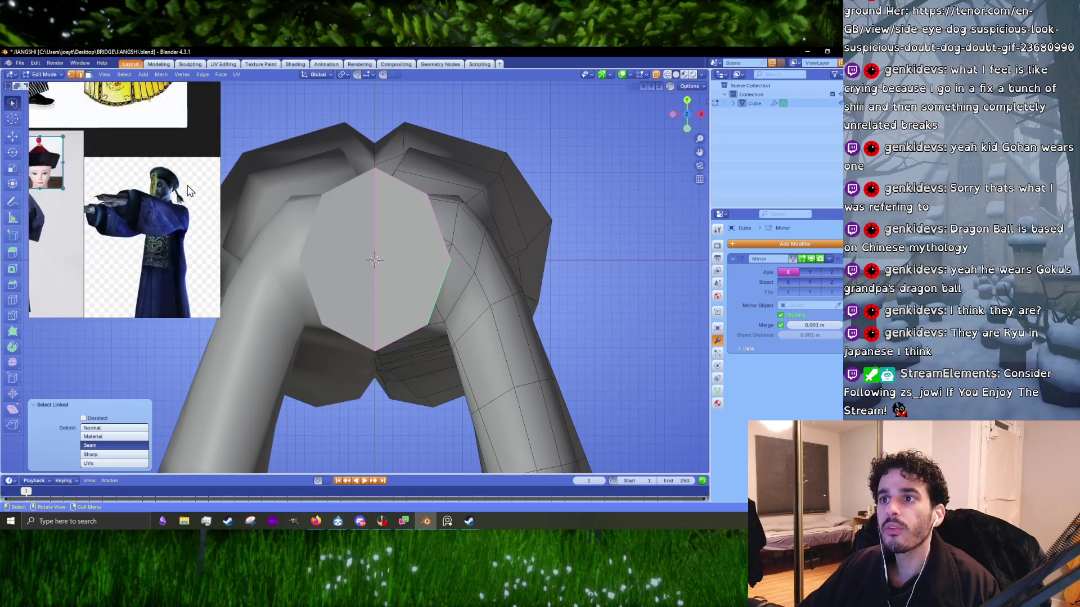
{"action": "scroll", "coordinate": [213, 191], "scroll_direction": "up", "scroll_amount": 2}
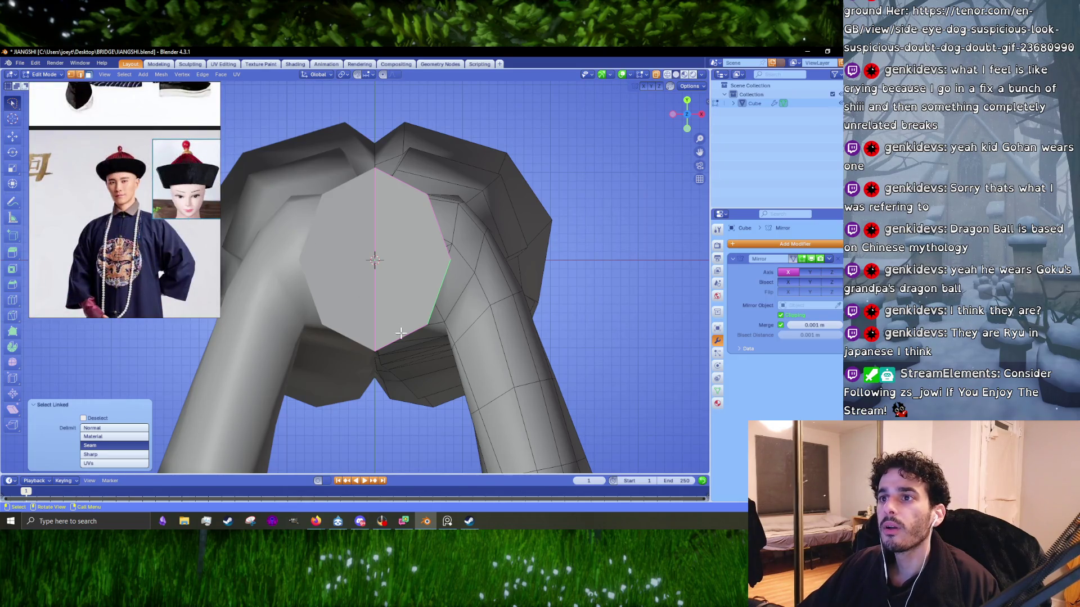
{"action": "scroll", "coordinate": [76, 217], "scroll_direction": "down", "scroll_amount": 2}
{"action": "scroll", "coordinate": [104, 212], "scroll_direction": "up", "scroll_amount": 3}
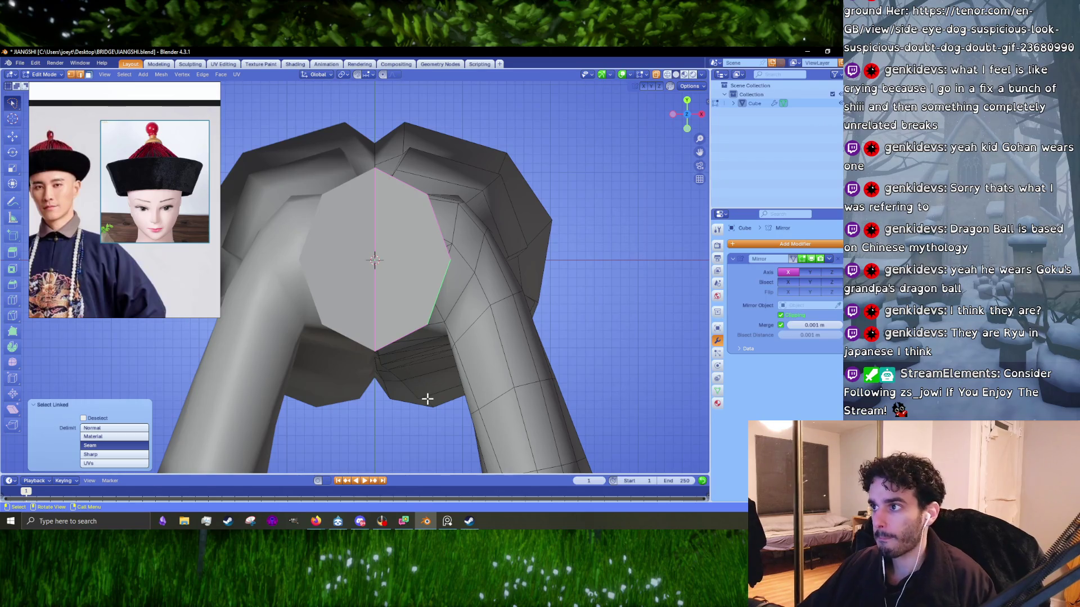
- Scale the hat to 0.951 along Y and 1.195 along X for an oval crown
{"action": "key", "text": "s"}
{"action": "key", "text": "y"}
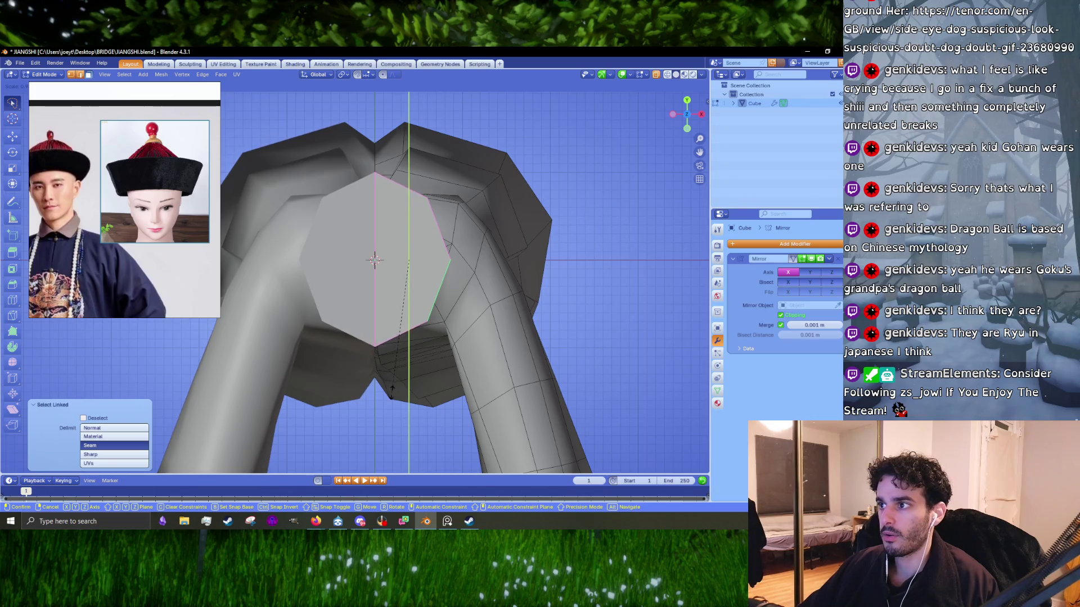
{"action": "left_click", "coordinate": [392, 391]}
{"action": "key", "text": "s"}
{"action": "key", "text": "x"}
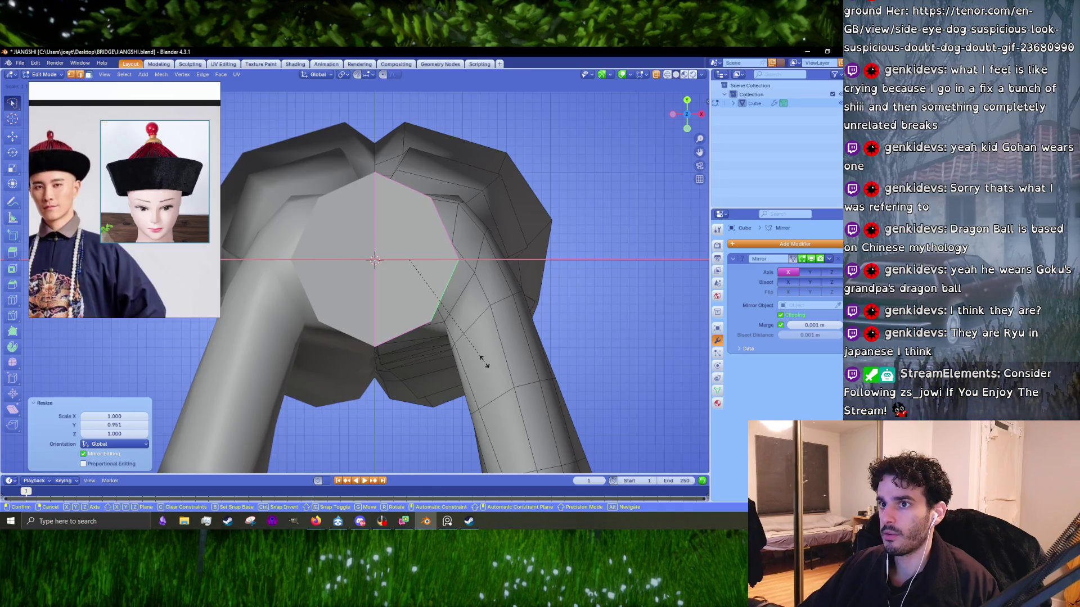
{"action": "left_click", "coordinate": [483, 359]}
{"action": "scroll", "coordinate": [482, 360], "scroll_direction": "down", "scroll_amount": 3}
{"action": "mouse_move", "coordinate": [482, 360]}
{"action": "middle_mouse_down"}
{"action": "mouse_move", "coordinate": [449, 239]}
{"action": "mouse_move", "coordinate": [378, 297]}
{"action": "mouse_move", "coordinate": [410, 303]}
{"action": "middle_mouse_up"}
{"action": "scroll", "coordinate": [378, 297], "scroll_direction": "up", "scroll_amount": 4}
{"action": "key", "text": "KP_7"}
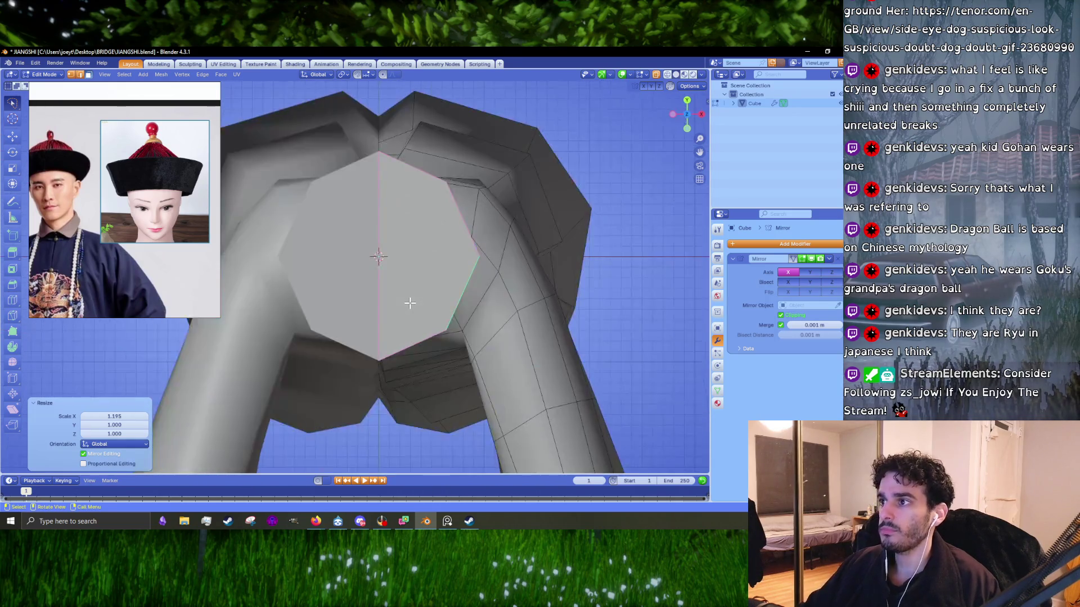